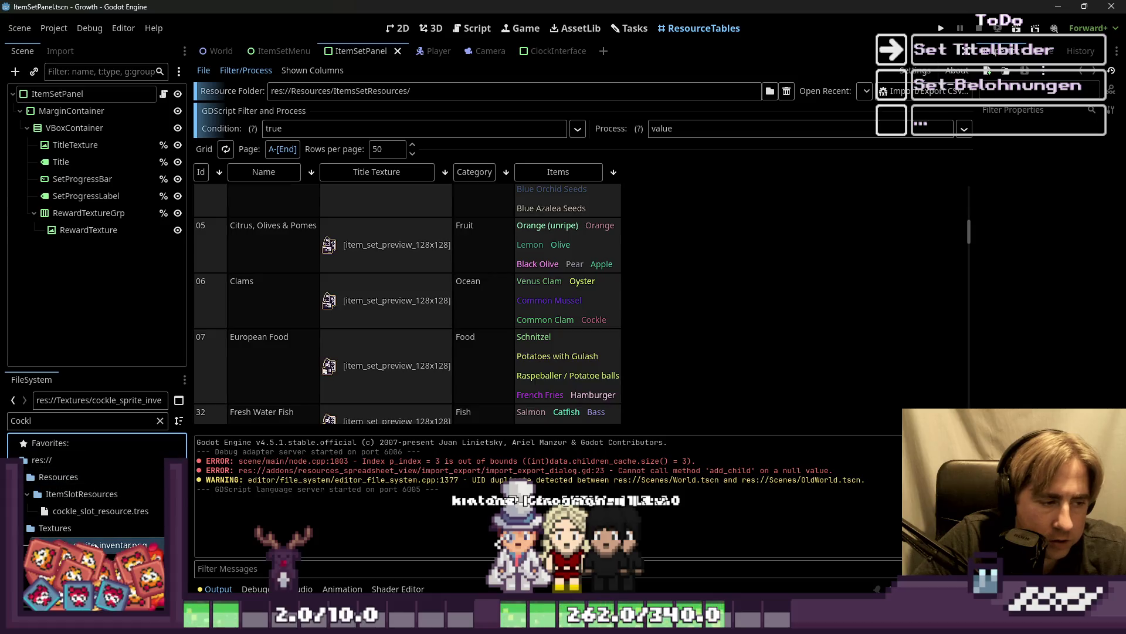
Open the cockle inventory sprite from Godot's FileSystem in Aseprite and switch windows.
right_click(95, 545)
left_click(120, 317)
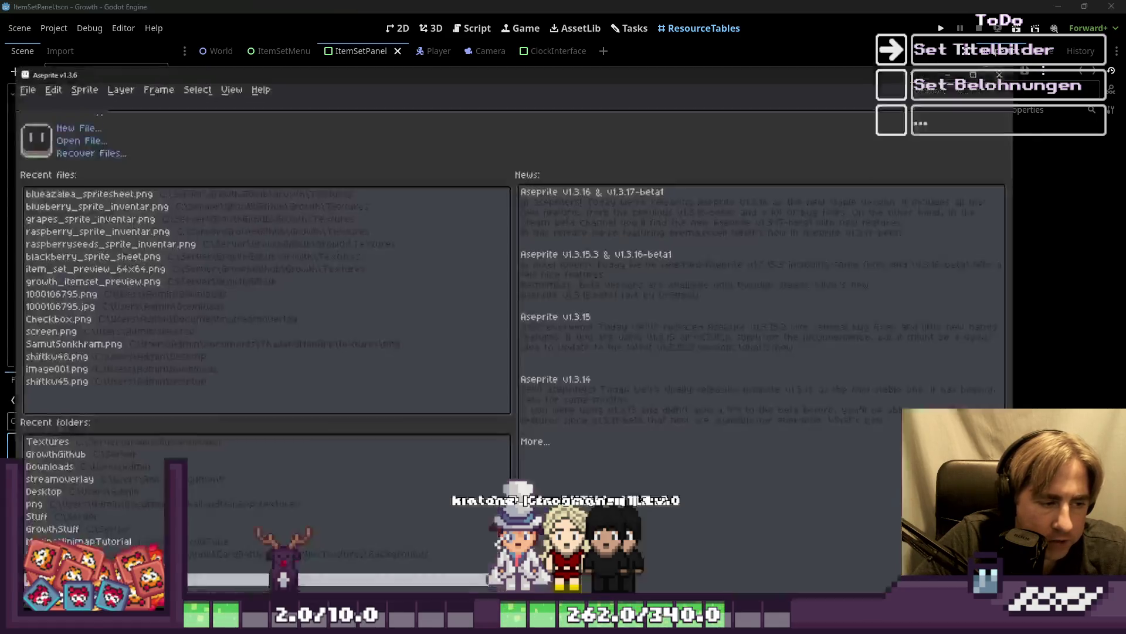
left_click(539, 10)
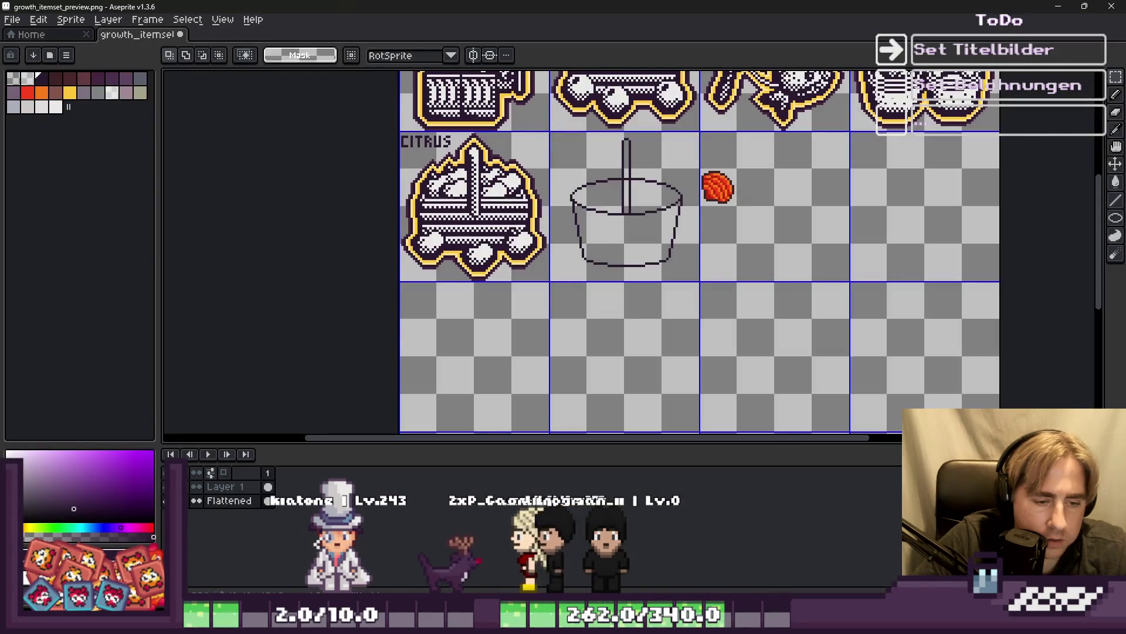
Close the file search window and copy the whole cockle sprite in Aseprite.
left_click(257, 551)
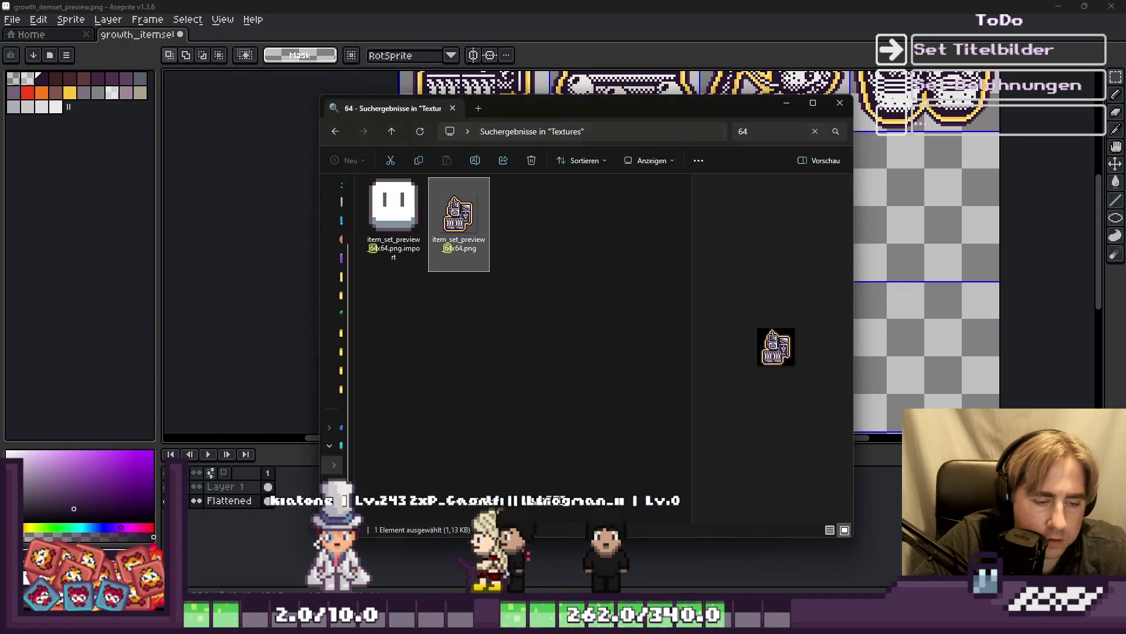
left_click(840, 103)
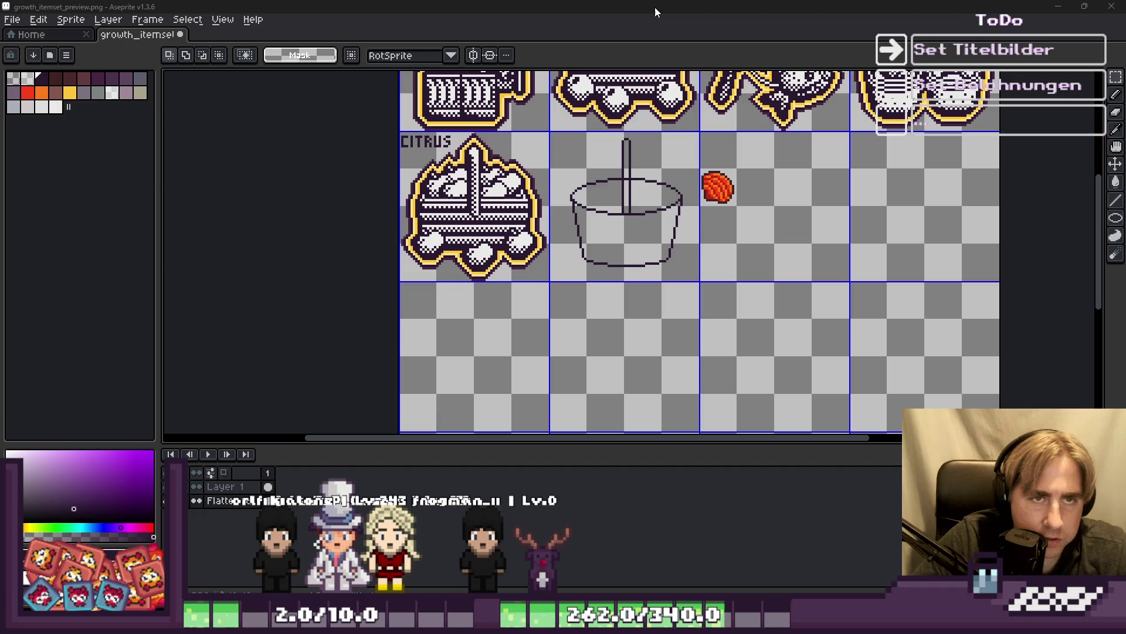
mouse_move(563, 621)
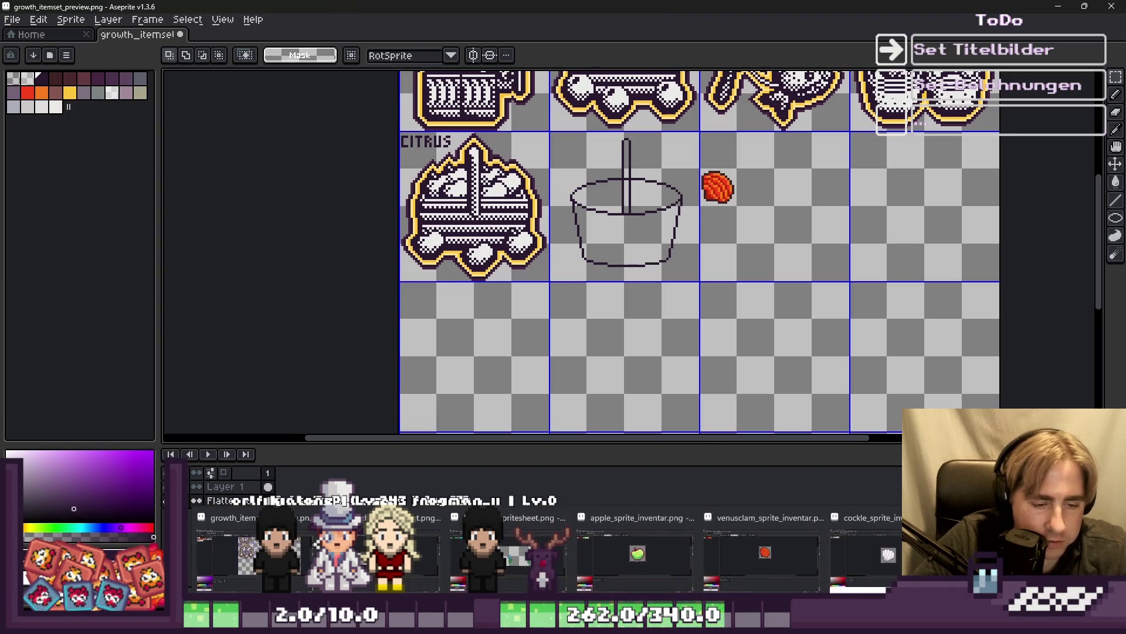
left_click(865, 554)
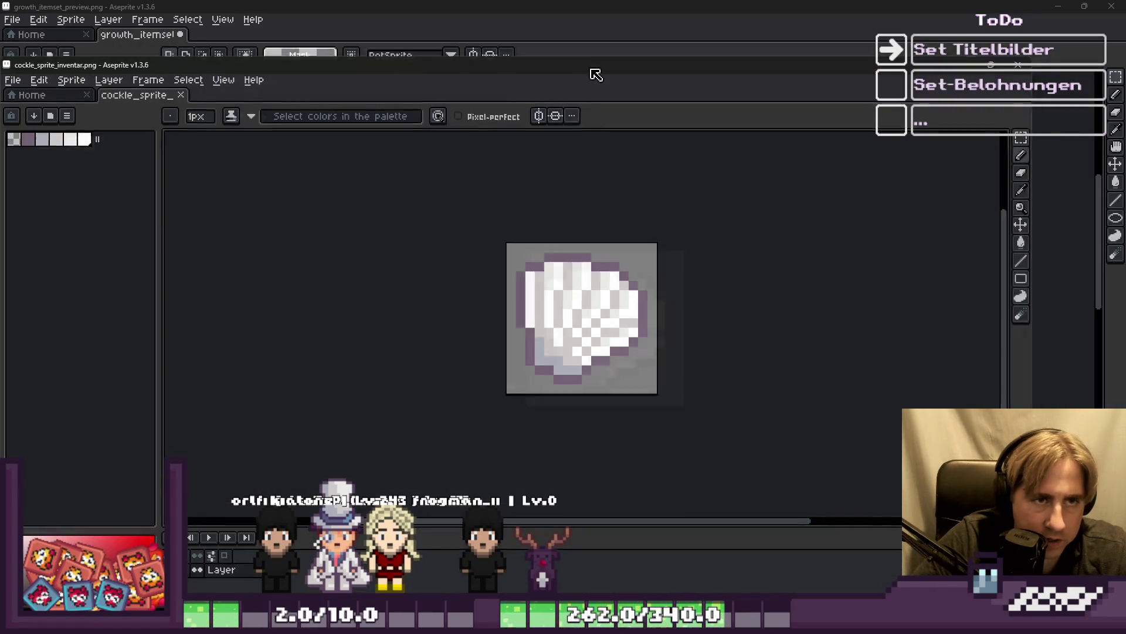
key("m")
key("ctrl+a")
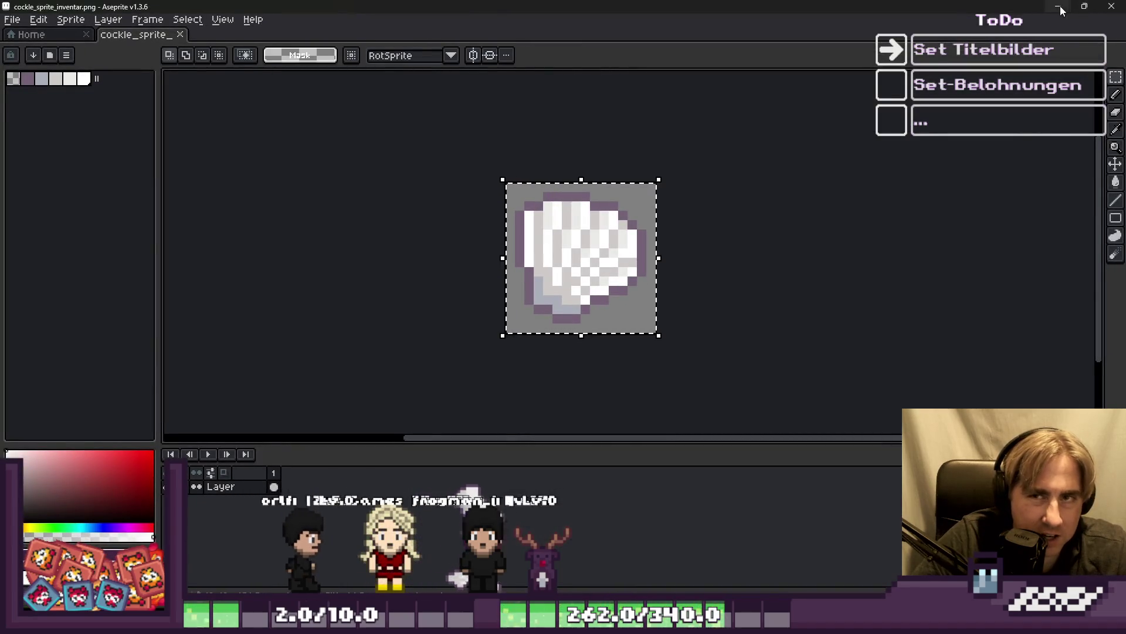
Paste the white cockle shell beside the red shell in the preview, then return to Godot.
key("alt+Tab")
key("ctrl+v")
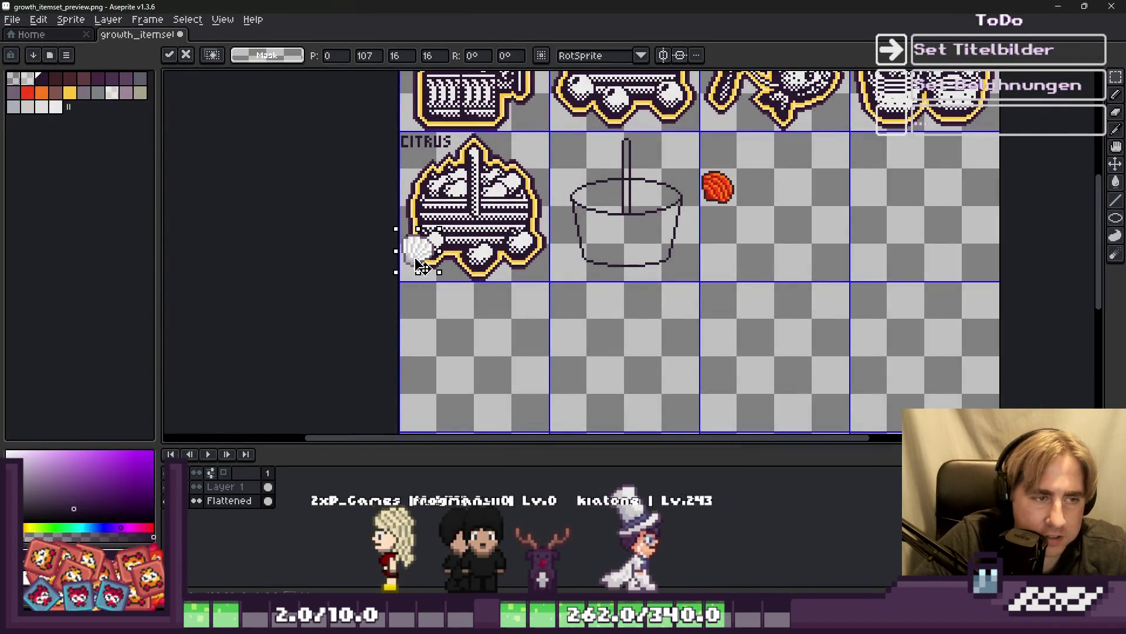
mouse_move(418, 249)
left_mouse_down()
mouse_move(666, 196)
mouse_move(633, 201)
mouse_move(624, 187)
mouse_move(660, 206)
mouse_move(654, 217)
mouse_move(993, 256)
mouse_move(888, 217)
left_mouse_up()
scroll(666, 197, "up", 3)
left_click(862, 322)
scroll(671, 244, "down", 2)
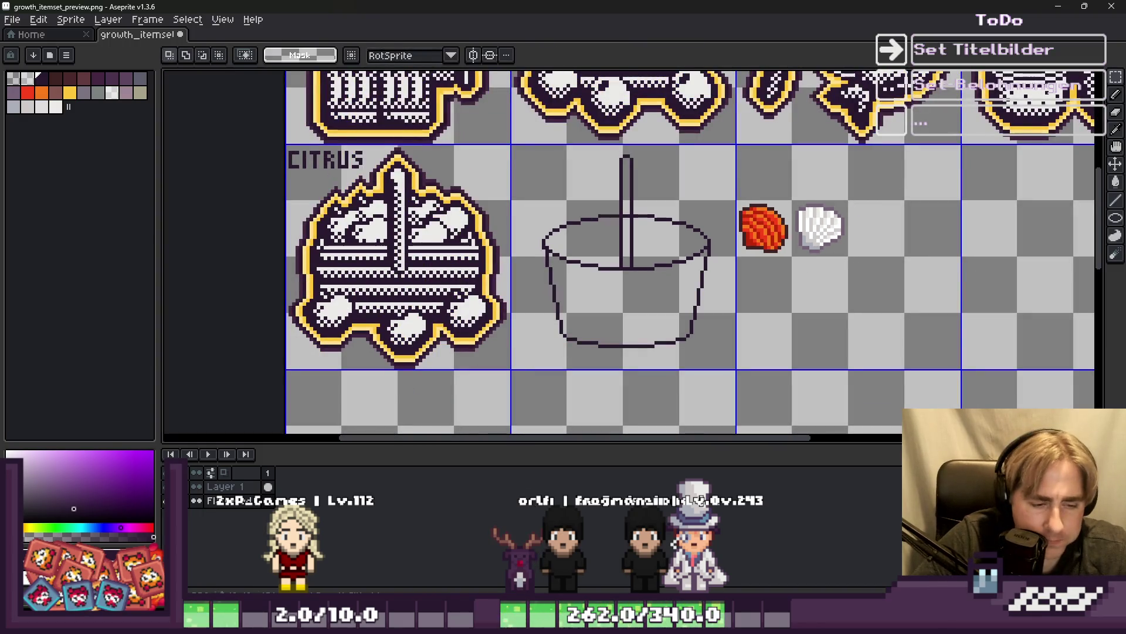
mouse_move(646, 625)
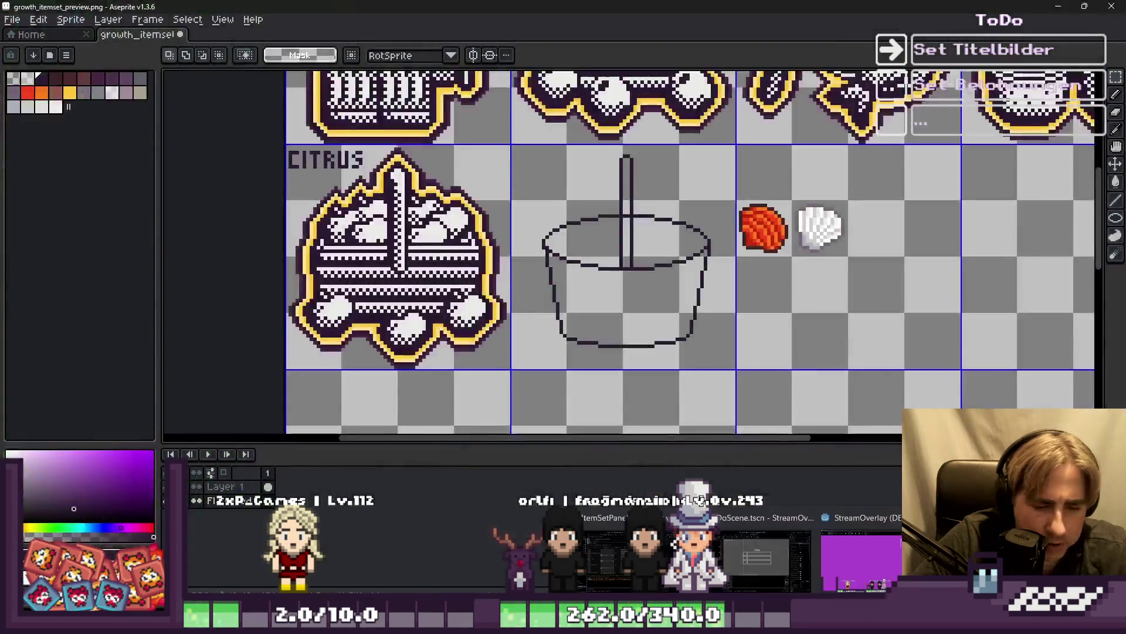
left_click(607, 557)
double_click(91, 421)
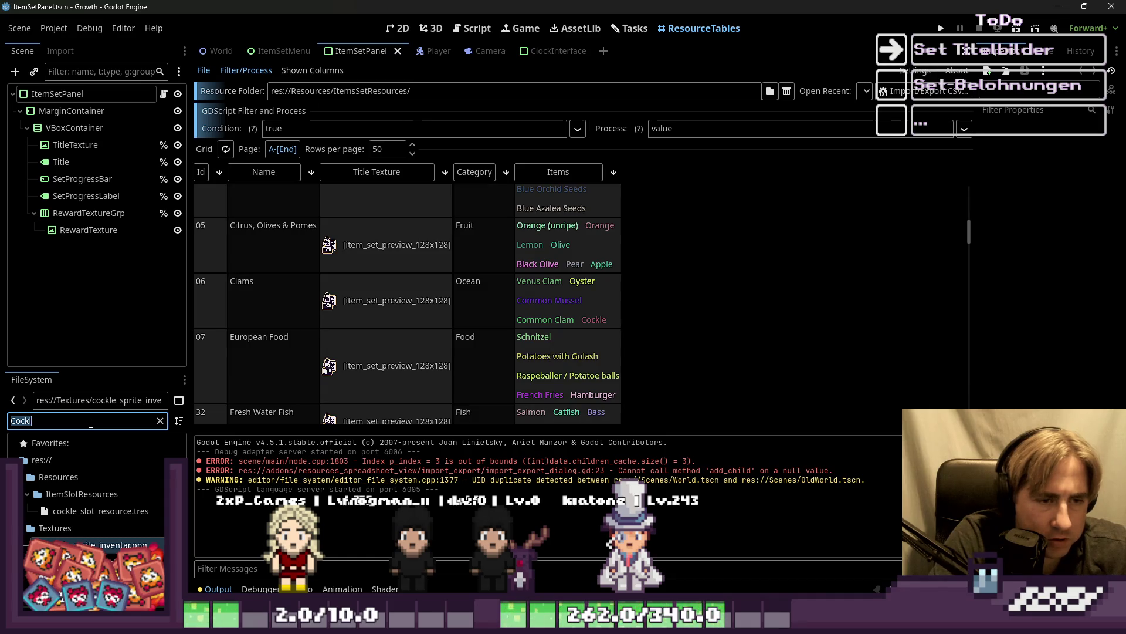
Filter Godot's FileSystem for 'Oyst' and open oyster_sprite_inventory.png in Aseprite.
type("Common")
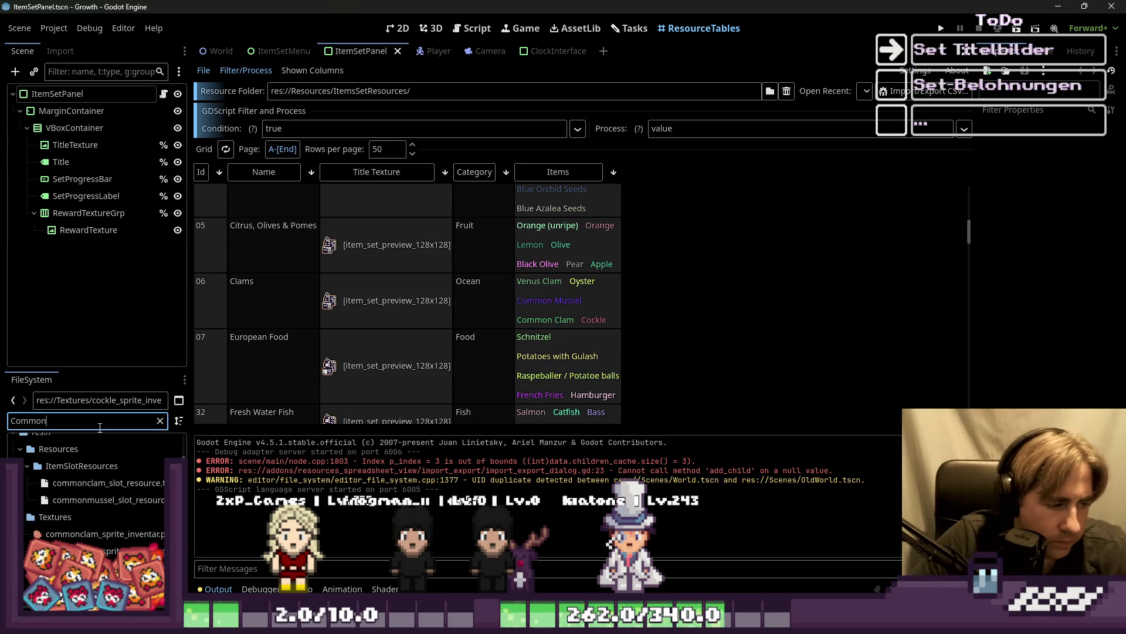
scroll(133, 509, "down", 1)
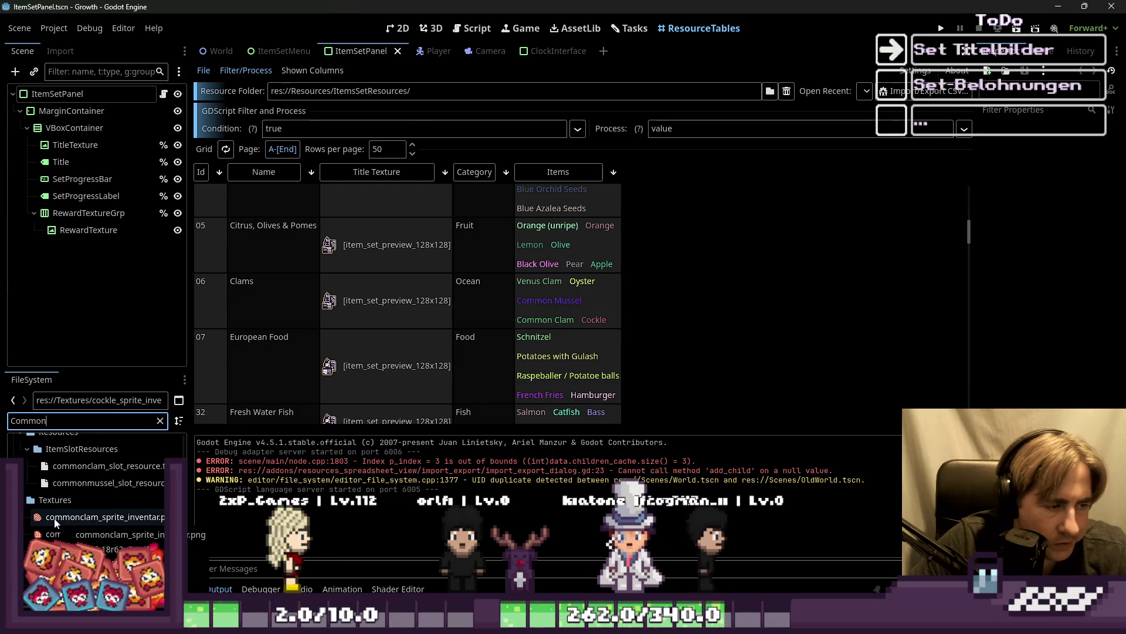
key("ctrl+a")
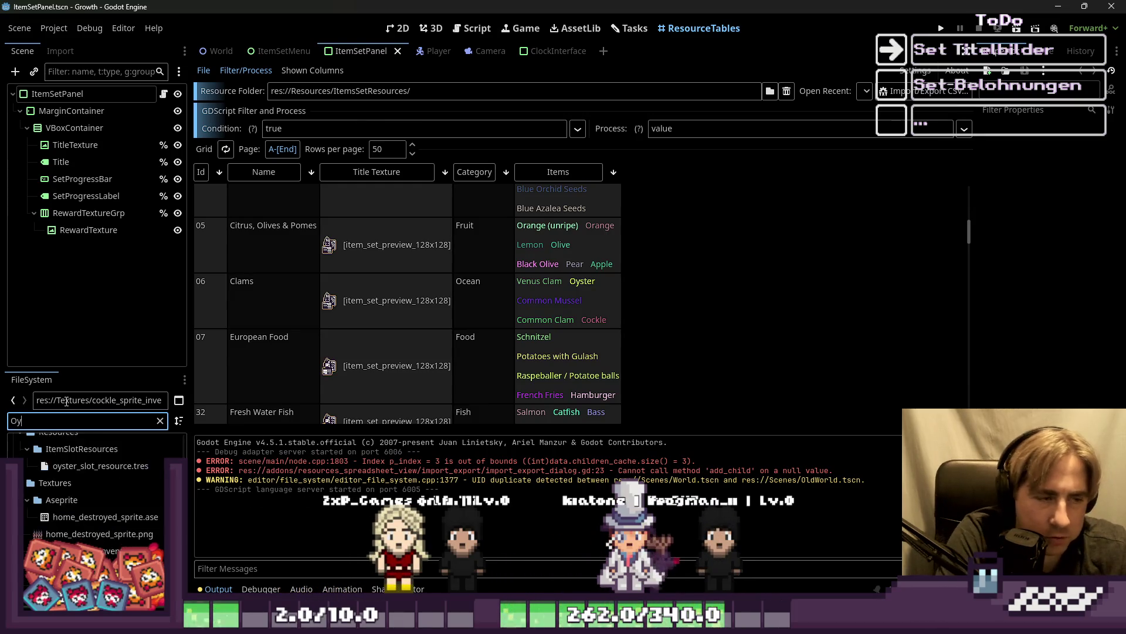
type("st")
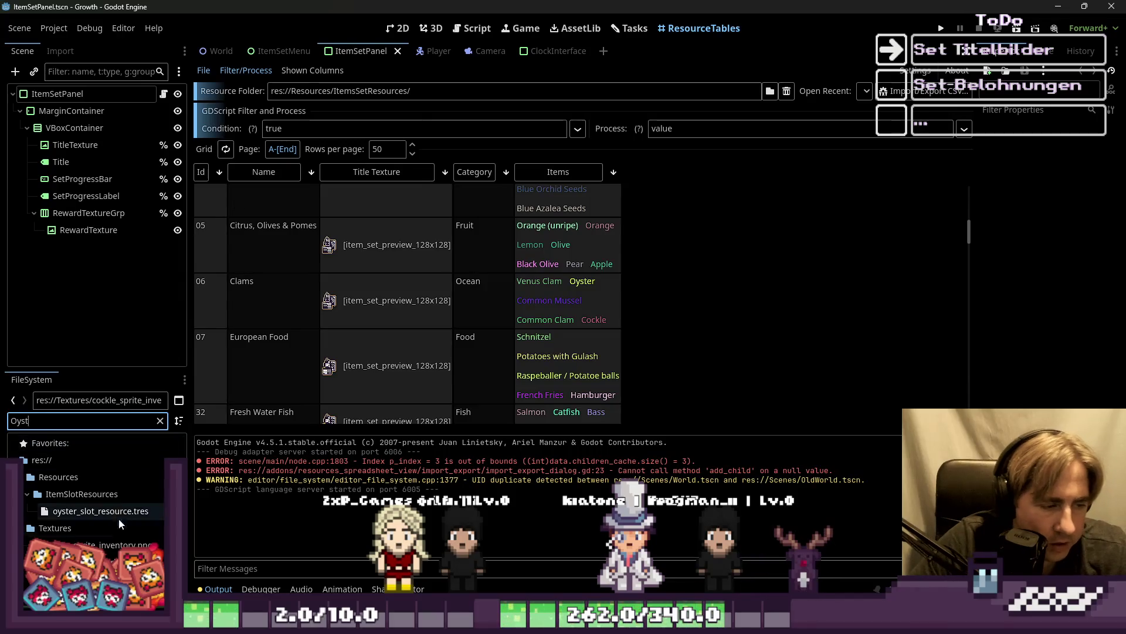
right_click(134, 543)
left_click(223, 580)
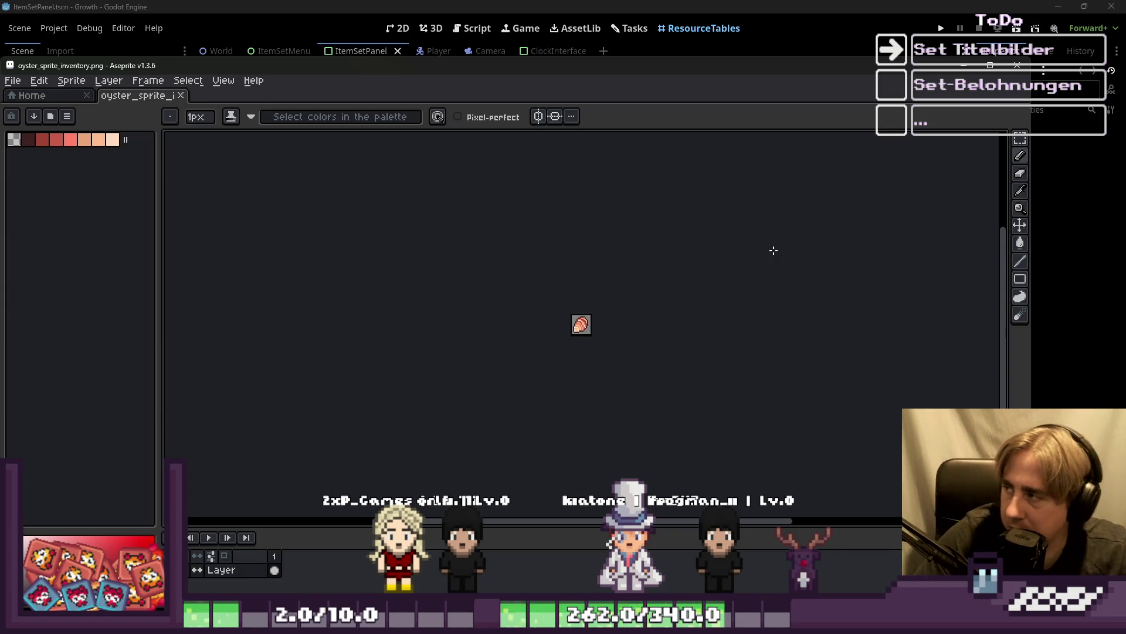
Copy the oyster sprite into growth_itemset_preview.png, placed below and right of the white shell.
scroll(587, 328, "up", 4)
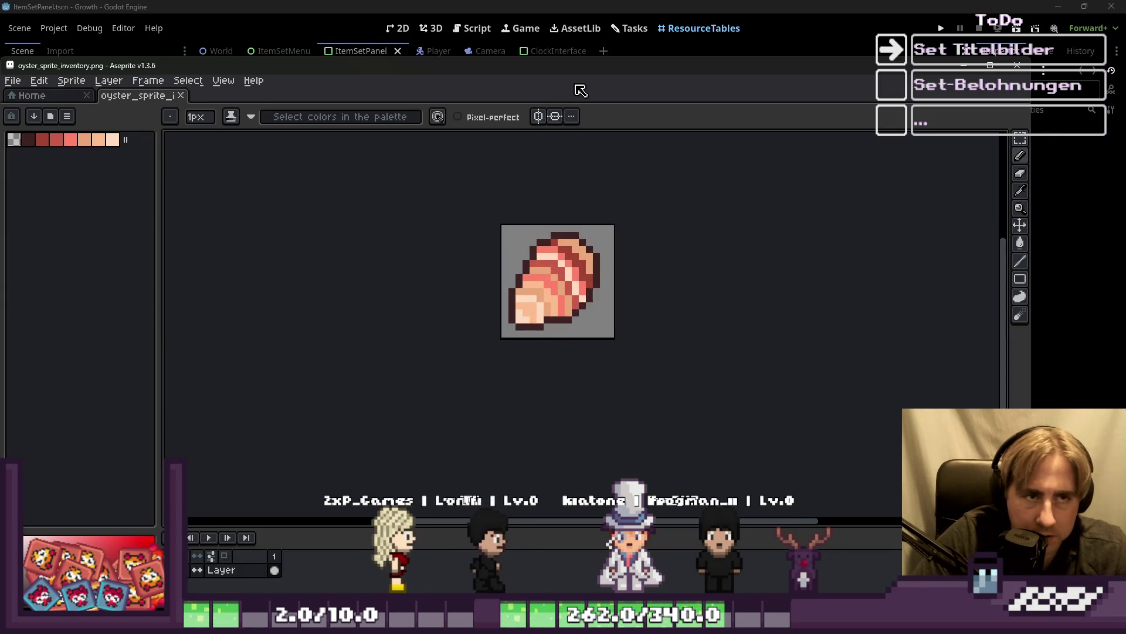
key("ctrl+a")
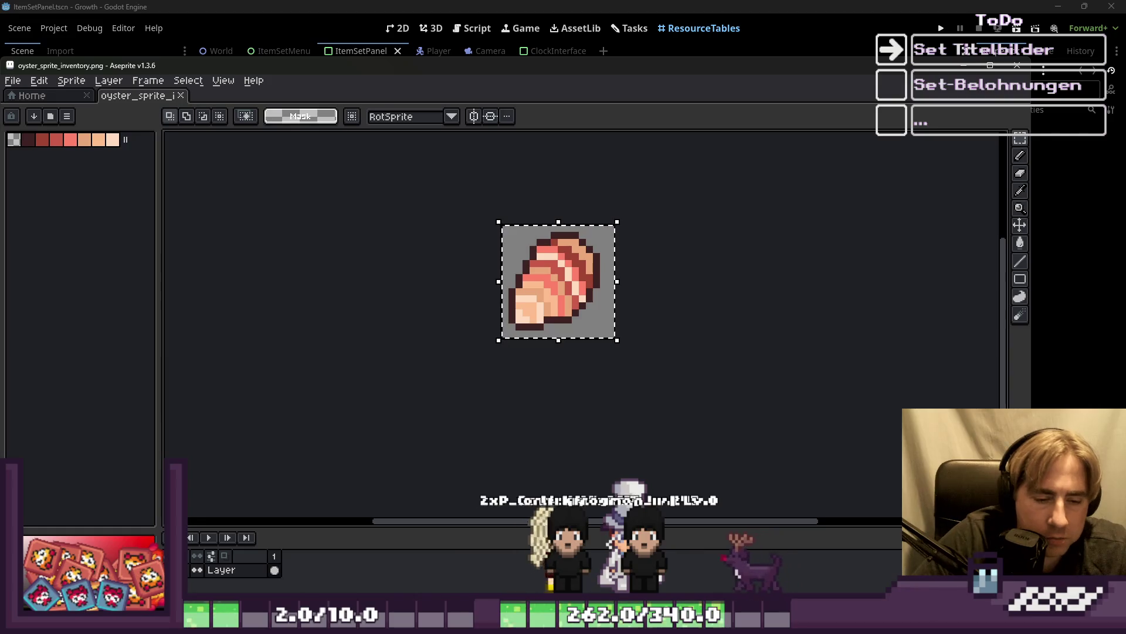
mouse_move(754, 622)
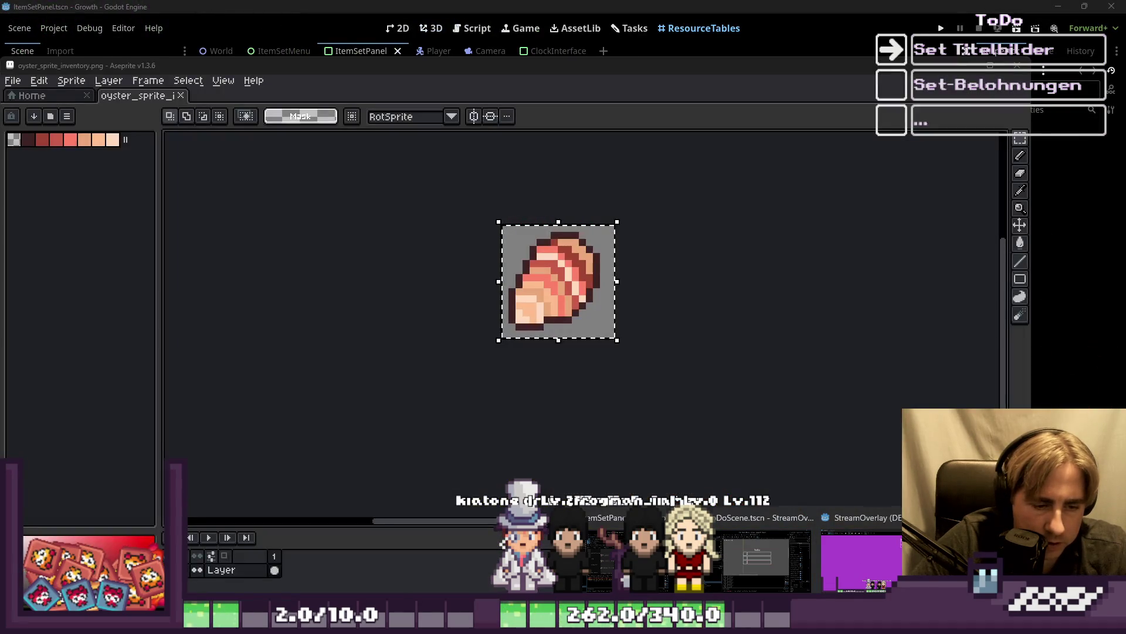
mouse_move(516, 622)
left_click(187, 572)
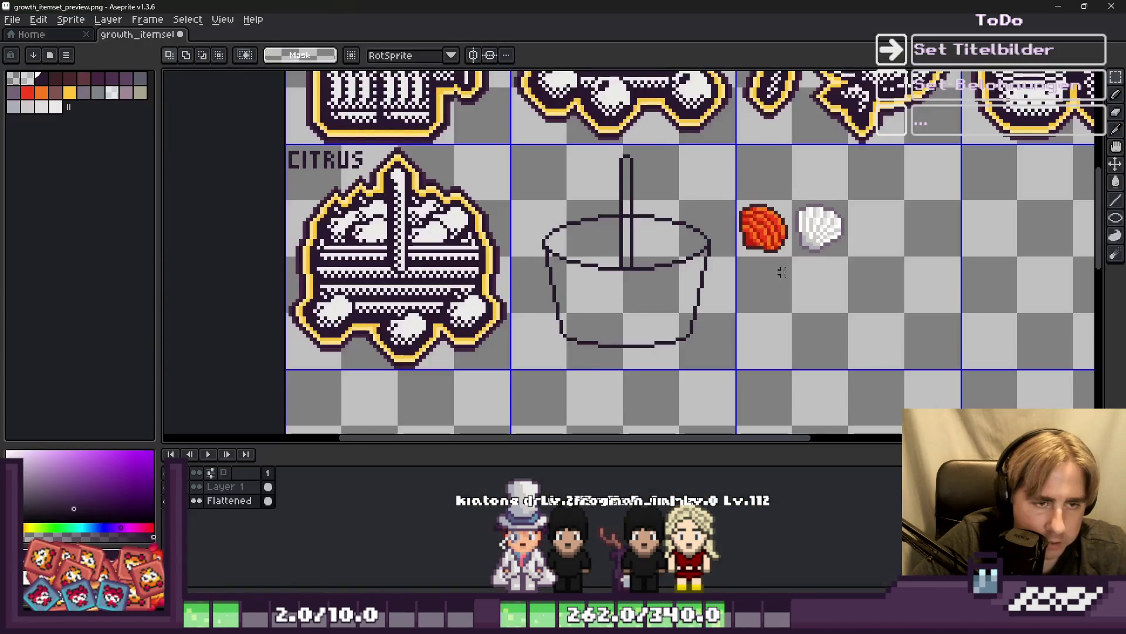
scroll(839, 293, "up", 1)
key("ctrl+v")
left_click_drag(625, 261, 836, 297)
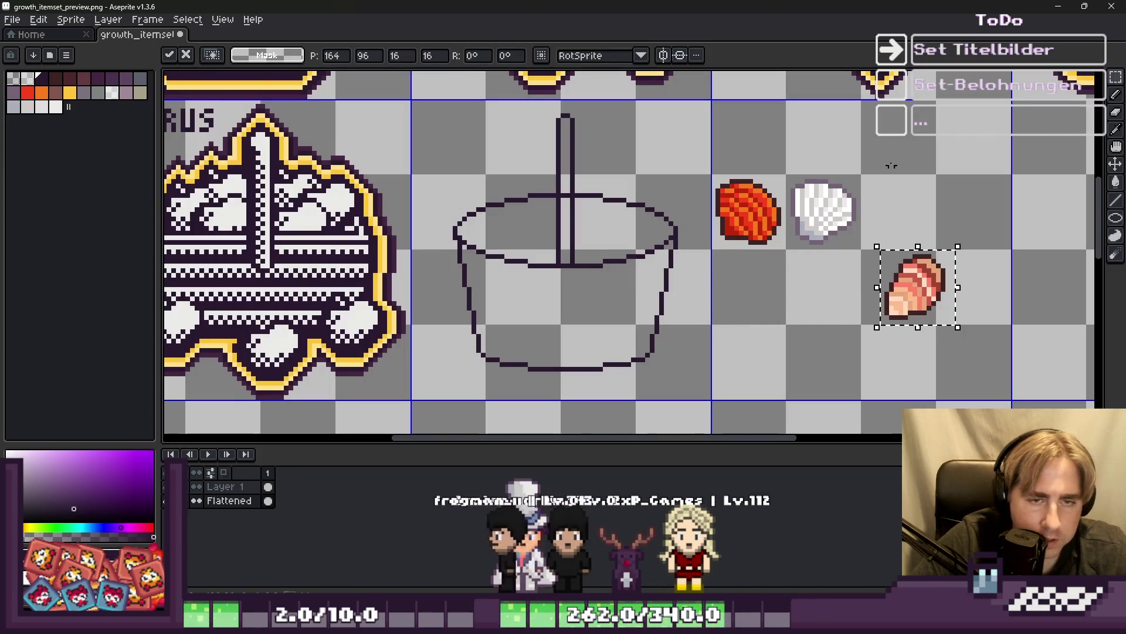
key("i")
scroll(614, 230, "up", 5)
With the 1px Pencil, add dark pixels under the rim at the handle base, undoing the first run.
key("b")
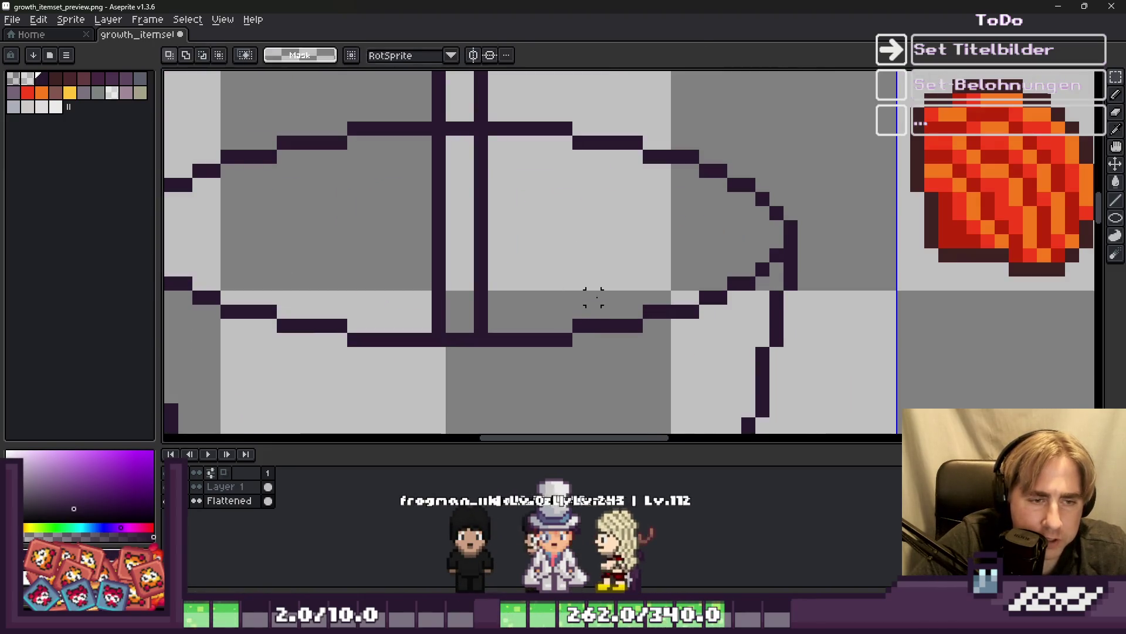
scroll(593, 294, "down", 2)
scroll(508, 311, "up", 4)
left_click(577, 282)
scroll(577, 281, "down", 2)
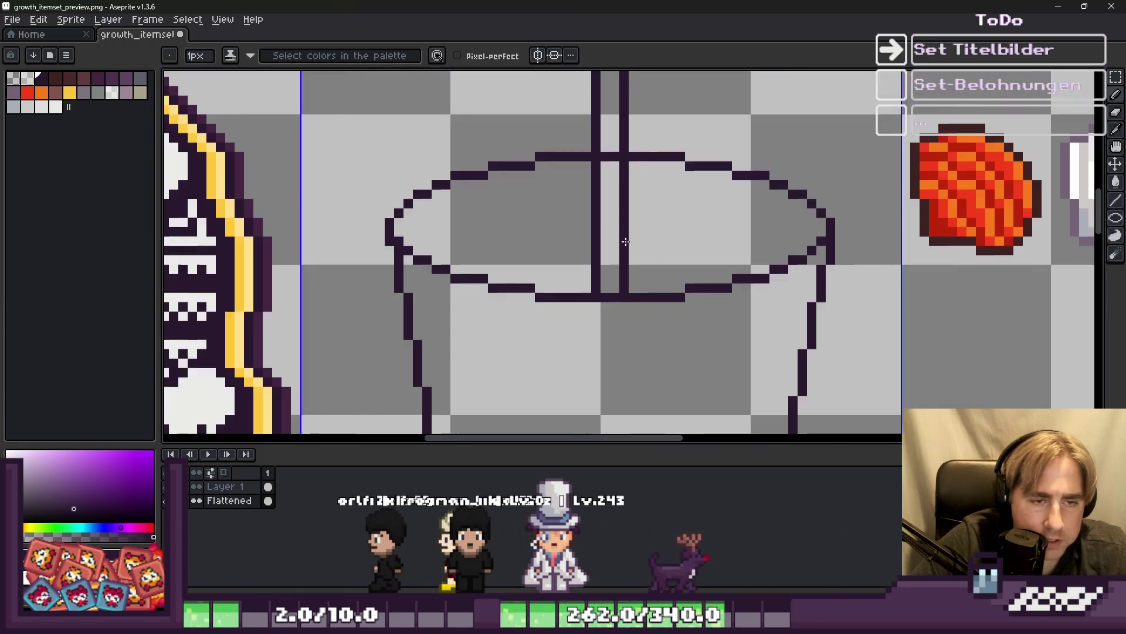
scroll(646, 229, "up", 3)
scroll(698, 156, "down", 1)
scroll(681, 236, "down", 3)
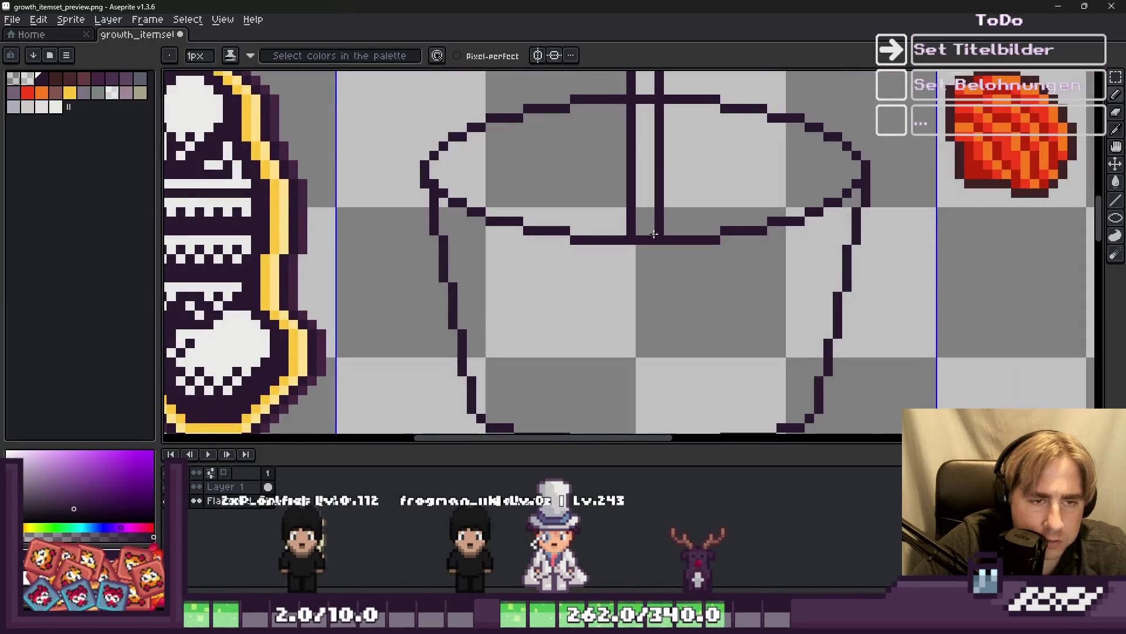
scroll(683, 228, "up", 4)
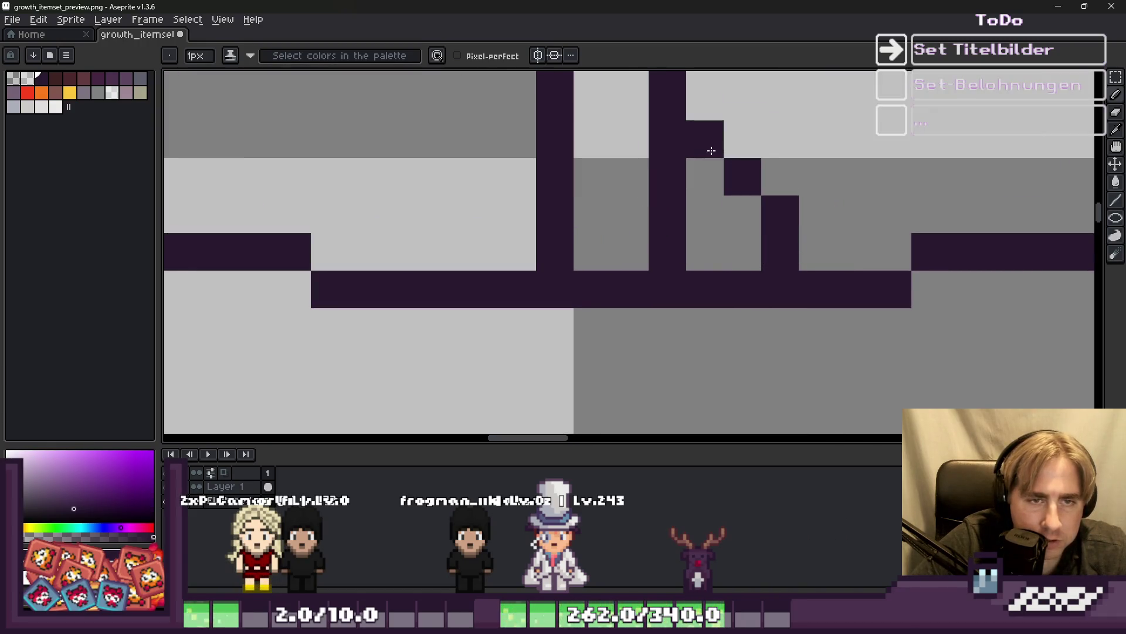
scroll(710, 150, "down", 3)
scroll(583, 159, "up", 2)
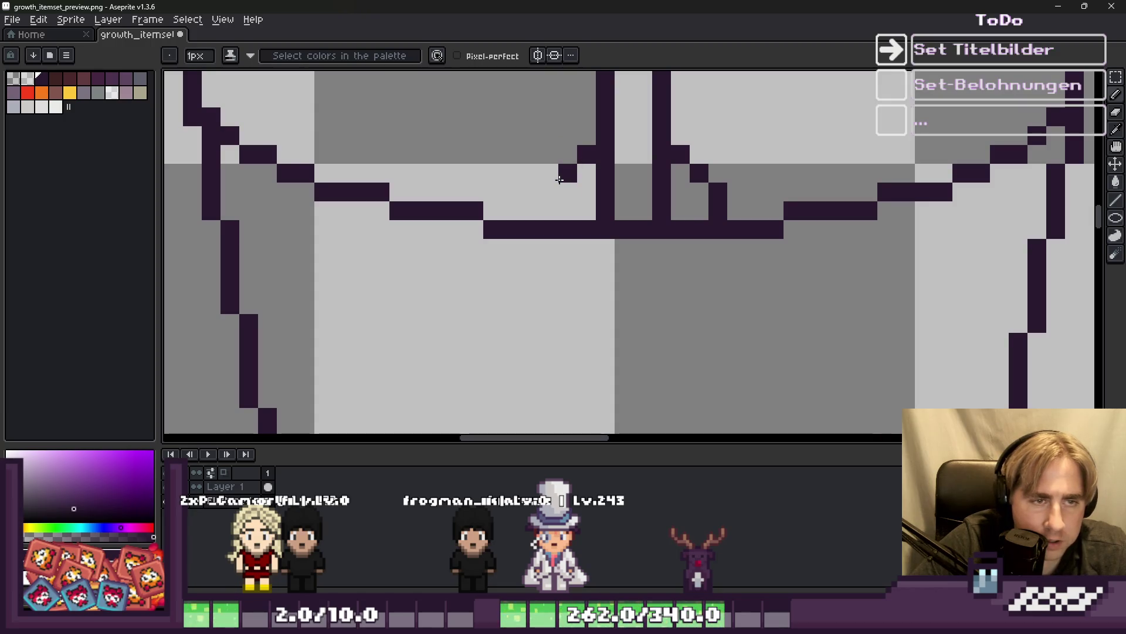
left_click(549, 248)
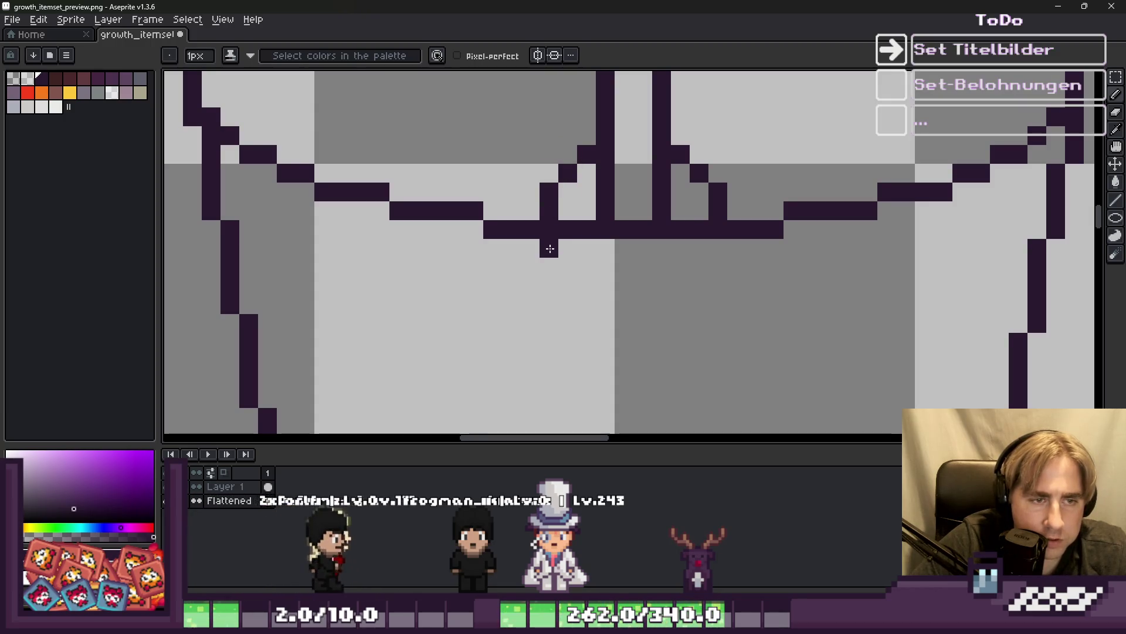
mouse_move(565, 269)
left_mouse_down()
mouse_move(586, 285)
mouse_move(674, 284)
left_mouse_up()
key("ctrl+z")
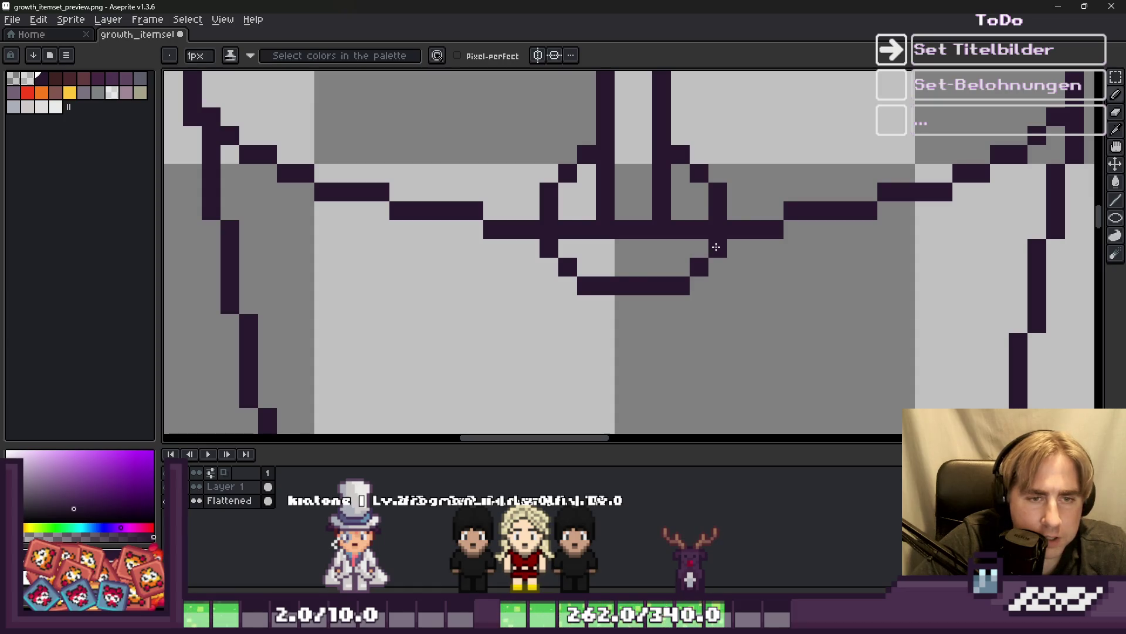
Draw the rounded bottom of the handle loop and erase stray pixels where it meets the rim.
scroll(716, 247, "down", 3)
scroll(656, 290, "up", 3)
left_click(656, 290)
mouse_move(656, 289)
left_mouse_down()
mouse_move(610, 284)
mouse_move(658, 284)
left_mouse_up()
key("e")
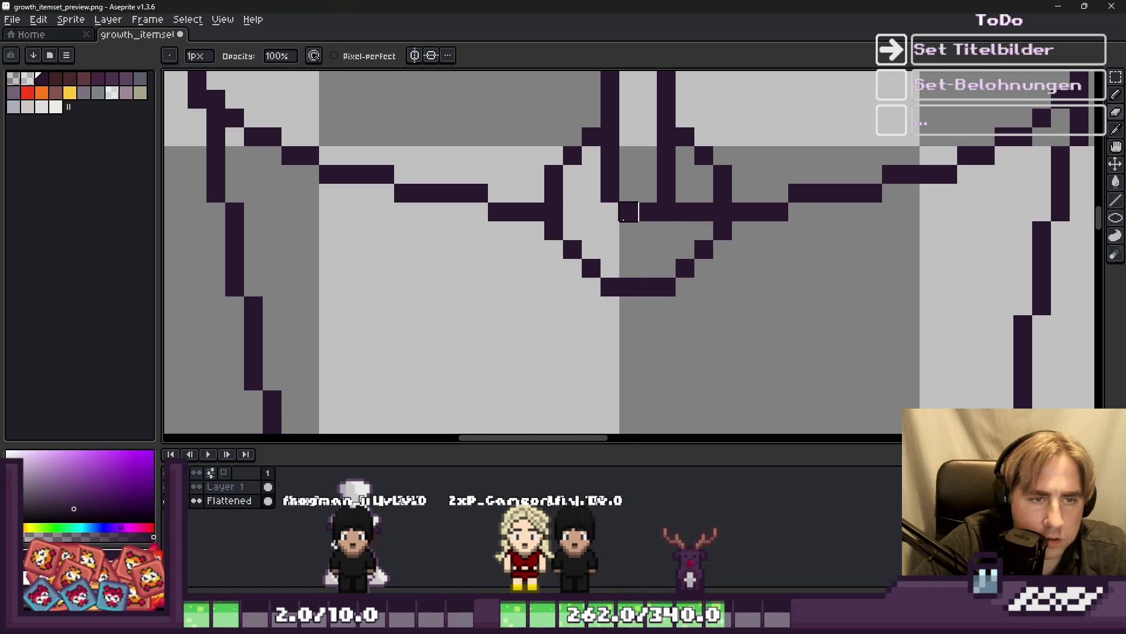
mouse_move(663, 214)
left_mouse_down()
mouse_move(629, 211)
mouse_move(663, 214)
left_mouse_up()
scroll(621, 252, "down", 4)
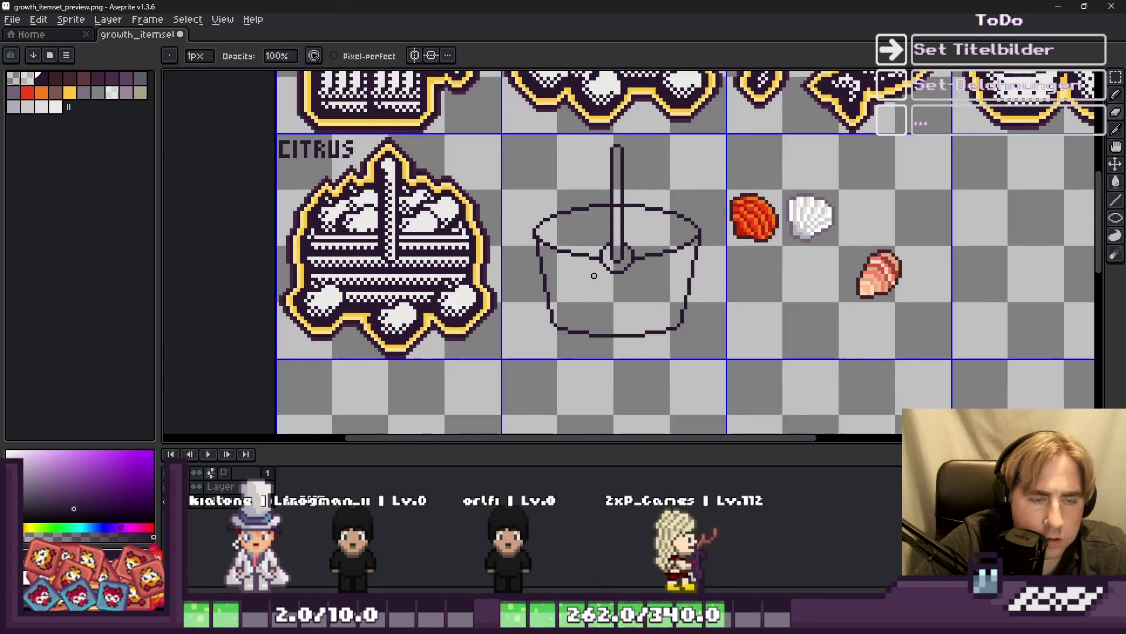
scroll(586, 269, "up", 4)
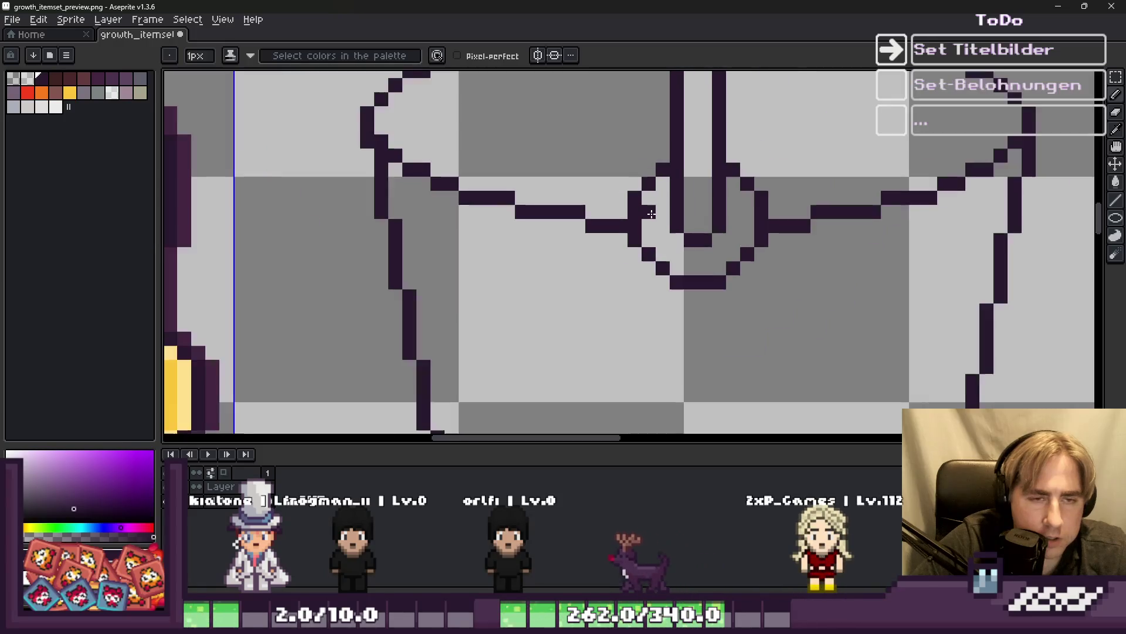
Shift the rim's diagonal step up a pixel and draw a new curve at the handle base.
scroll(651, 214, "up", 3)
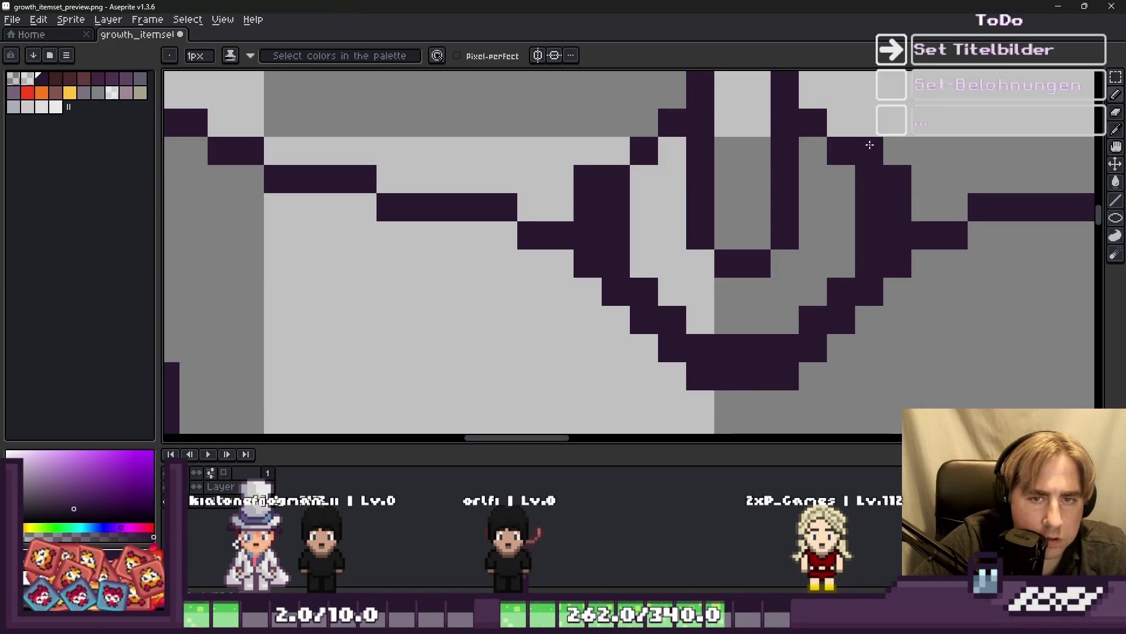
mouse_move(672, 94)
left_mouse_down()
mouse_move(620, 151)
mouse_move(616, 246)
mouse_move(698, 348)
mouse_move(784, 348)
mouse_move(870, 263)
mouse_move(841, 179)
mouse_move(869, 179)
mouse_move(813, 151)
left_mouse_up()
scroll(586, 247, "down", 3)
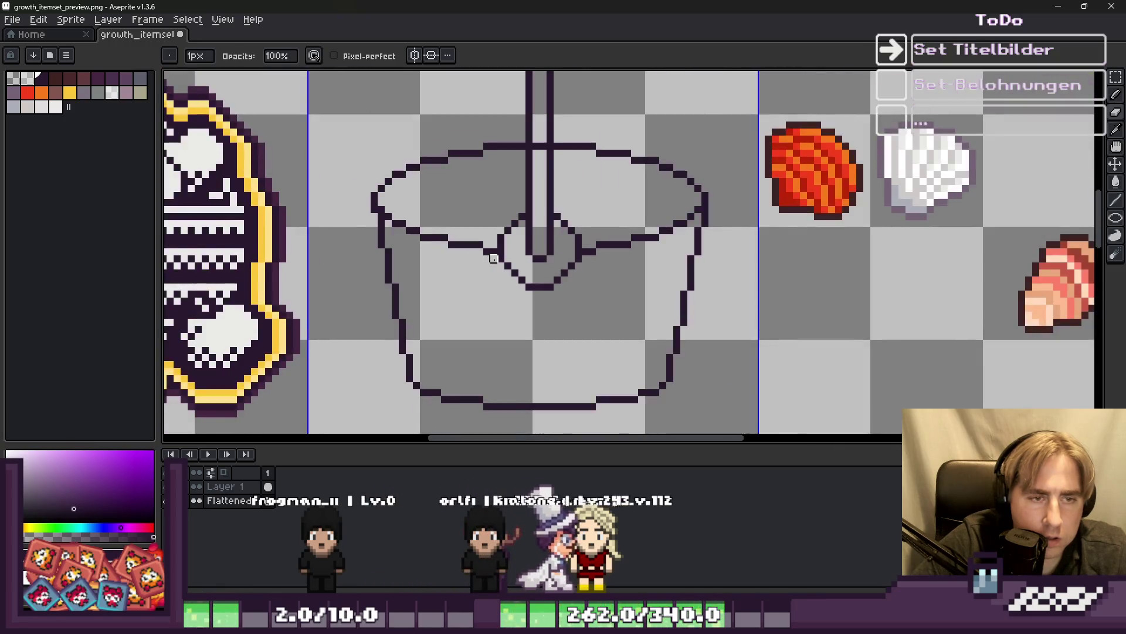
scroll(552, 212, "up", 2)
key("b")
mouse_move(552, 212)
left_mouse_down()
mouse_move(549, 196)
mouse_move(551, 258)
mouse_move(593, 297)
left_mouse_up()
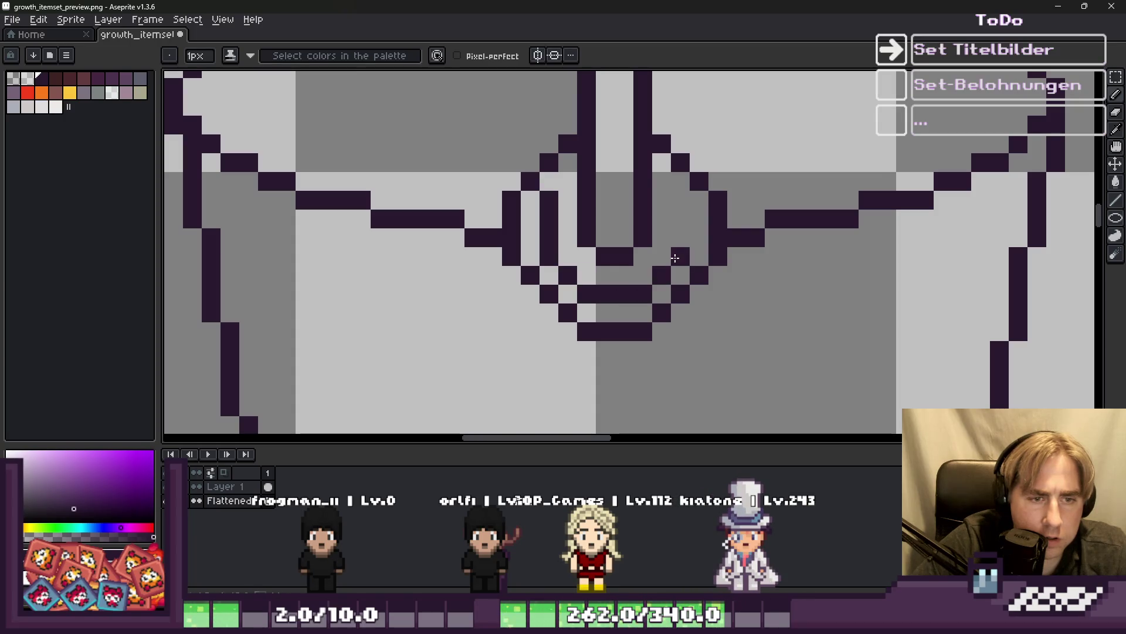
mouse_move(675, 258)
left_mouse_down()
mouse_move(676, 193)
mouse_move(644, 188)
left_mouse_up()
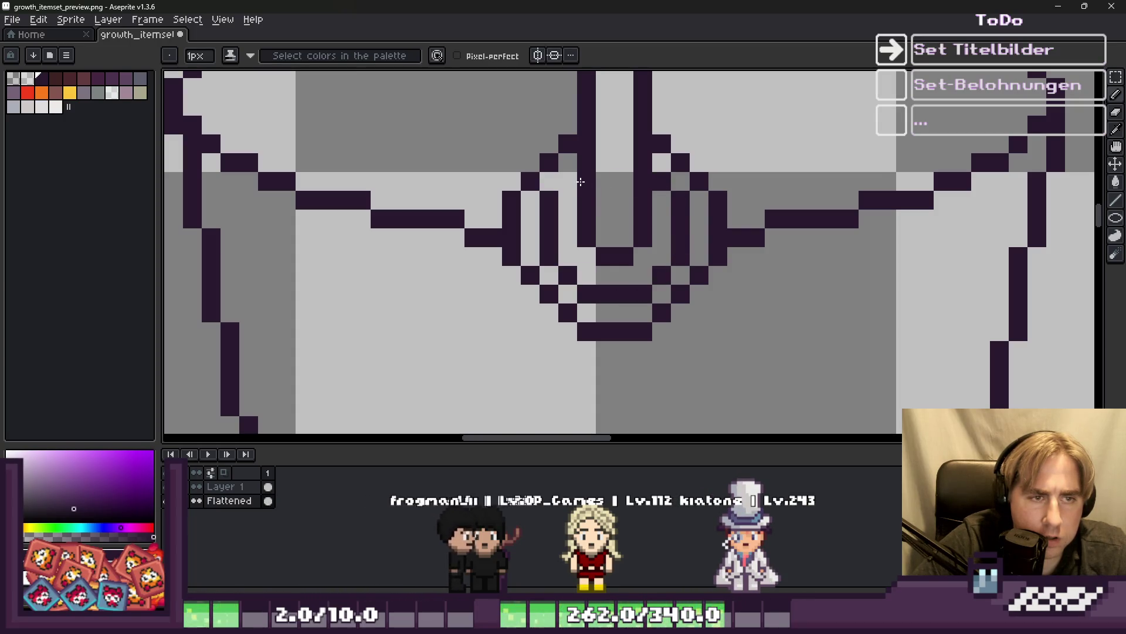
scroll(564, 198, "down", 3)
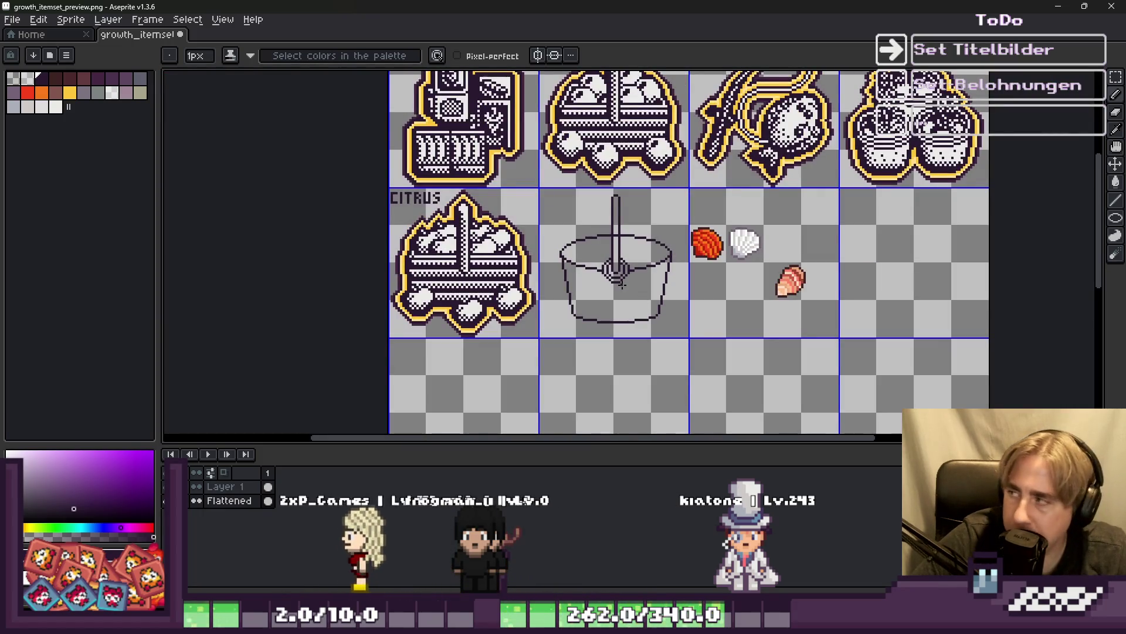
scroll(639, 289, "up", 2)
scroll(600, 285, "up", 3)
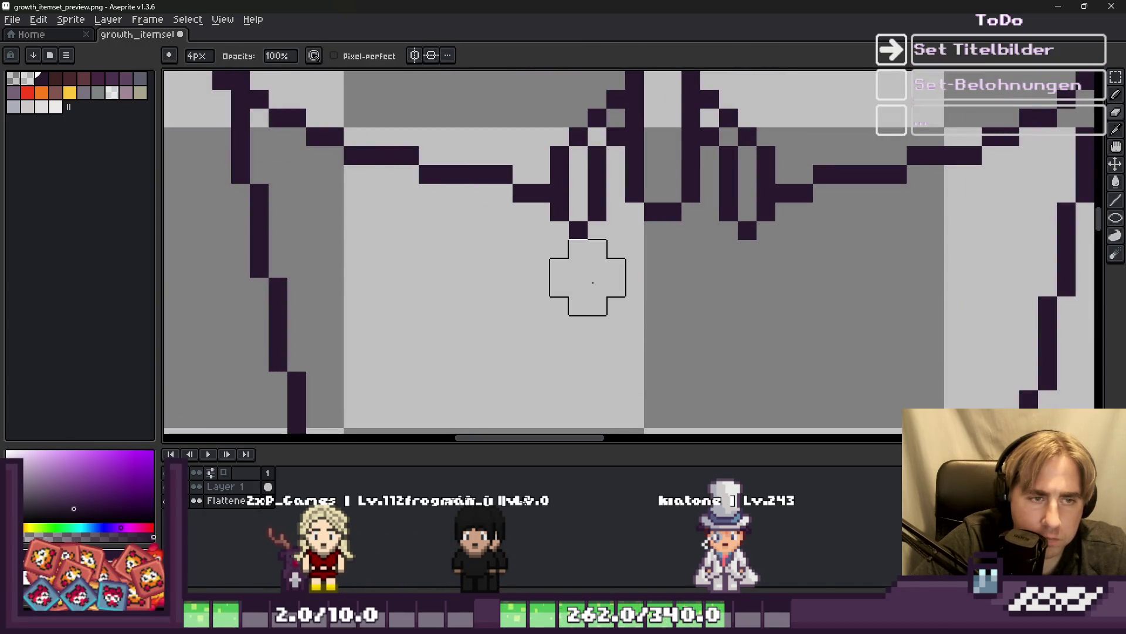
scroll(553, 276, "down", 5)
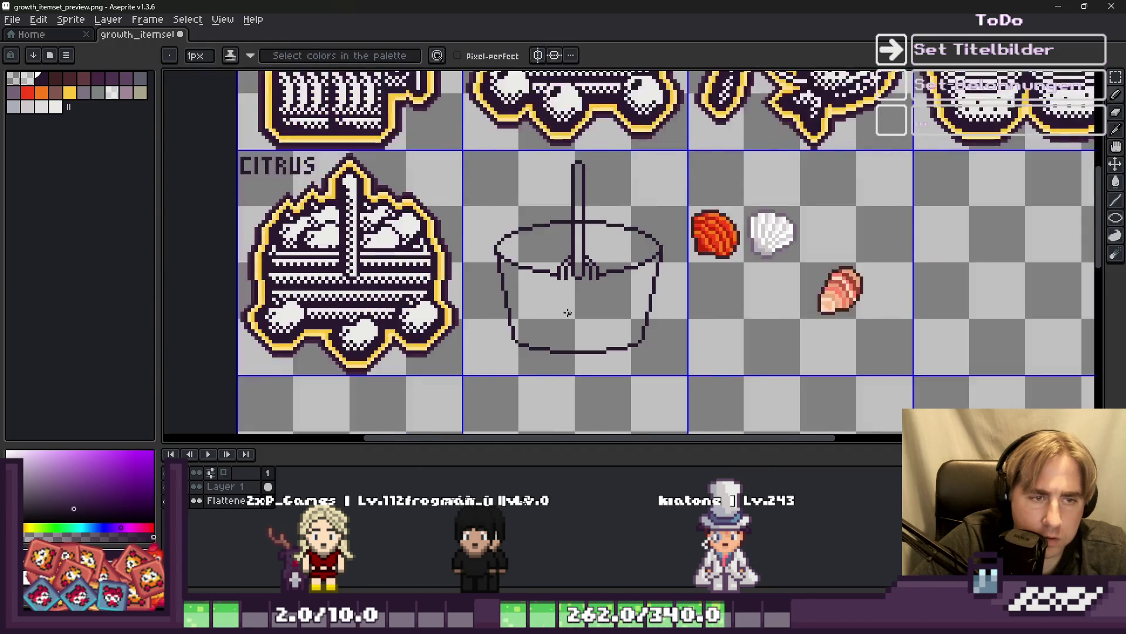
scroll(567, 313, "up", 4)
scroll(568, 264, "up", 2)
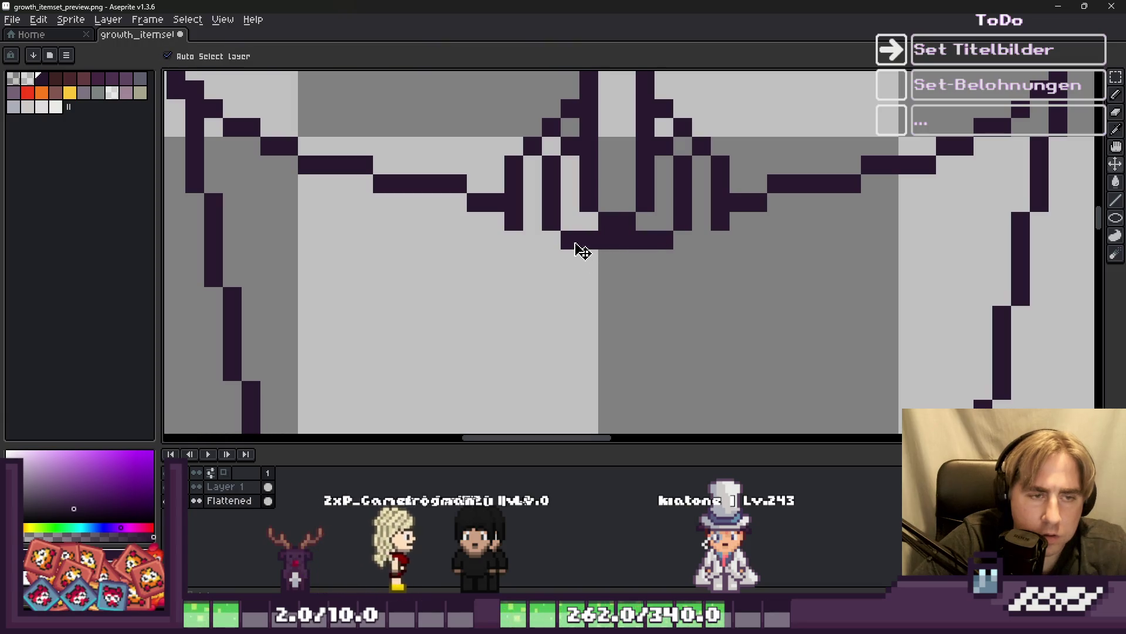
Redraw the handle's round loop down from the knot and erase stray dark pixels inside it.
key("ctrl+z")
left_click_drag(573, 239, 663, 258)
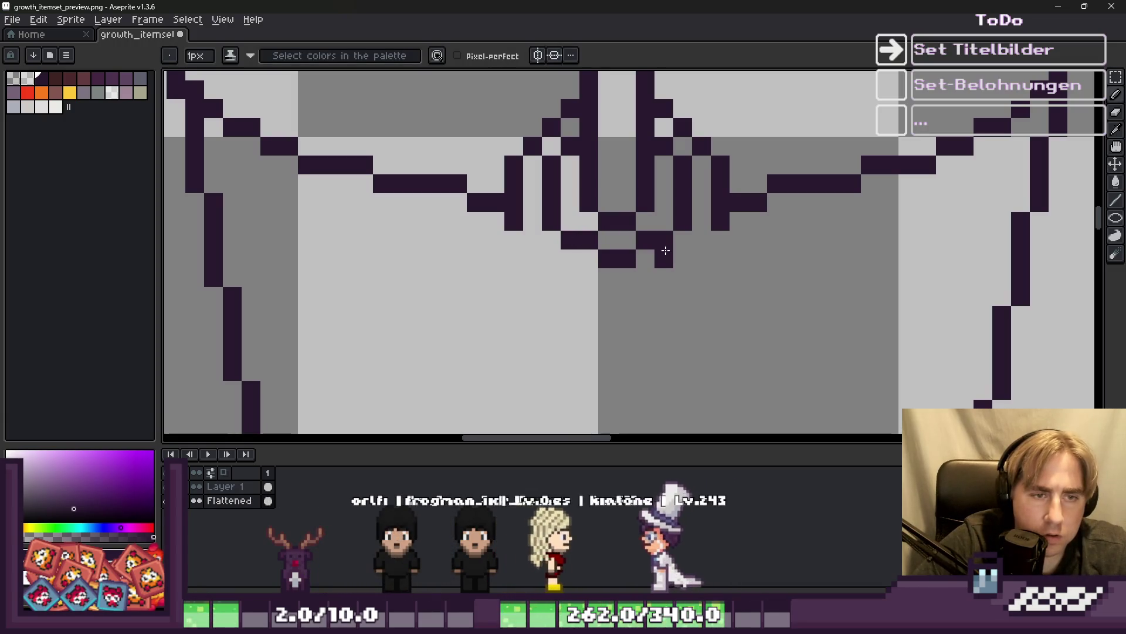
key("e")
scroll(681, 288, "down", 3)
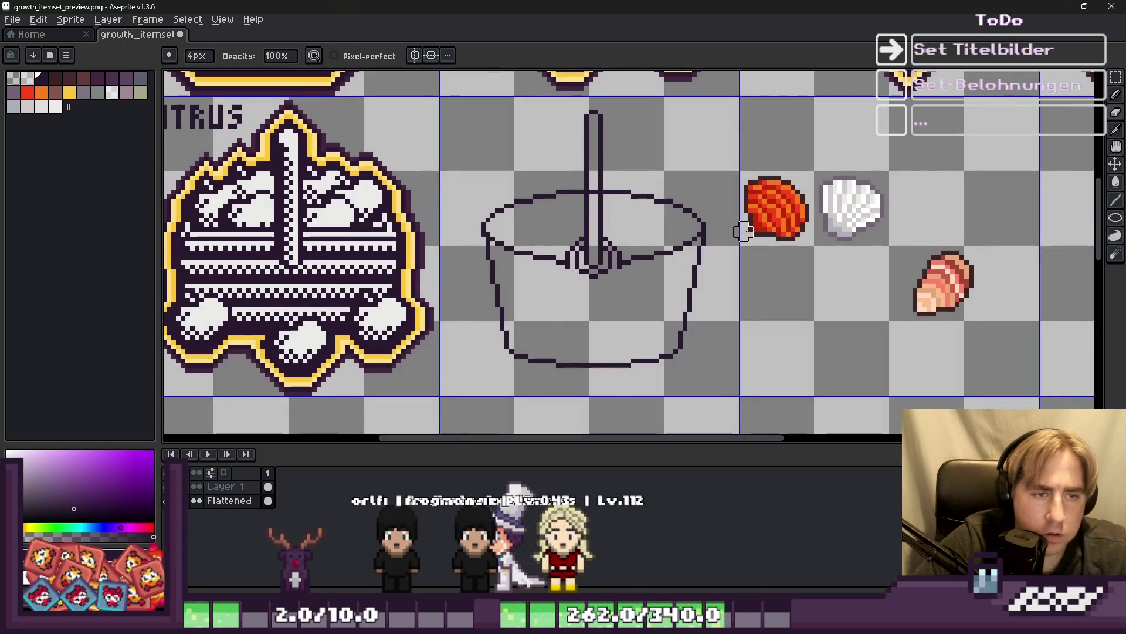
scroll(557, 301, "up", 1)
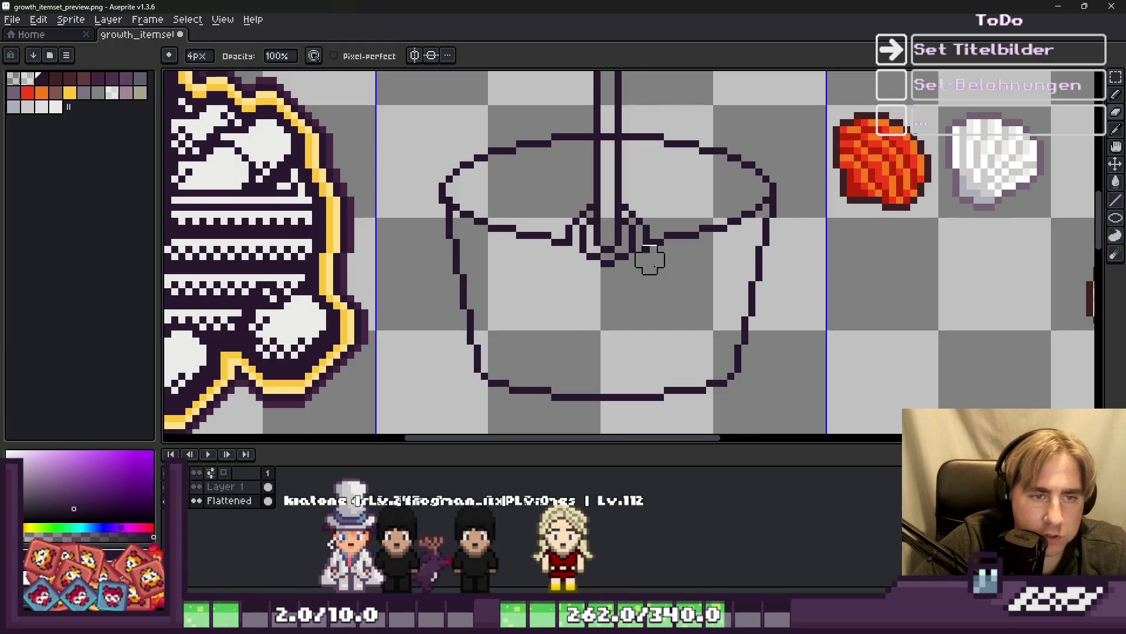
scroll(649, 259, "down", 3)
key("b")
scroll(566, 305, "up", 7)
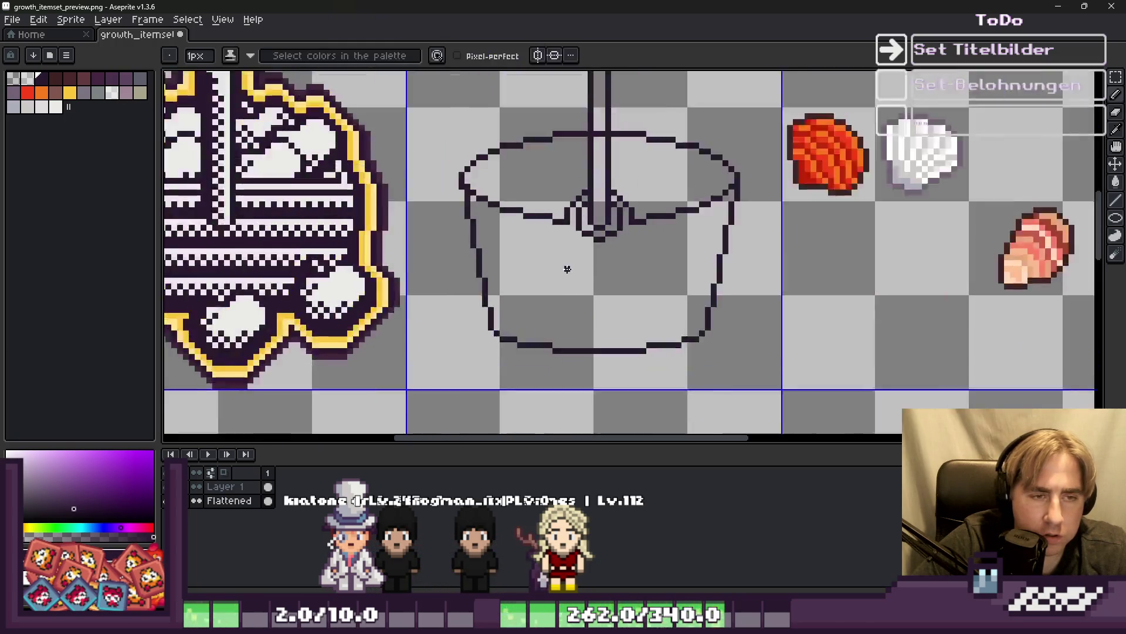
left_click_drag(561, 193, 570, 284)
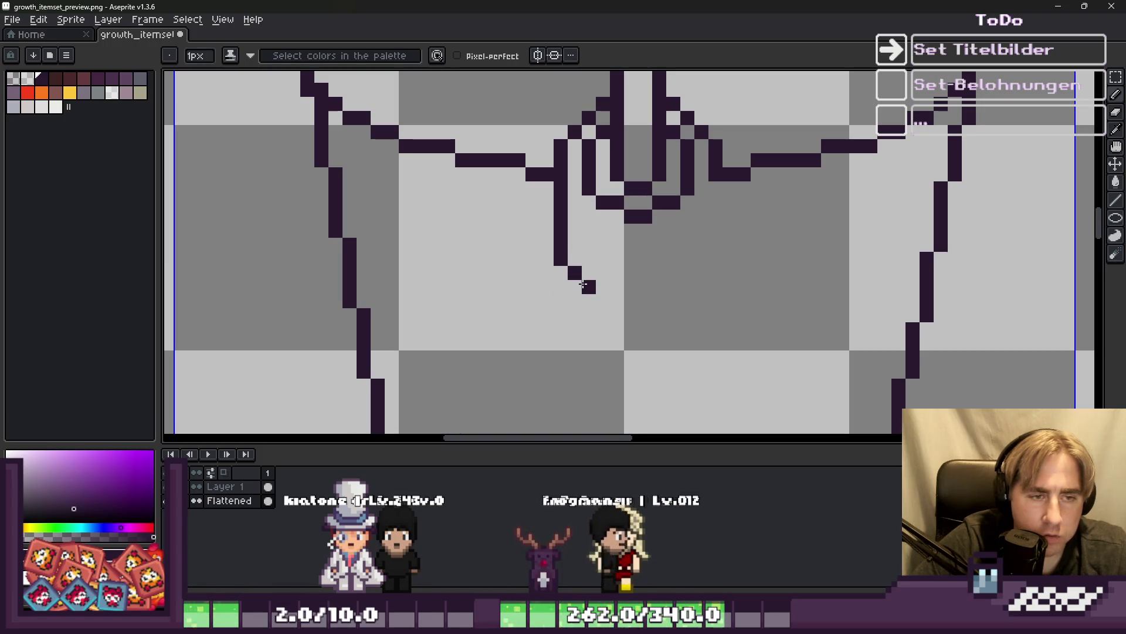
mouse_move(651, 284)
left_mouse_down()
mouse_move(713, 276)
mouse_move(705, 205)
left_mouse_up()
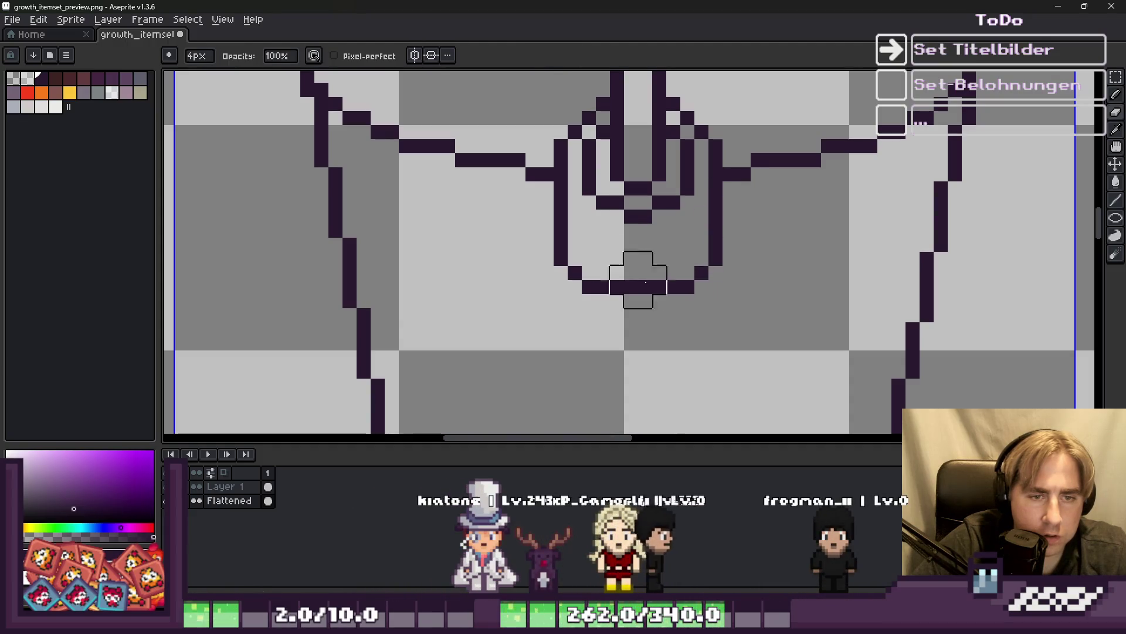
scroll(624, 307, "down", 7)
scroll(623, 279, "up", 7)
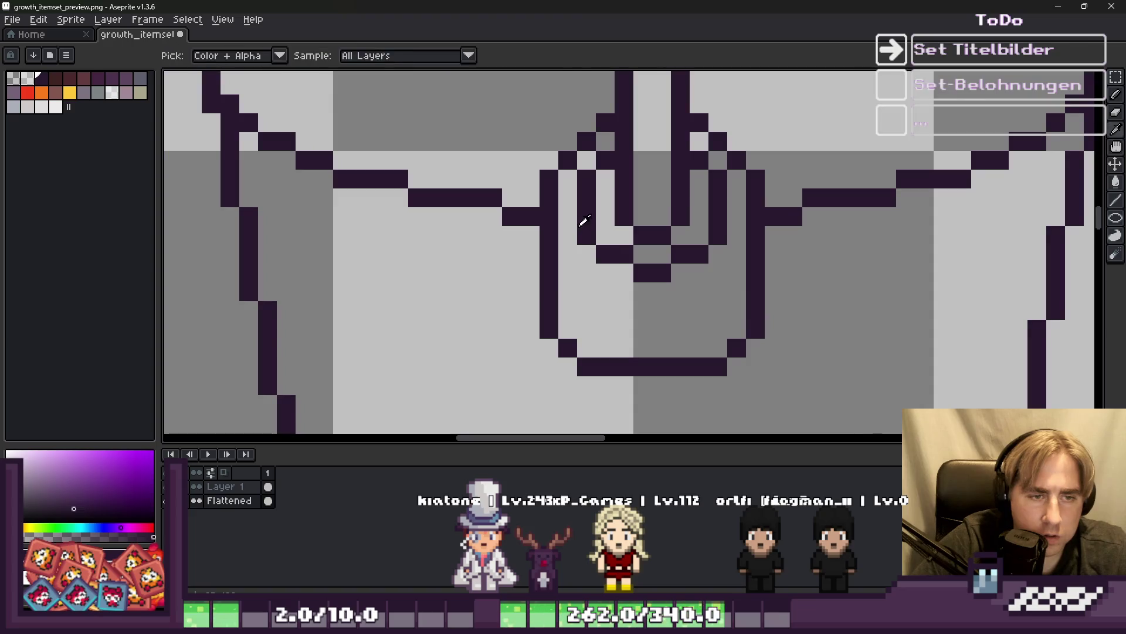
key("e")
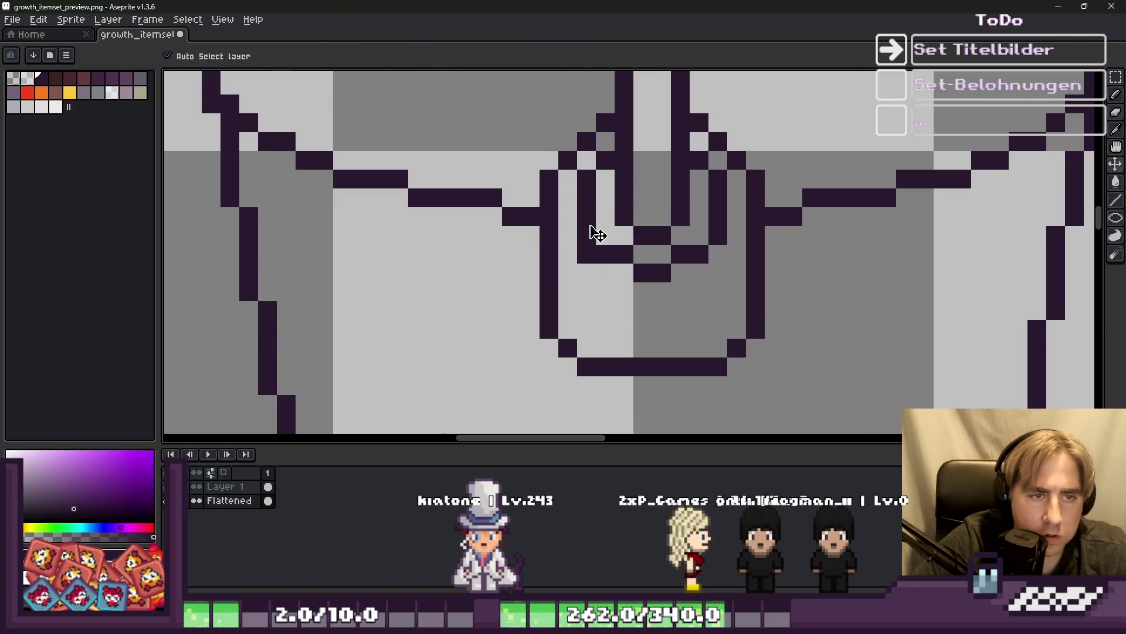
left_click(587, 197)
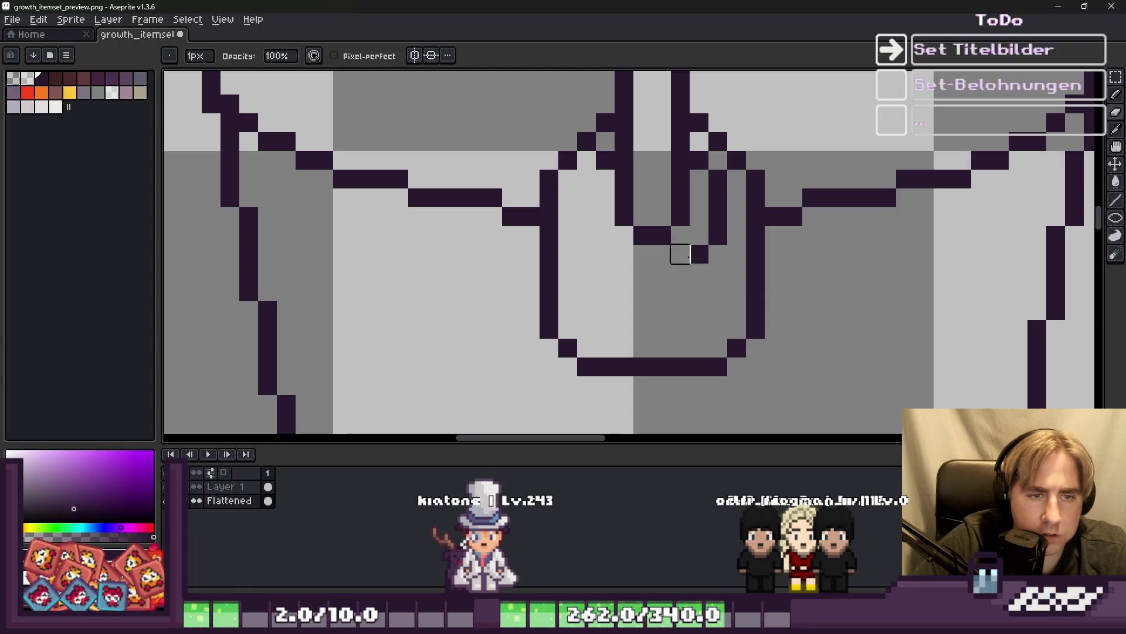
left_click(605, 160)
scroll(579, 233, "down", 5)
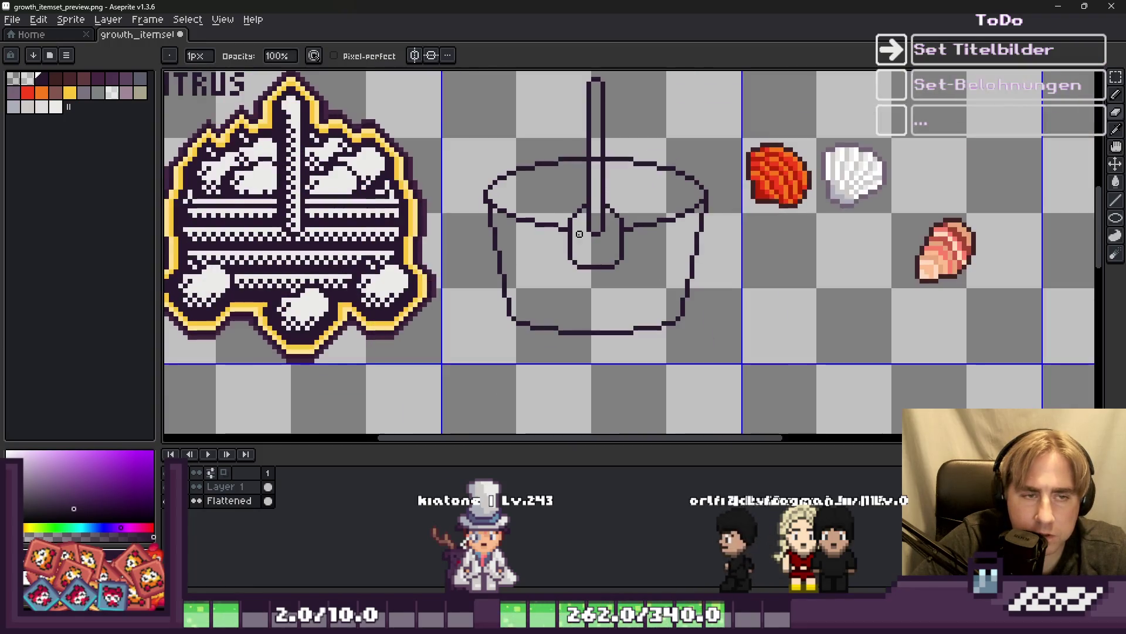
scroll(598, 248, "up", 2)
Nudge the line pixels beside the loop one pixel to the right.
key("m")
mouse_move(728, 339)
left_mouse_down()
mouse_move(404, 249)
mouse_move(472, 234)
left_mouse_up()
key("ctrl+d")
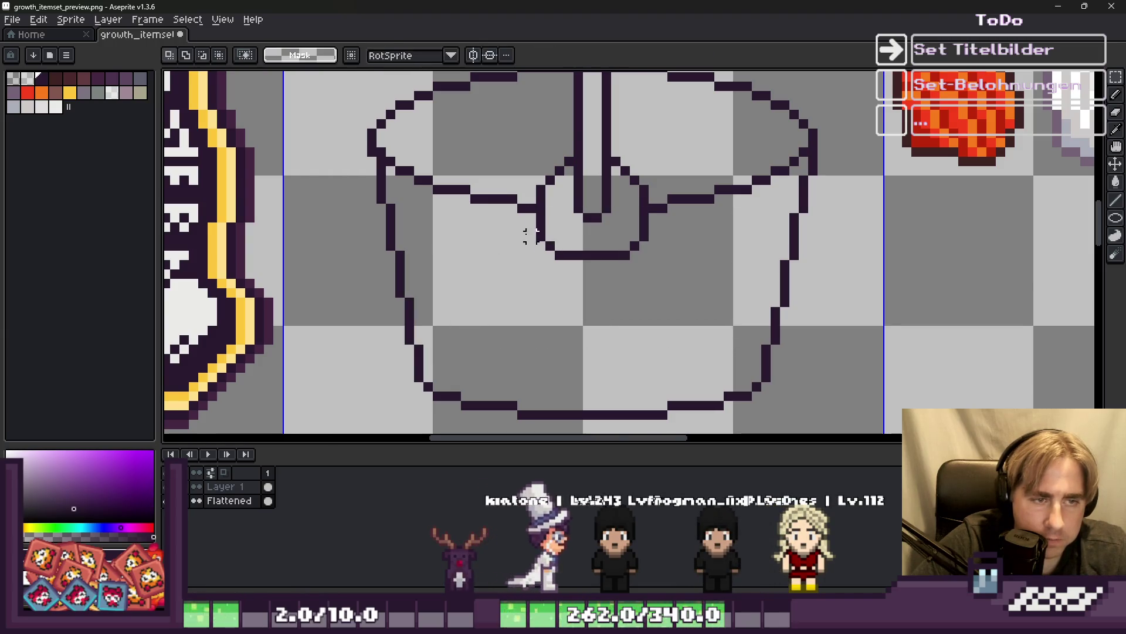
scroll(529, 165, "up", 1)
left_click_drag(543, 134, 597, 301)
left_click_drag(567, 249, 575, 246)
key("Return")
key("ctrl+d")
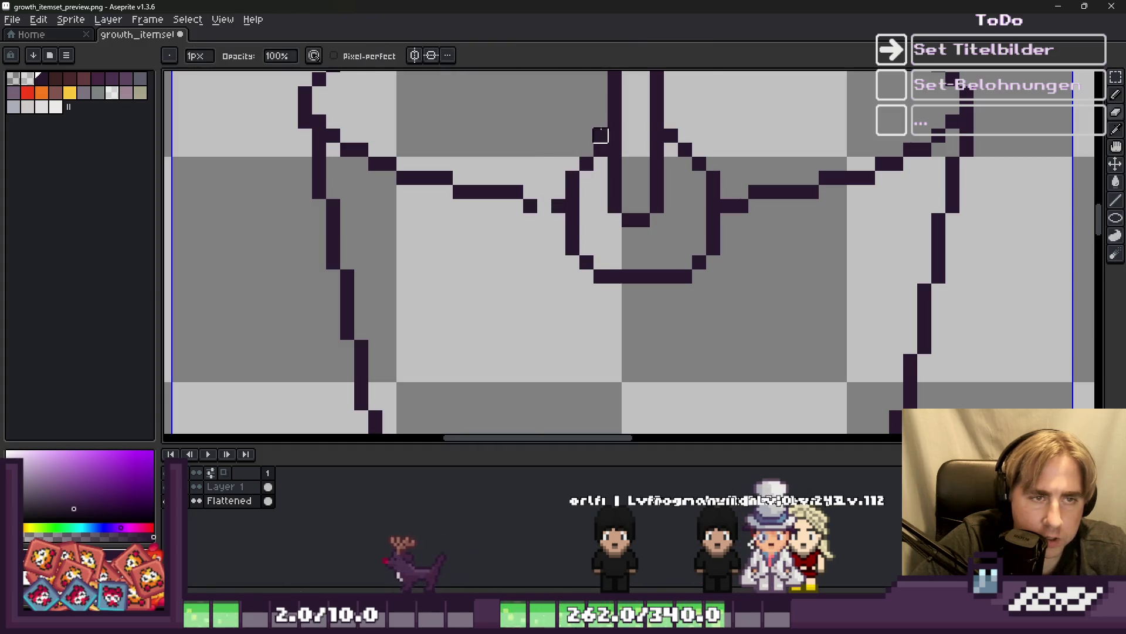
Marquee-select the right half of the bucket.
key("b")
scroll(686, 205, "down", 3)
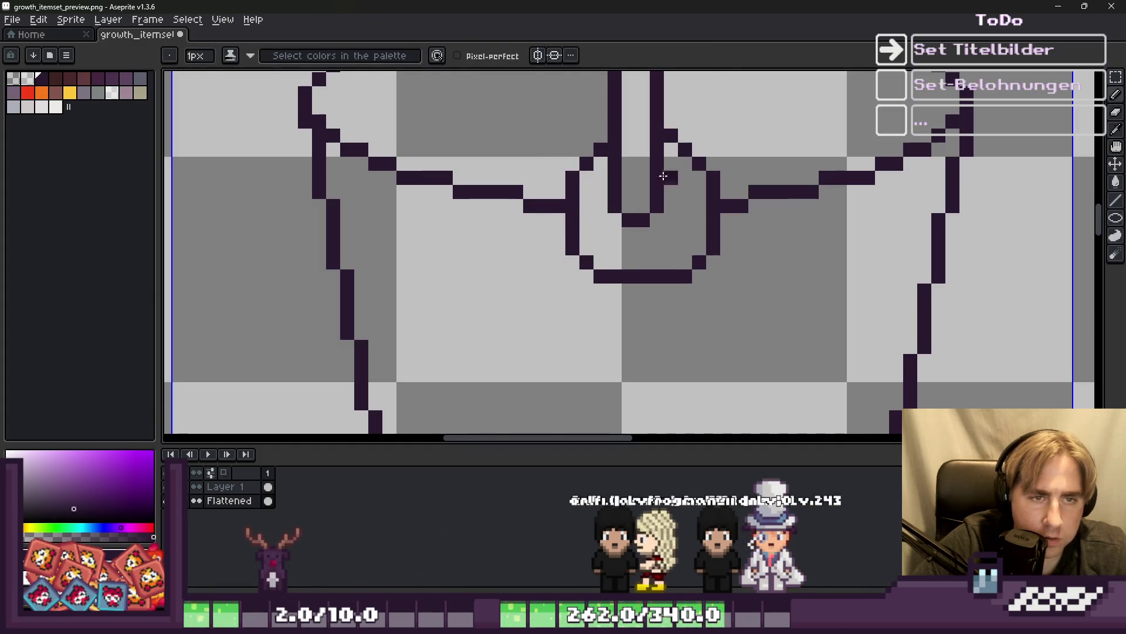
key("m")
mouse_move(773, 399)
left_mouse_down()
mouse_move(705, 203)
mouse_move(613, 73)
mouse_move(617, 170)
left_mouse_up()
scroll(619, 147, "down", 1)
Delete the bucket's right half and shift its left side about 8 px left.
key("Delete")
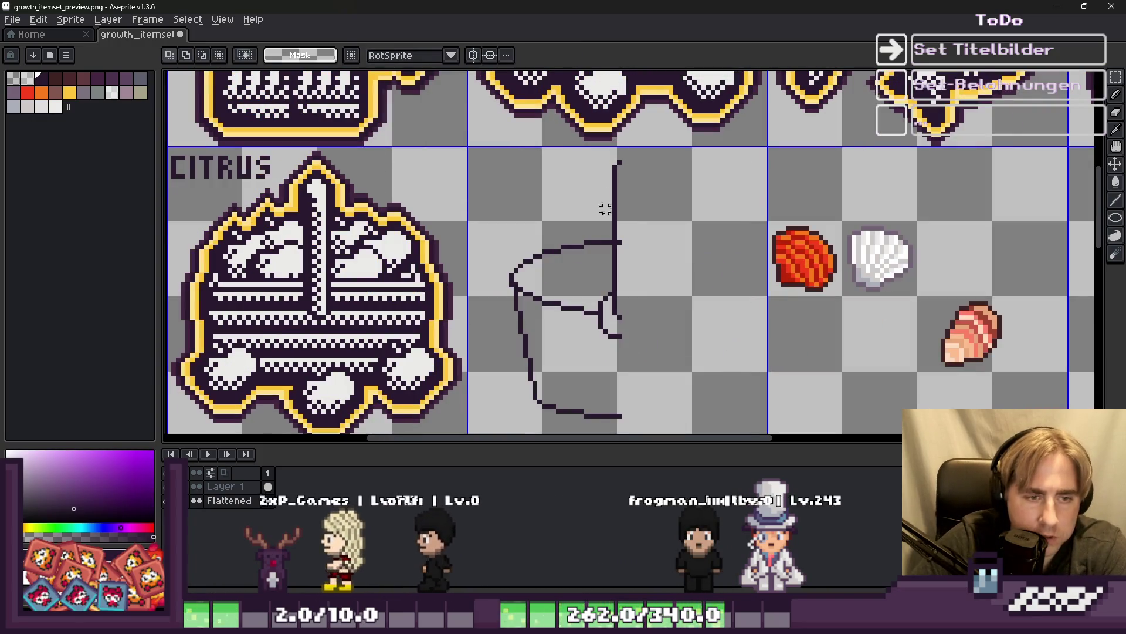
mouse_move(499, 153)
left_mouse_down()
mouse_move(624, 326)
mouse_move(660, 432)
left_mouse_up()
mouse_move(570, 329)
left_mouse_down()
mouse_move(598, 310)
mouse_move(565, 328)
left_mouse_up()
key("Return")
Move the bucket's right half further right, then reposition the whole widened bucket.
scroll(572, 163, "down", 1)
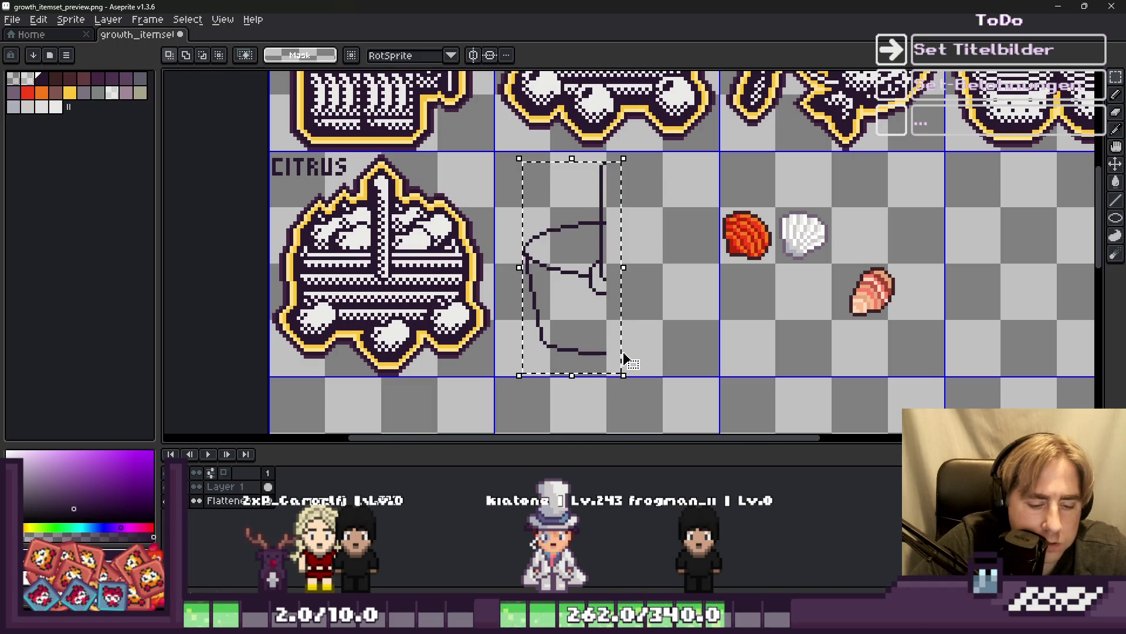
left_click(618, 342)
left_click_drag(582, 298, 648, 308)
key("Return")
scroll(574, 275, "up", 1)
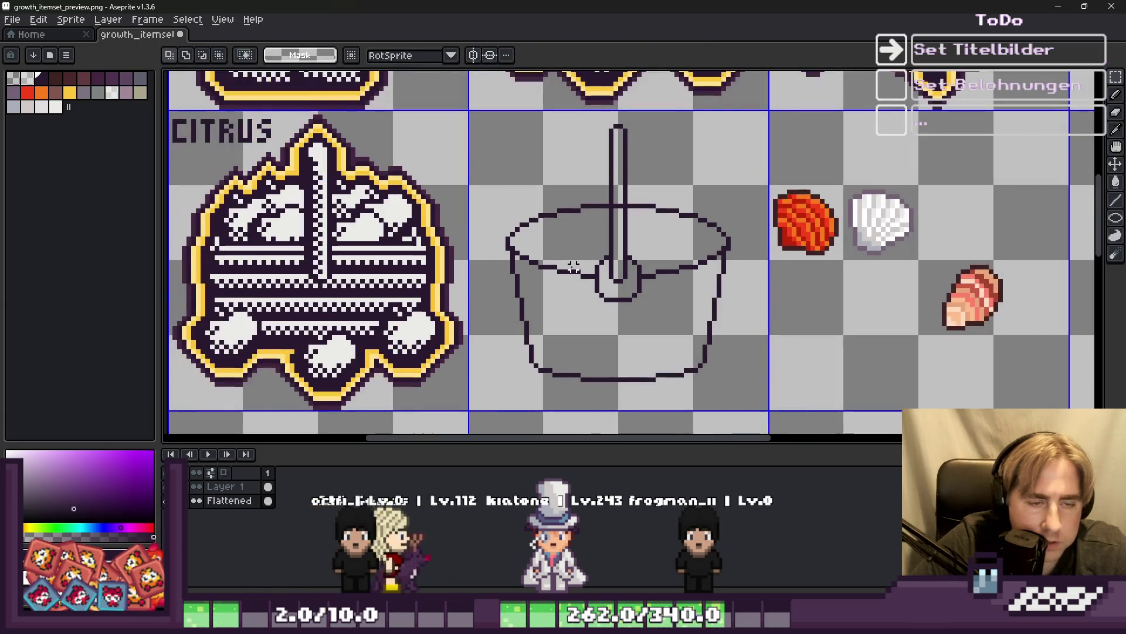
left_click_drag(513, 193, 746, 413)
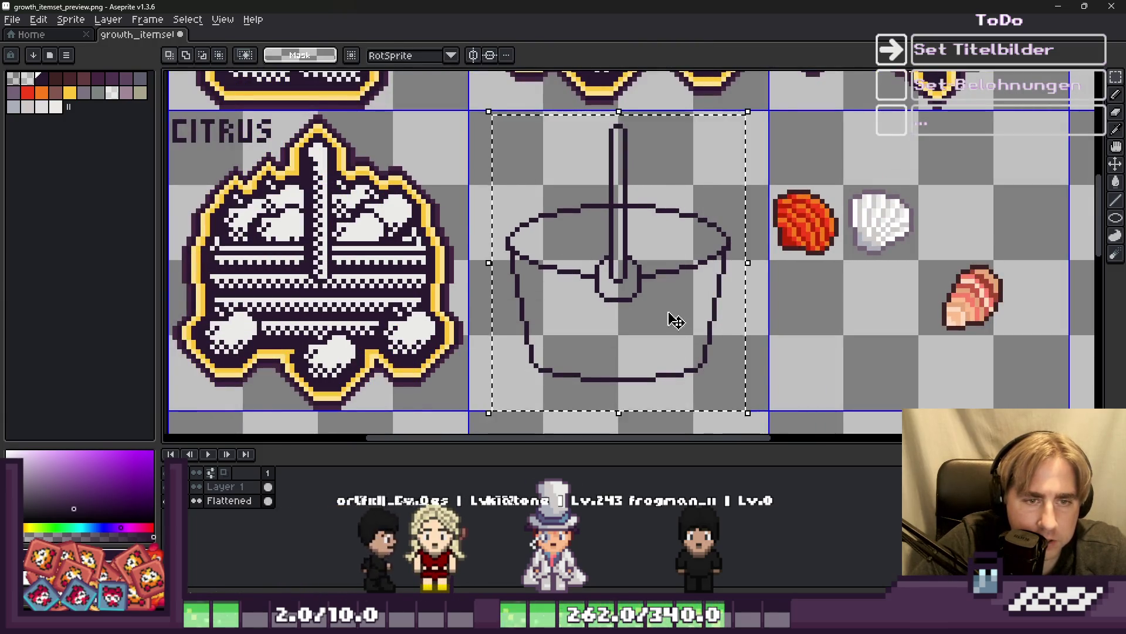
left_click(674, 320)
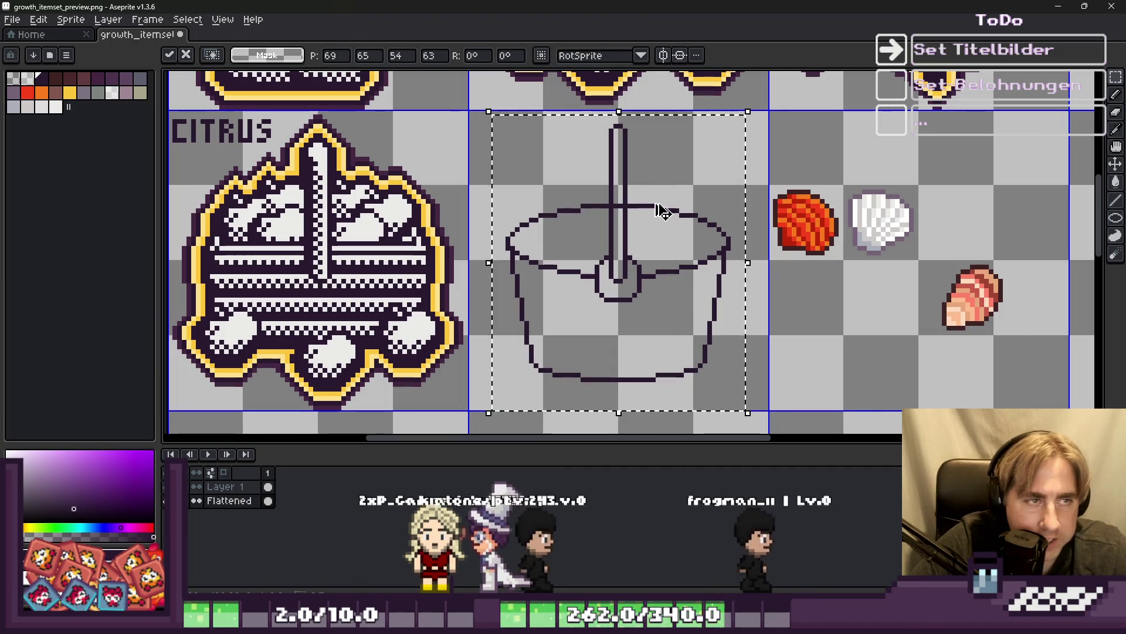
key("Return")
scroll(603, 176, "up", 1)
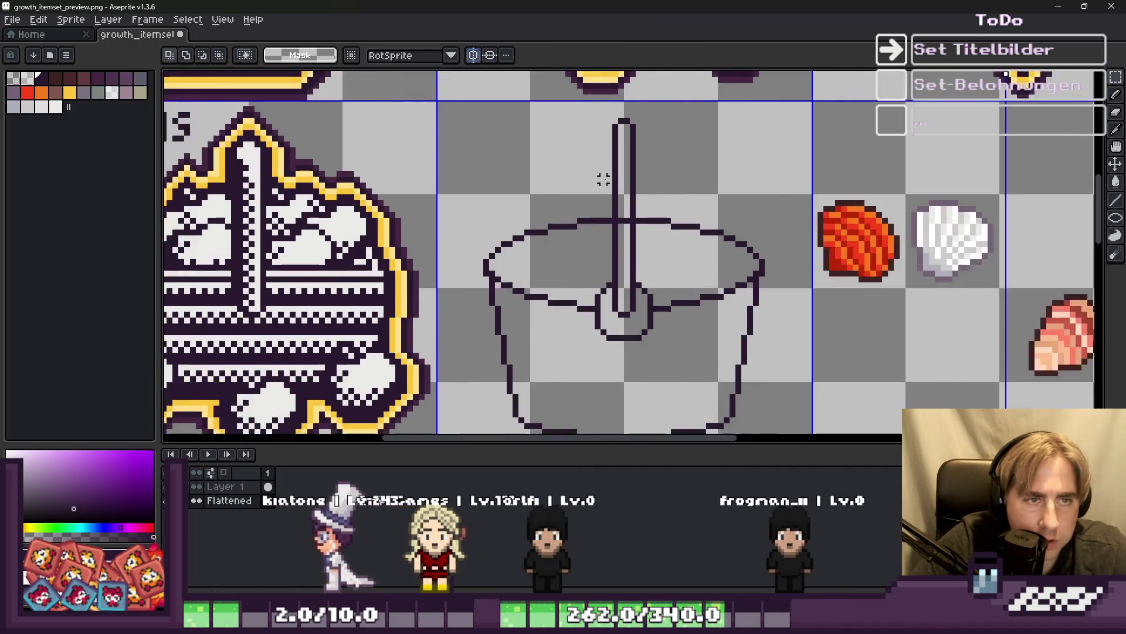
scroll(603, 176, "down", 5)
scroll(738, 124, "up", 4)
scroll(737, 123, "down", 1)
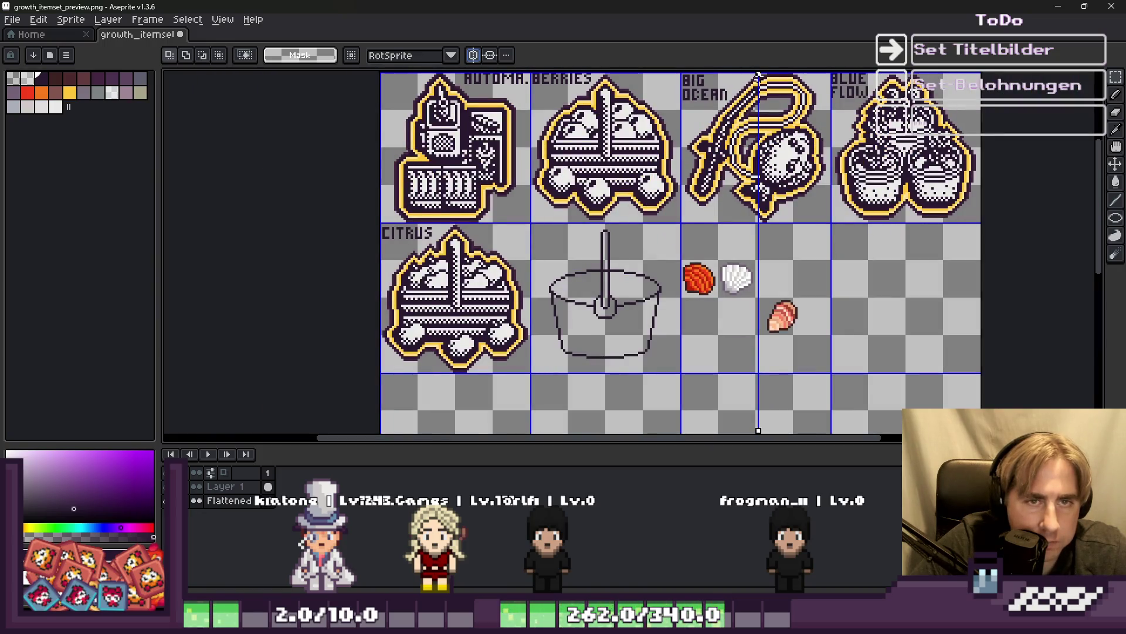
Zoom in on the rim and draw a second dark inner pixel row along it with the Pencil.
scroll(587, 305, "up", 5)
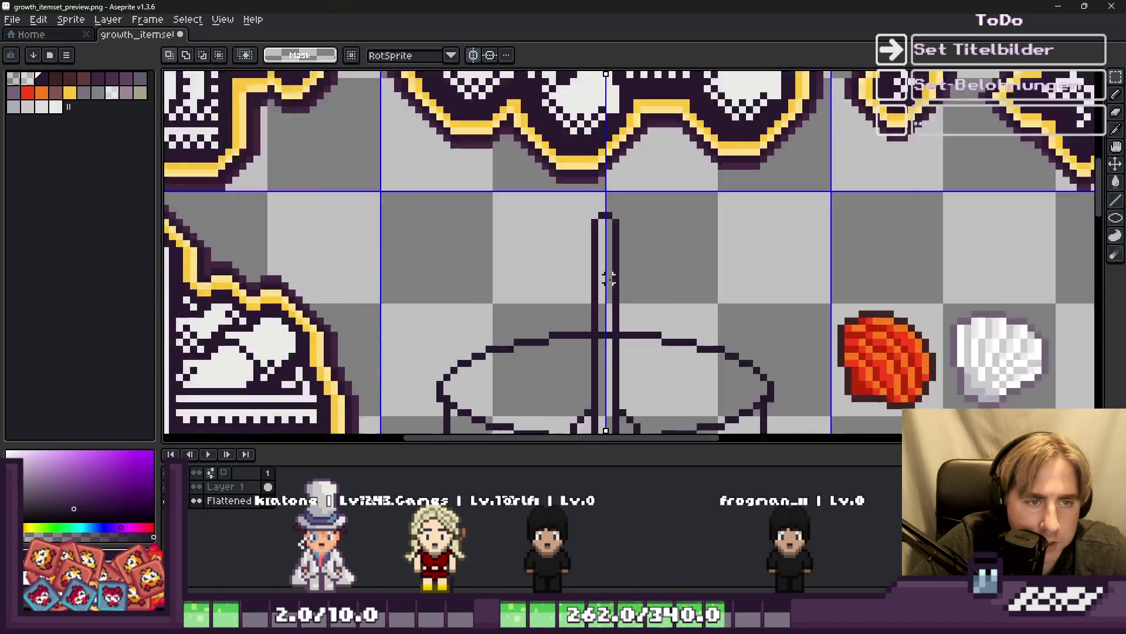
key("b")
scroll(563, 287, "down", 4)
scroll(542, 265, "up", 2)
scroll(542, 264, "up", 1)
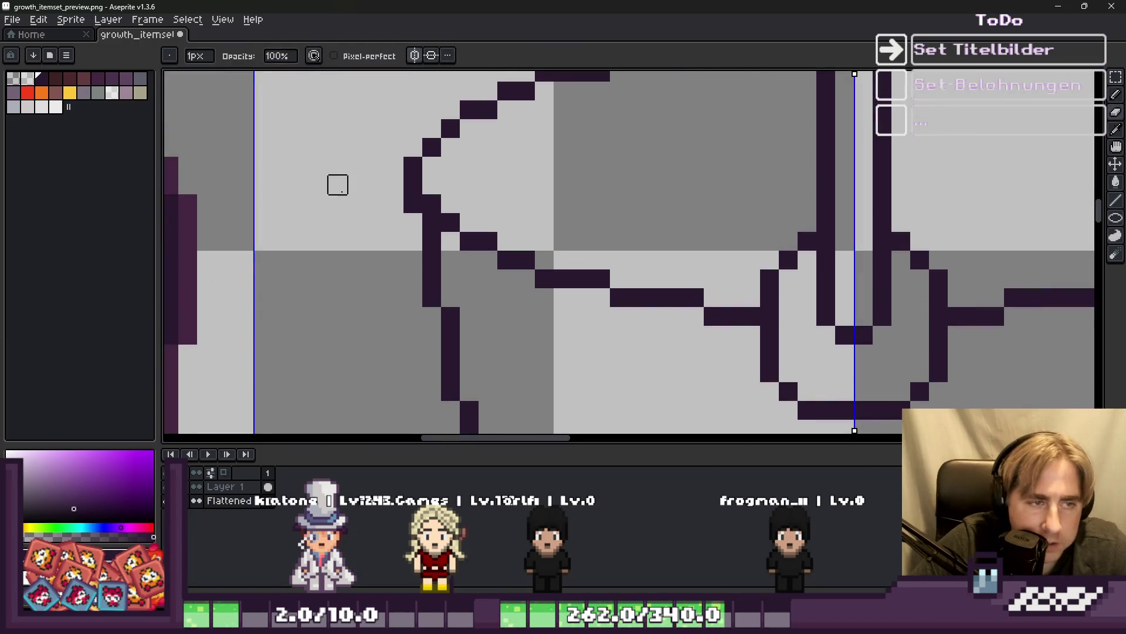
scroll(528, 282, "down", 3)
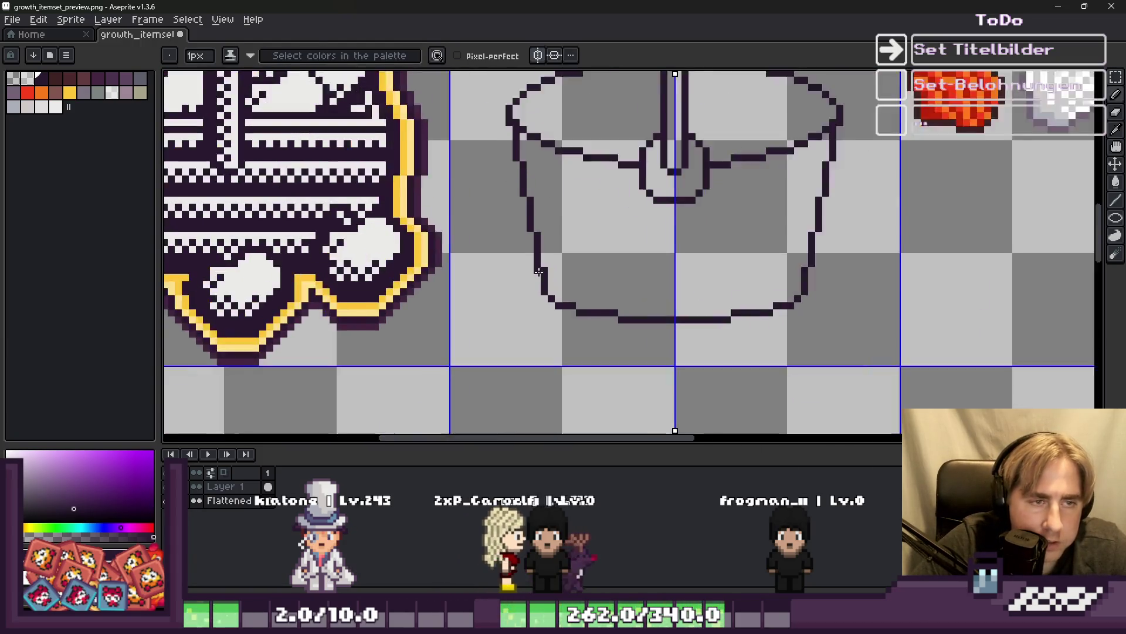
scroll(545, 302, "up", 1)
key("b")
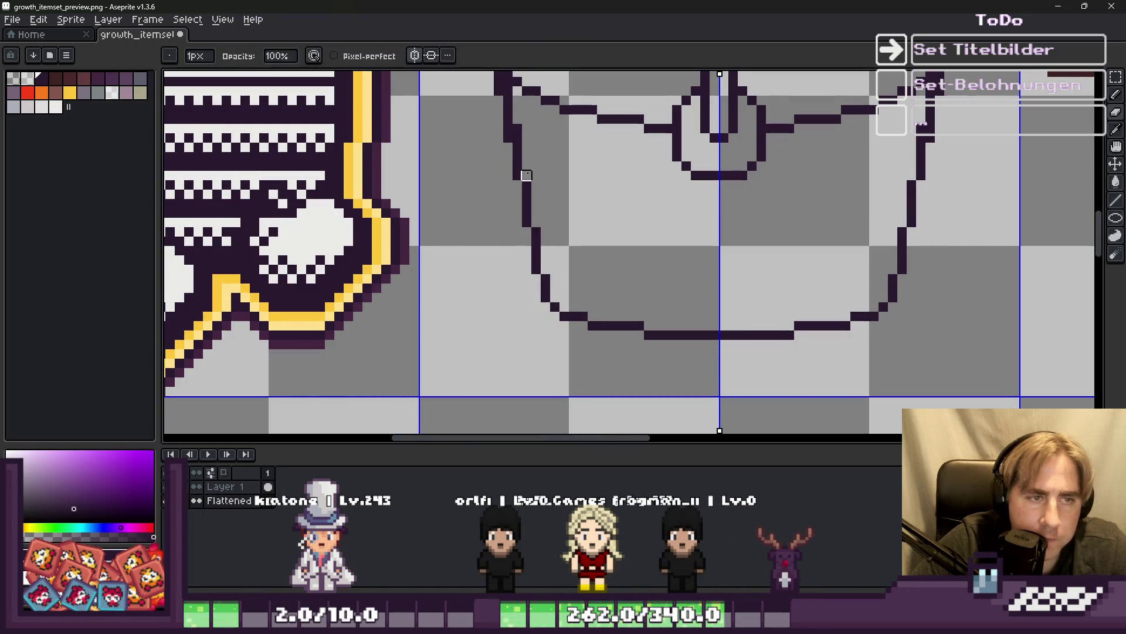
scroll(502, 96, "up", 2)
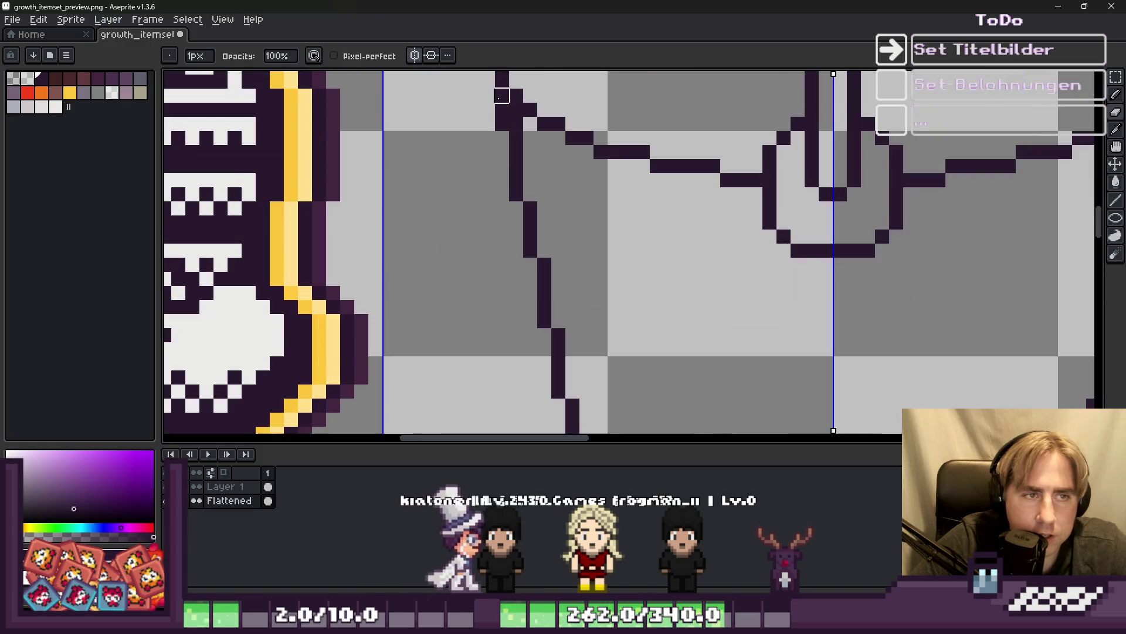
key("i")
scroll(509, 182, "down", 3)
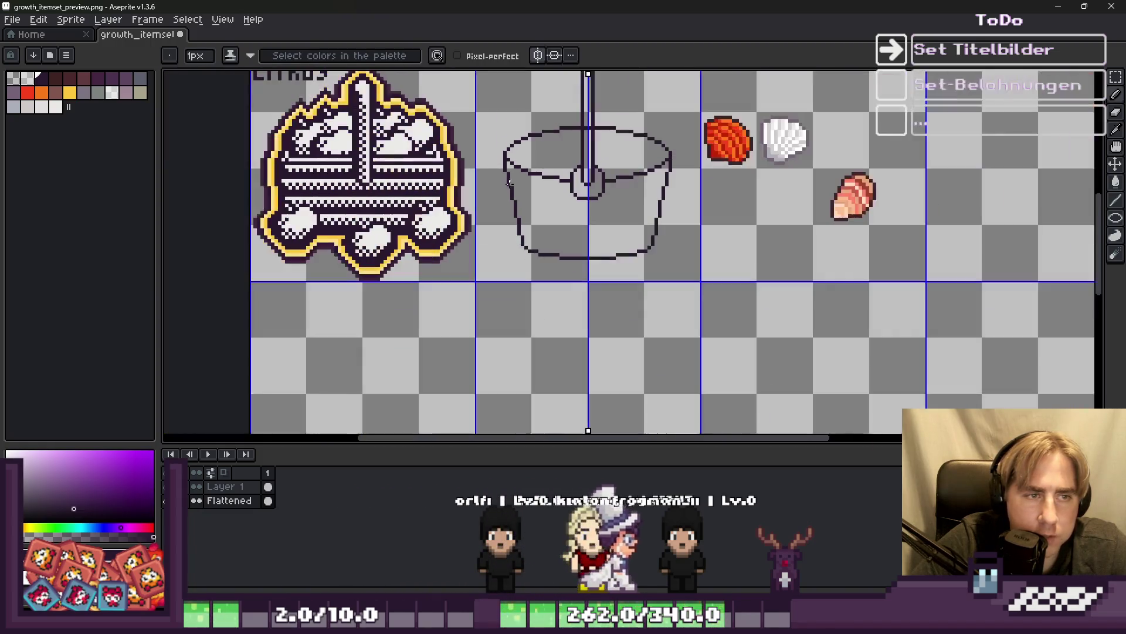
scroll(538, 199, "down", 2)
scroll(538, 200, "up", 2)
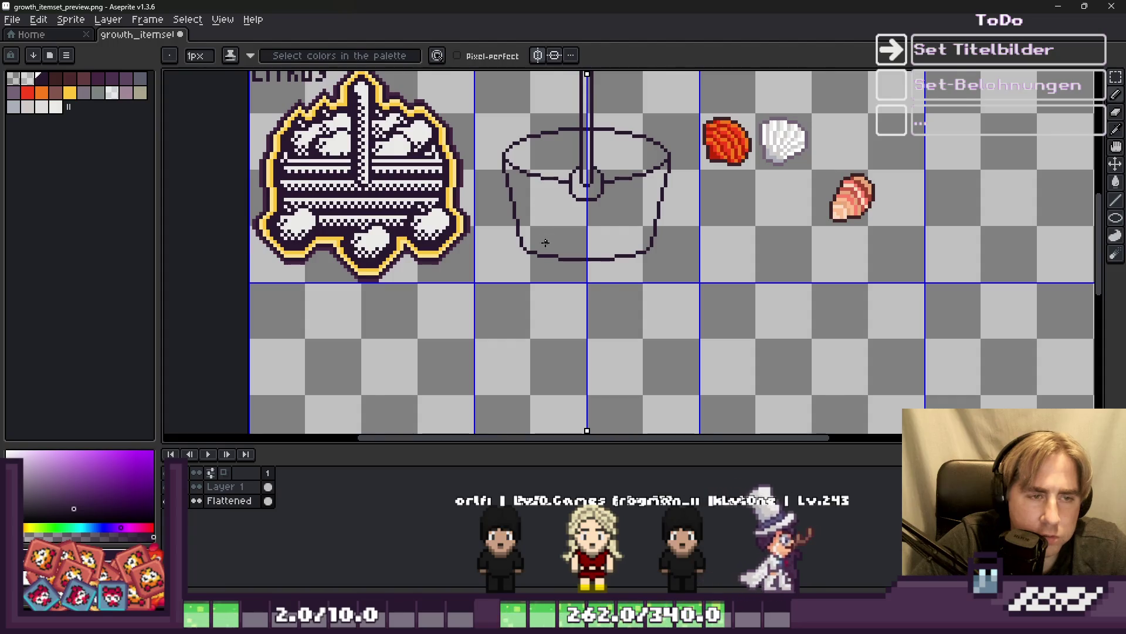
scroll(544, 252, "up", 1)
scroll(544, 252, "down", 1)
scroll(509, 130, "up", 4)
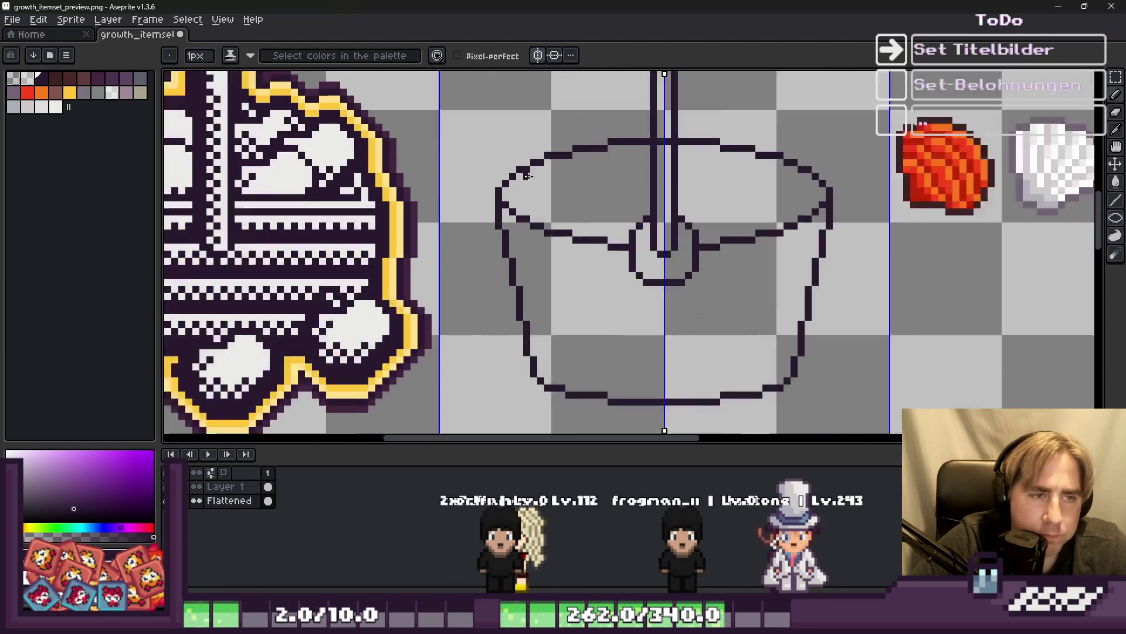
mouse_move(481, 211)
left_mouse_down()
mouse_move(503, 234)
mouse_move(604, 271)
left_mouse_up()
mouse_move(704, 305)
left_mouse_down()
mouse_move(740, 324)
mouse_move(828, 327)
left_mouse_up()
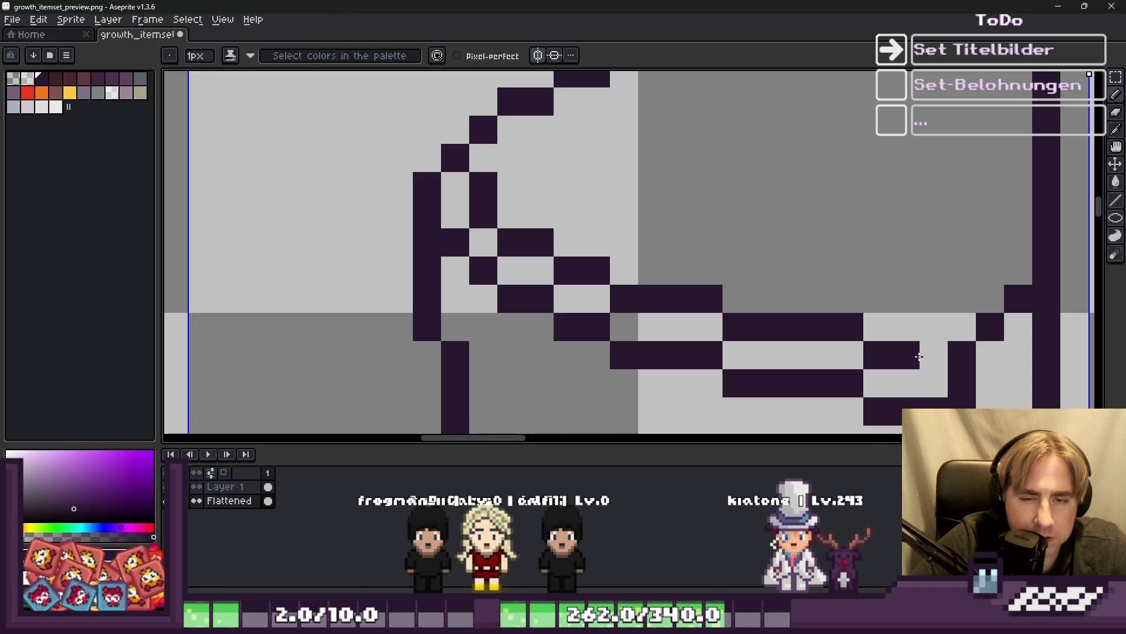
Undo the last mirrored rim stroke and redraw a shorter mirrored row to close the double rim.
scroll(919, 356, "down", 4)
scroll(906, 224, "up", 4)
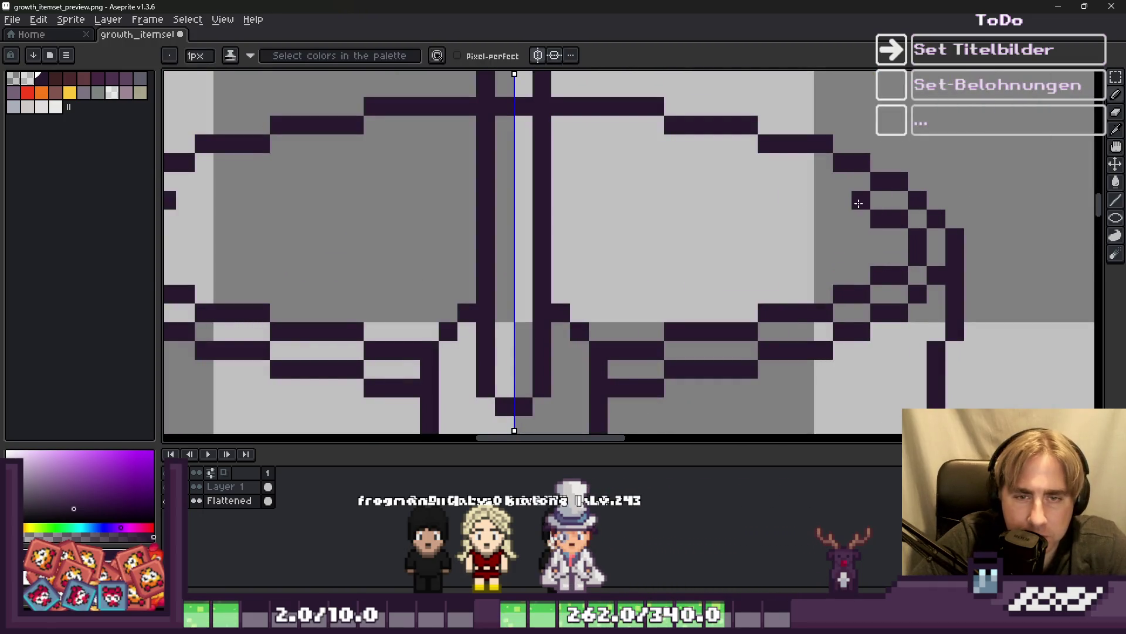
key("ctrl+z")
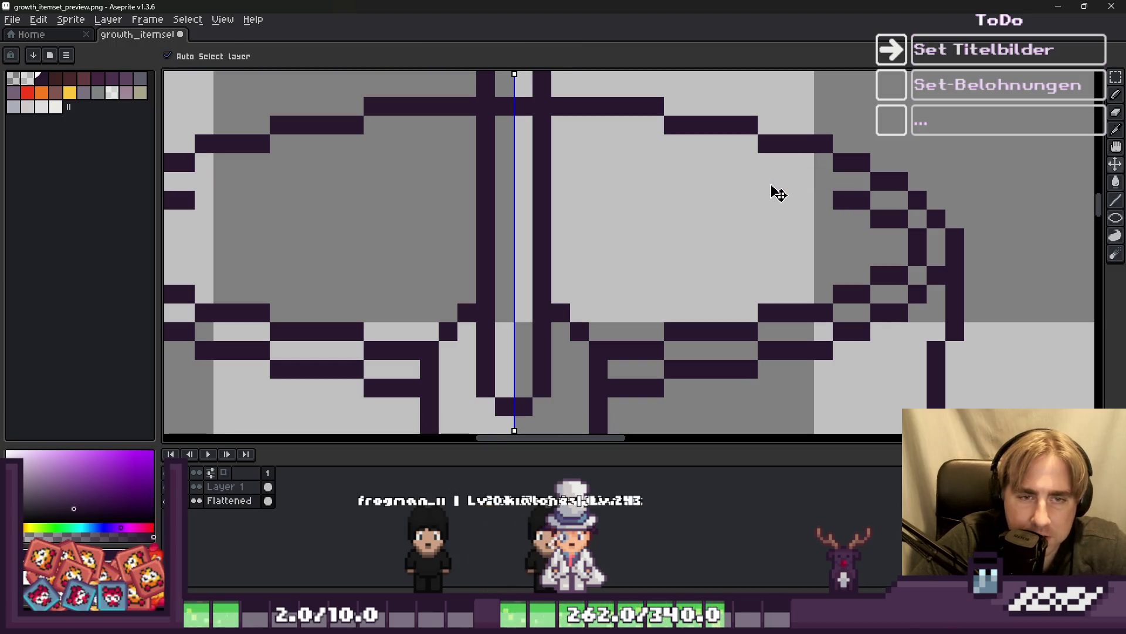
left_click_drag(751, 162, 548, 144)
scroll(557, 153, "down", 4)
scroll(581, 160, "up", 3)
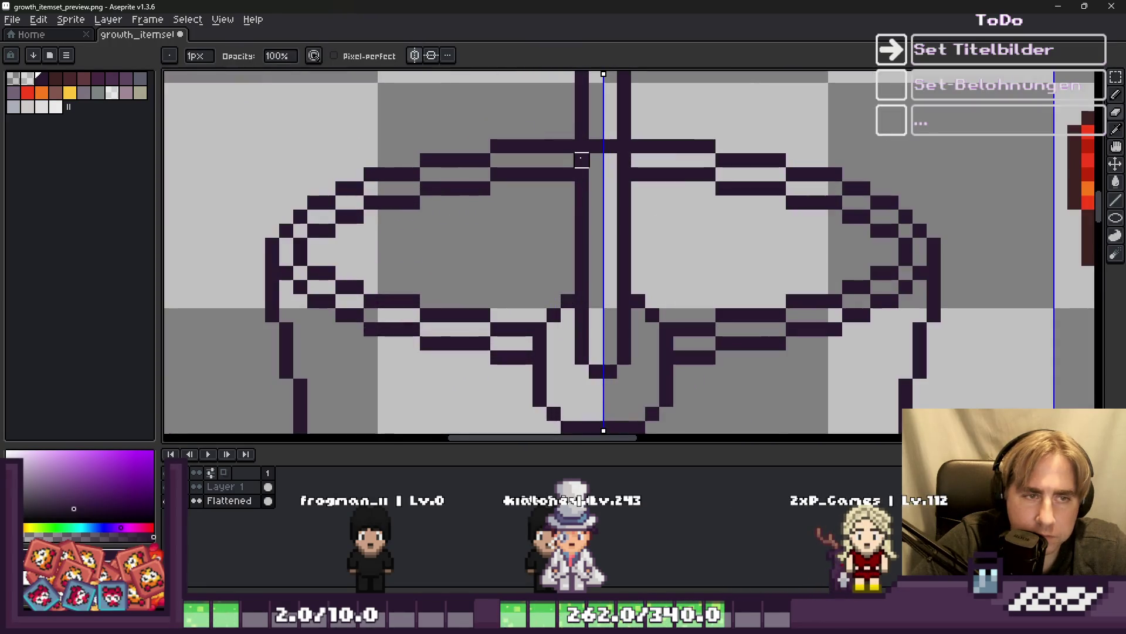
scroll(595, 147, "down", 5)
scroll(583, 253, "up", 1)
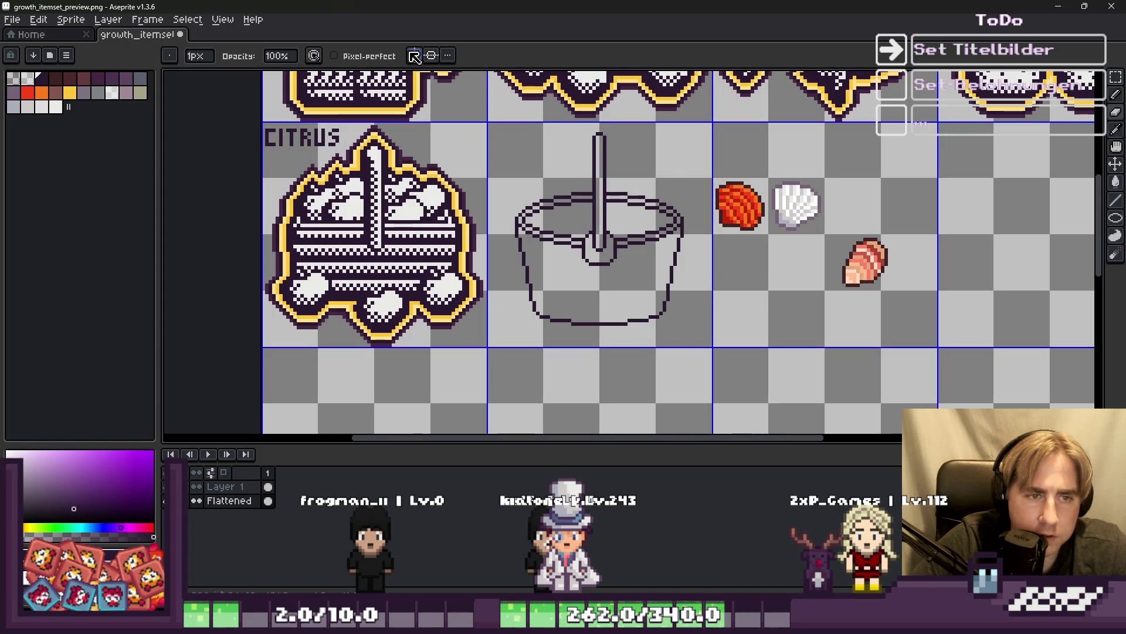
scroll(654, 331, "down", 1)
Draw a mirrored stepped band line from the bucket walls toward the centre, erasing extra pixels.
scroll(599, 298, "up", 5)
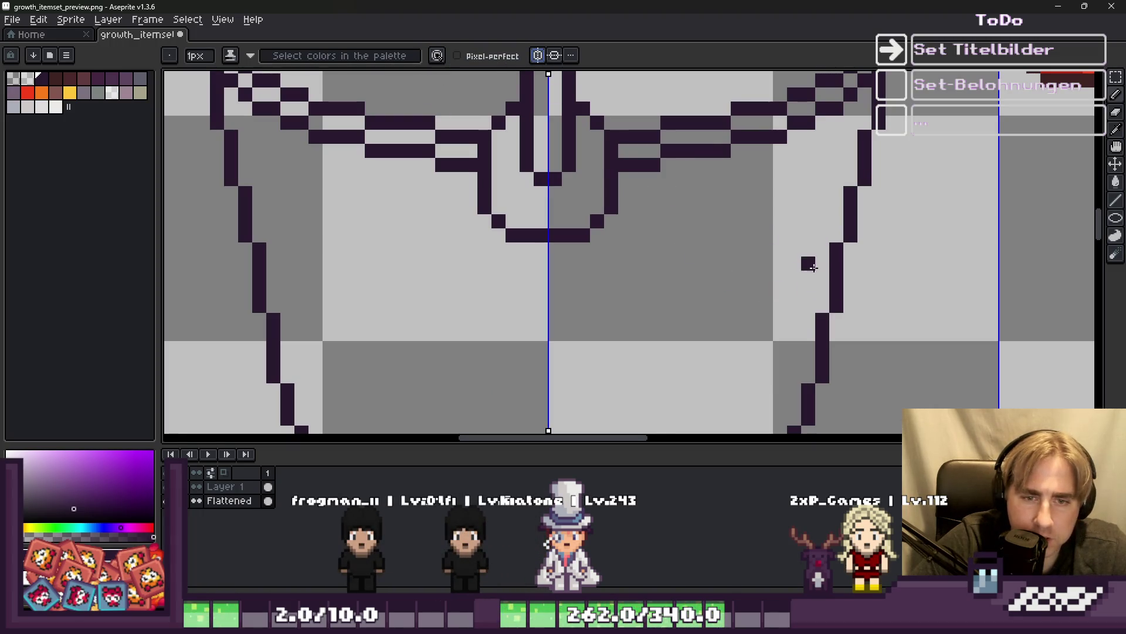
left_click_drag(822, 277, 807, 278)
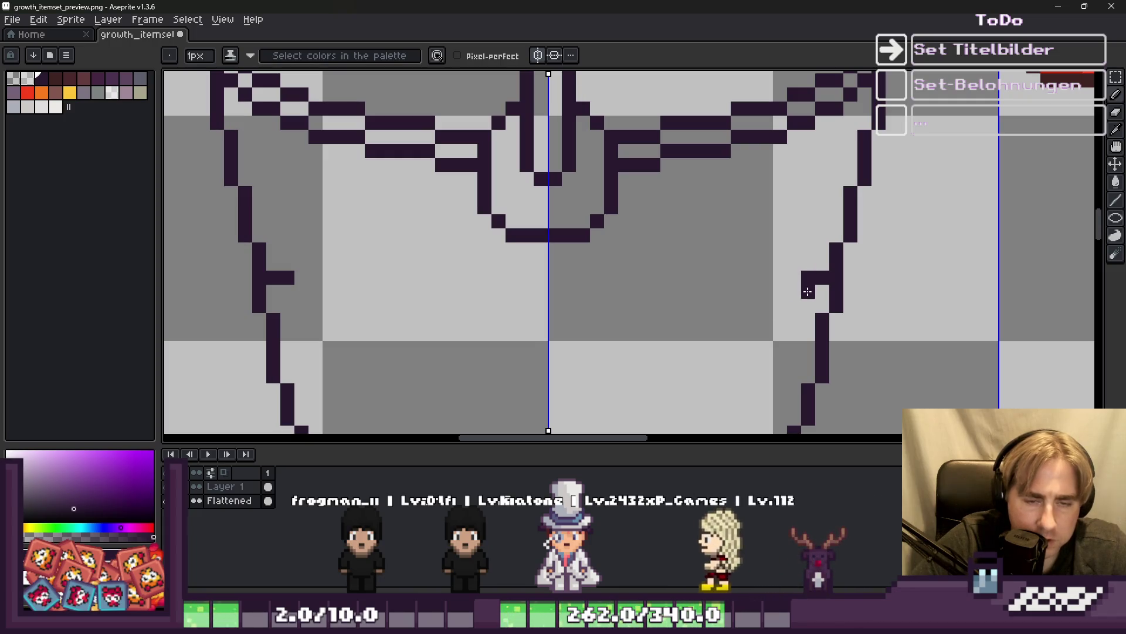
key("ctrl+z")
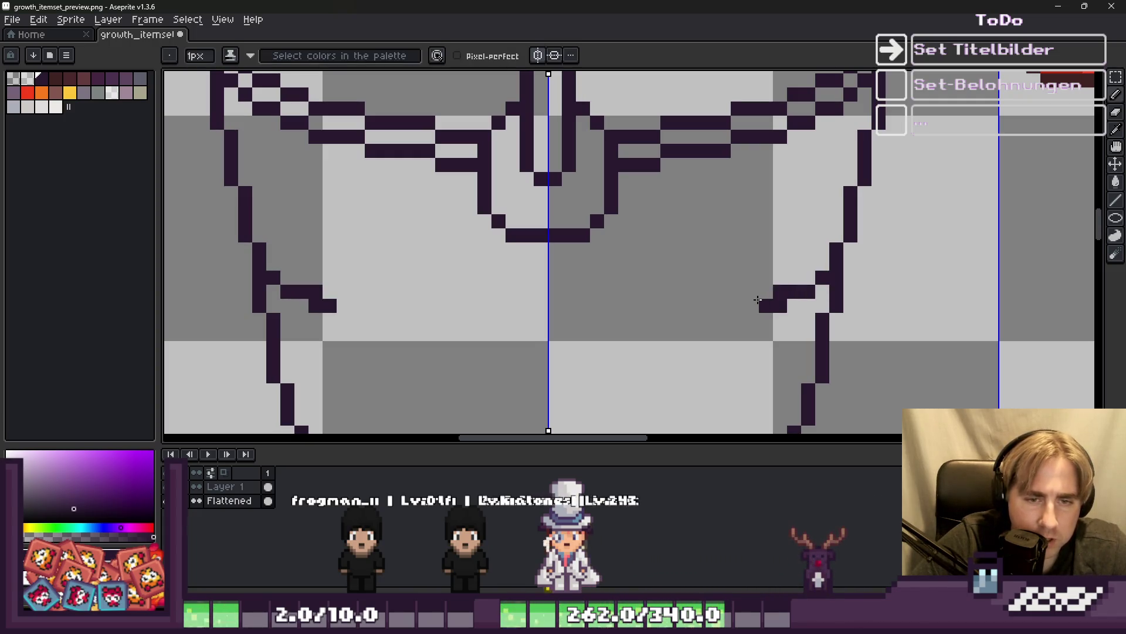
mouse_move(726, 302)
left_mouse_down()
mouse_move(555, 333)
mouse_move(626, 319)
left_mouse_up()
key("e")
key("b")
left_click(640, 332)
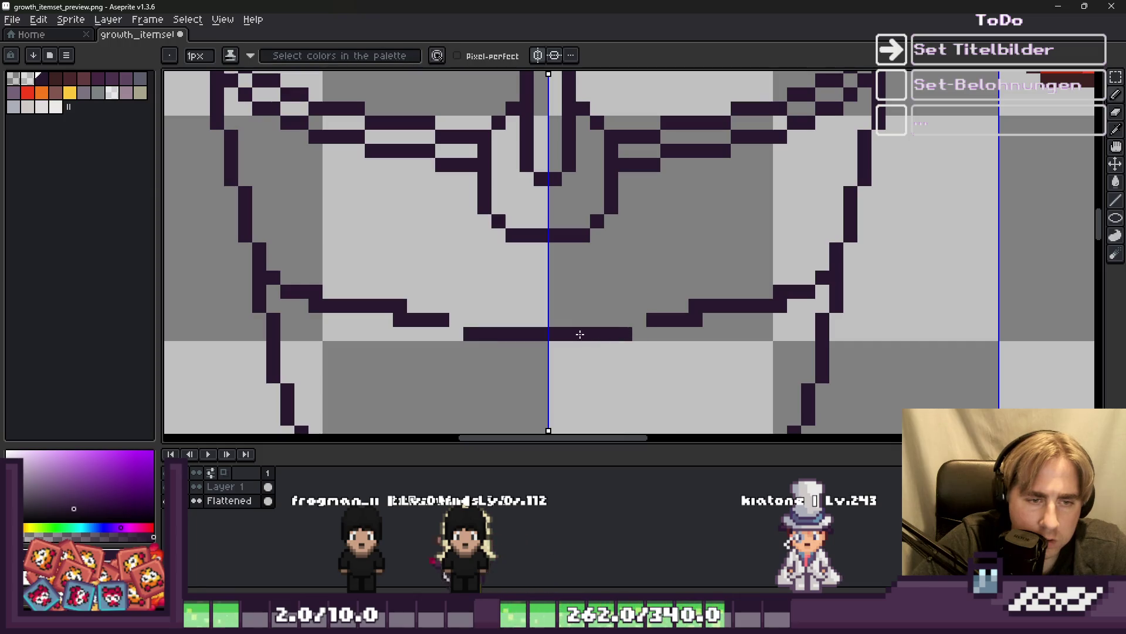
key("b")
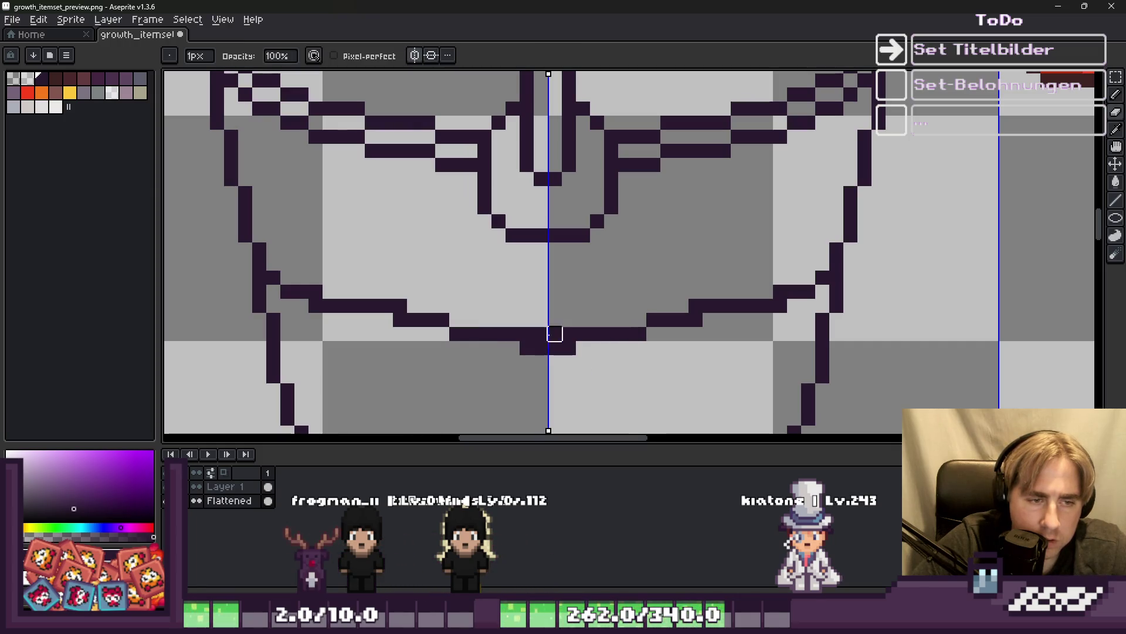
Add dark pixels under the band's centre, undoing the overly thick row and the stray end pixels.
scroll(540, 333, "down", 3)
scroll(572, 313, "up", 2)
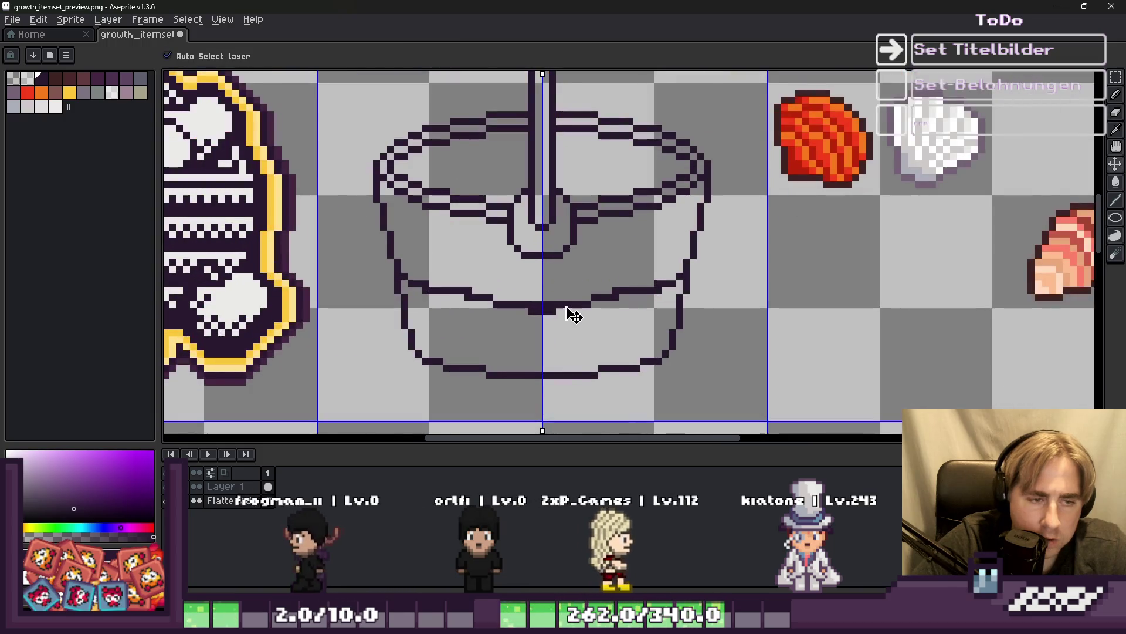
scroll(530, 305, "up", 3)
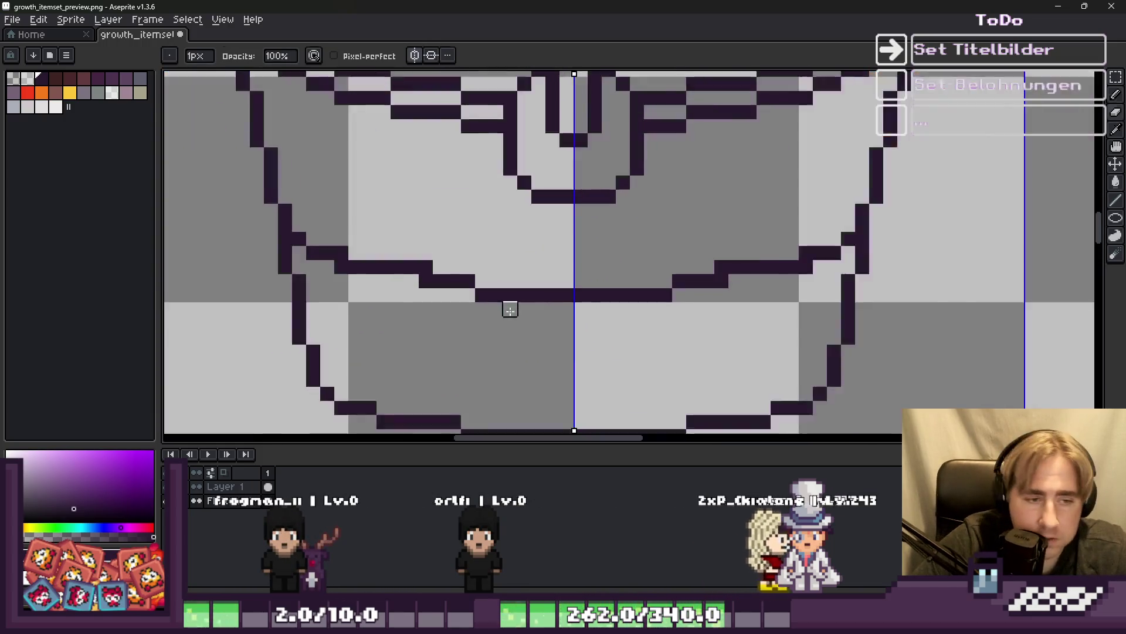
left_click(512, 308)
key("i")
key("b")
left_click_drag(519, 308, 680, 308)
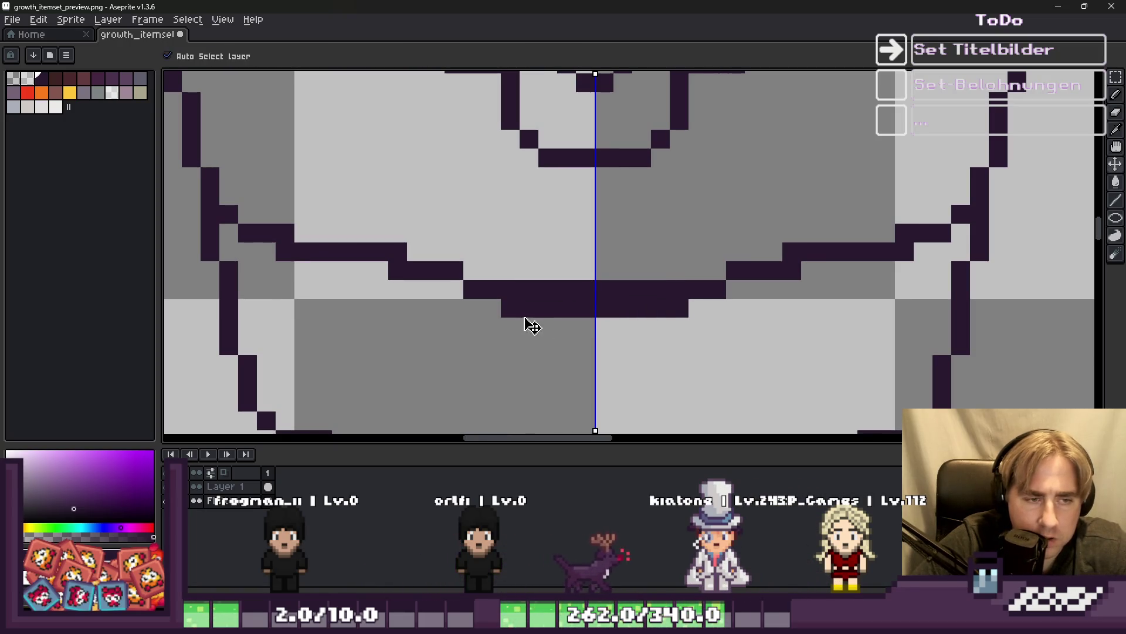
key("ctrl+z")
left_click(549, 308)
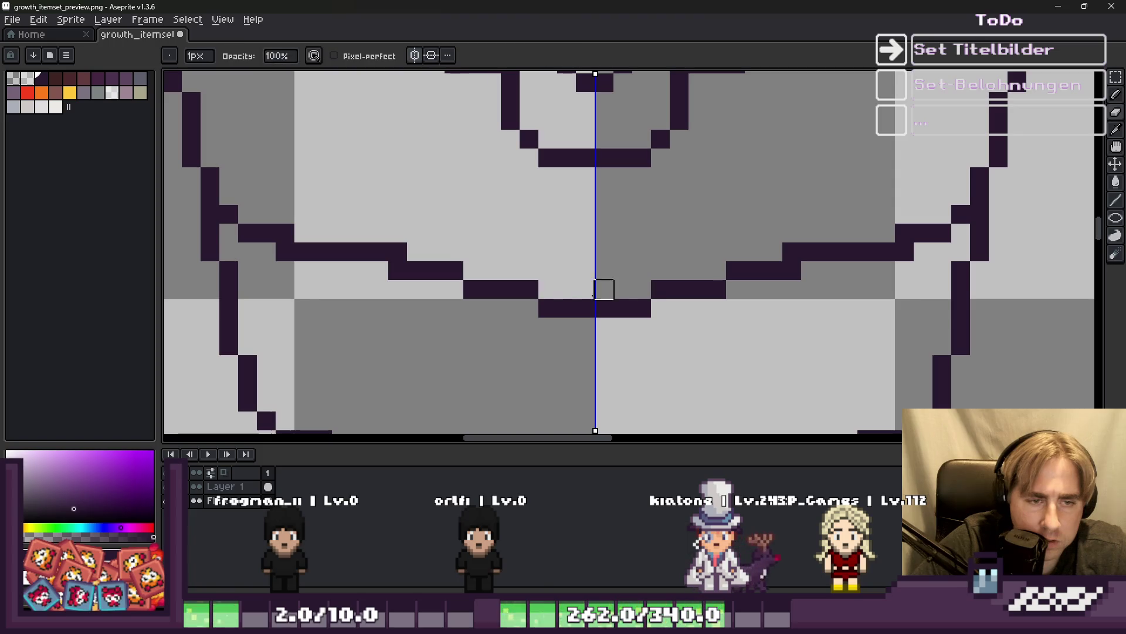
key("i")
key("ctrl+z")
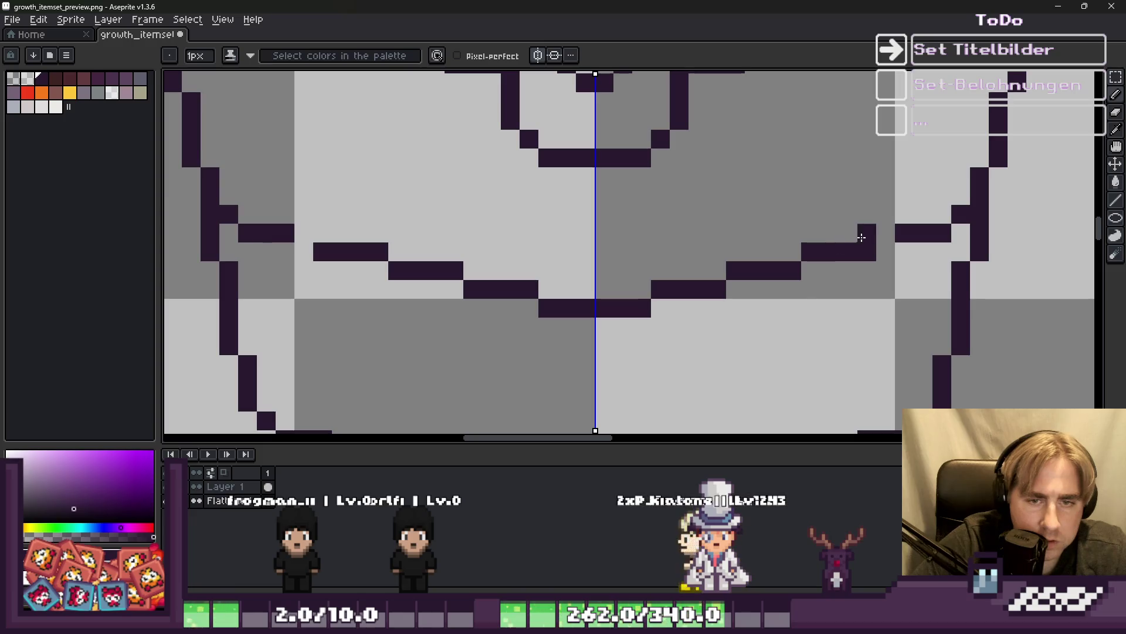
Erase and reshape the band's right-side steps, mirrored on the left.
scroll(862, 237, "down", 3)
scroll(763, 266, "up", 2)
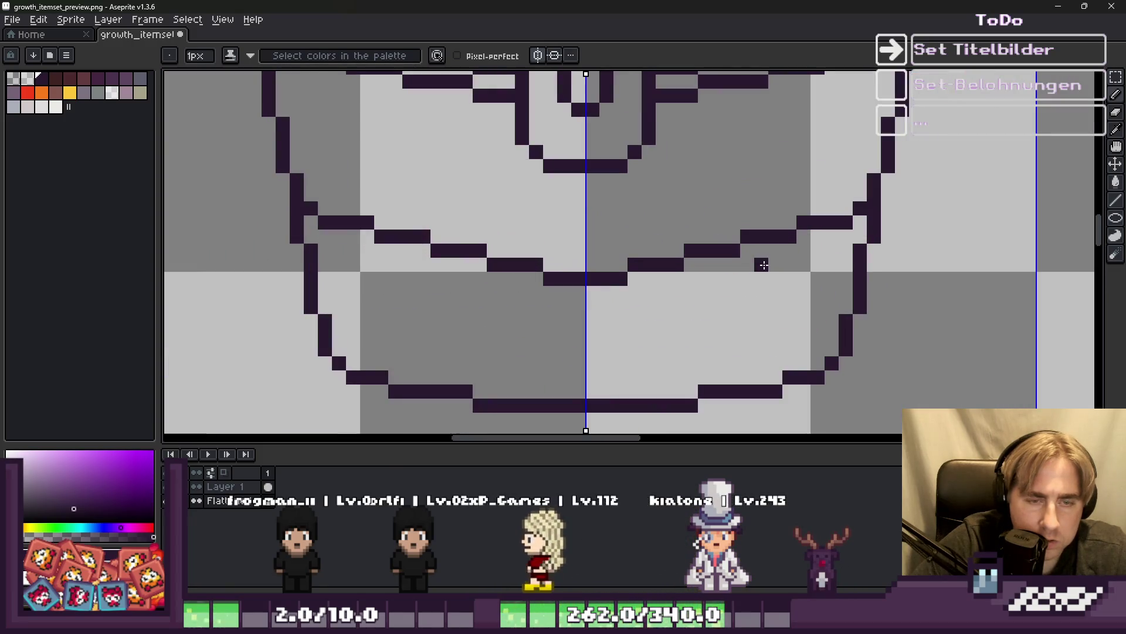
key("e")
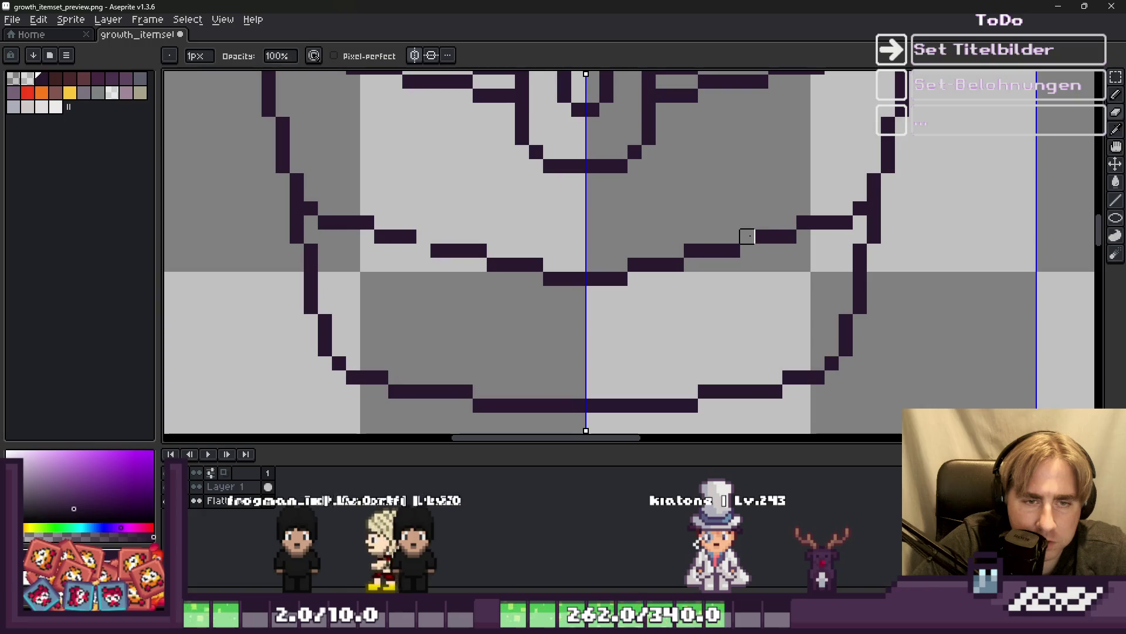
left_click_drag(744, 235, 858, 205)
key("b")
key("e")
key("b")
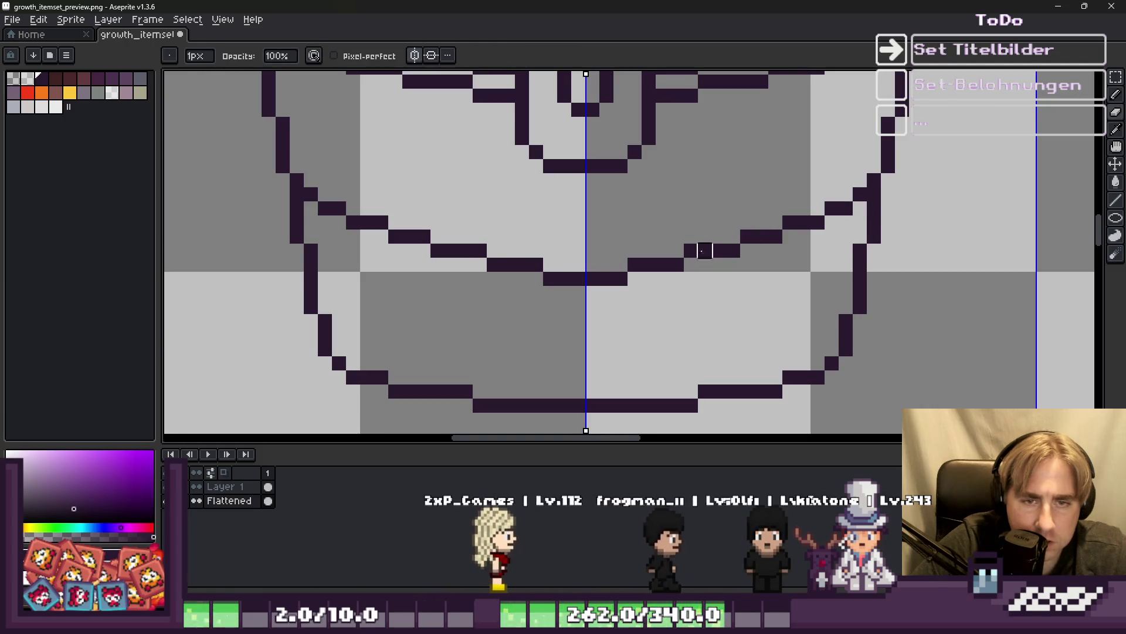
scroll(697, 253, "down", 4)
scroll(558, 240, "down", 2)
scroll(644, 275, "up", 2)
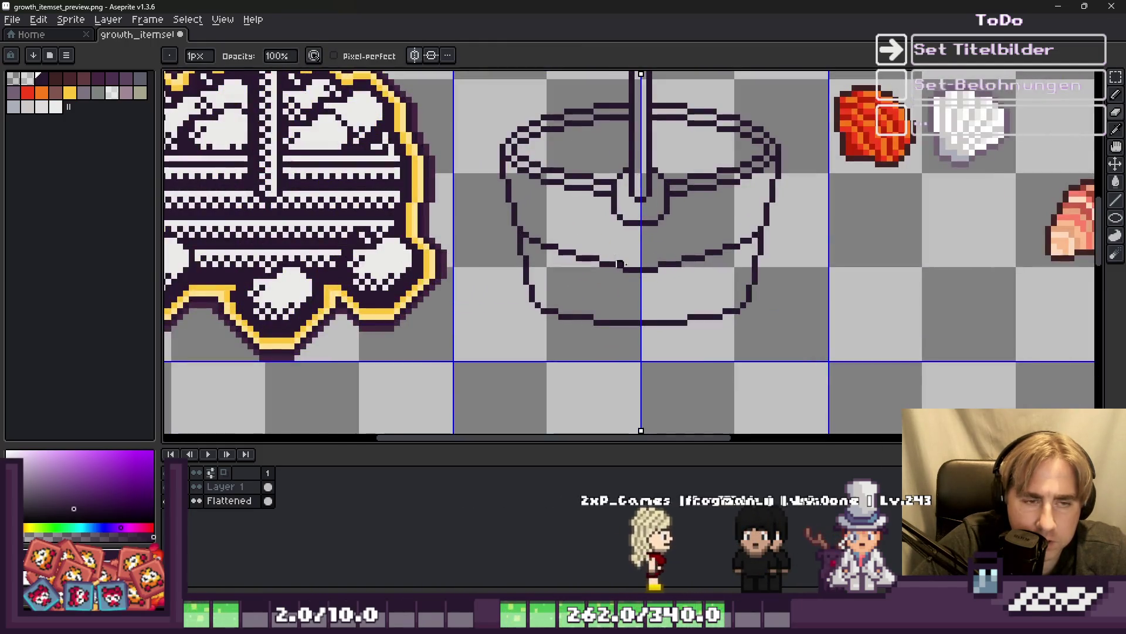
scroll(644, 275, "up", 2)
Add a dark row under the bucket's bottom so the outline curves lower at the centre.
key("b")
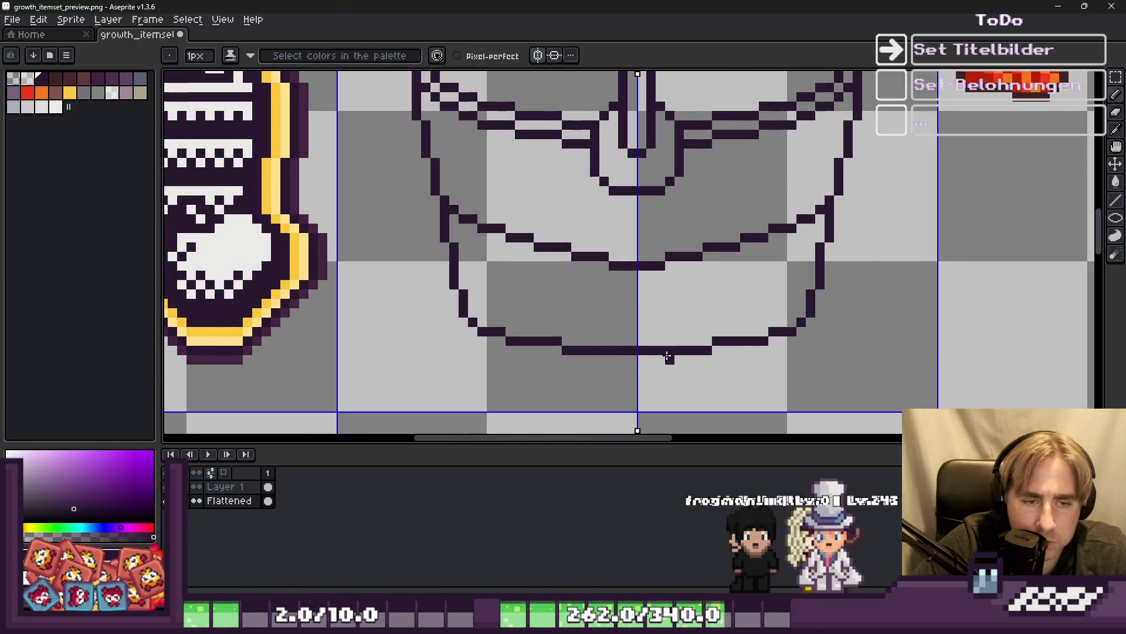
left_click_drag(613, 359, 662, 359)
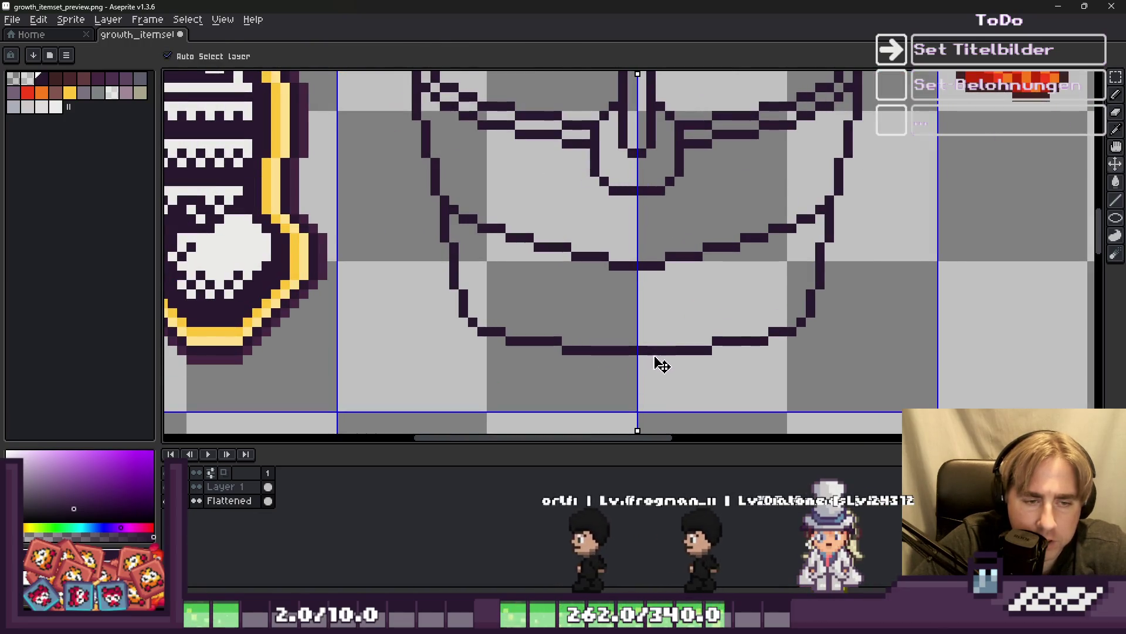
key("b")
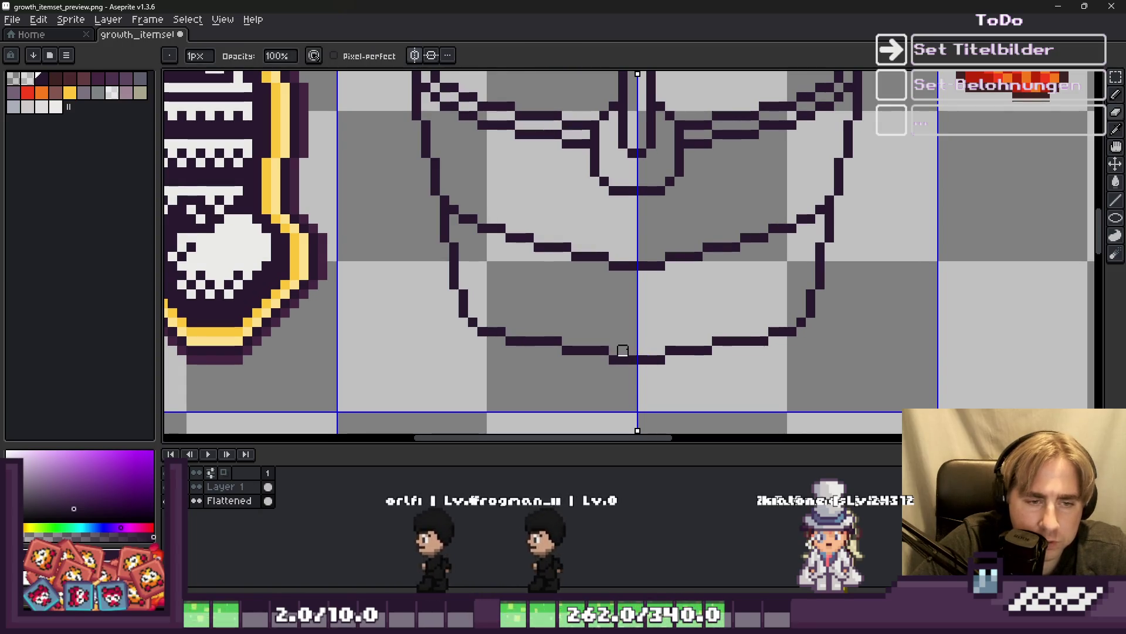
scroll(616, 341, "down", 3)
scroll(600, 305, "down", 1)
scroll(604, 316, "up", 5)
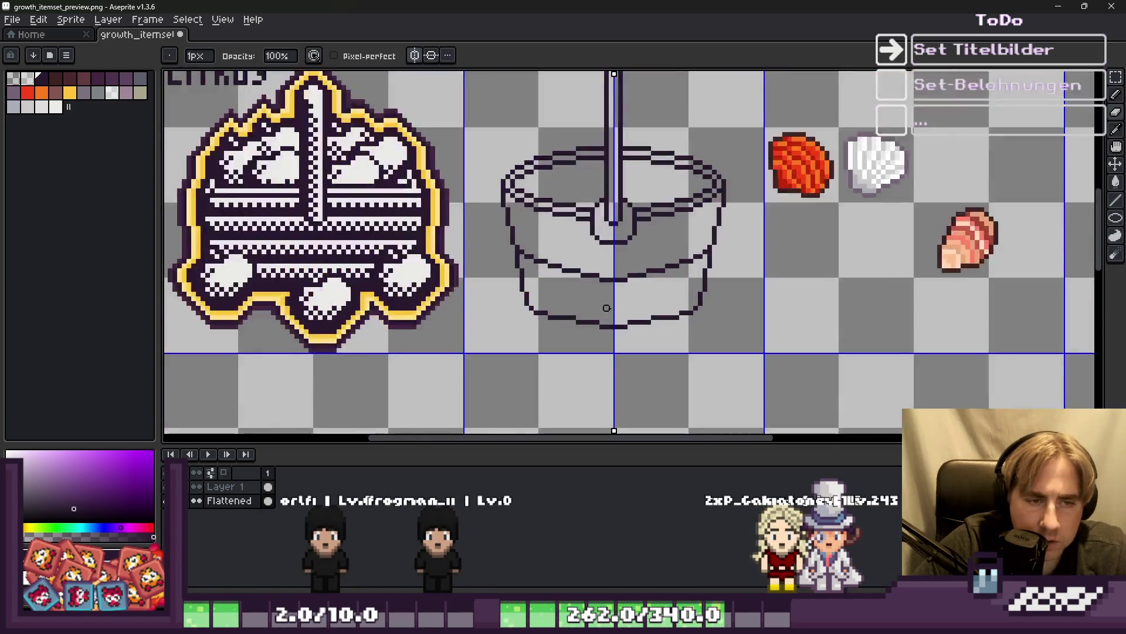
key("b")
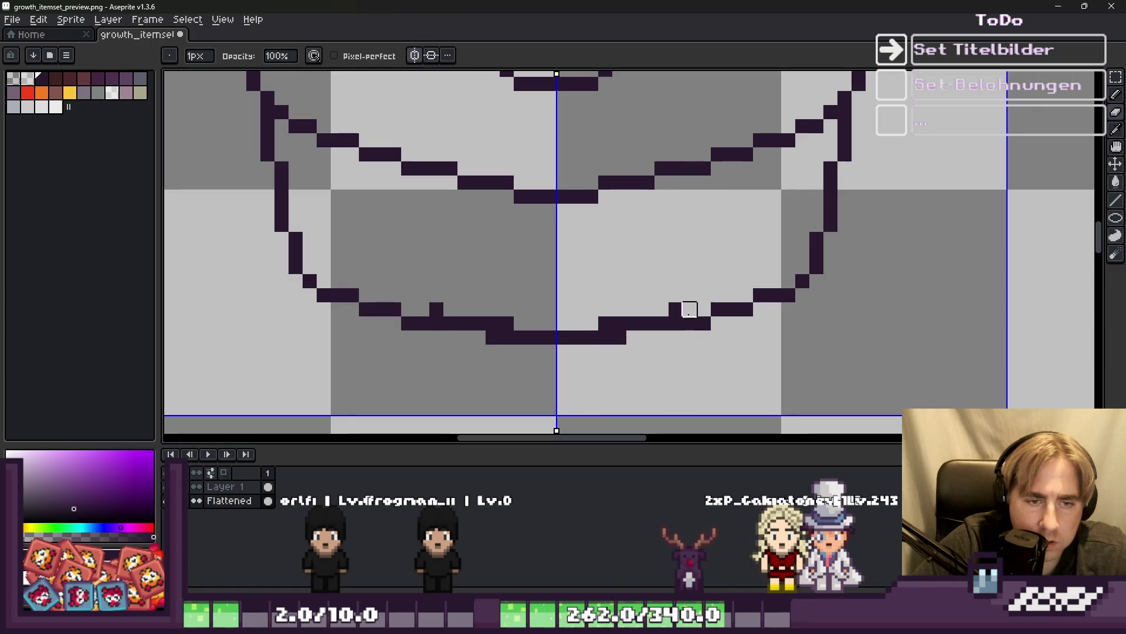
scroll(620, 324, "down", 4)
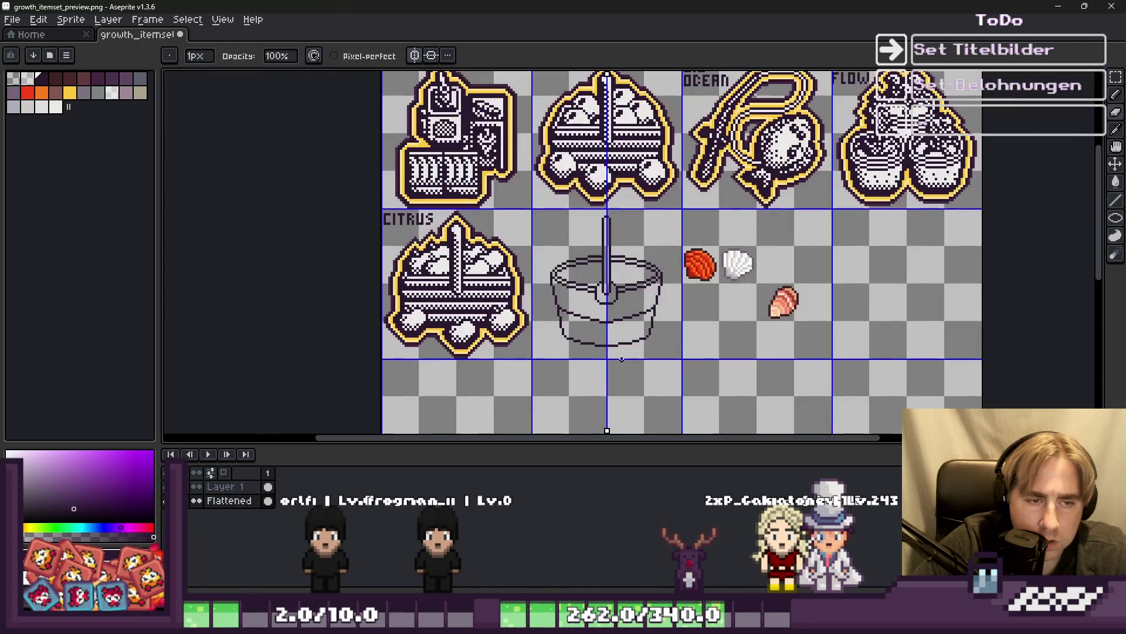
scroll(616, 346, "up", 5)
Draw mirrored band segments from the right wall across the bucket's lower body.
key("b")
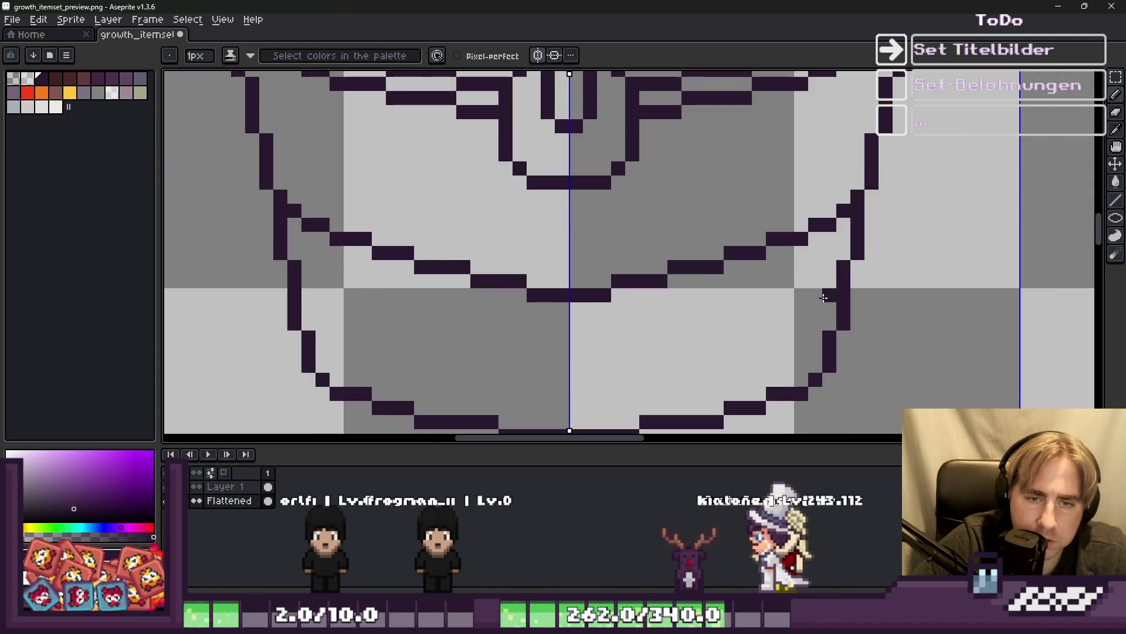
left_click_drag(826, 298, 775, 312)
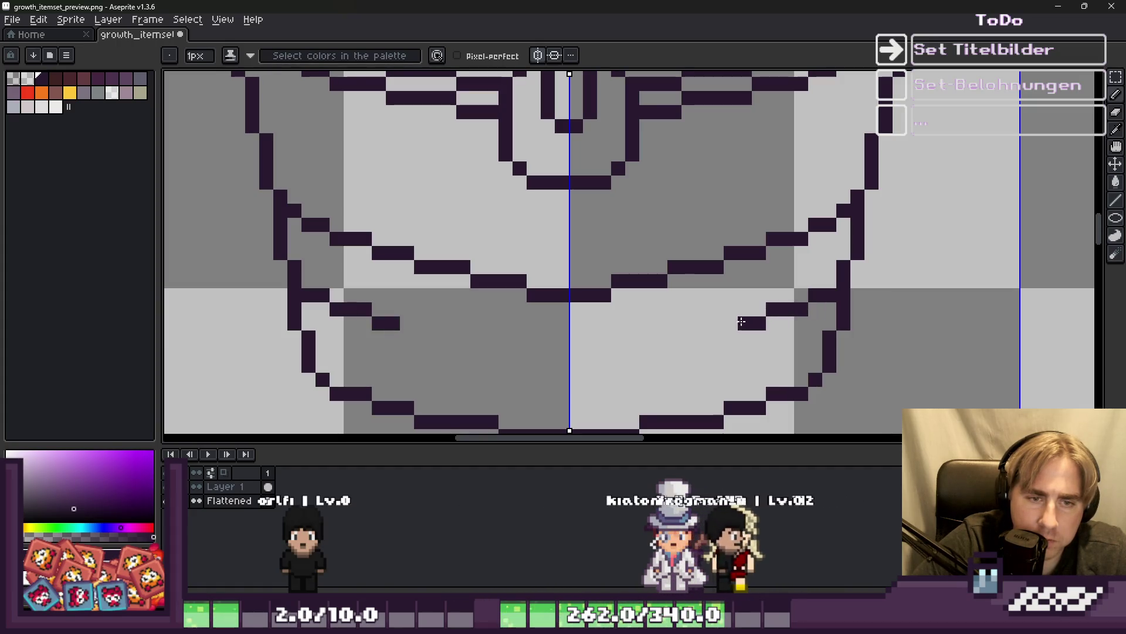
left_click_drag(721, 338, 684, 336)
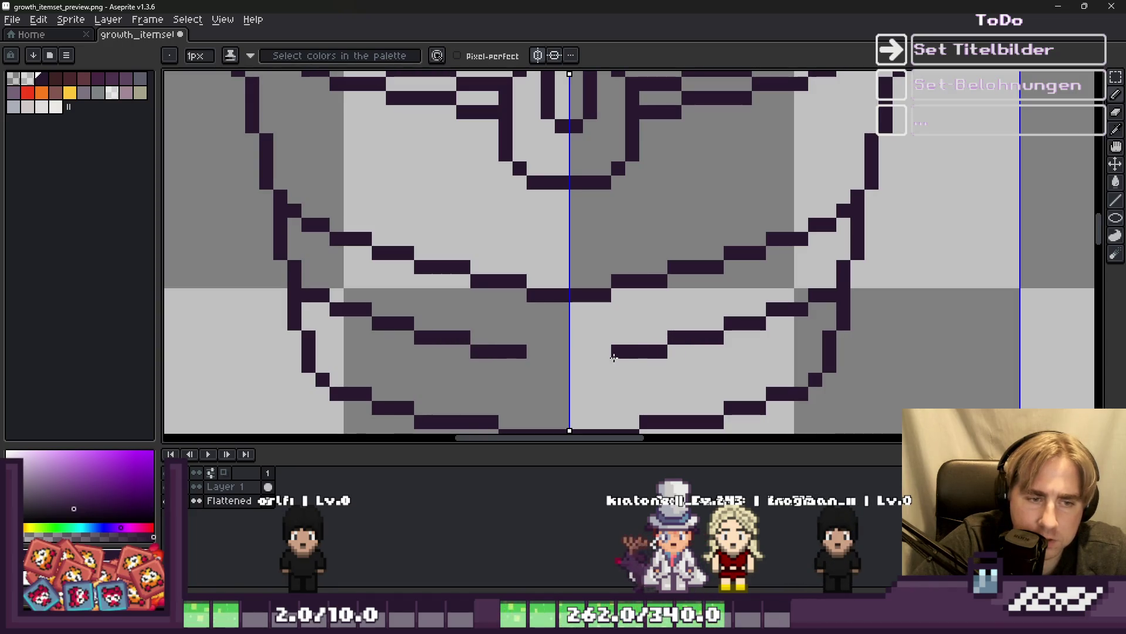
scroll(570, 367, "down", 4)
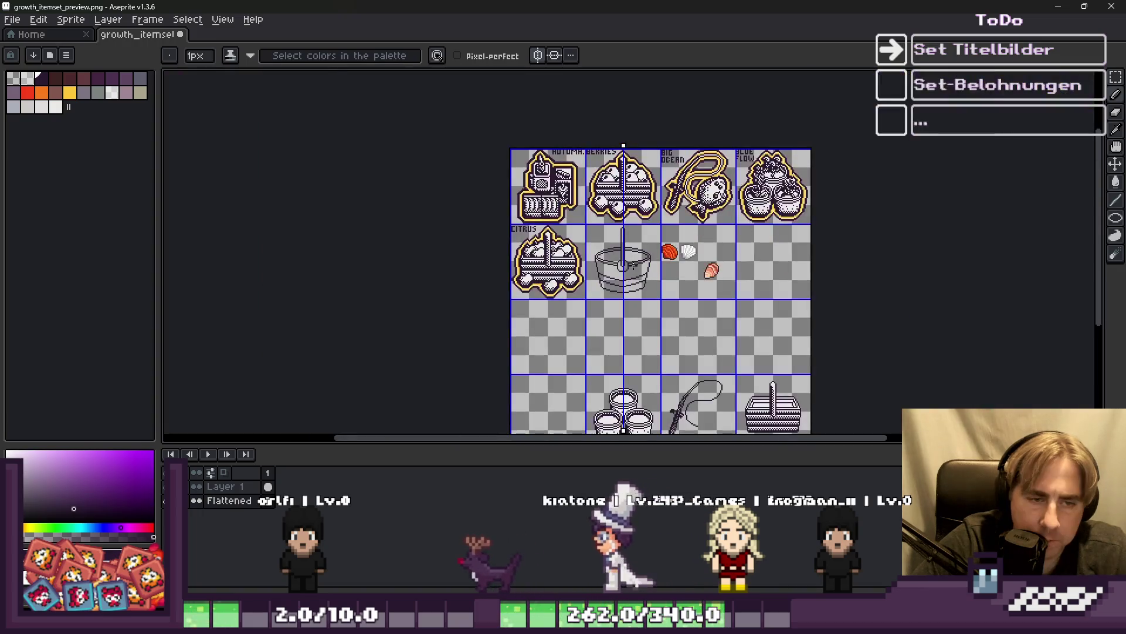
scroll(591, 298, "up", 3)
Add a short down-left band line, undo and redo it, then close the band's centre gap.
key("v")
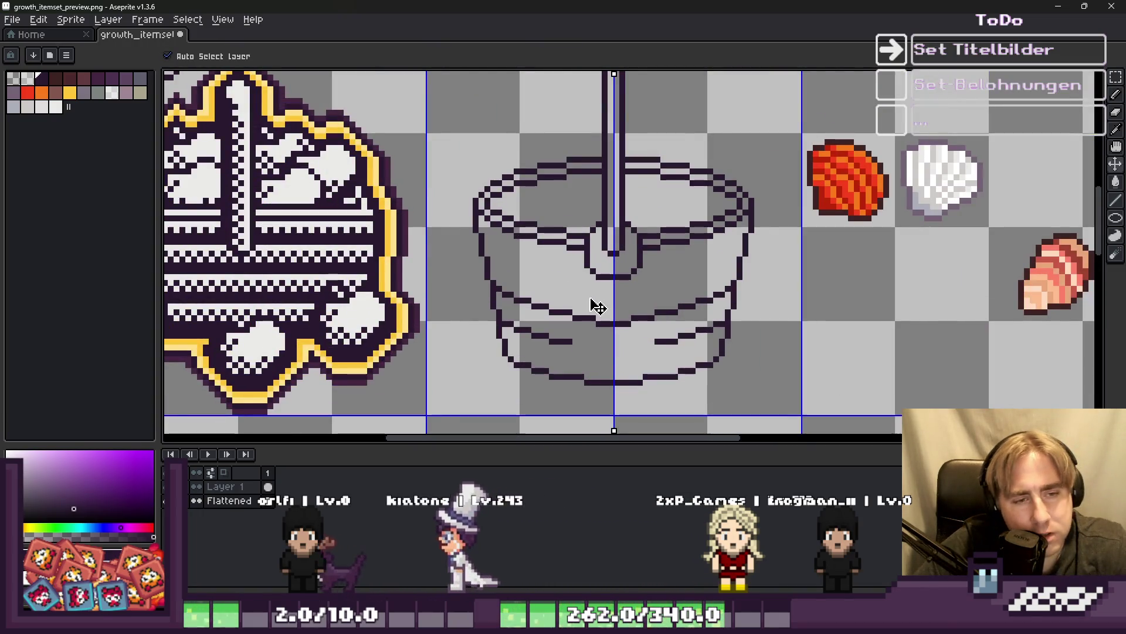
scroll(634, 322, "up", 2)
key("b")
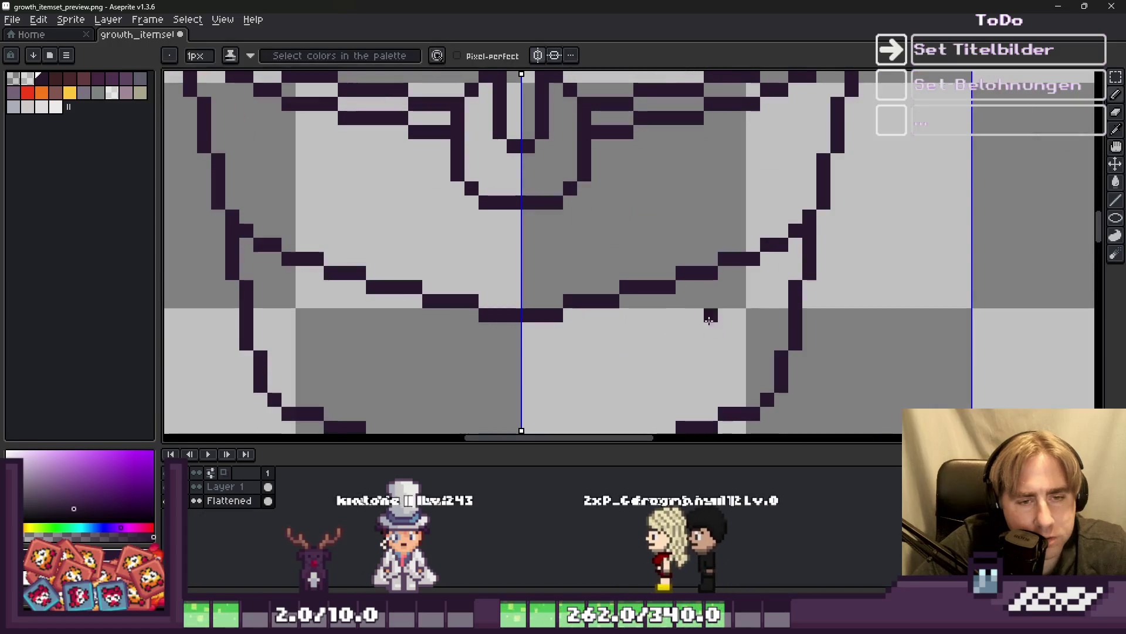
left_click_drag(767, 287, 723, 302)
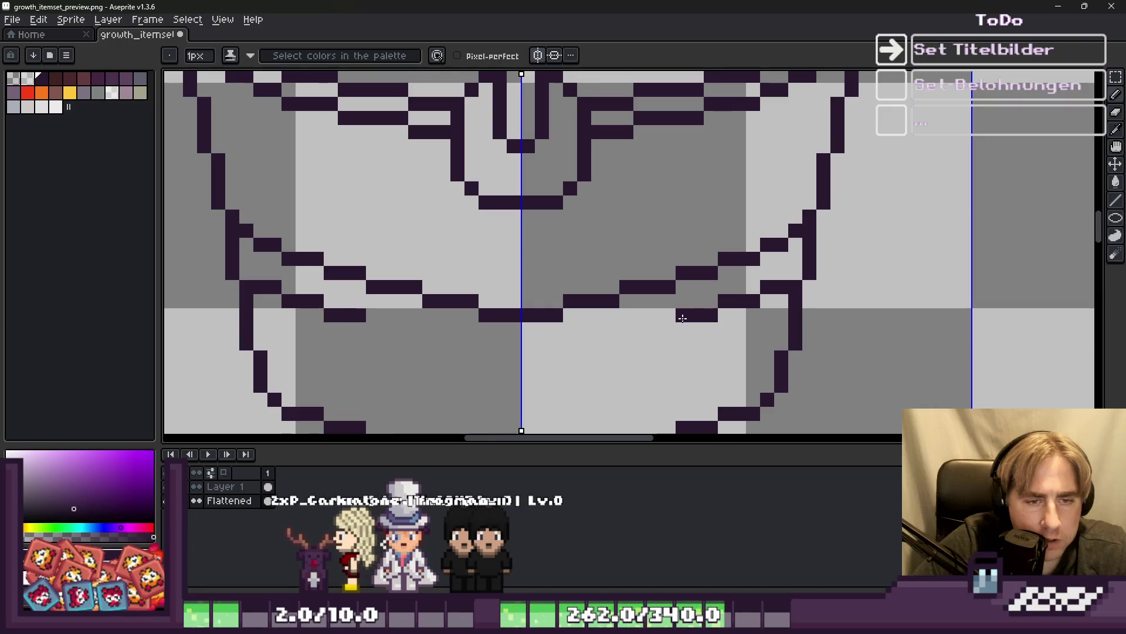
key("v")
key("ctrl+z")
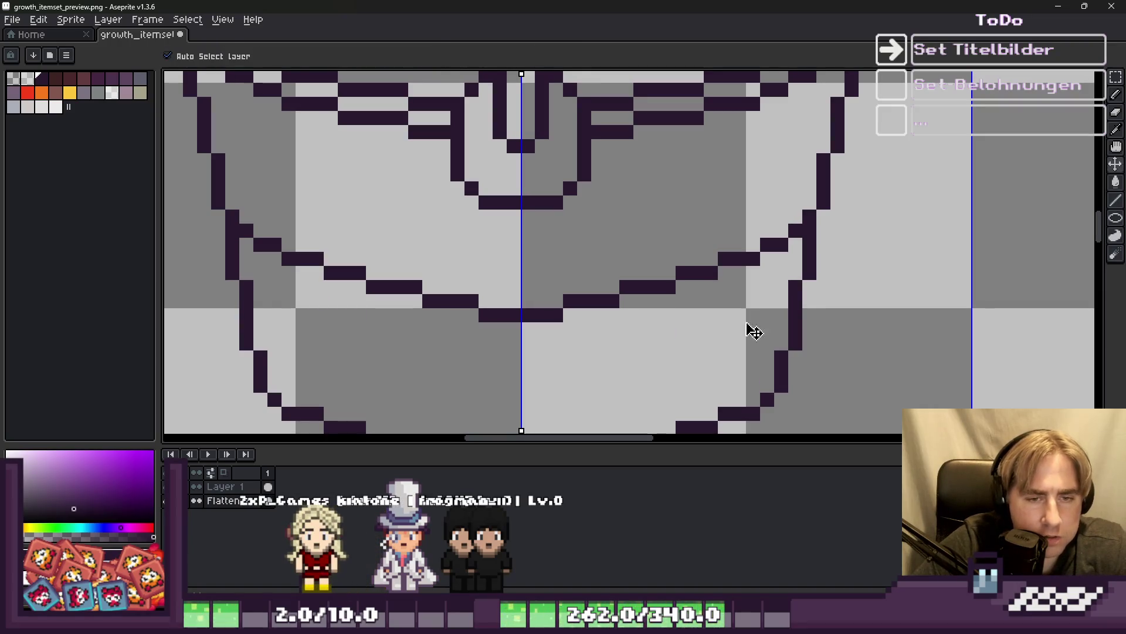
key("b")
key("ctrl+y")
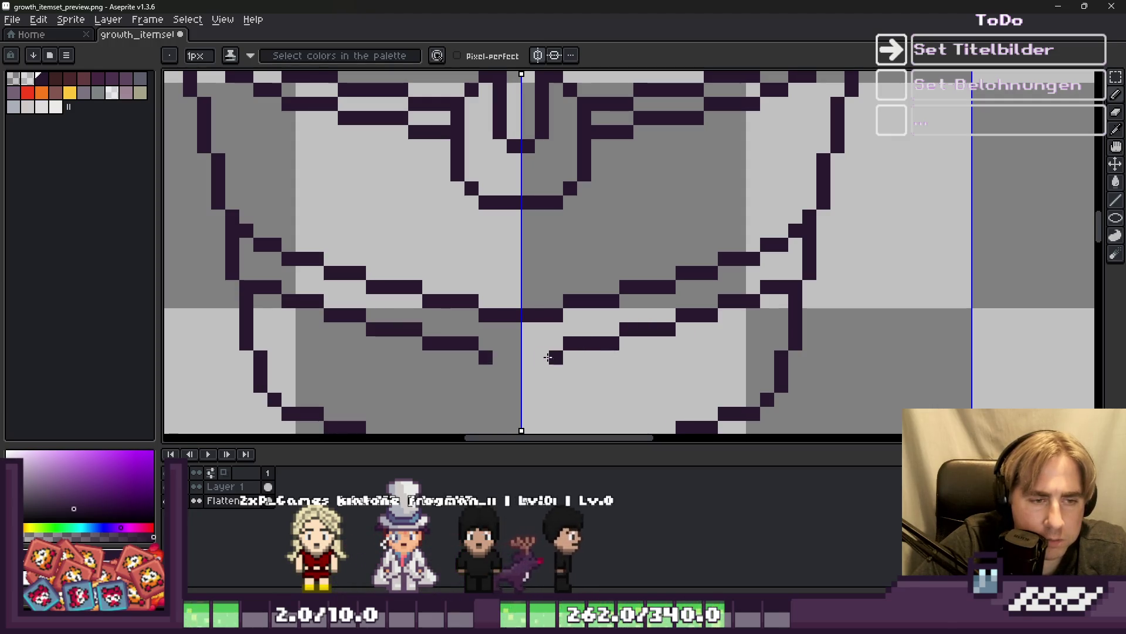
left_click_drag(548, 357, 527, 357)
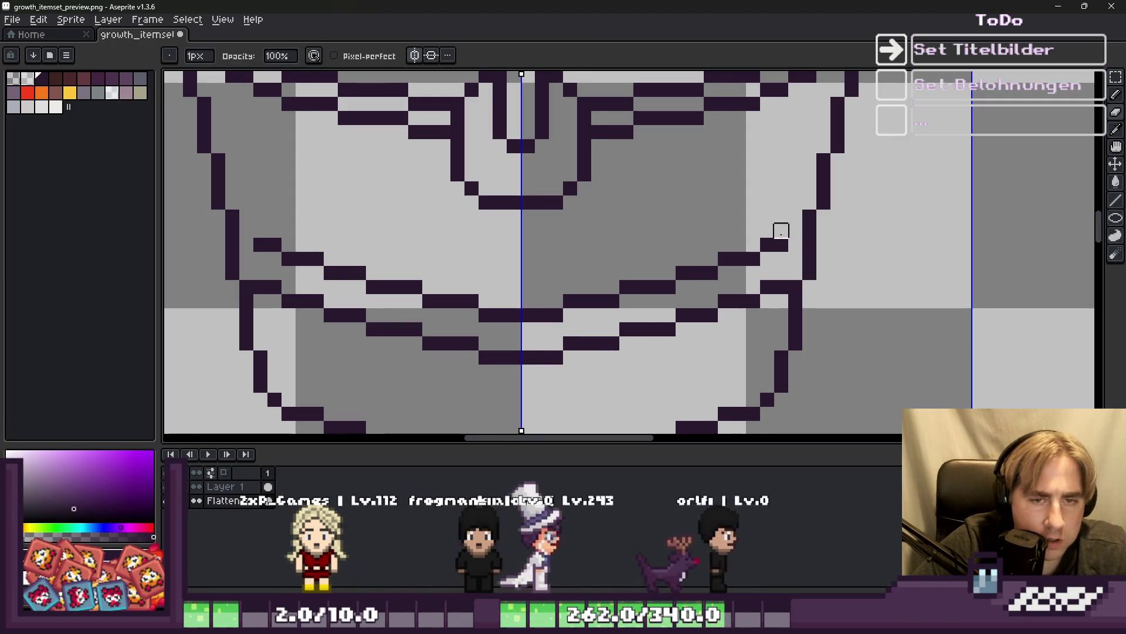
Erase the misplaced band curve and draw a new higher mirrored band just below the rim.
mouse_move(781, 231)
left_mouse_down()
mouse_move(596, 314)
mouse_move(556, 315)
left_mouse_up()
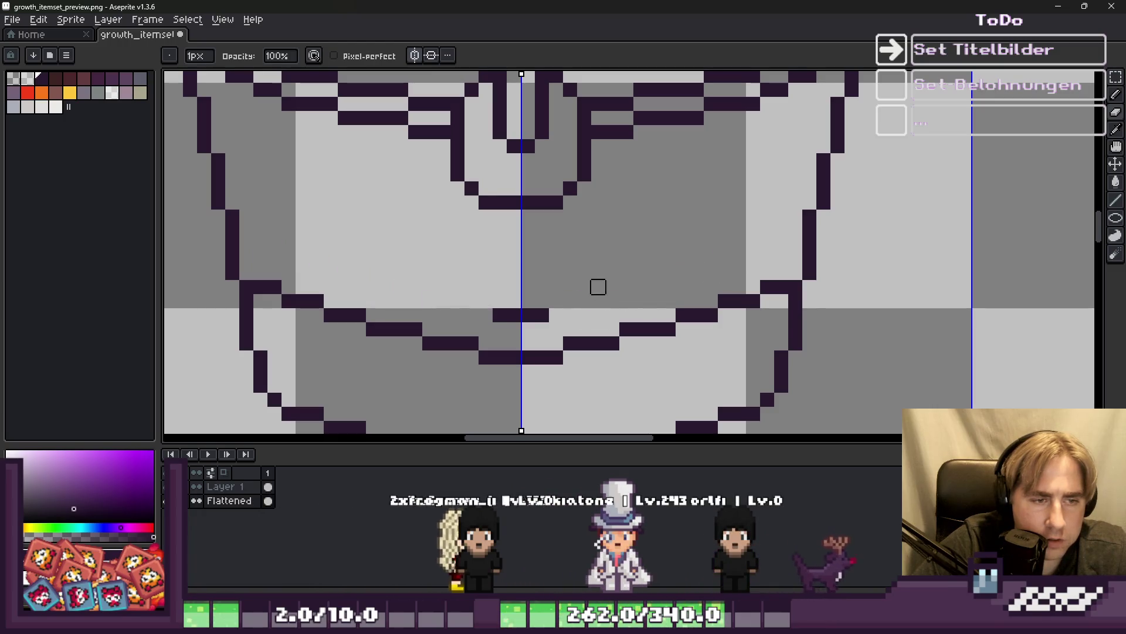
key("i")
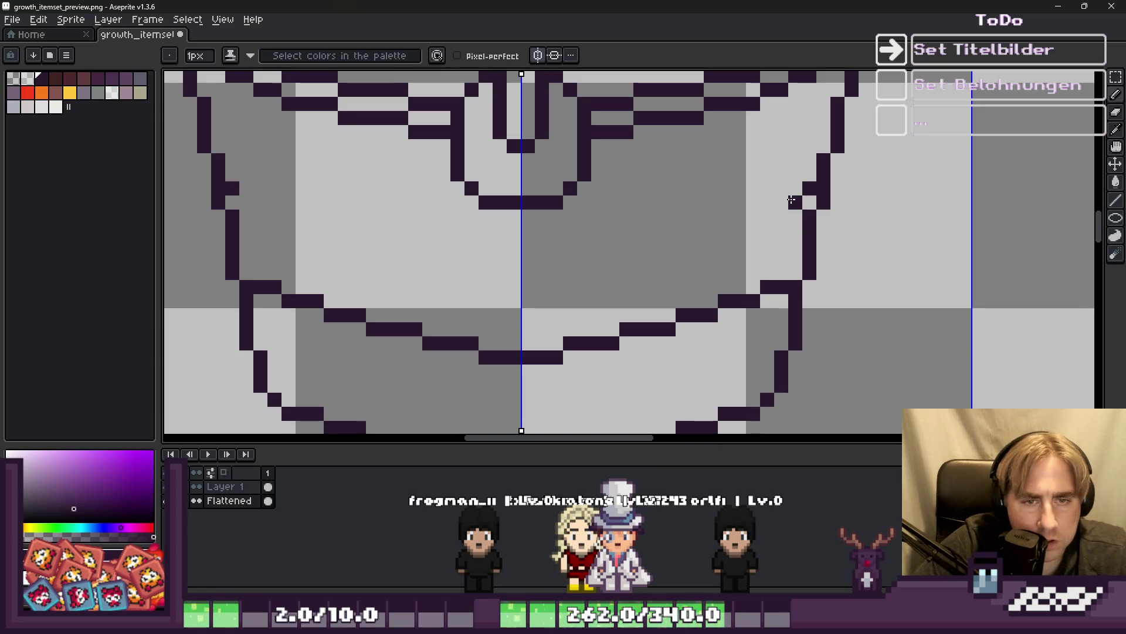
left_click_drag(753, 220, 630, 246)
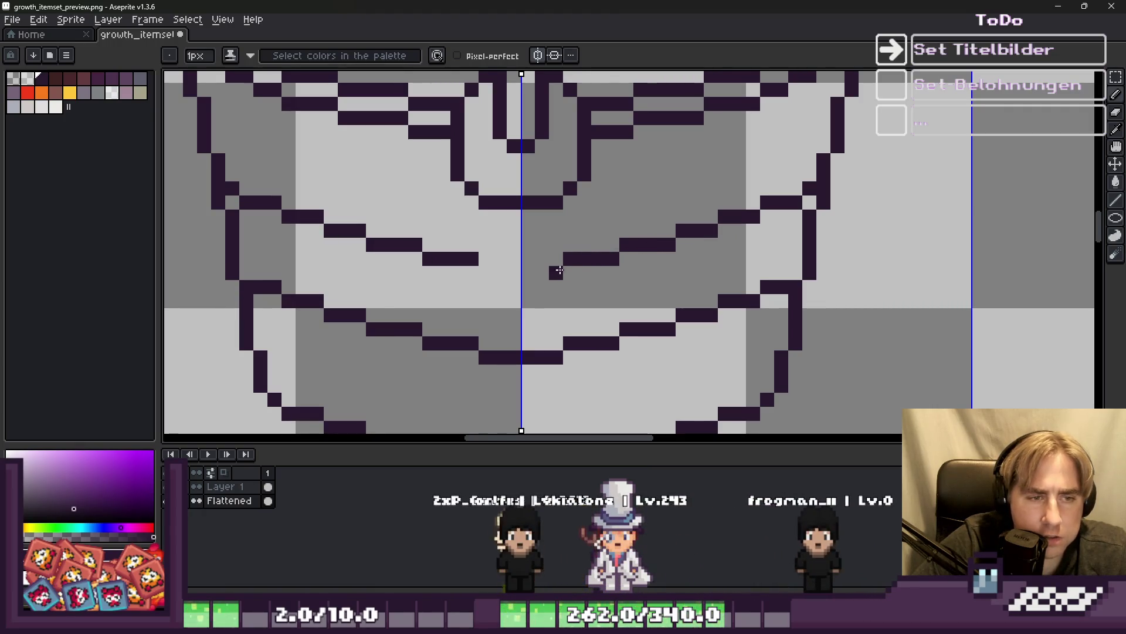
scroll(575, 238, "down", 5)
scroll(576, 238, "down", 2)
Thicken the lower band near the centre and rework its pixels near the right edge.
scroll(620, 222, "up", 2)
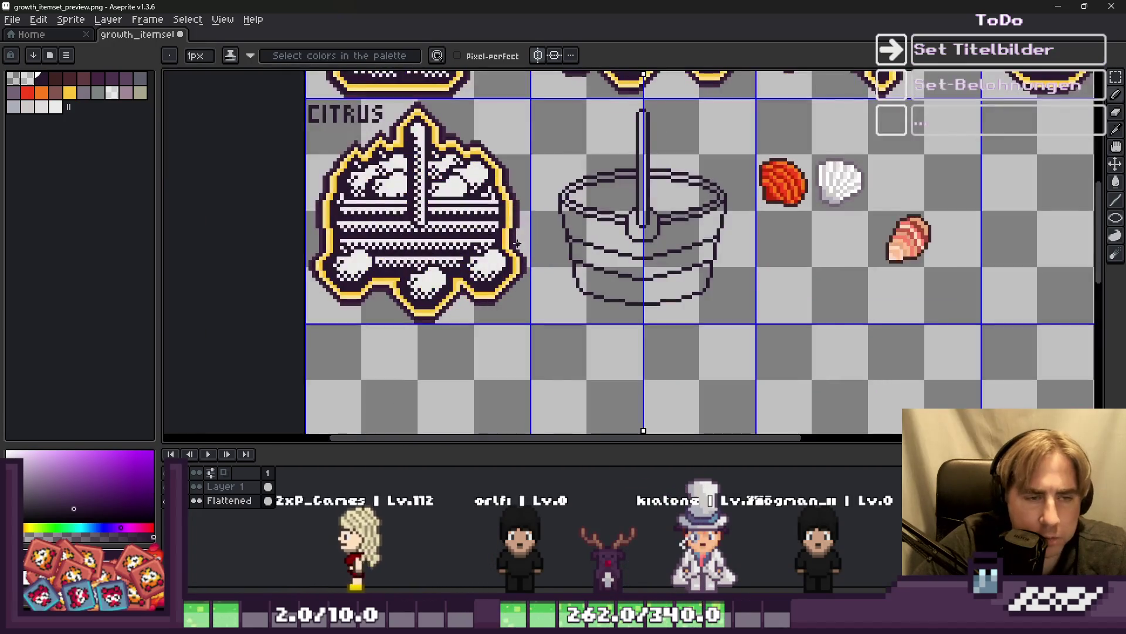
scroll(620, 222, "up", 2)
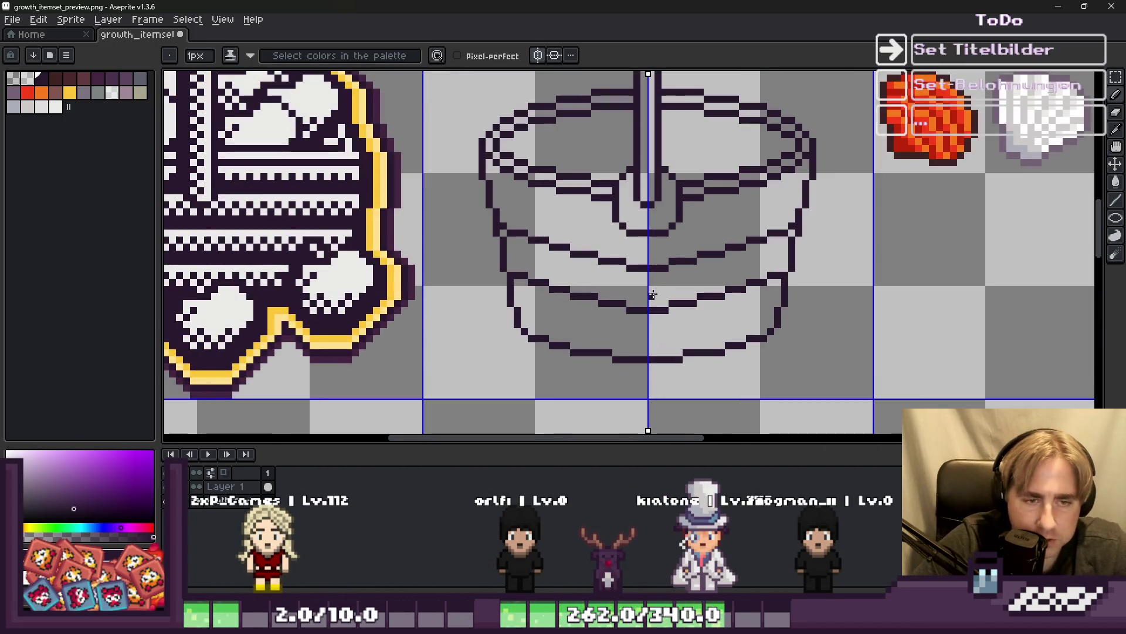
scroll(751, 282, "up", 1)
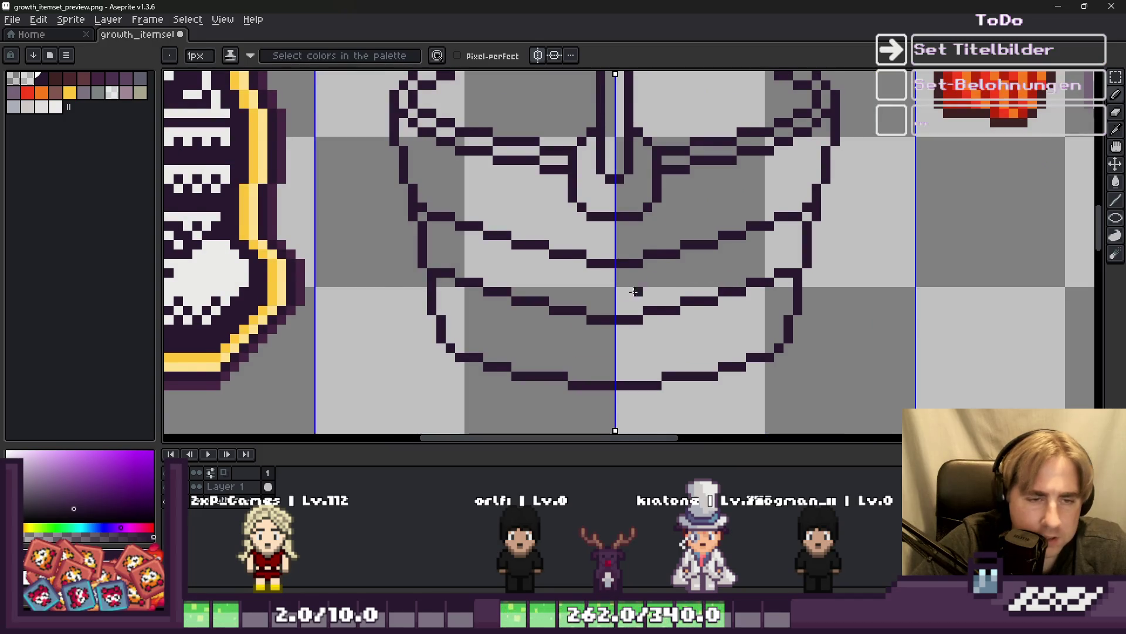
scroll(635, 291, "down", 1)
scroll(626, 311, "up", 3)
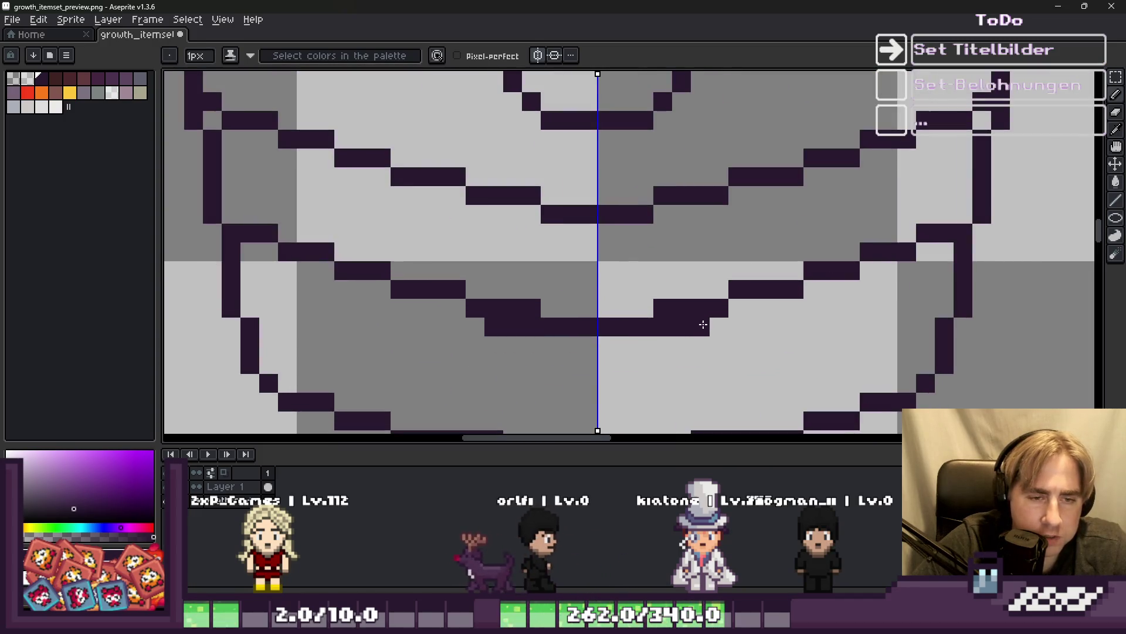
left_click_drag(723, 314, 857, 290)
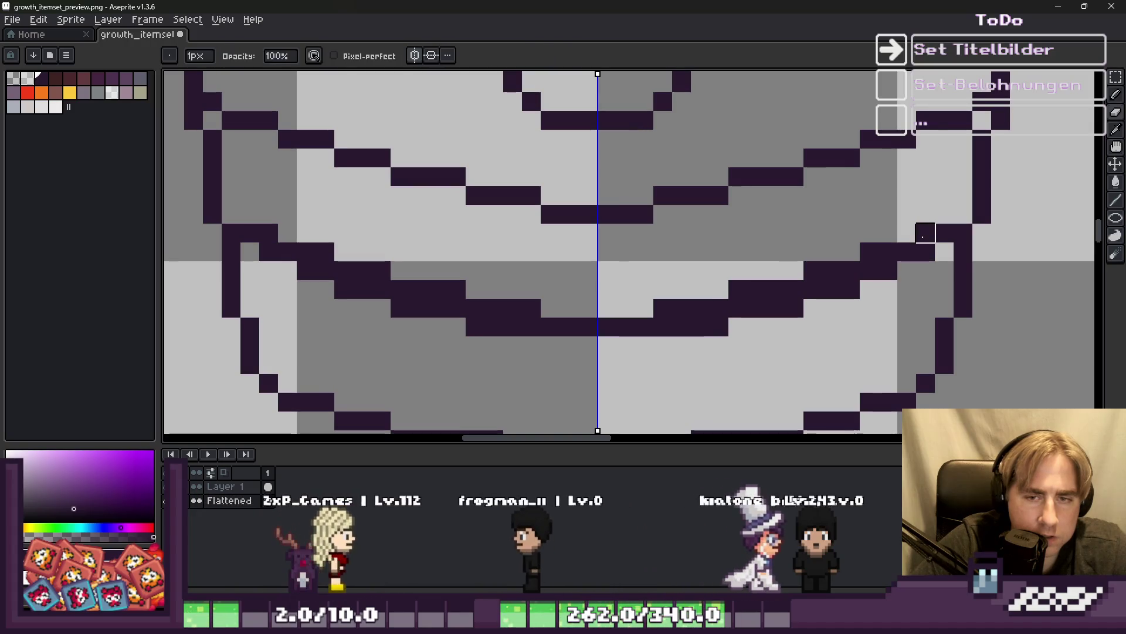
mouse_move(900, 270)
left_mouse_down()
mouse_move(925, 234)
mouse_move(888, 270)
mouse_move(862, 265)
mouse_move(793, 289)
left_mouse_up()
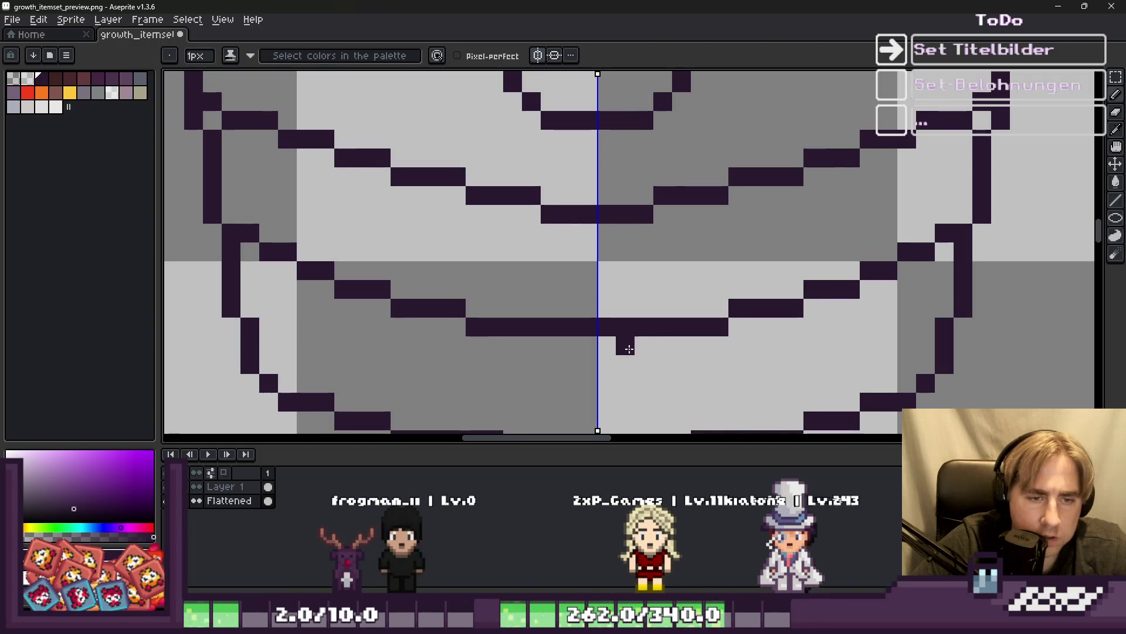
Add a dark pixel and a row of pixels under the inner band line.
scroll(624, 327, "down", 5)
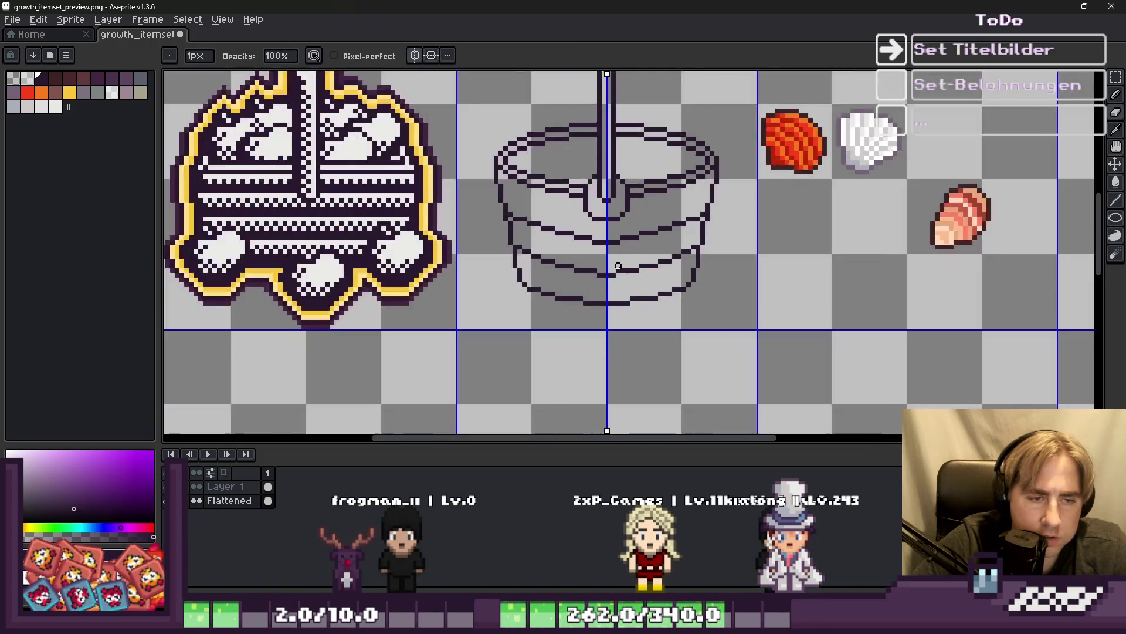
scroll(752, 283, "down", 2)
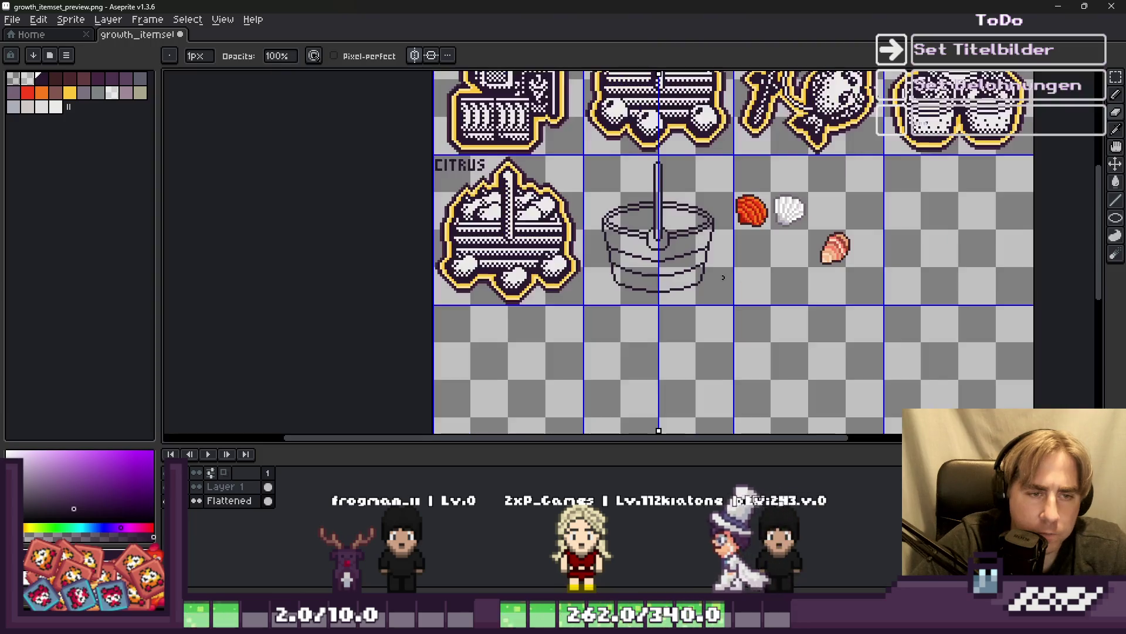
scroll(646, 282, "up", 5)
left_click(664, 292)
left_click_drag(662, 277, 542, 275)
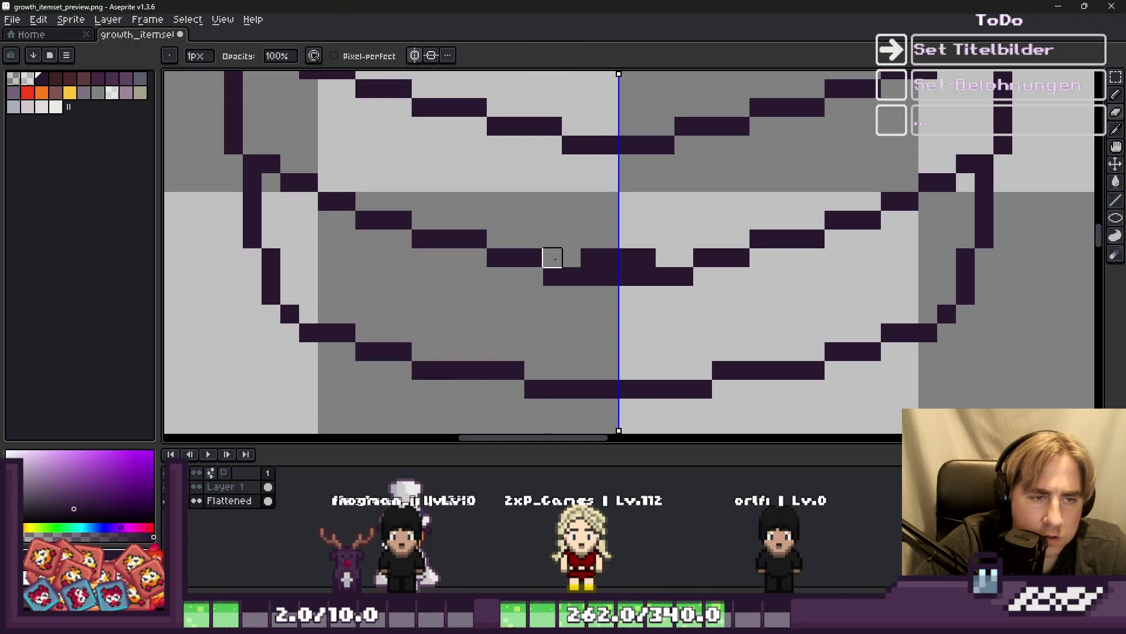
scroll(646, 257, "down", 3)
scroll(642, 260, "up", 3)
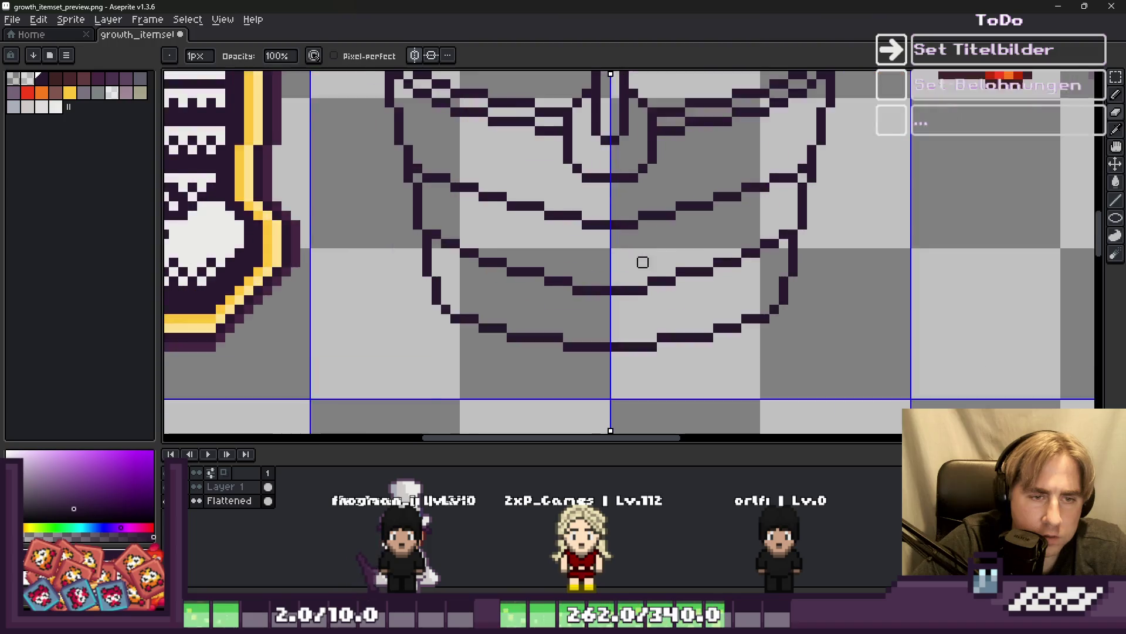
Reshape the inner band line into smoother steps, extending it toward the right edge.
left_click(707, 285)
right_click(706, 267)
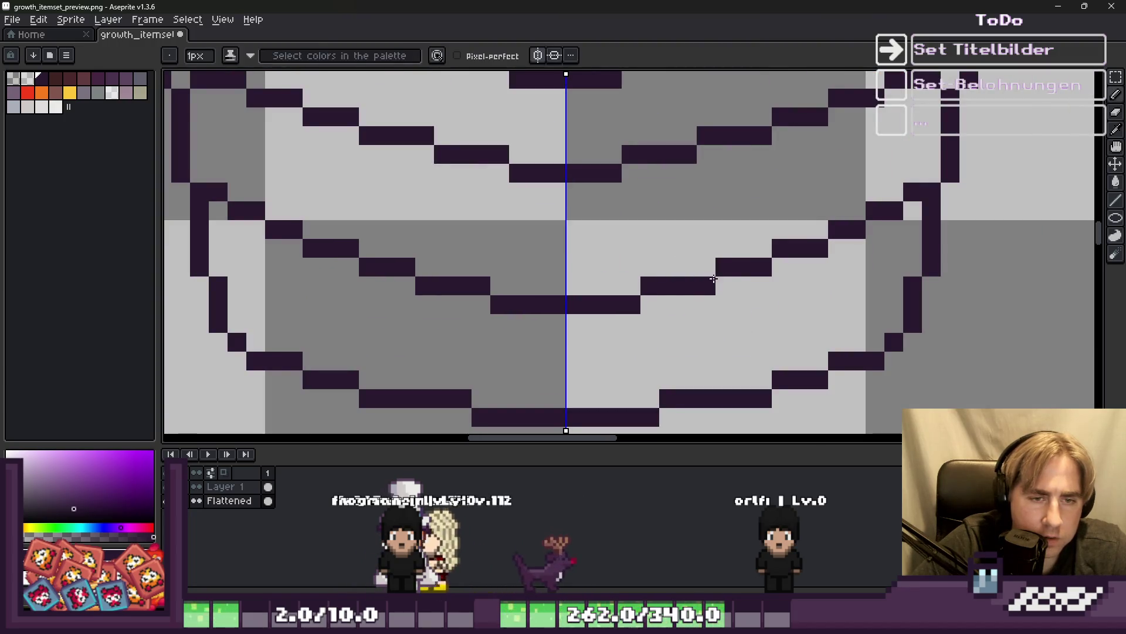
right_click(725, 267)
left_click(725, 286)
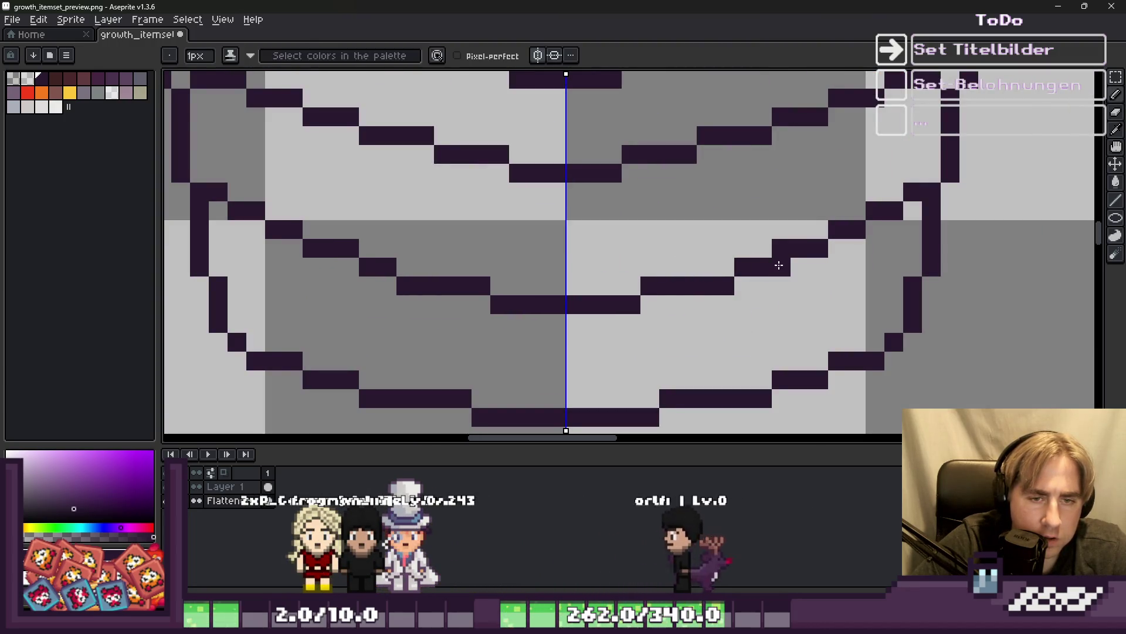
left_click_drag(781, 267, 798, 266)
right_click(782, 249)
right_click(800, 247)
left_click(830, 249)
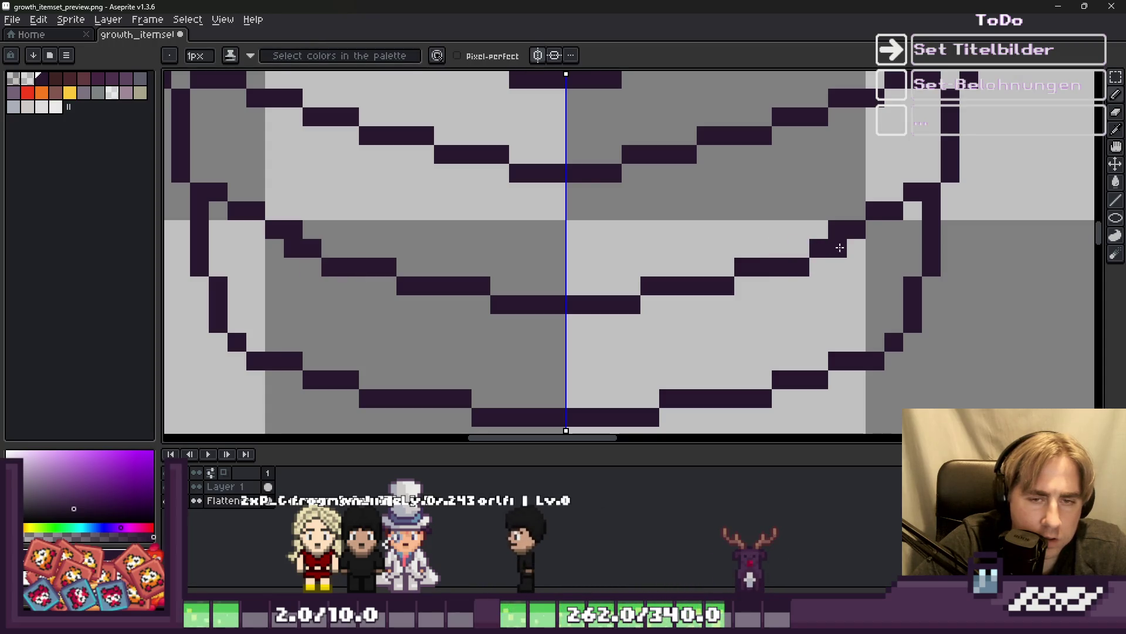
left_click(857, 248)
Clean up stray pixels where the band meets the right rim, shifting one rim pixel down.
left_click(894, 230)
right_click(857, 230)
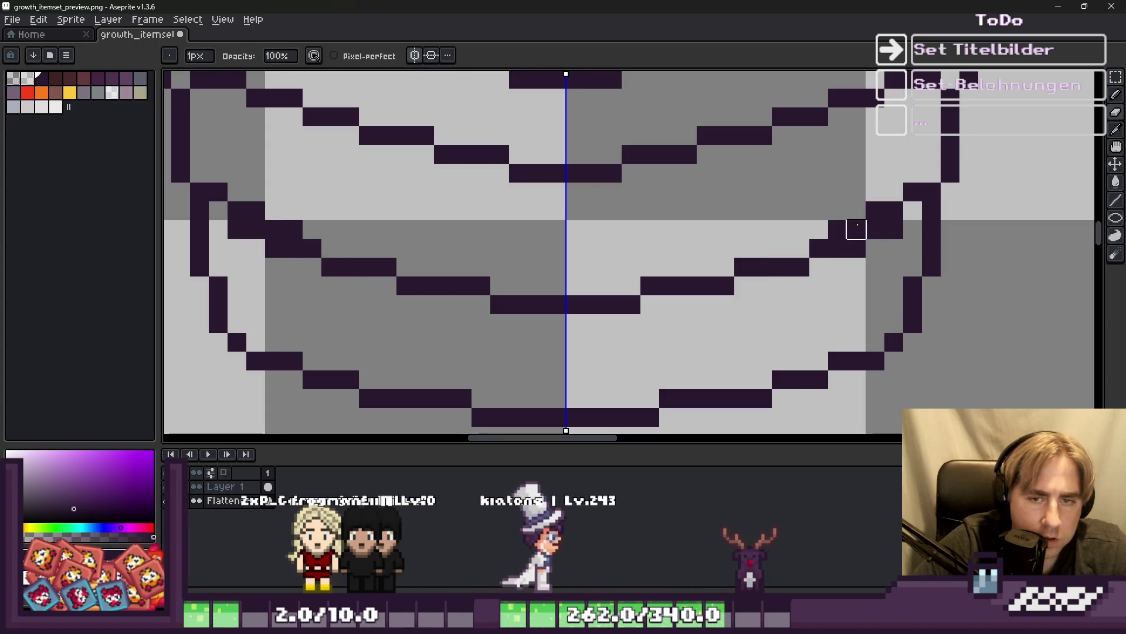
right_click(838, 229)
right_click(875, 211)
right_click(894, 210)
left_click(913, 210)
right_click(913, 191)
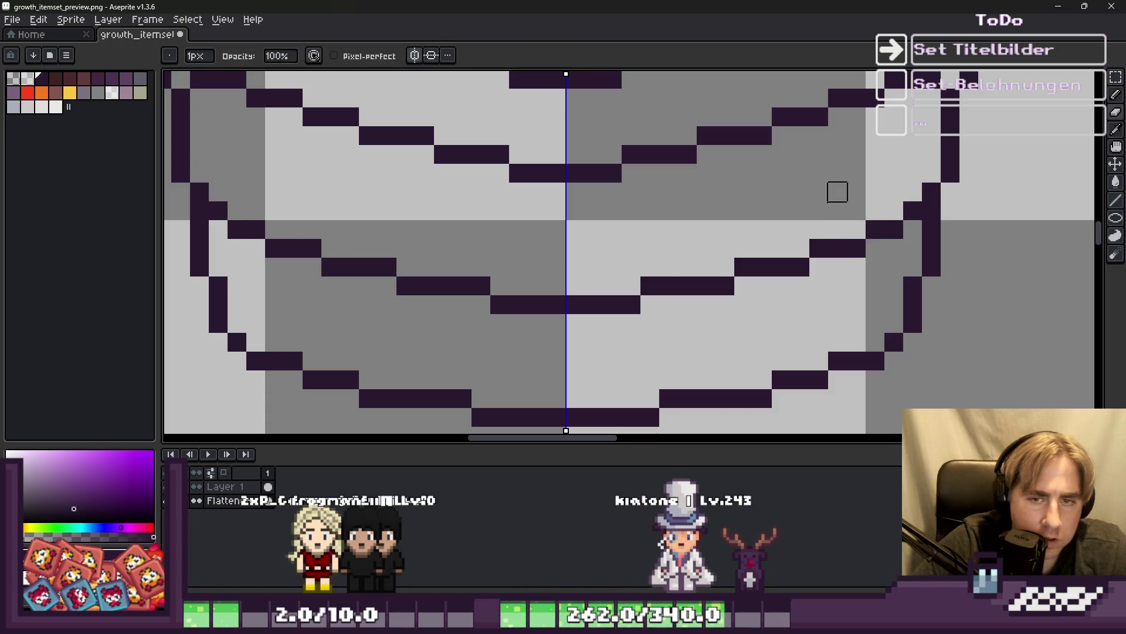
scroll(838, 192, "down", 4)
scroll(674, 217, "up", 5)
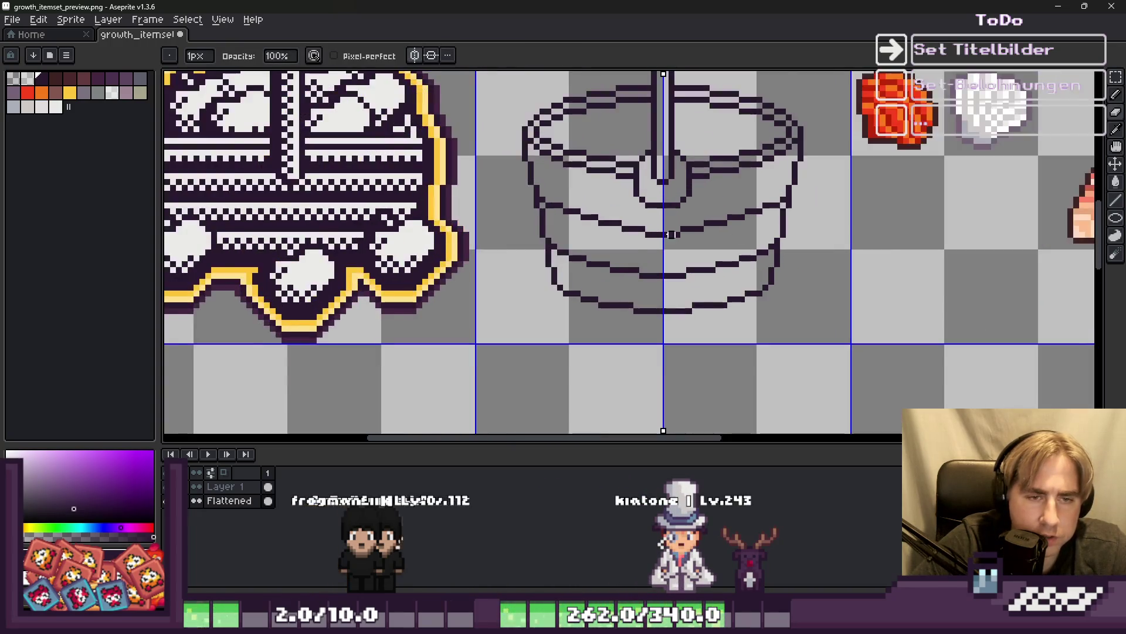
Erase the diagonal rim lines above the centre and extend the dark band line symmetrically.
mouse_move(655, 212)
left_mouse_down()
mouse_move(502, 153)
mouse_move(335, 118)
mouse_move(336, 137)
left_mouse_up()
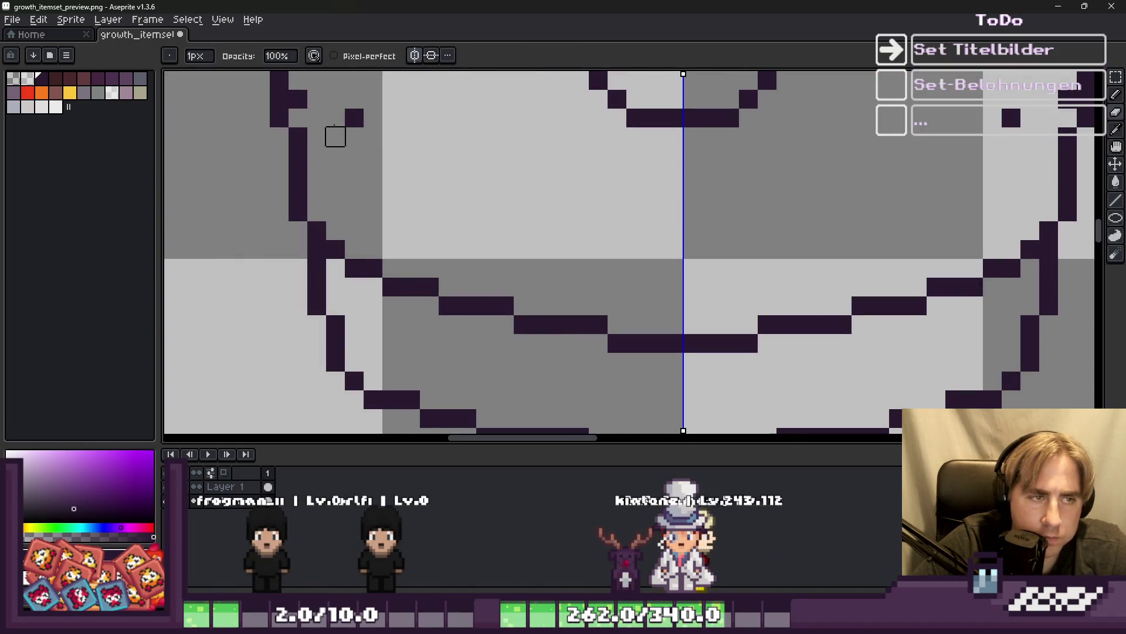
key("b")
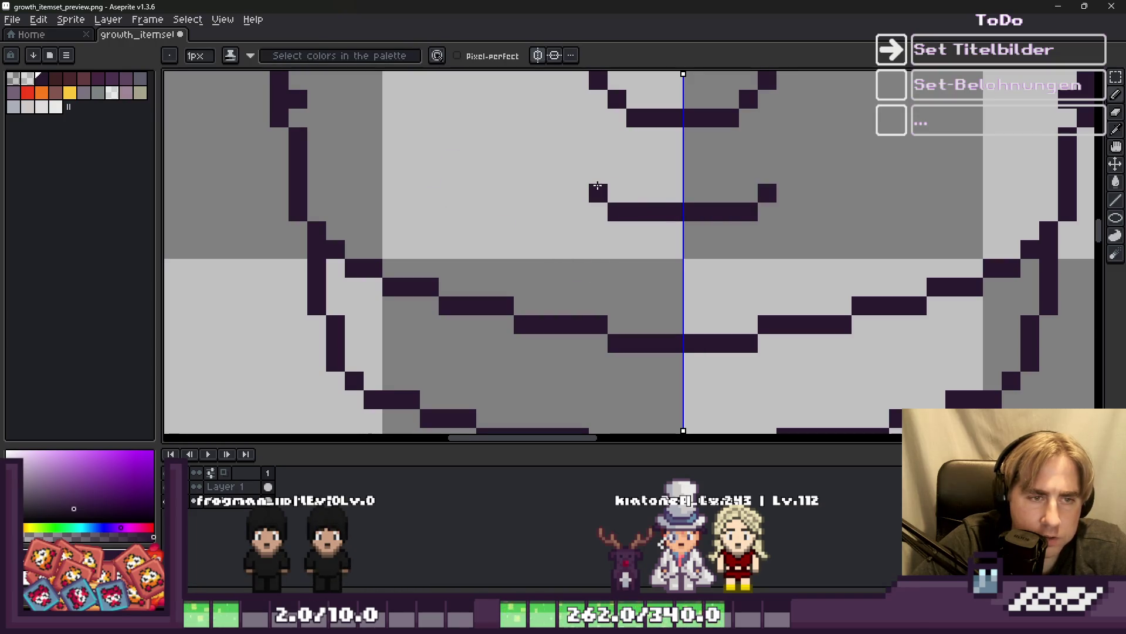
left_click_drag(509, 174, 471, 173)
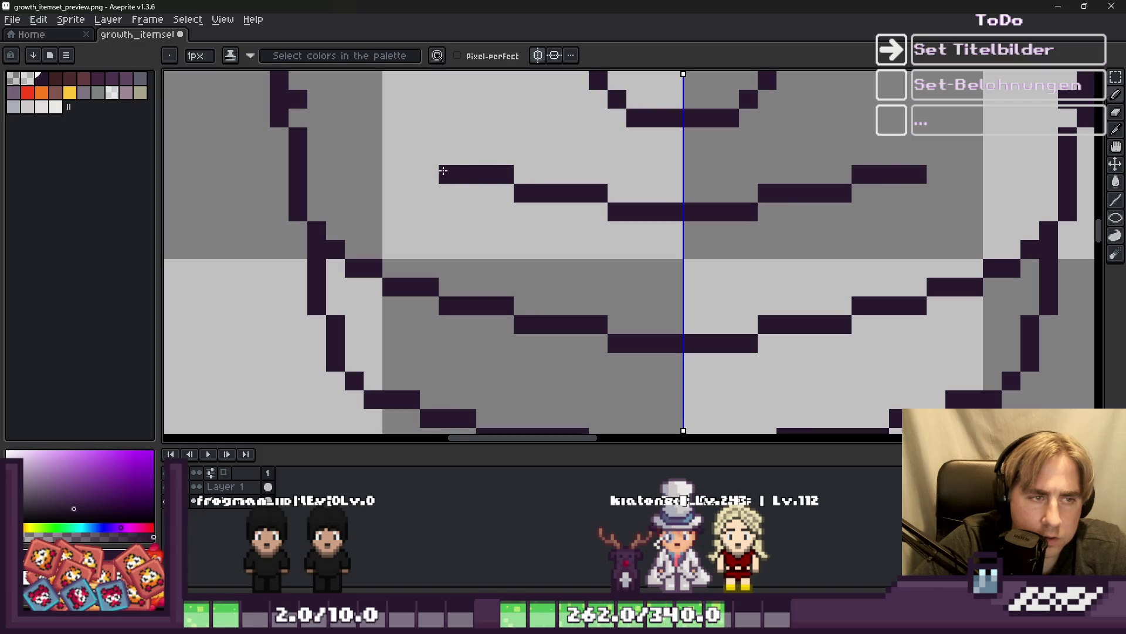
left_click(371, 139)
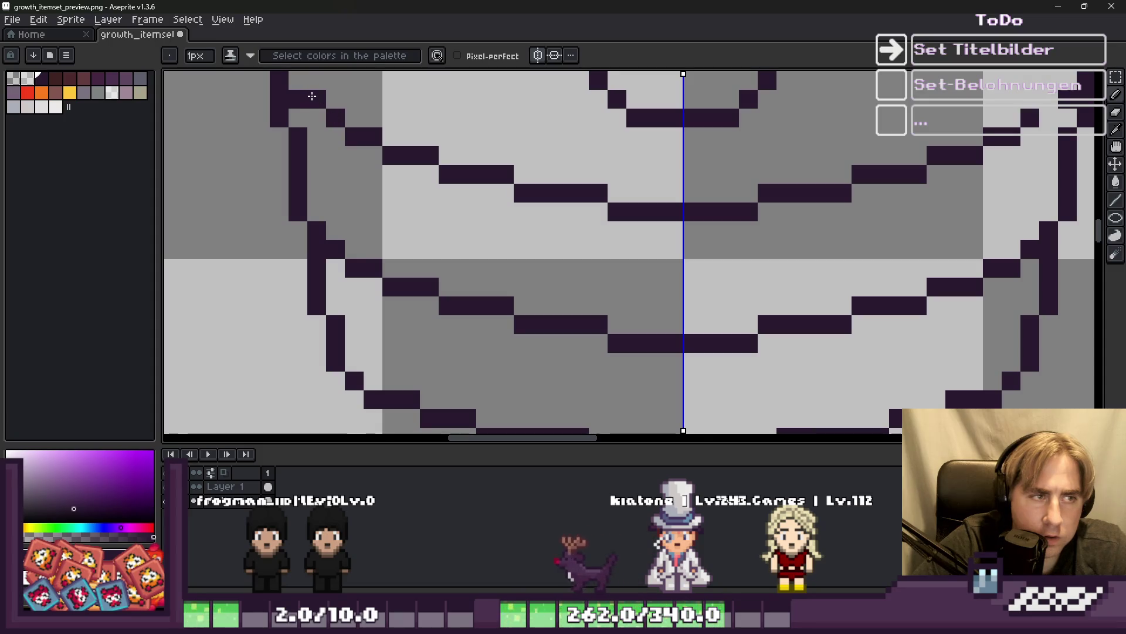
scroll(314, 191, "down", 5)
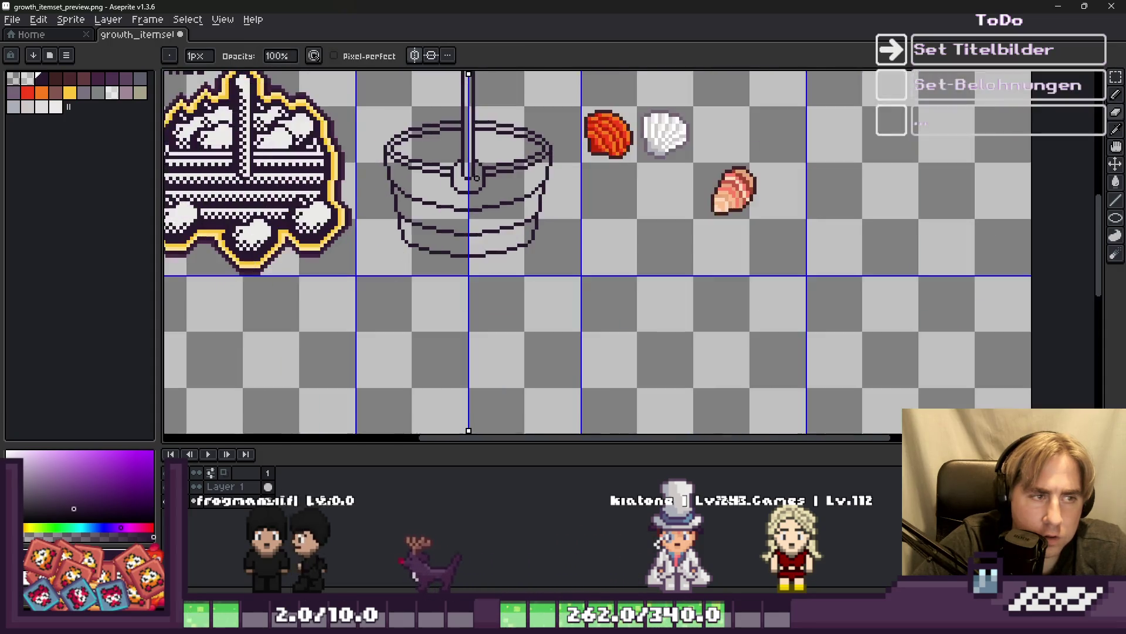
scroll(474, 167, "up", 3)
scroll(474, 167, "down", 5)
scroll(359, 161, "up", 5)
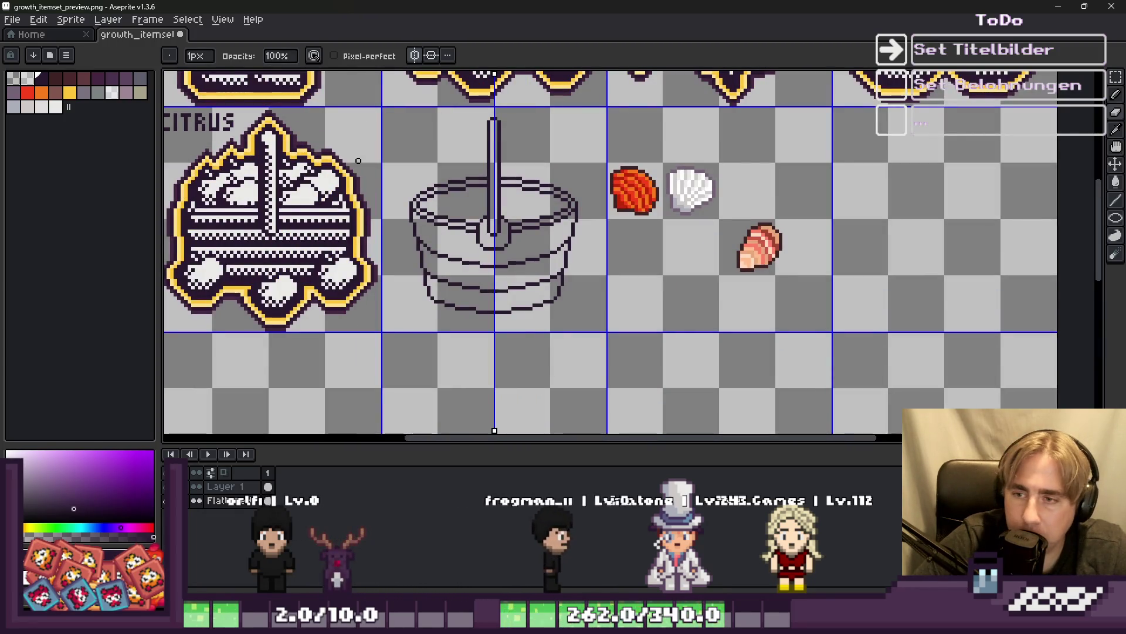
scroll(417, 228, "down", 5)
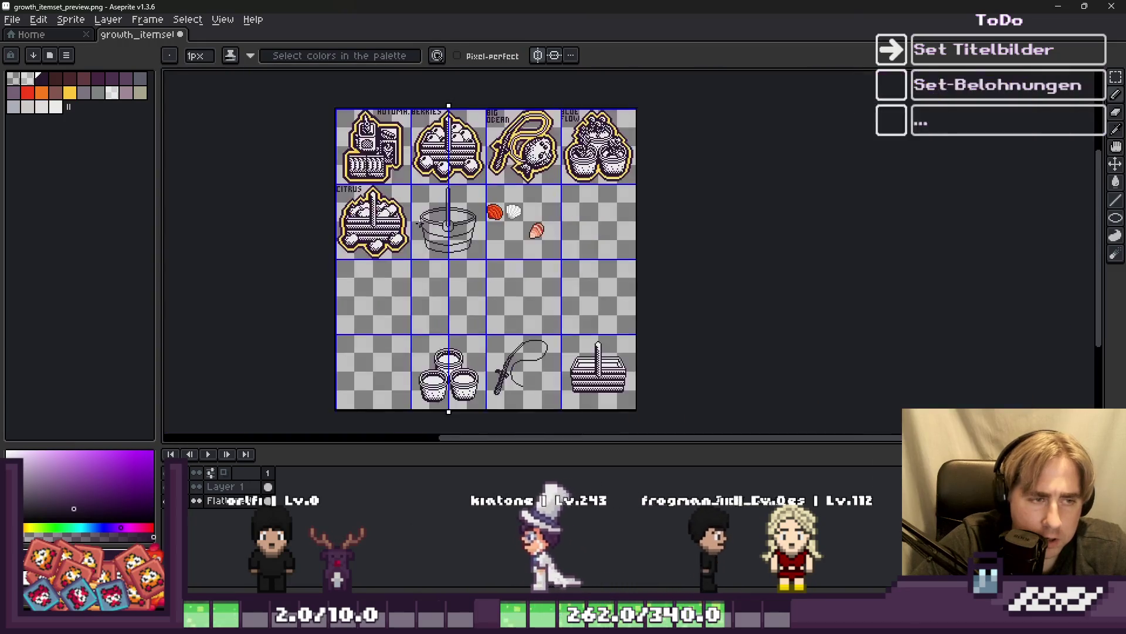
scroll(570, 135, "up", 4)
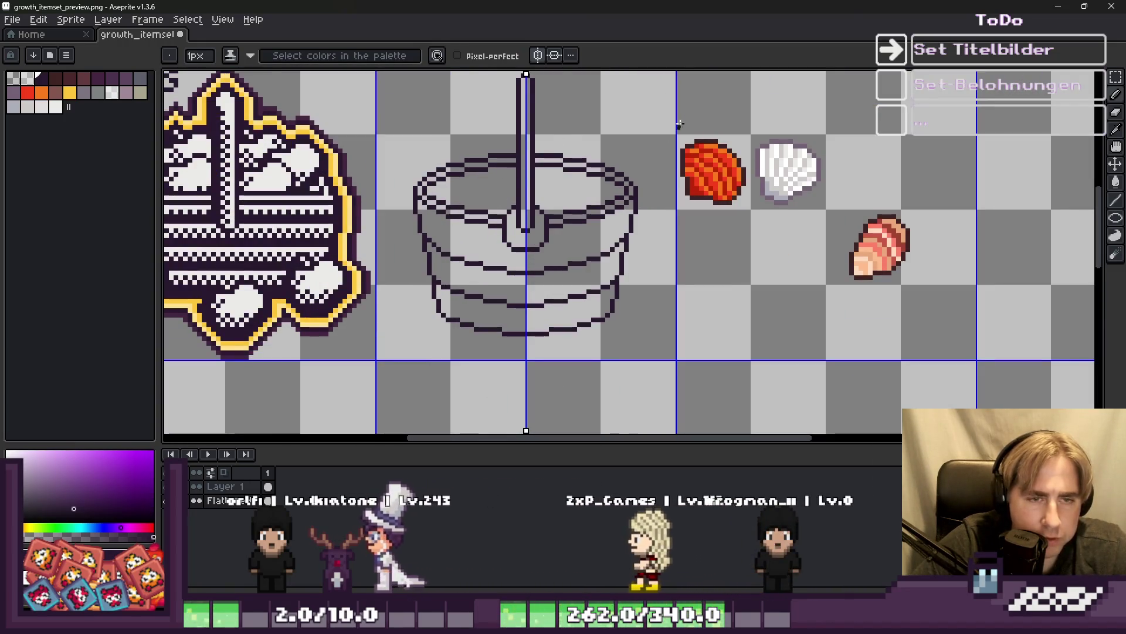
Switch to the Rectangular Marquee (M) to select the shells' cell.
key("m")
scroll(761, 170, "up", 1)
scroll(674, 200, "up", 1)
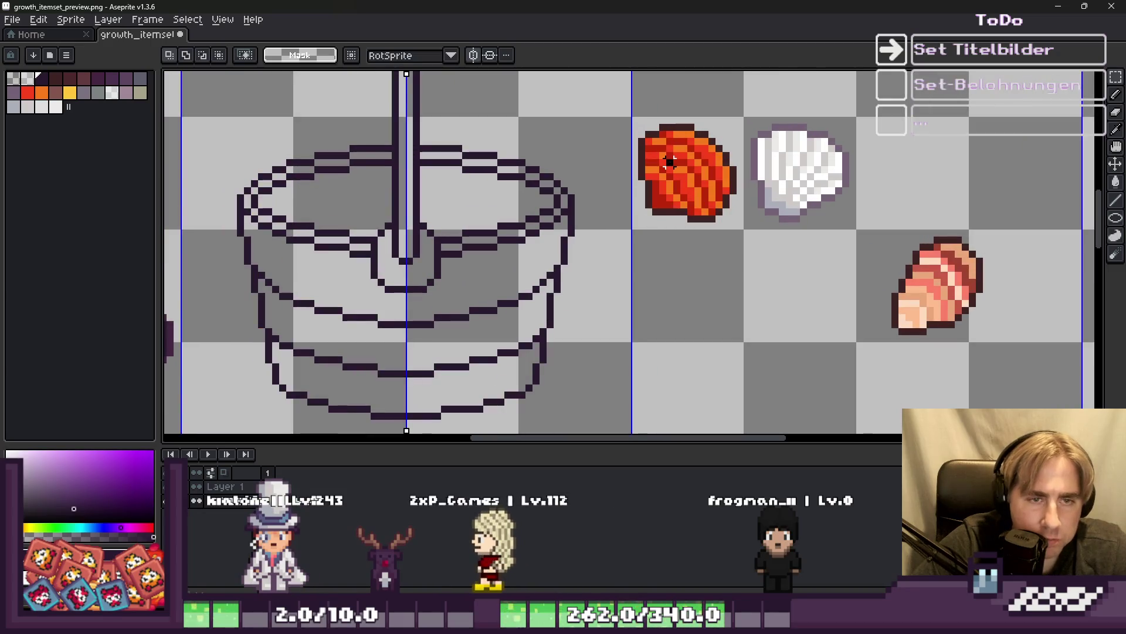
scroll(675, 203, "down", 4)
scroll(674, 205, "up", 3)
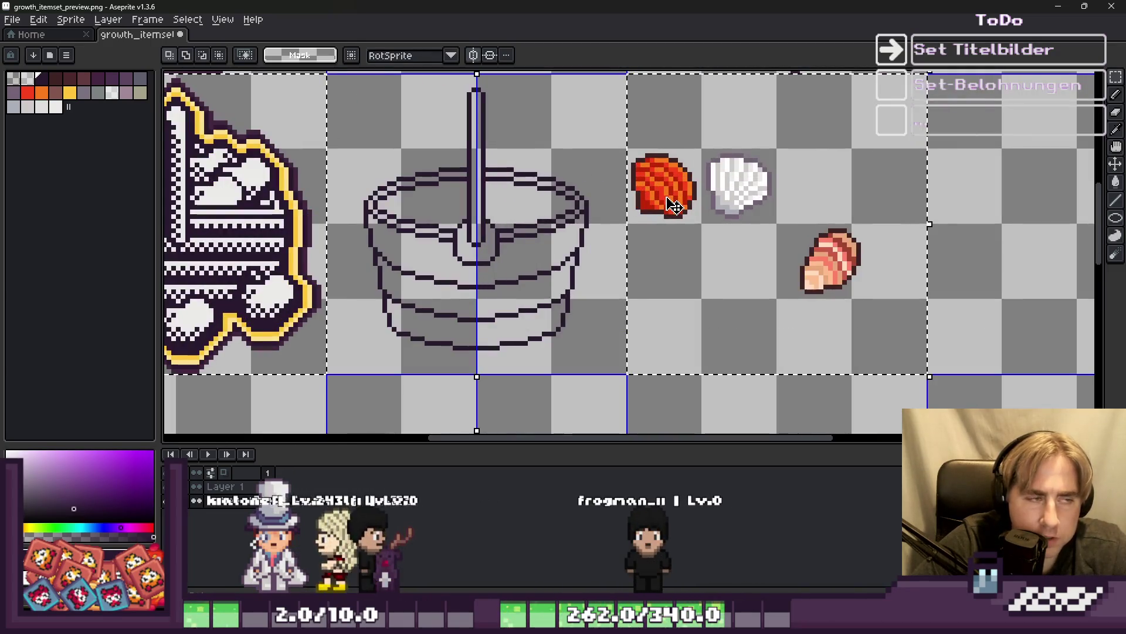
scroll(675, 202, "up", 3)
Paint-bucket the red shell's left outline column dark purple, undoing the stray fills.
key("g")
left_click(474, 177)
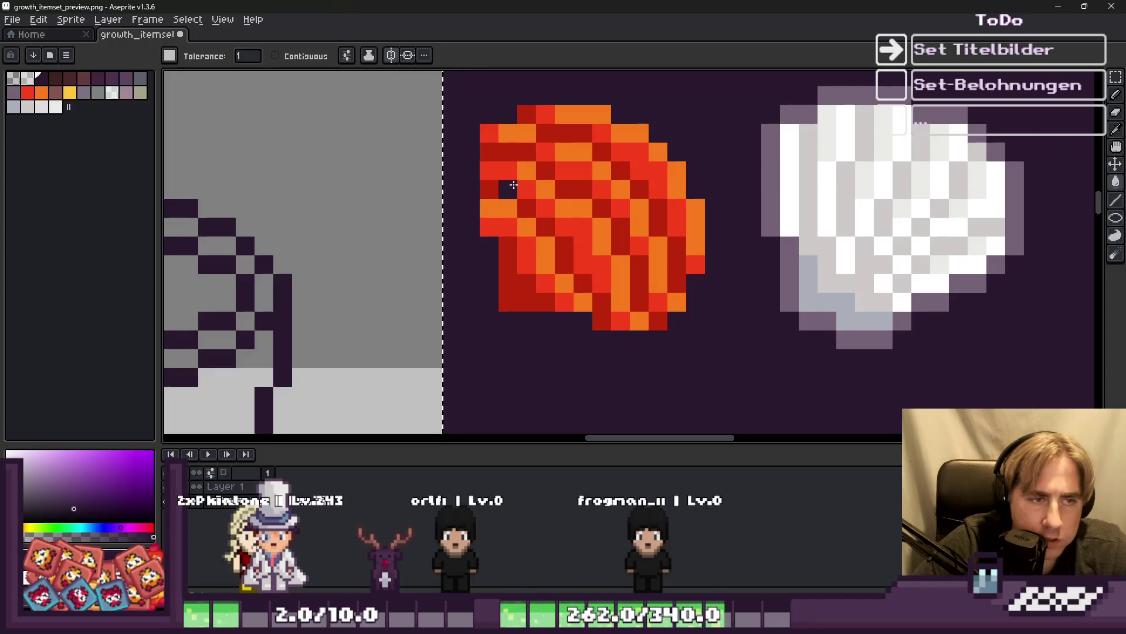
key("ctrl+z")
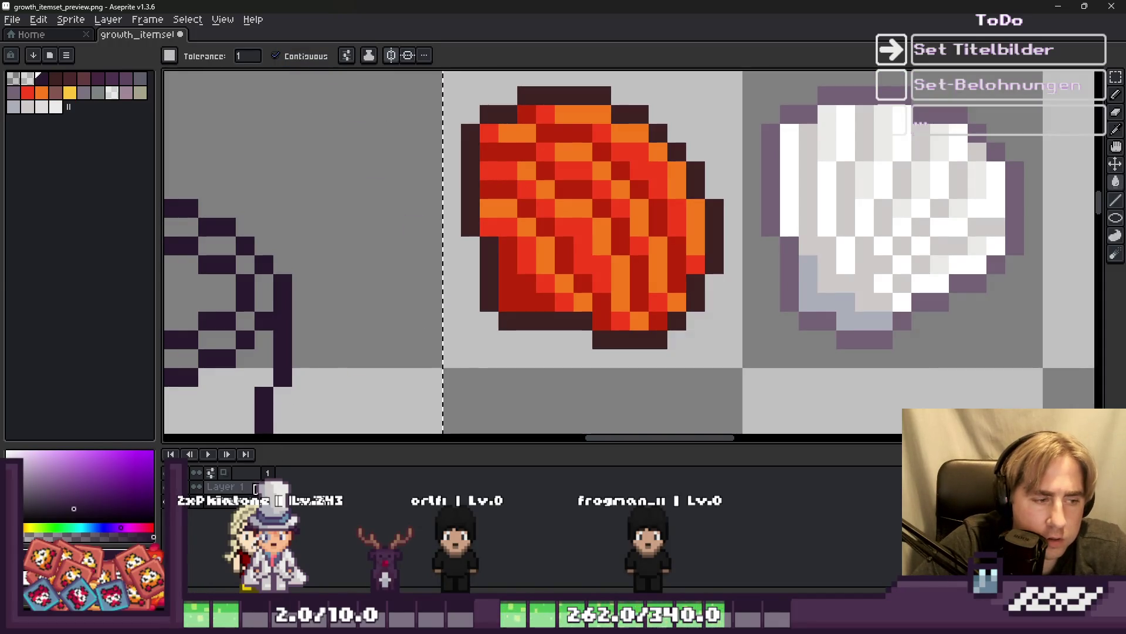
left_click(481, 215)
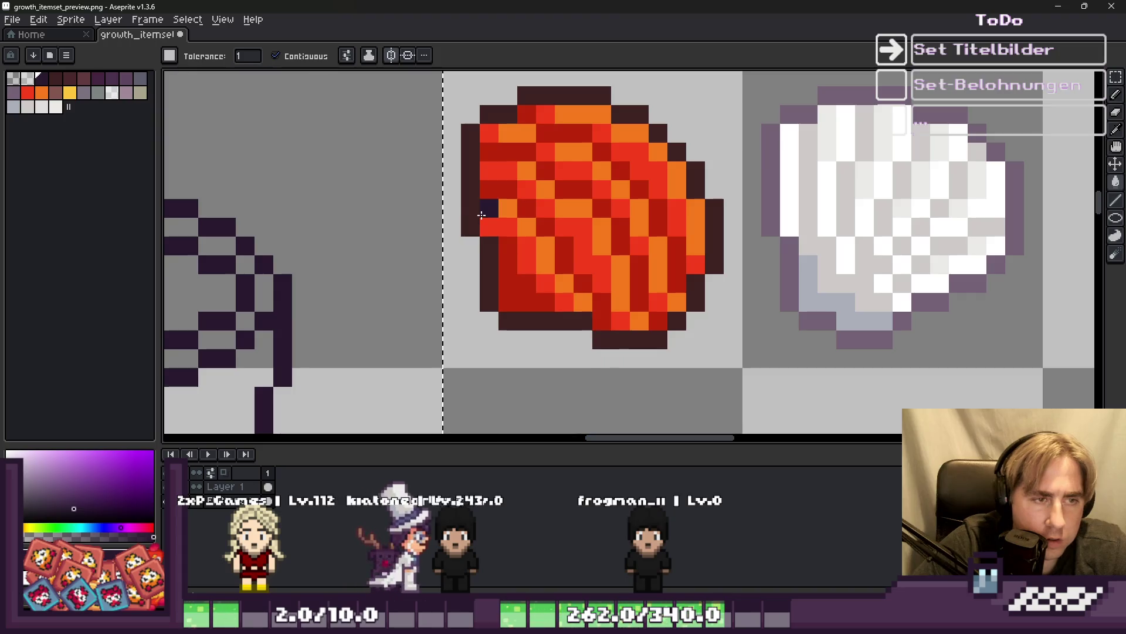
key("ctrl+z")
left_click(477, 222)
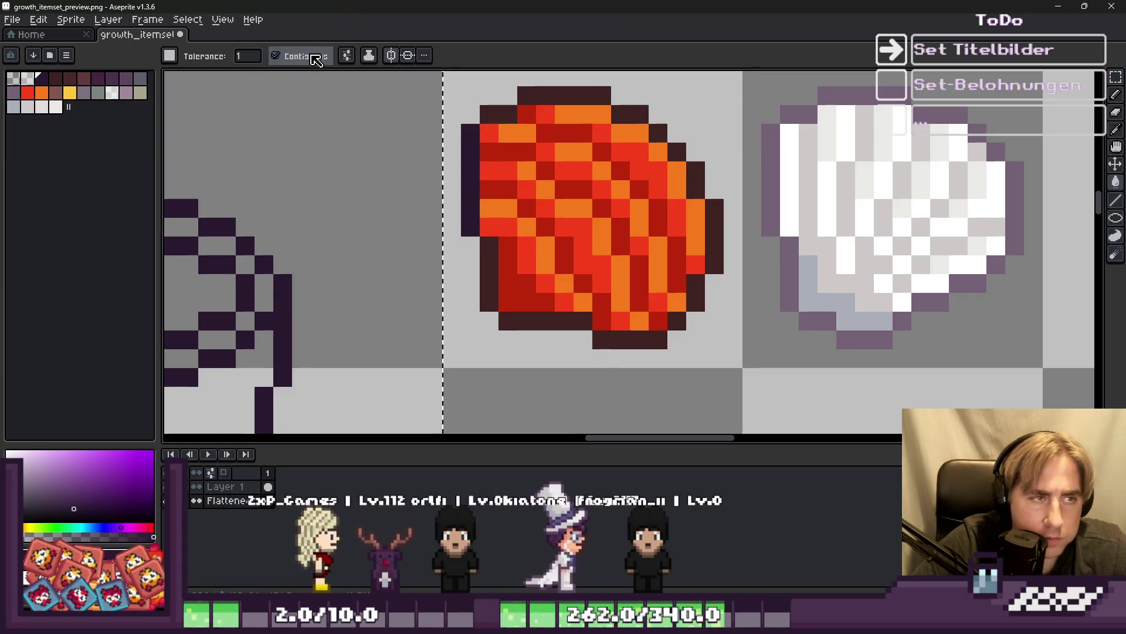
Try non-contiguous dark fills on the white shell's outline, undoing each overly broad recolour.
left_click(316, 57)
scroll(485, 281, "right", 3)
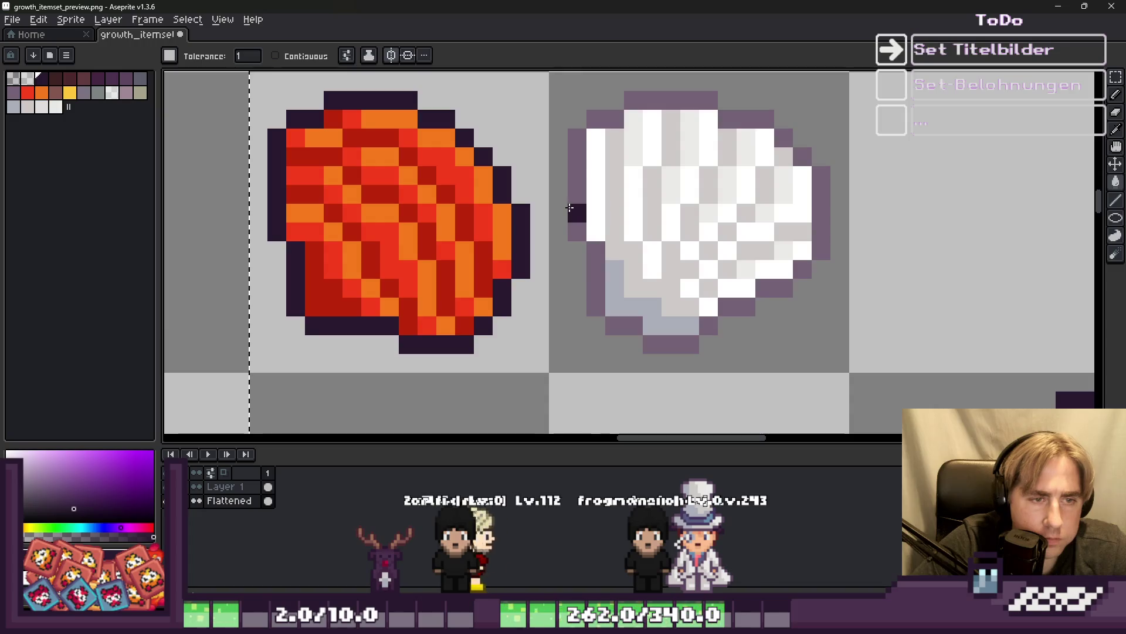
scroll(570, 208, "down", 4)
scroll(586, 211, "up", 4)
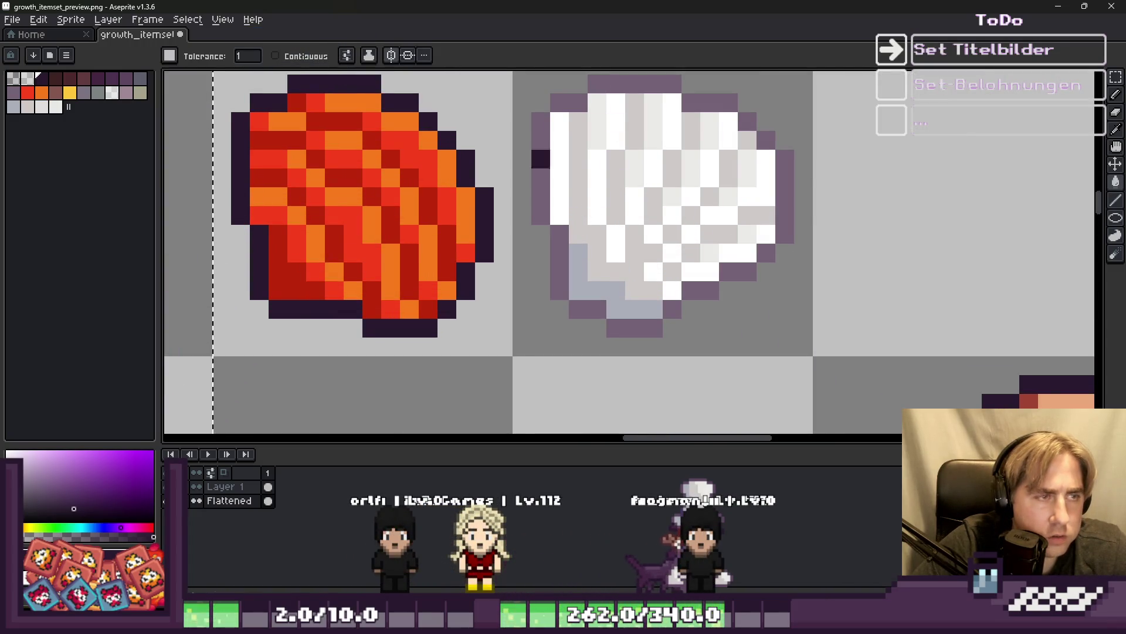
left_click(533, 179)
key("ctrl+z")
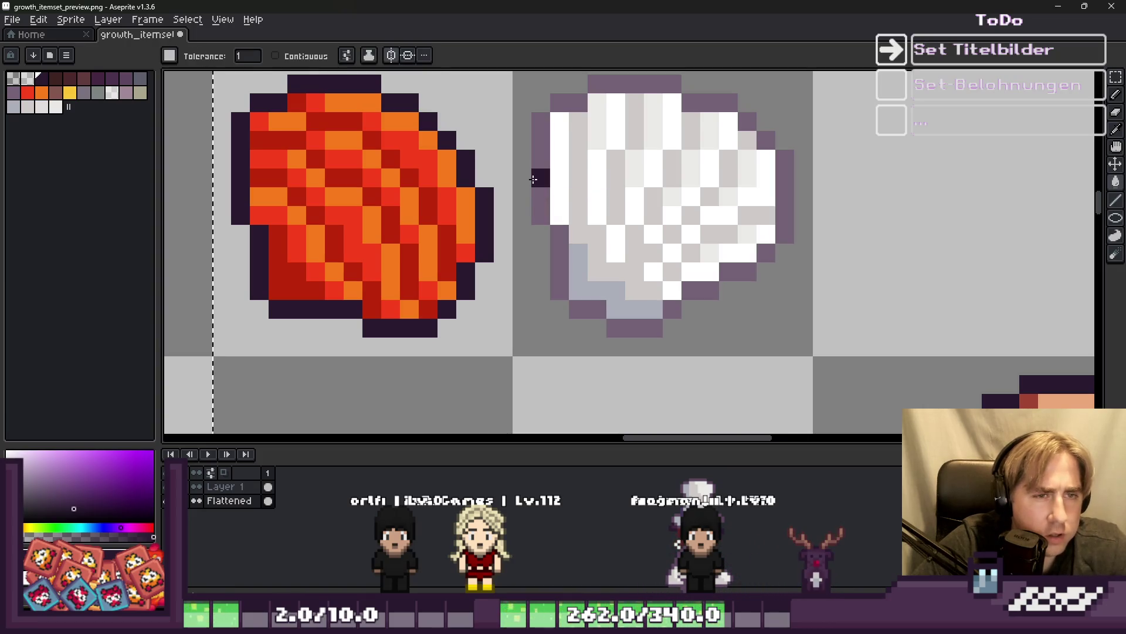
left_click(533, 179)
key("ctrl+z")
left_click(535, 179)
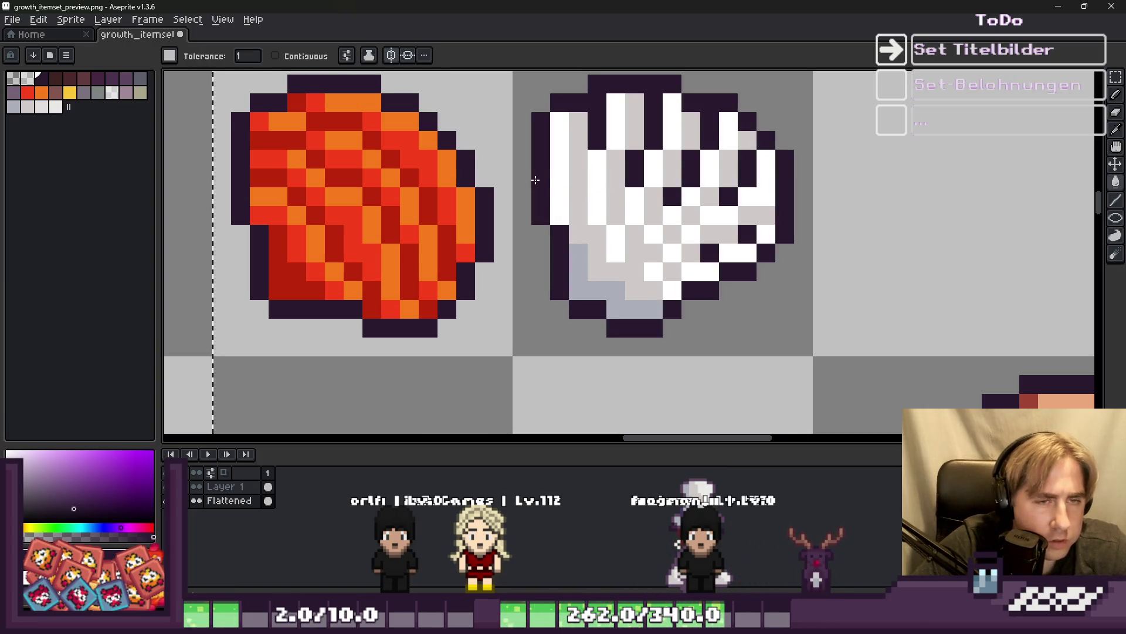
key("ctrl+z")
With Contiguous back on, darken the white shell's lower-left and bottom outline.
left_click(321, 56)
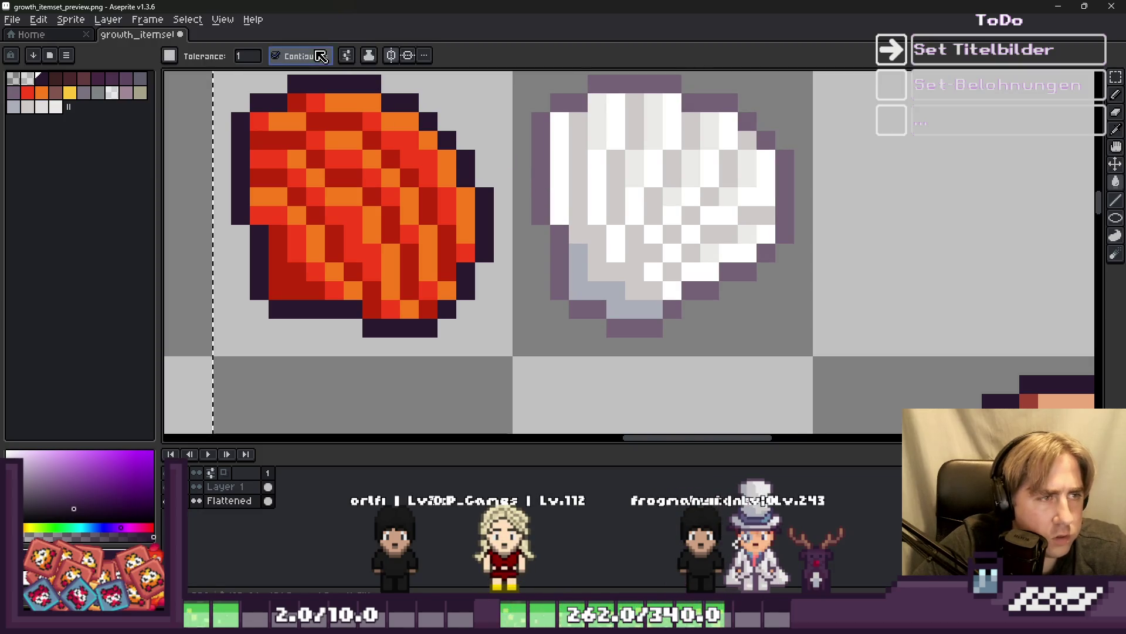
left_click(575, 292)
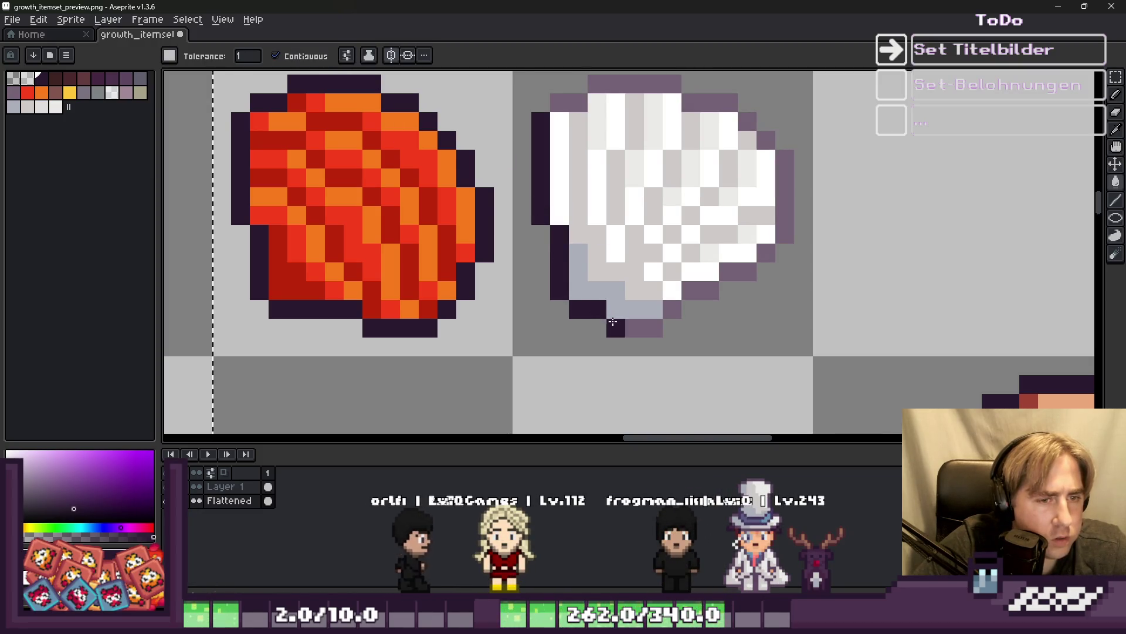
left_click(664, 306)
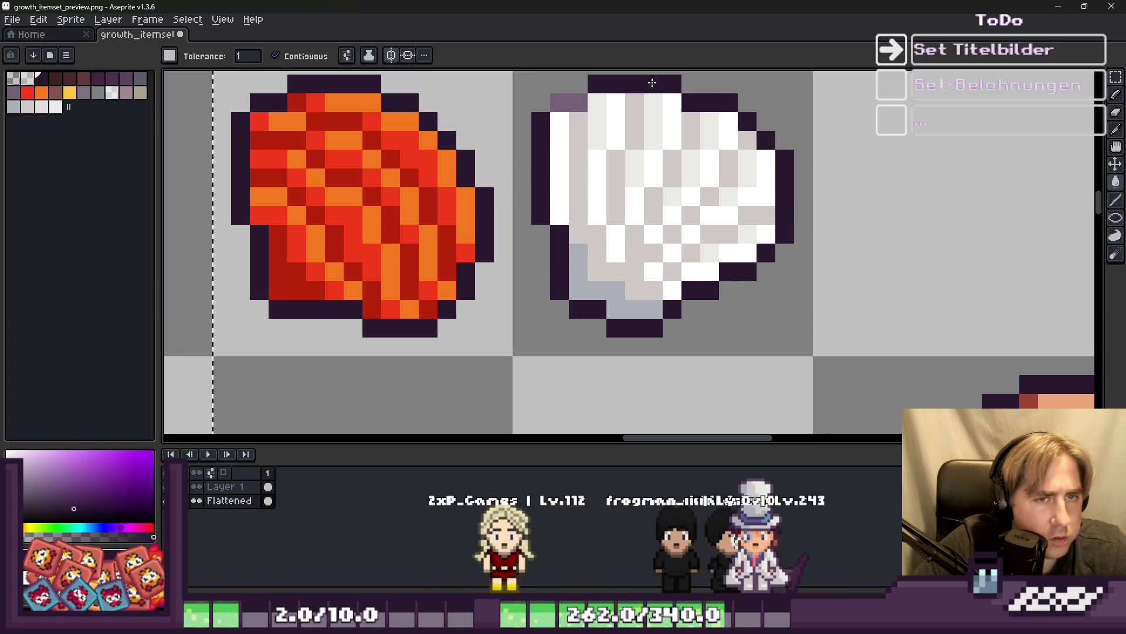
scroll(388, 157, "down", 2)
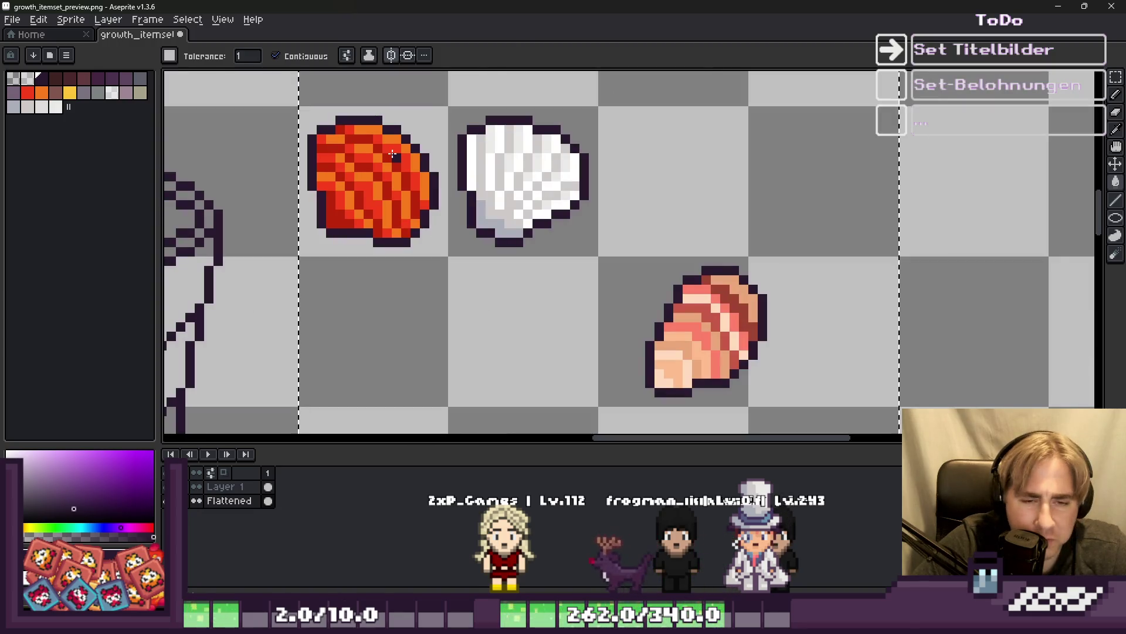
Pencil a dark ridge line running up across the inside of the white shell.
scroll(478, 107, "up", 3)
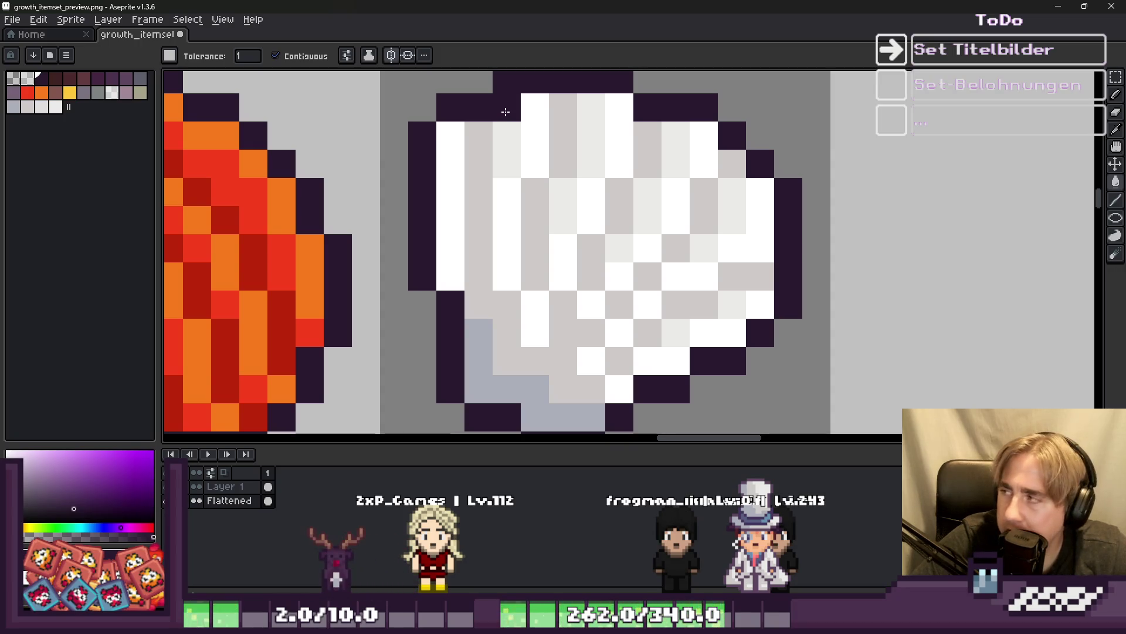
scroll(506, 111, "down", 3)
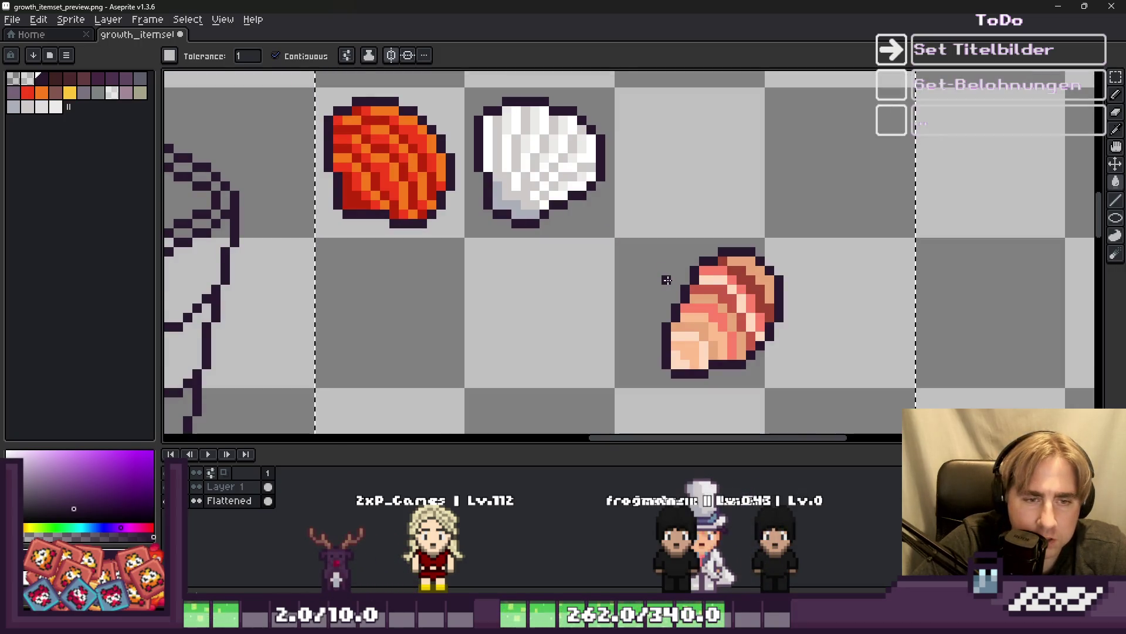
scroll(774, 405, "down", 1)
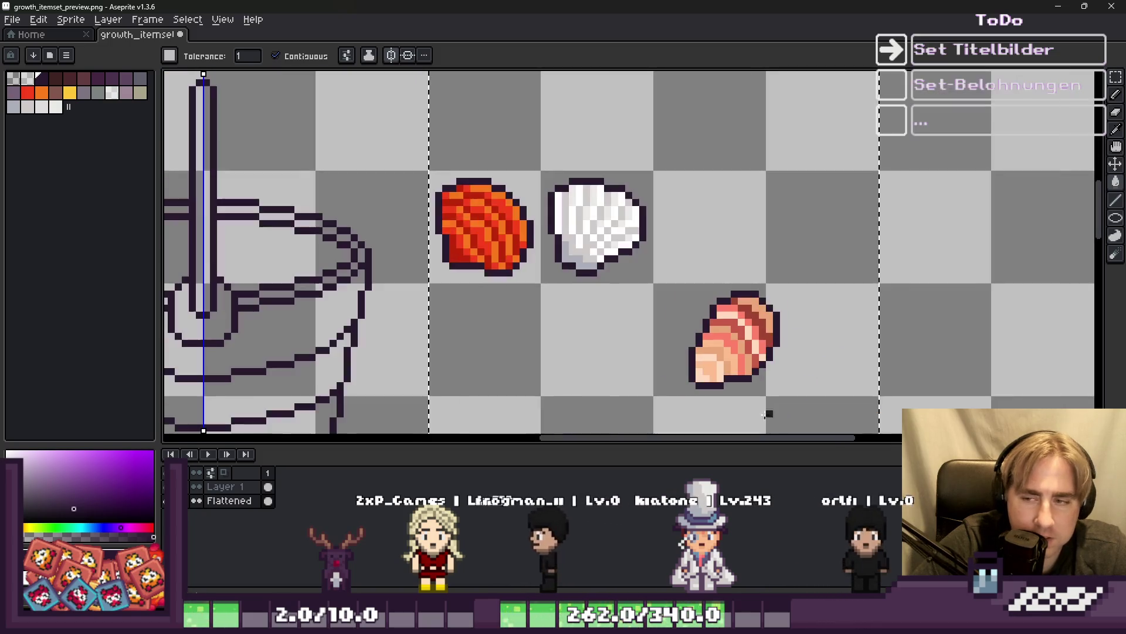
key("b")
scroll(557, 217, "up", 4)
scroll(624, 200, "up", 2)
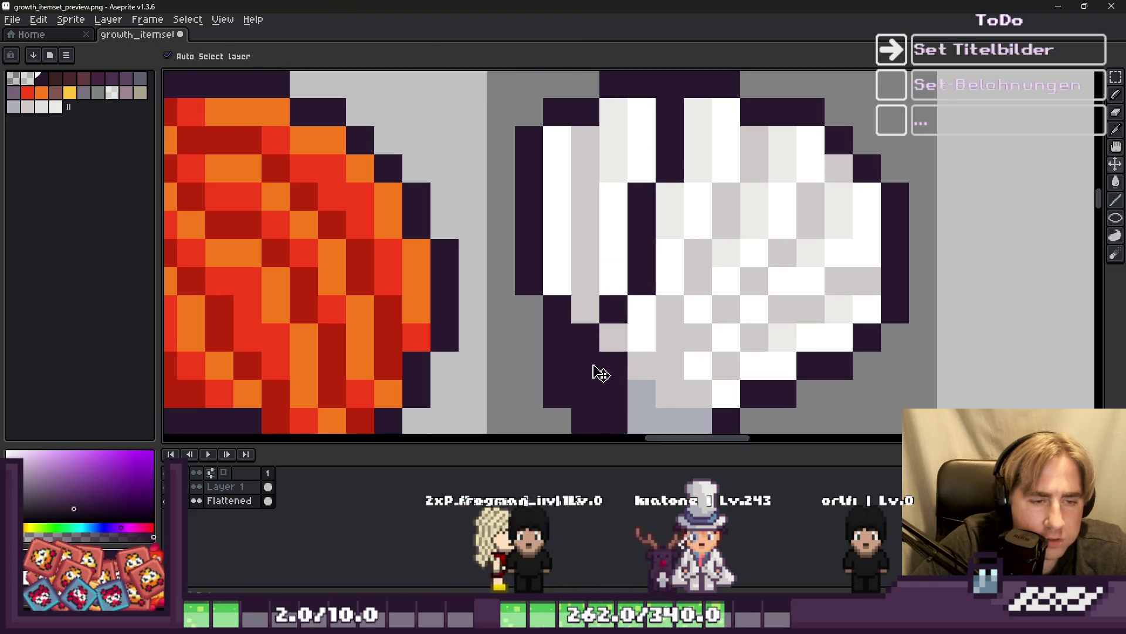
scroll(646, 414, "down", 2)
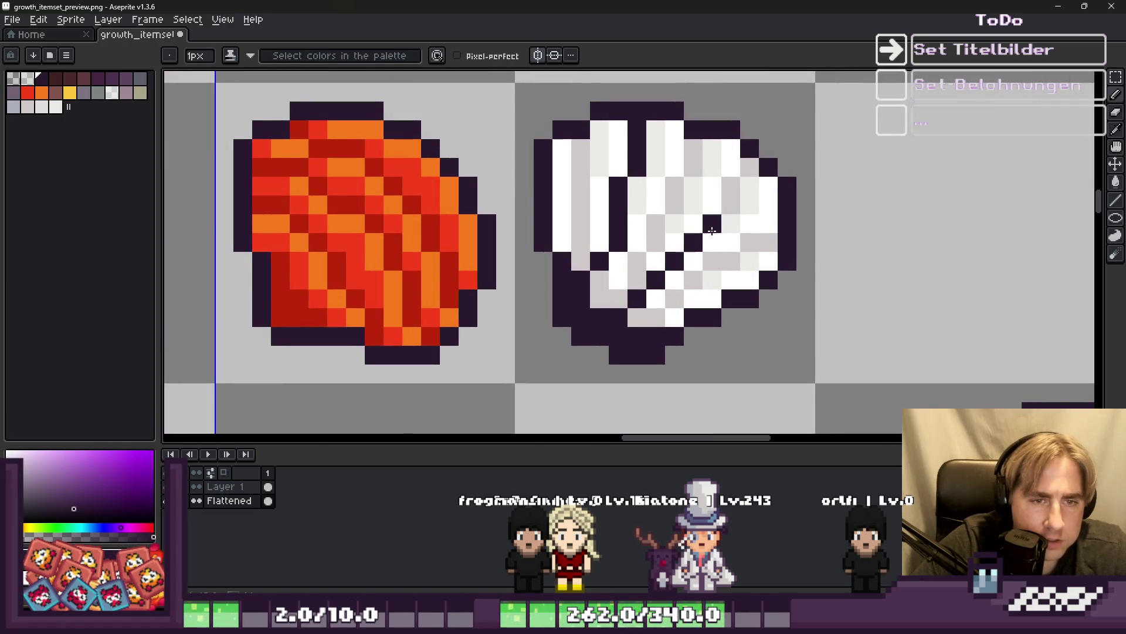
mouse_move(730, 206)
left_mouse_down()
mouse_move(726, 186)
mouse_move(748, 167)
left_mouse_up()
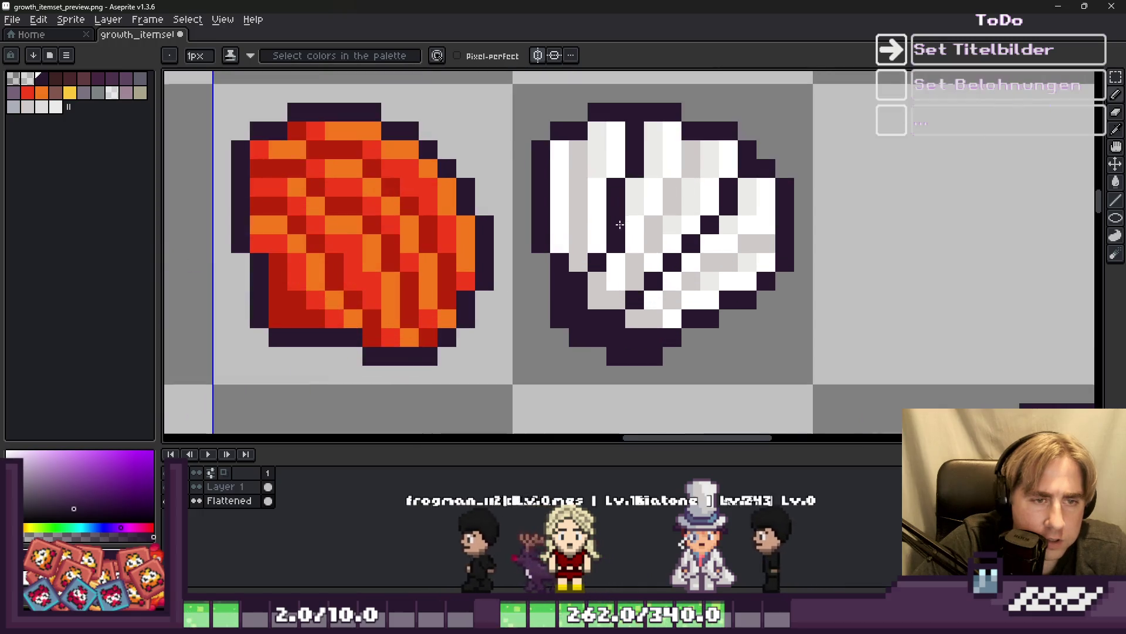
scroll(581, 176, "down", 1)
scroll(556, 186, "up", 2)
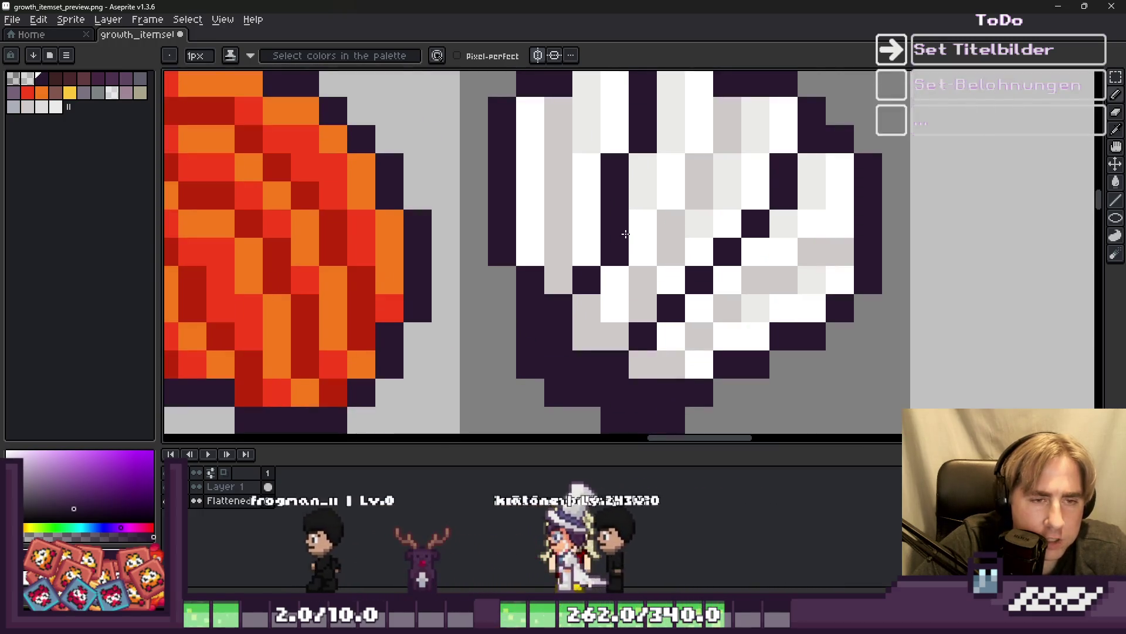
scroll(555, 186, "down", 5)
Pick a near-black colour, undo the stray dark cell fill, and keep the bucket-cell selection.
scroll(284, 231, "down", 4)
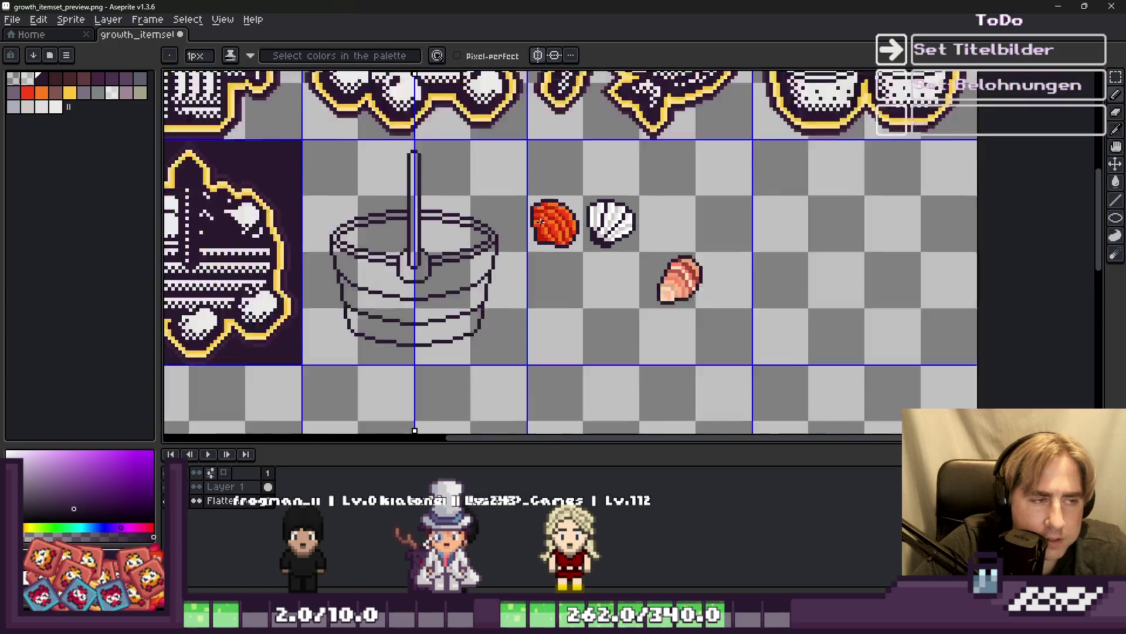
scroll(284, 231, "up", 1)
left_click(283, 231, "alt")
scroll(557, 286, "down", 1)
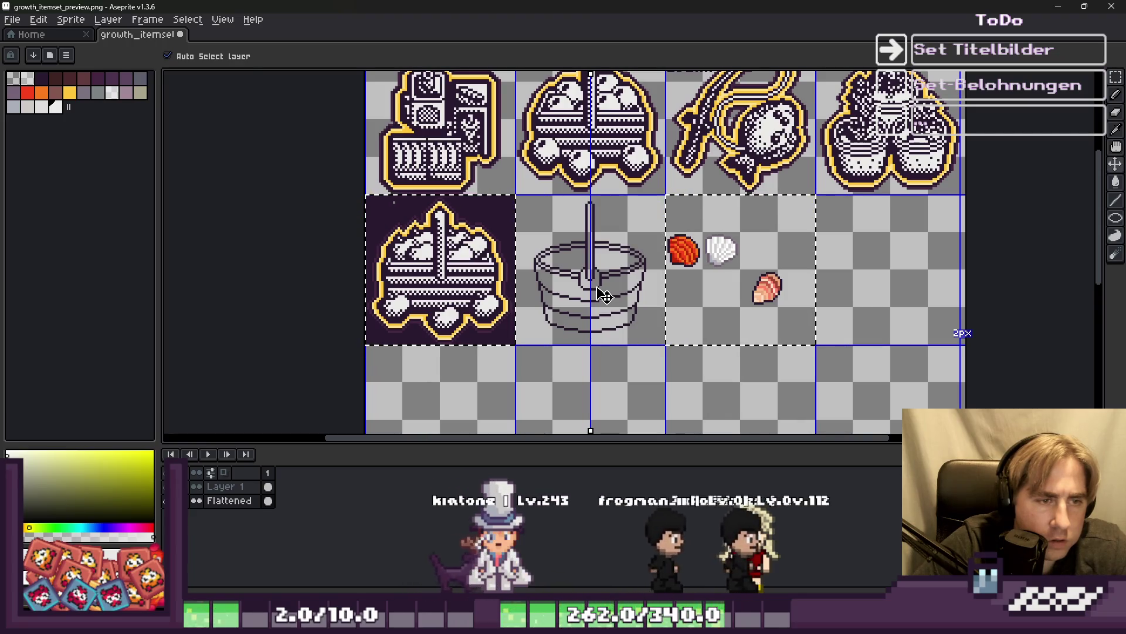
key("ctrl+z")
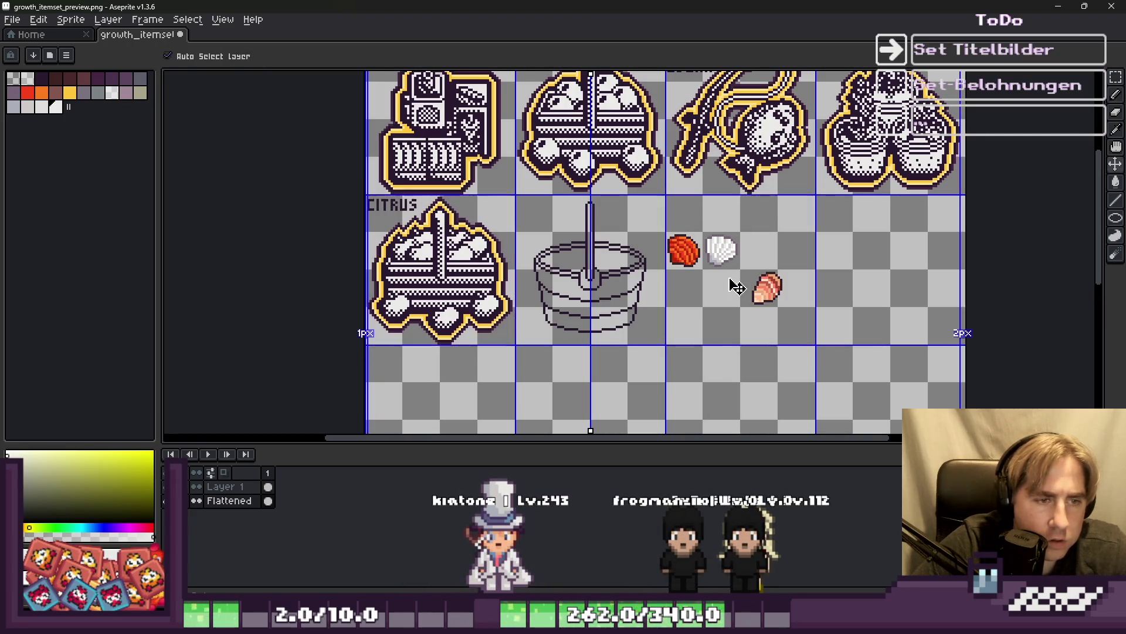
key("m")
left_click(717, 278)
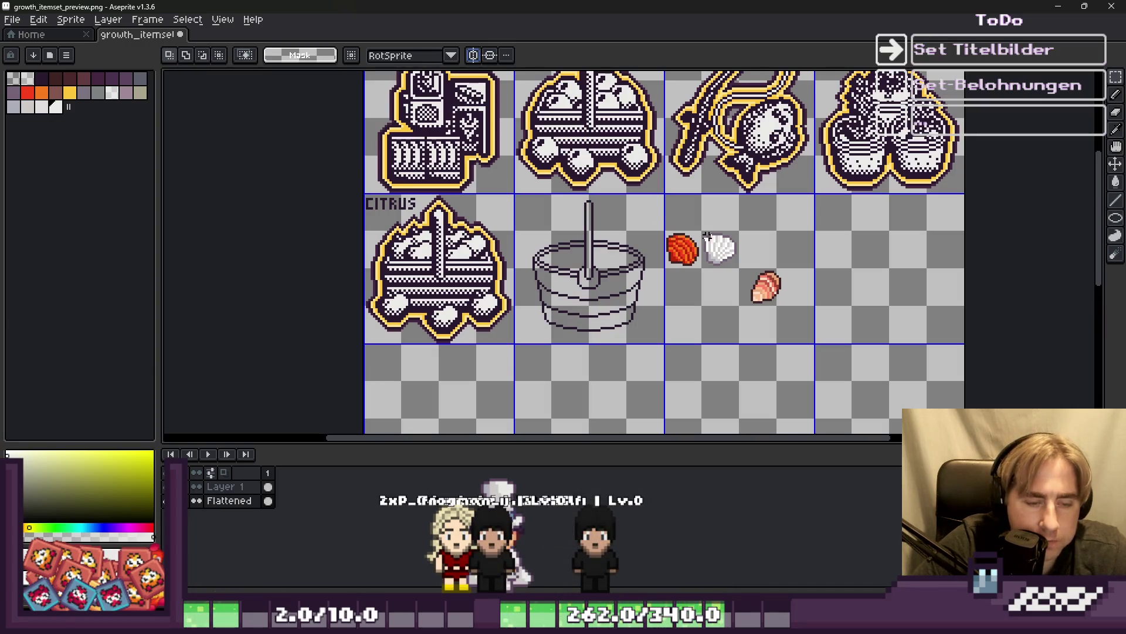
key("ctrl+z")
Flood-fill the bucket's opening right of the handle with white.
scroll(610, 267, "up", 1)
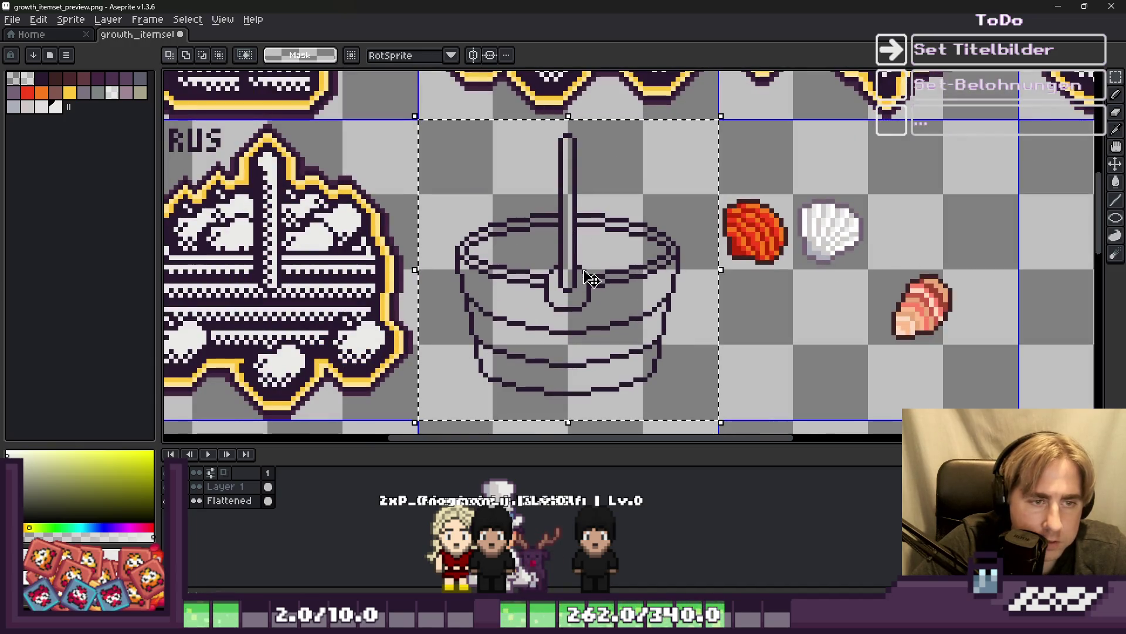
scroll(590, 279, "up", 1)
key("g")
left_click(590, 240)
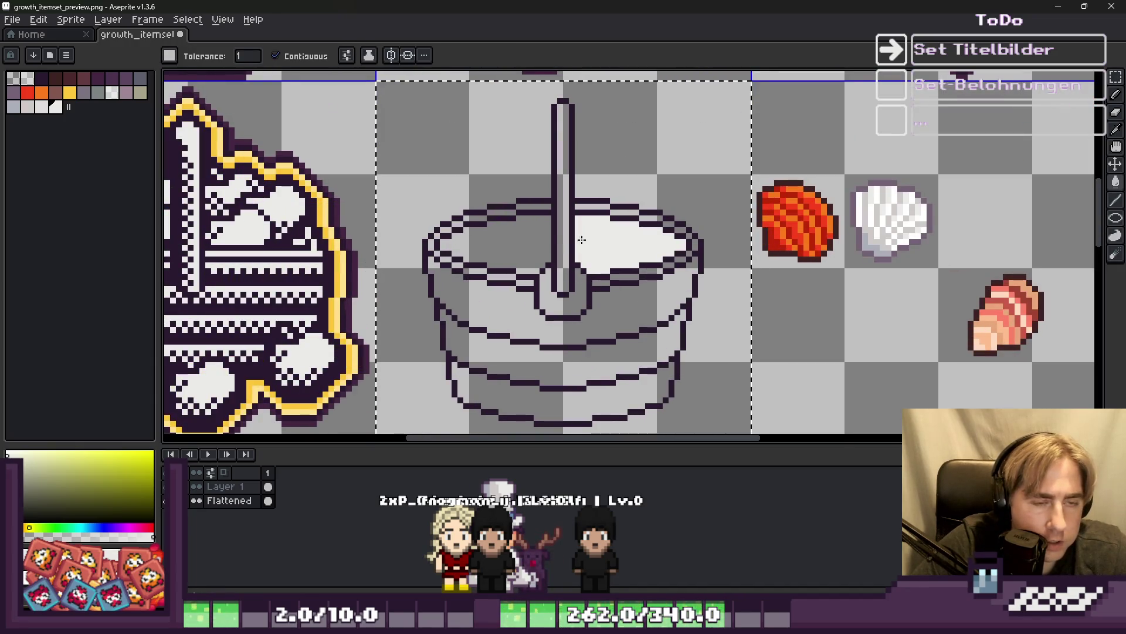
With Contiguous off, fill every transparent area of the bucket cell white.
left_click(275, 56)
left_click(423, 125)
scroll(499, 220, "down", 1)
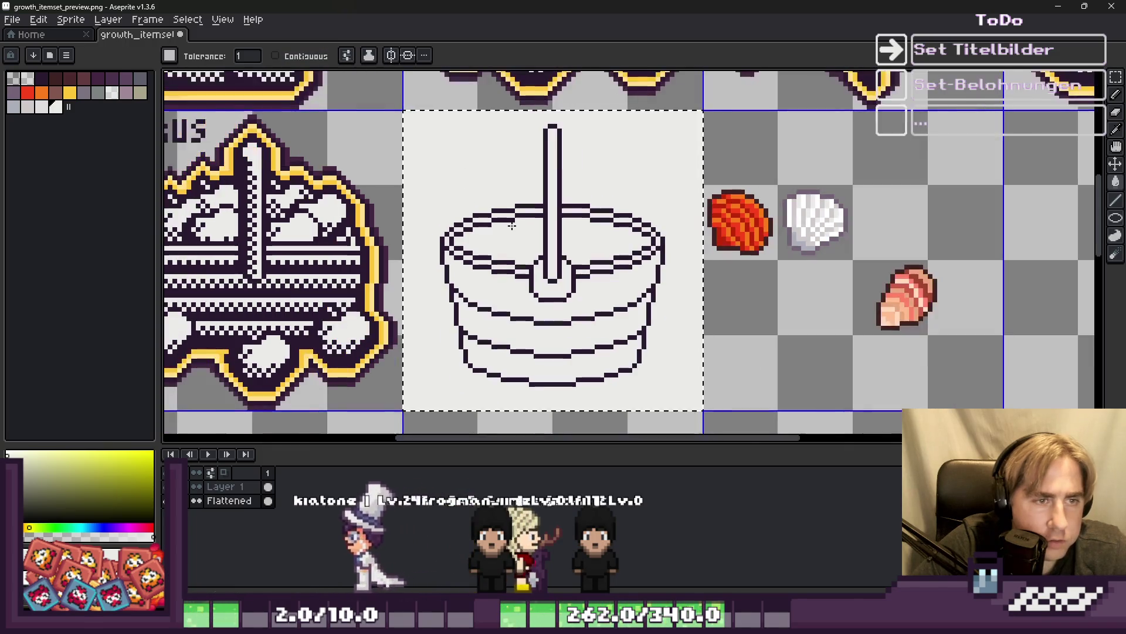
Save growth_itemset_preview.png, comparing the white fill in the canvas-only view.
key("ctrl+f")
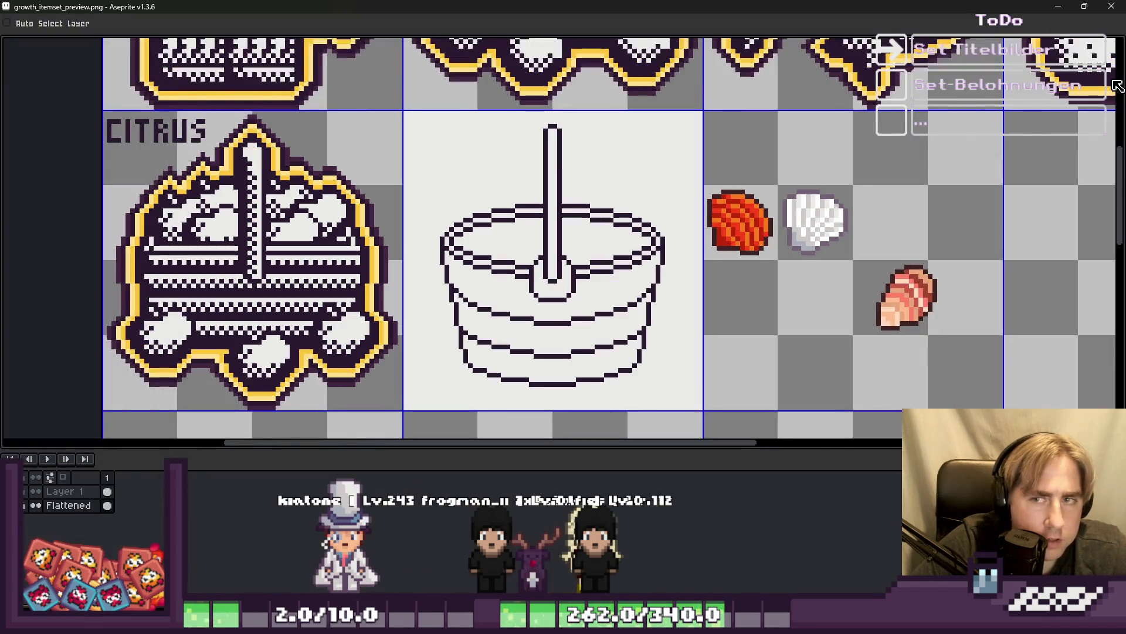
key("ctrl+s")
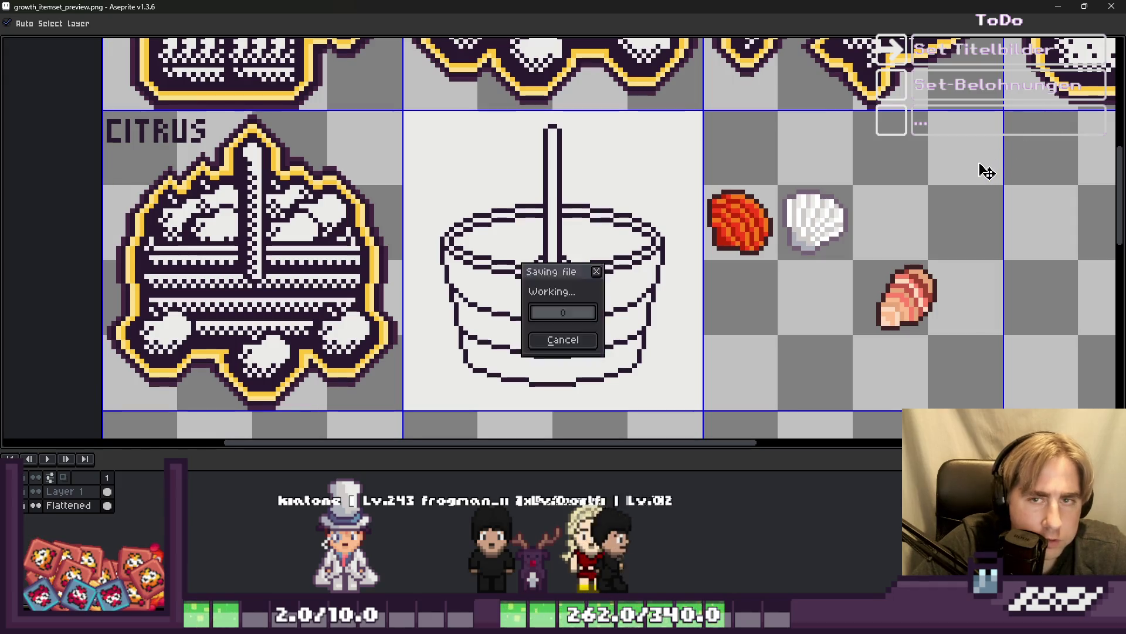
key("ctrl+z")
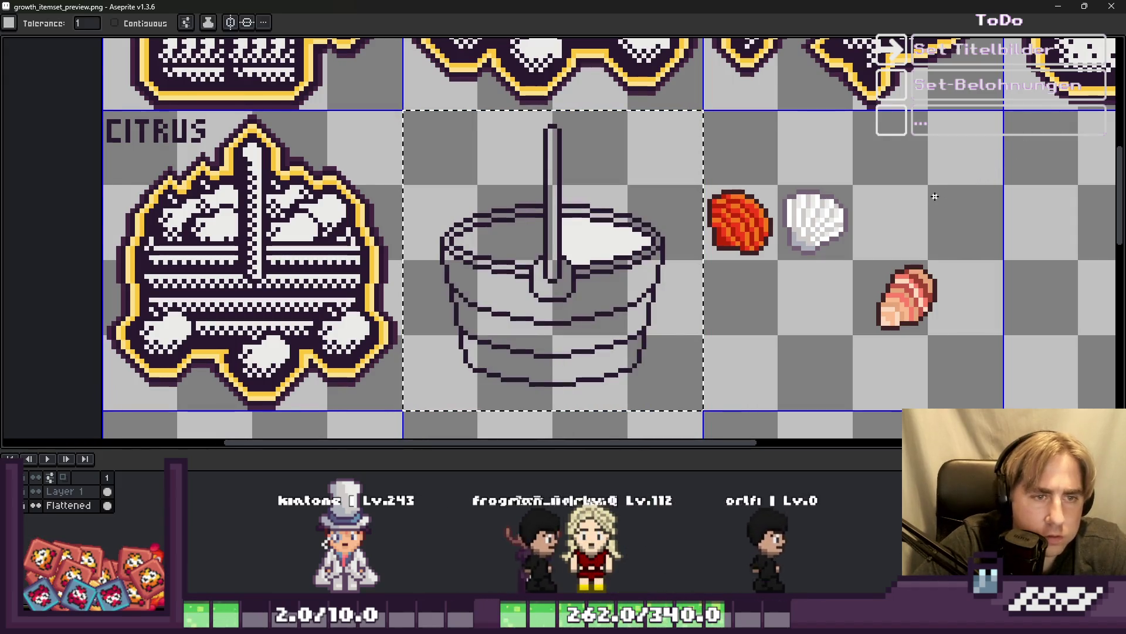
key("ctrl+y")
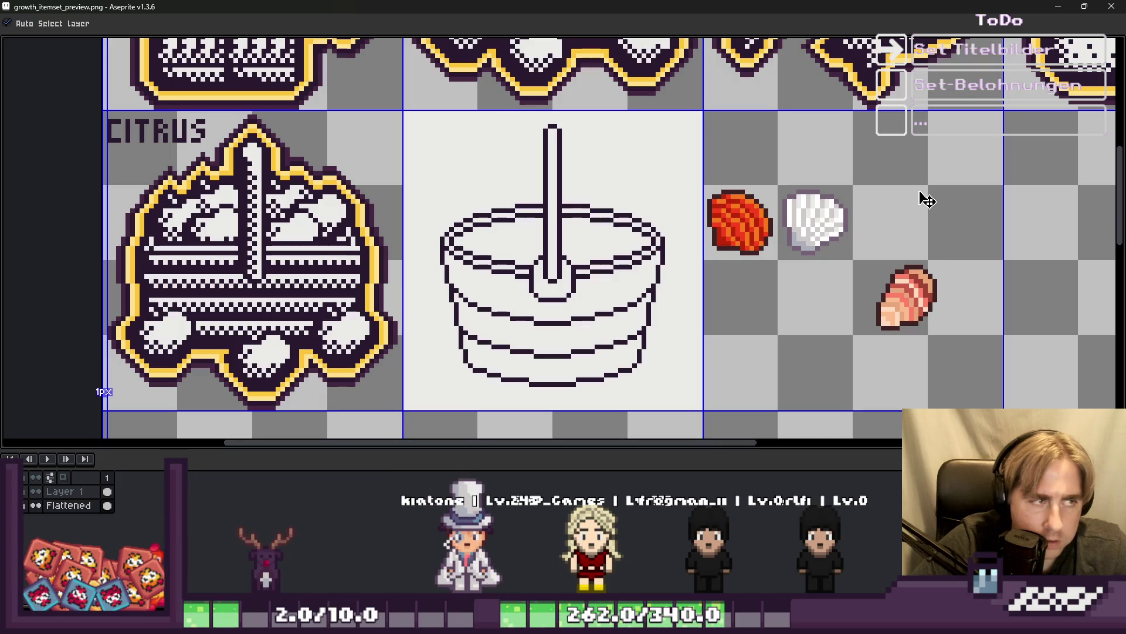
key("ctrl+f")
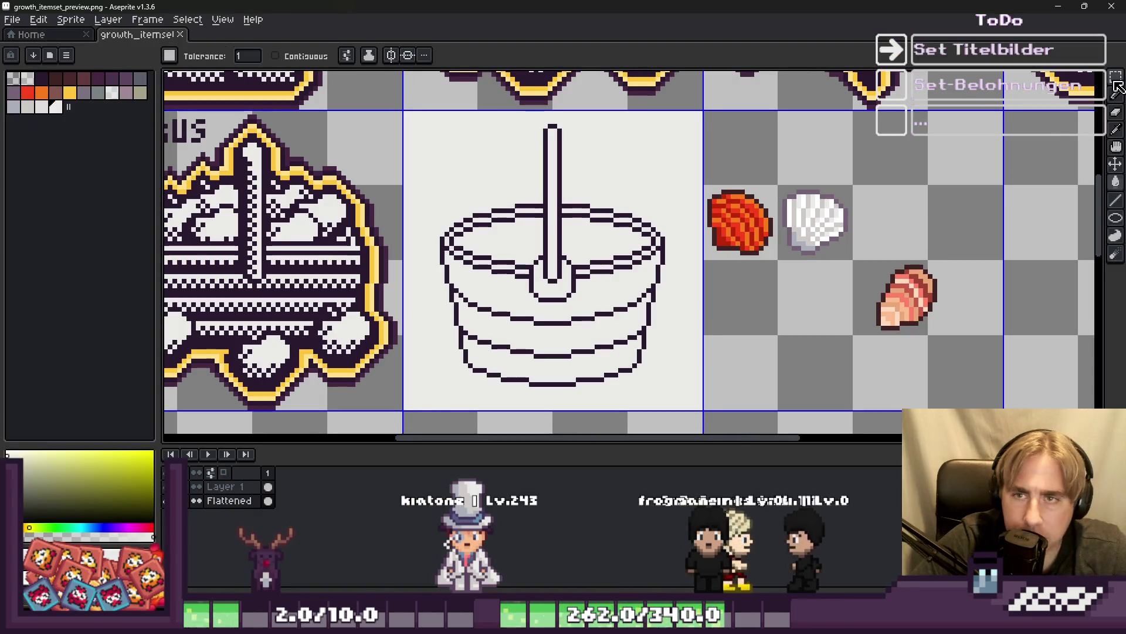
Magic-wand the white surrounding the bucket and delete it.
left_click(1116, 79)
left_click(620, 164)
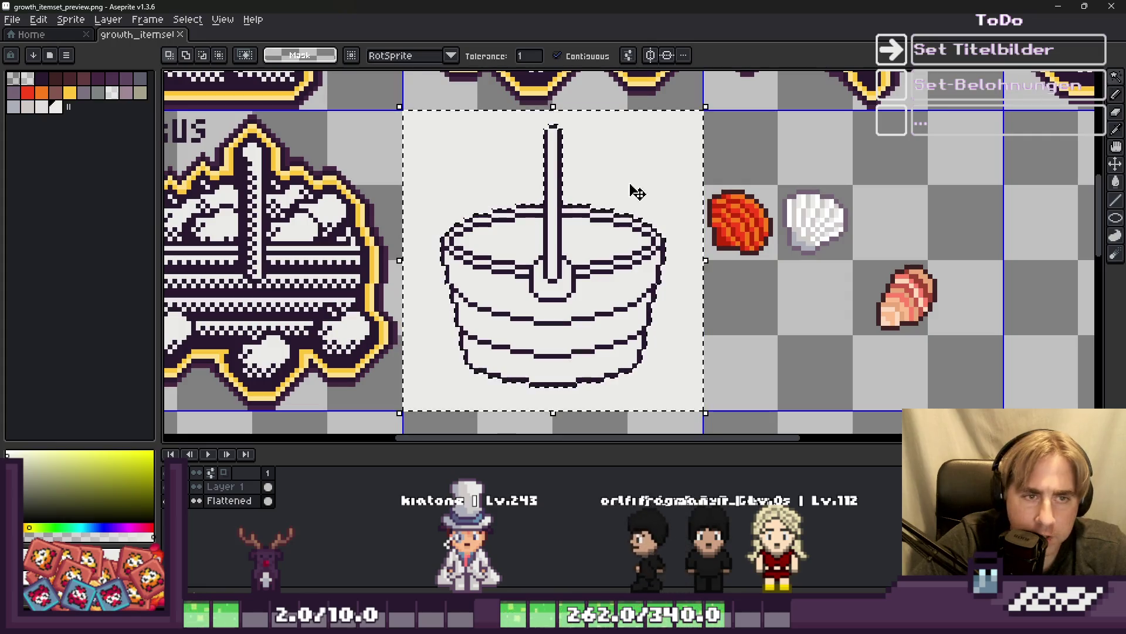
key("Delete")
scroll(624, 245, "down", 1)
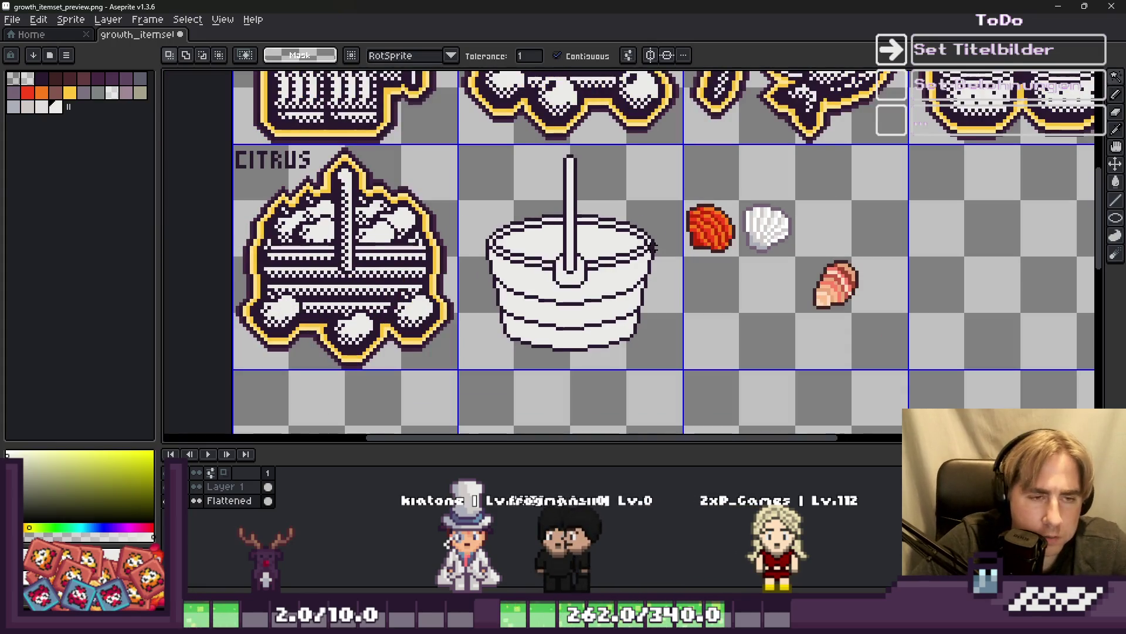
Pencil dark purple pixels down and beside the handle base to thicken its outline.
key("b")
scroll(545, 276, "up", 2)
left_click(600, 212, "alt")
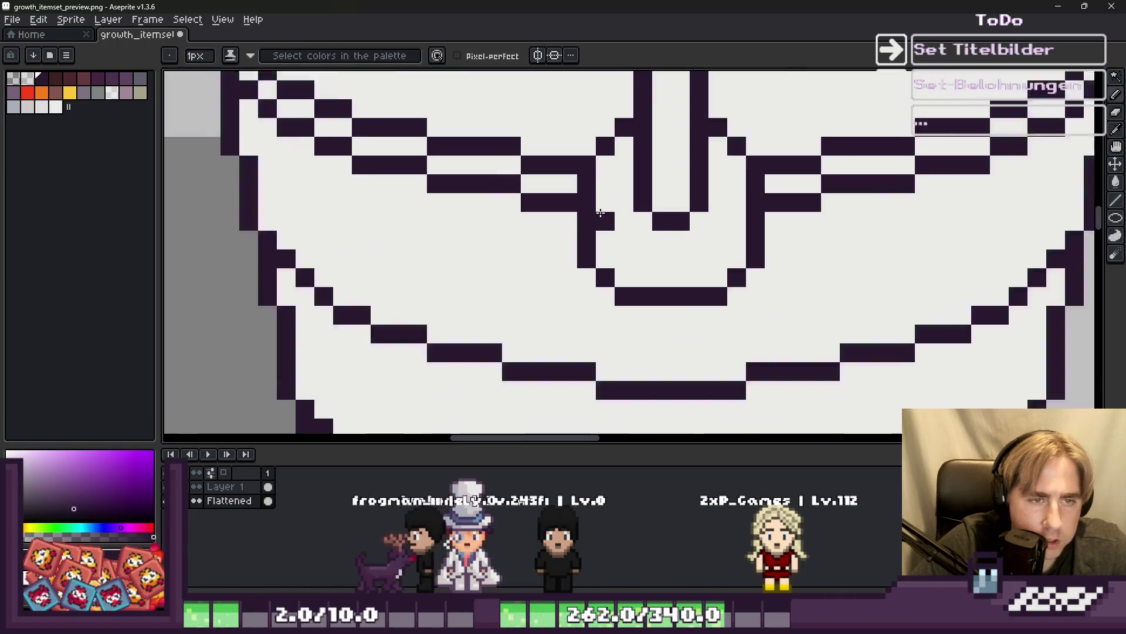
scroll(600, 212, "up", 1)
mouse_move(608, 187)
left_mouse_down()
mouse_move(603, 281)
mouse_move(641, 308)
left_mouse_up()
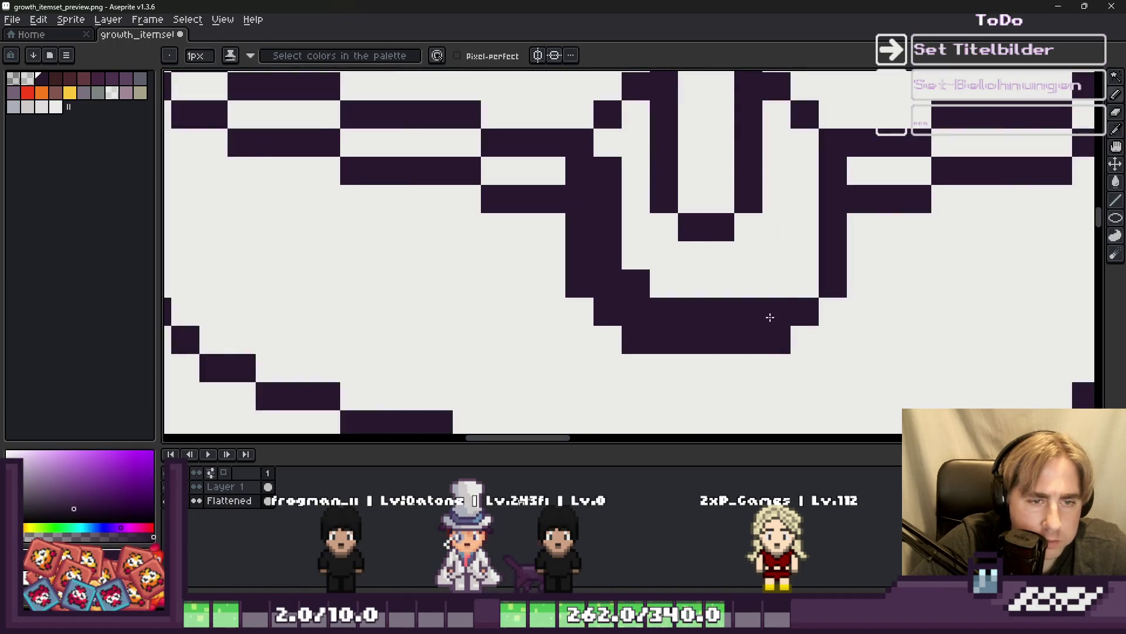
left_click_drag(770, 317, 794, 284)
left_click(711, 274)
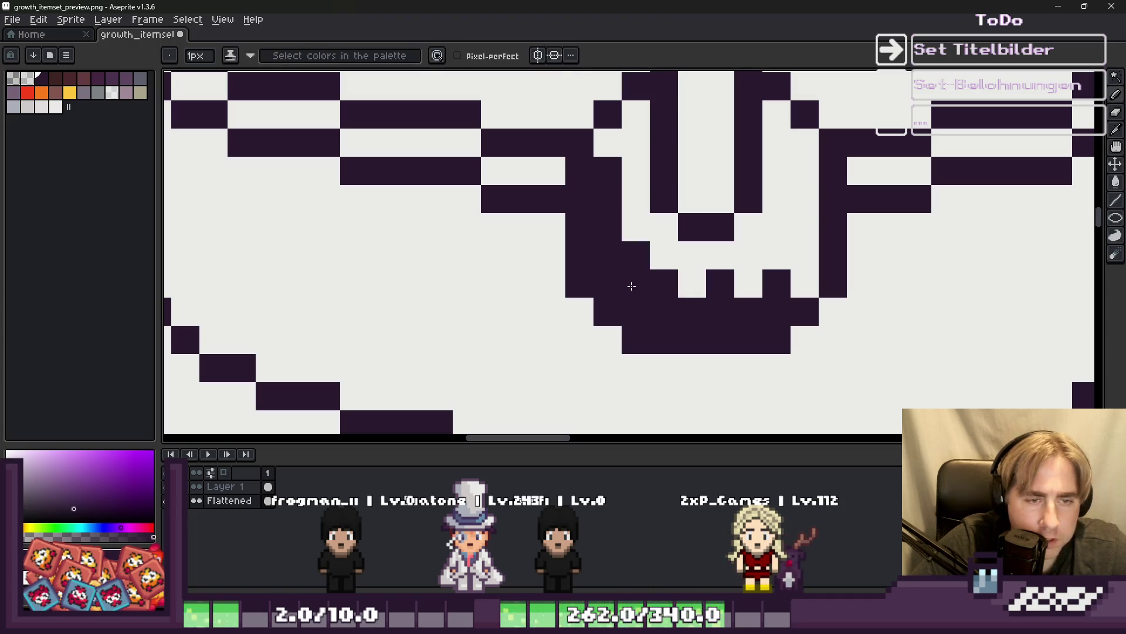
left_click(663, 255)
Undo a misplaced pixel and add more dark pixels under the handle base.
key("x")
key("ctrl+z")
scroll(579, 251, "down", 1)
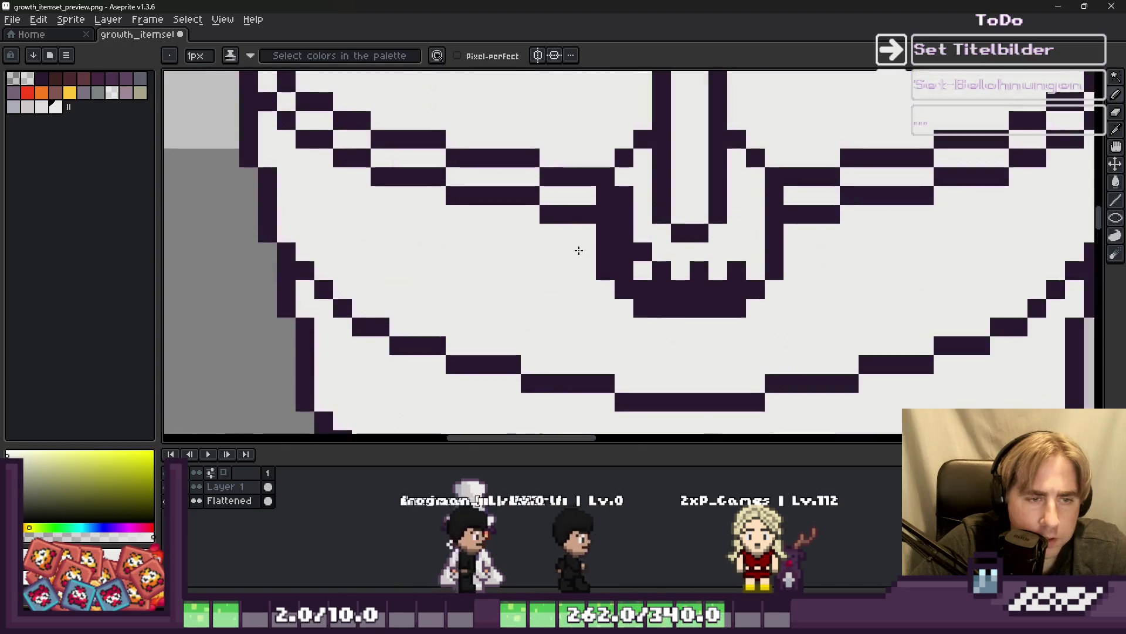
left_click(657, 235, "alt")
left_click(645, 185)
scroll(644, 186, "down", 2)
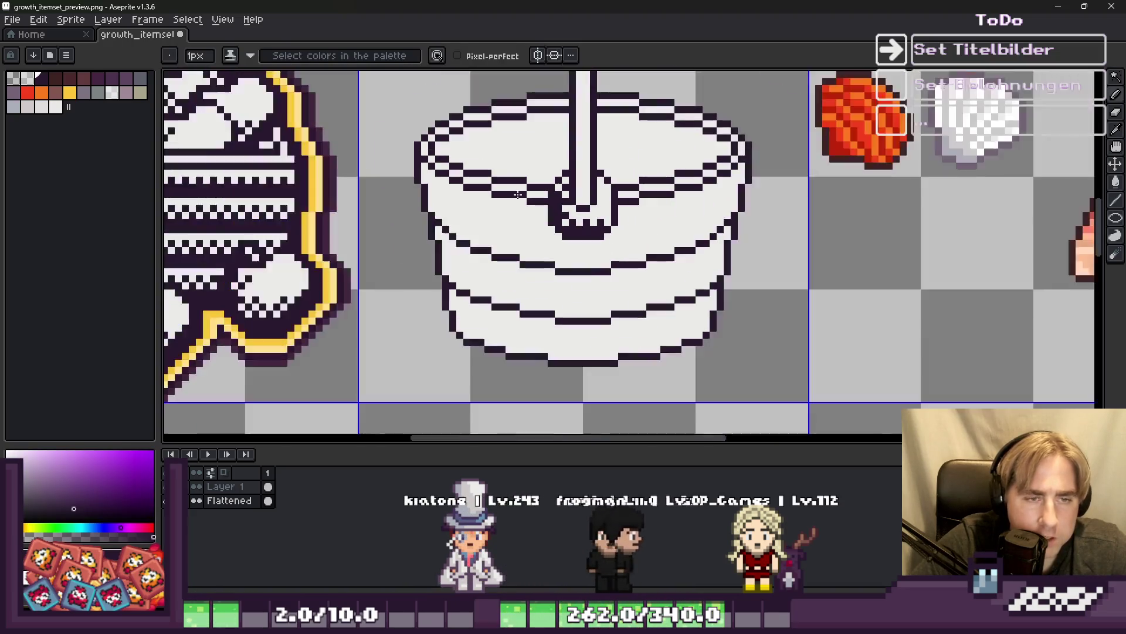
scroll(595, 210, "up", 2)
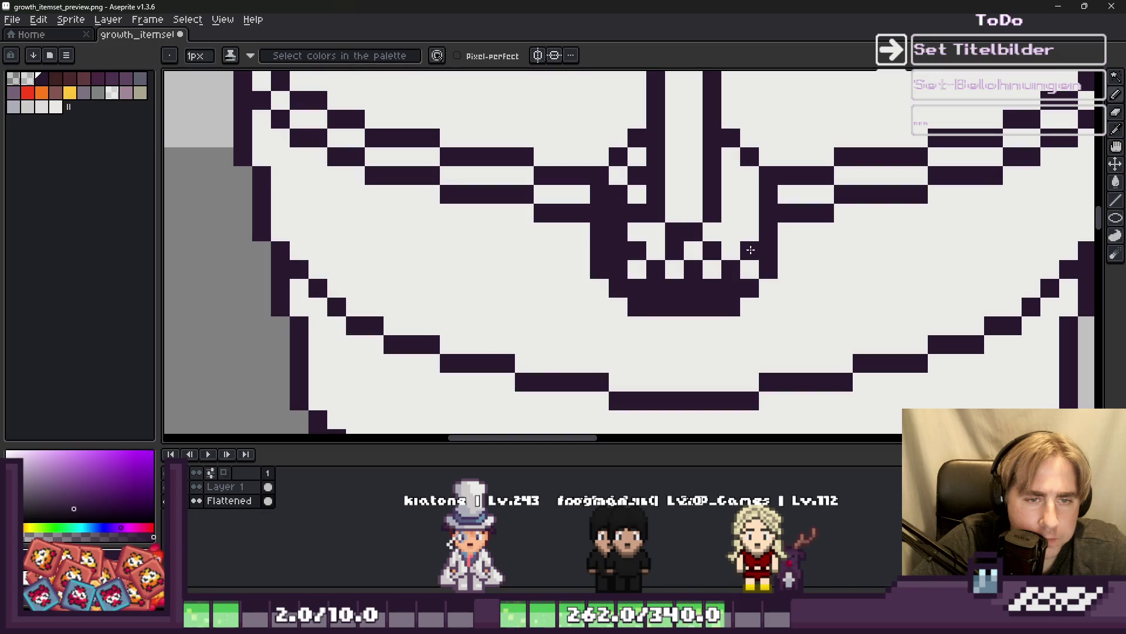
left_click(731, 251)
scroll(731, 251, "down", 3)
scroll(418, 288, "up", 2)
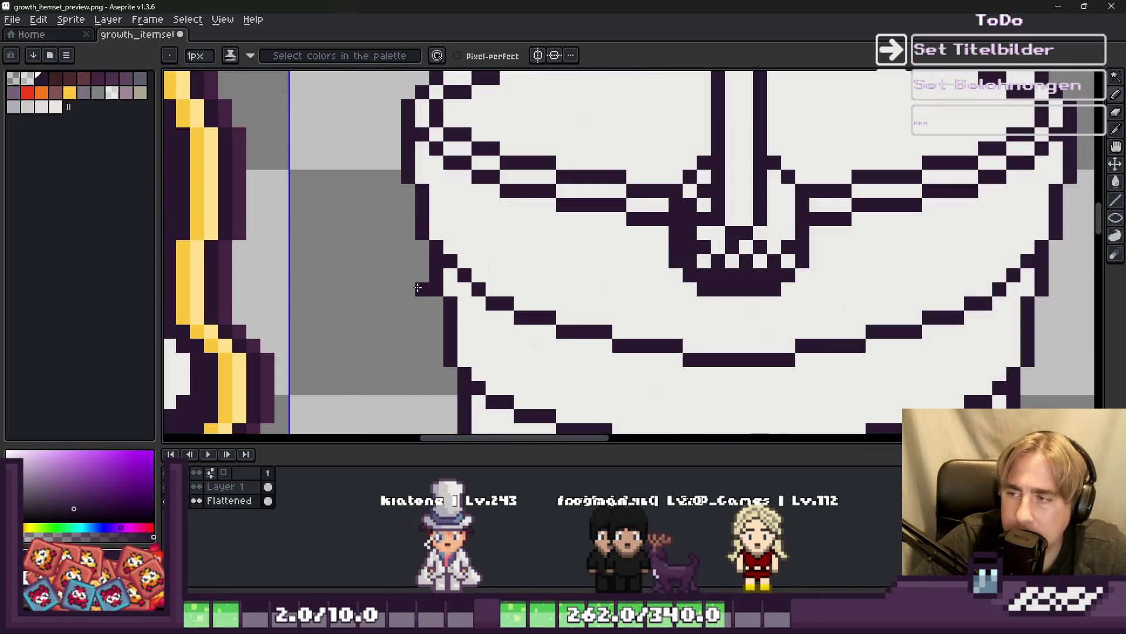
scroll(408, 261, "up", 1)
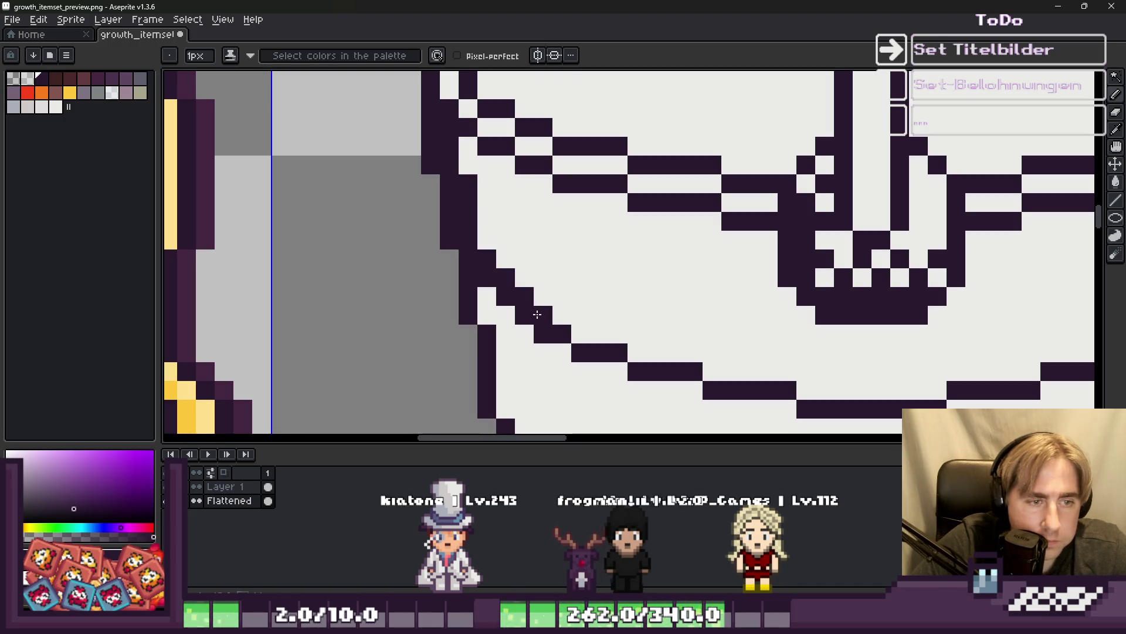
Thicken the rim's lower line left to right and extend the band along the right side.
mouse_move(583, 335)
left_mouse_down()
mouse_move(921, 389)
mouse_move(599, 339)
left_mouse_up()
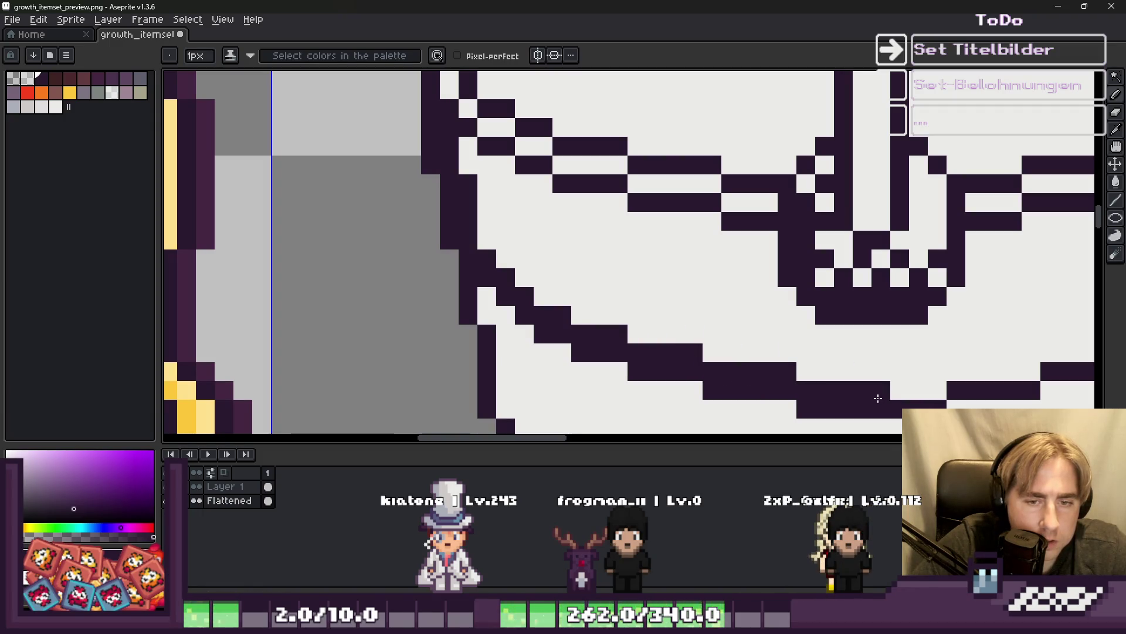
scroll(806, 281, "down", 3)
scroll(510, 365, "up", 3)
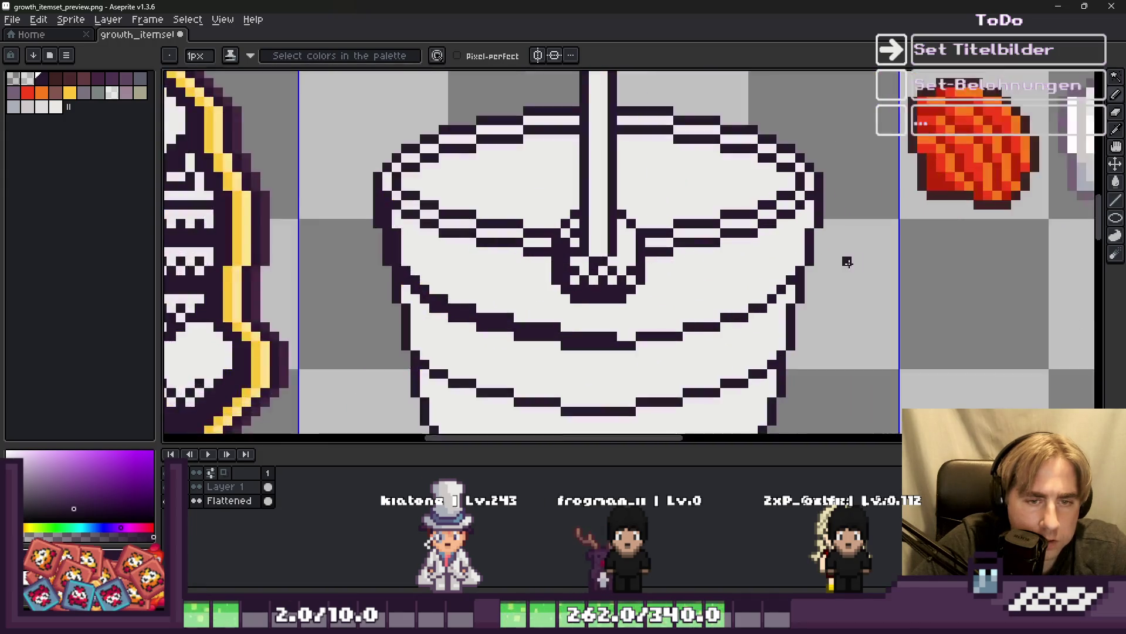
scroll(510, 366, "up", 2)
mouse_move(566, 371)
left_mouse_down()
mouse_move(614, 362)
mouse_move(643, 334)
mouse_move(730, 348)
left_mouse_up()
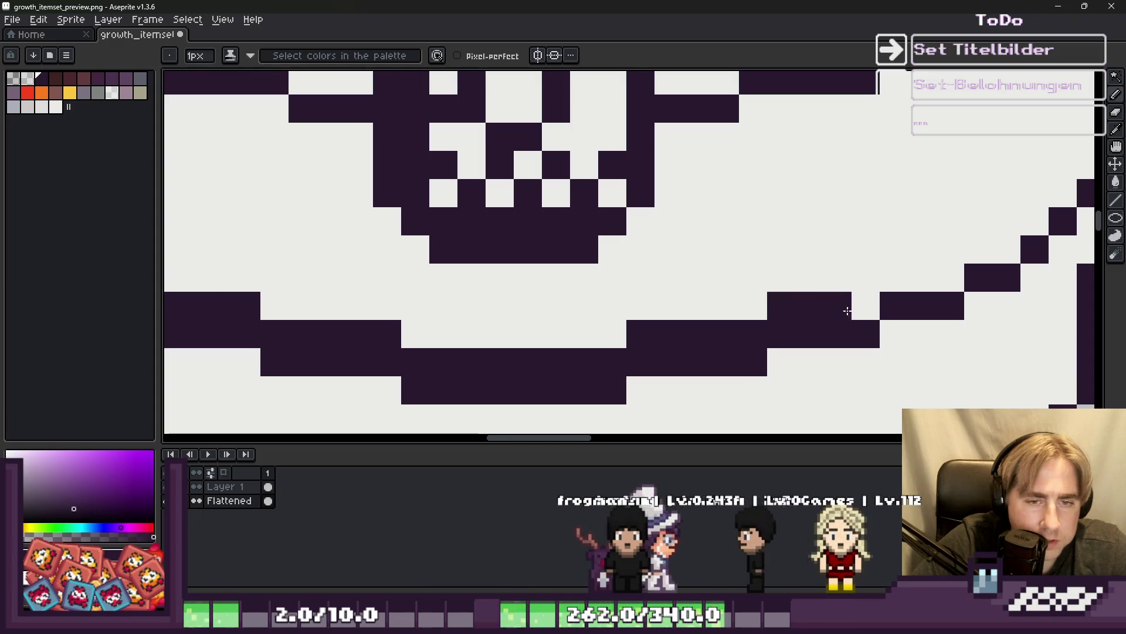
scroll(643, 234, "down", 3)
scroll(643, 234, "up", 4)
left_click_drag(868, 269, 804, 259)
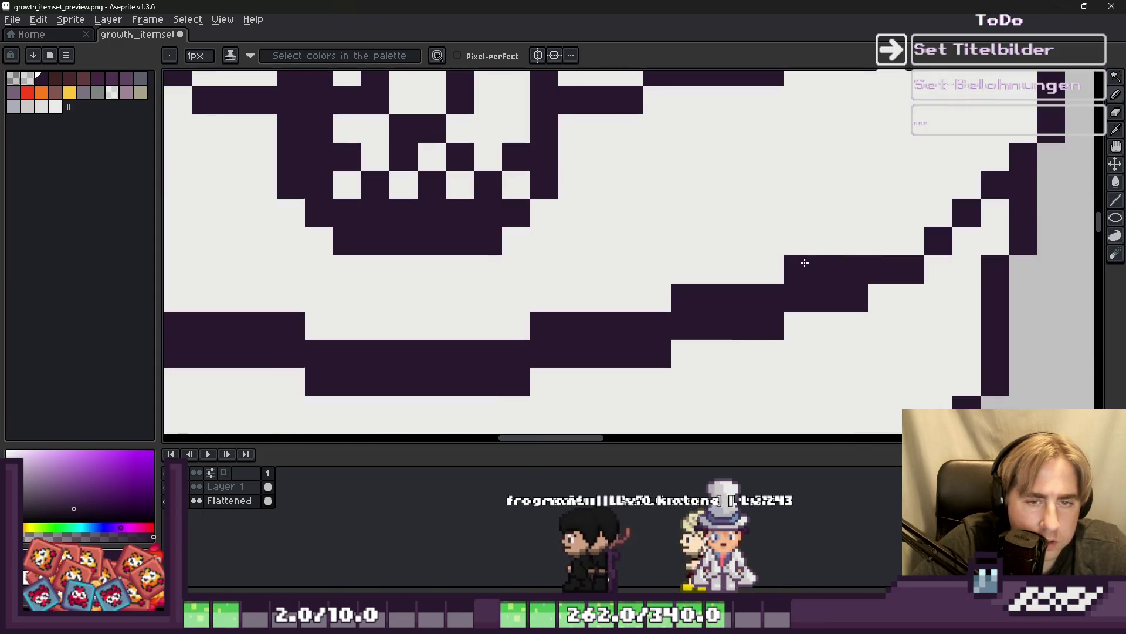
scroll(631, 276, "down", 4)
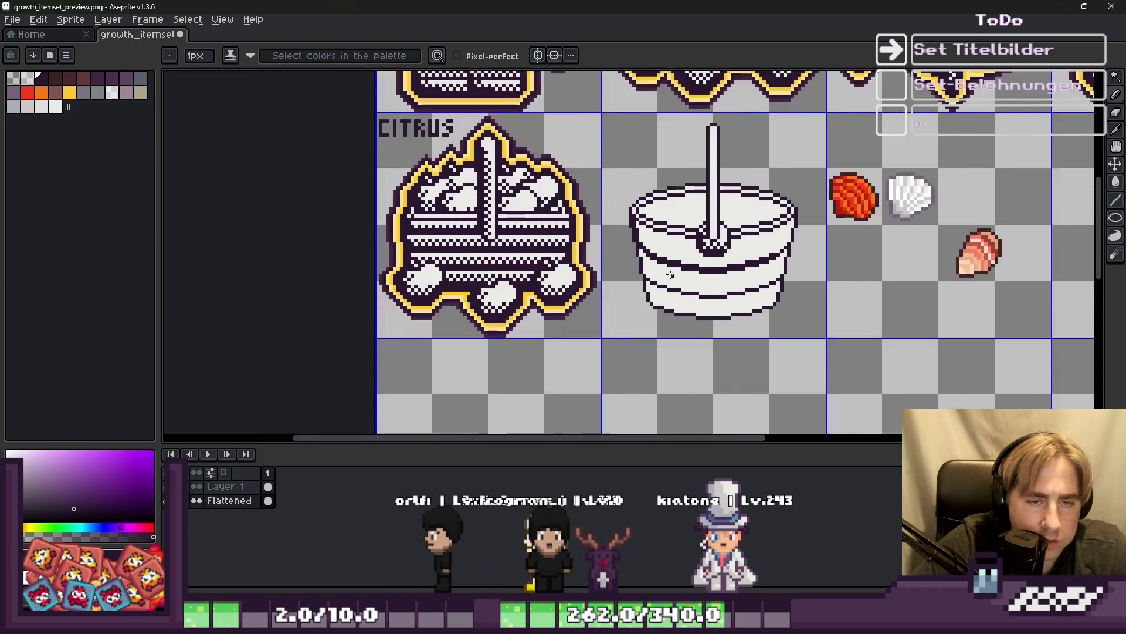
scroll(631, 276, "up", 5)
scroll(646, 273, "down", 2)
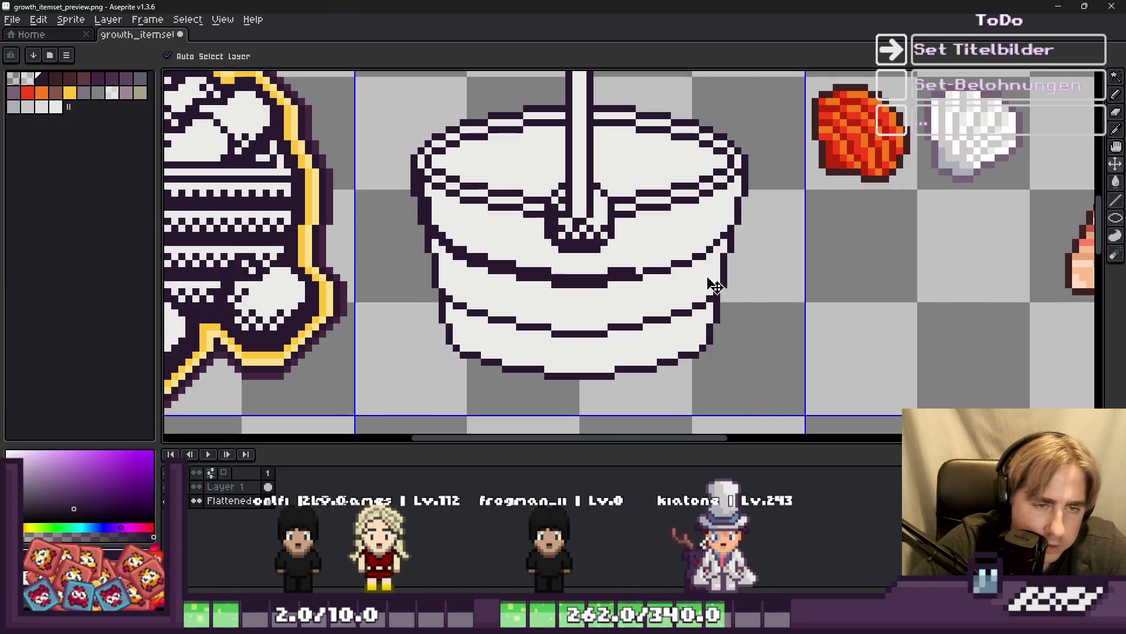
Sample the dark outline colour and dot checker pixels along the bucket's band.
scroll(715, 286, "up", 1)
key("b")
key("i")
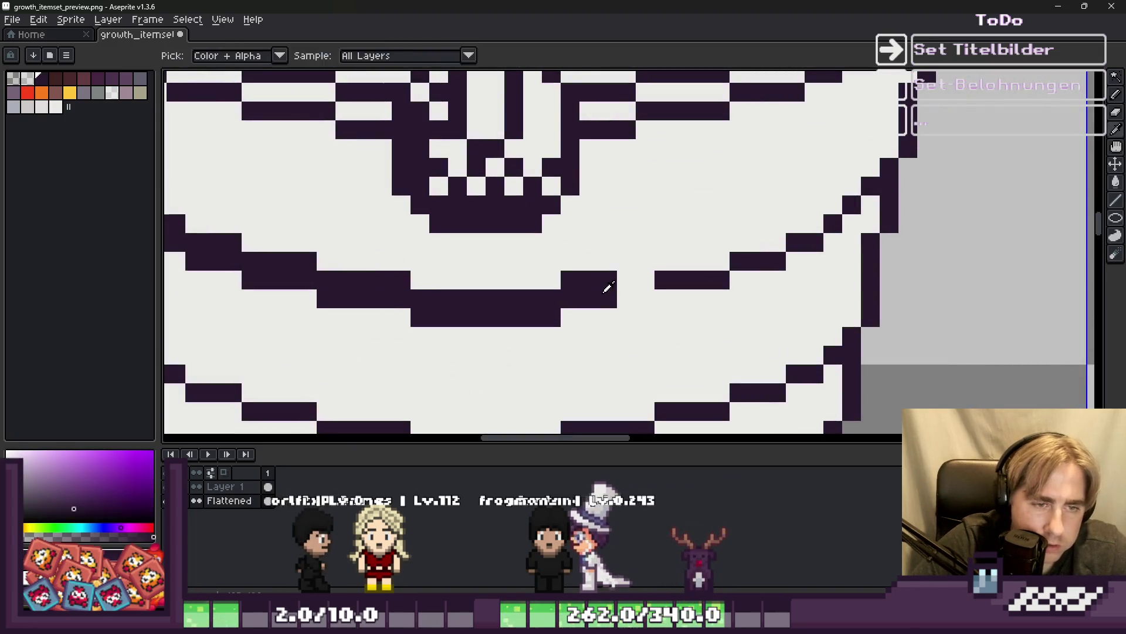
key("b")
scroll(641, 296, "down", 2)
scroll(633, 305, "up", 2)
scroll(827, 287, "up", 1)
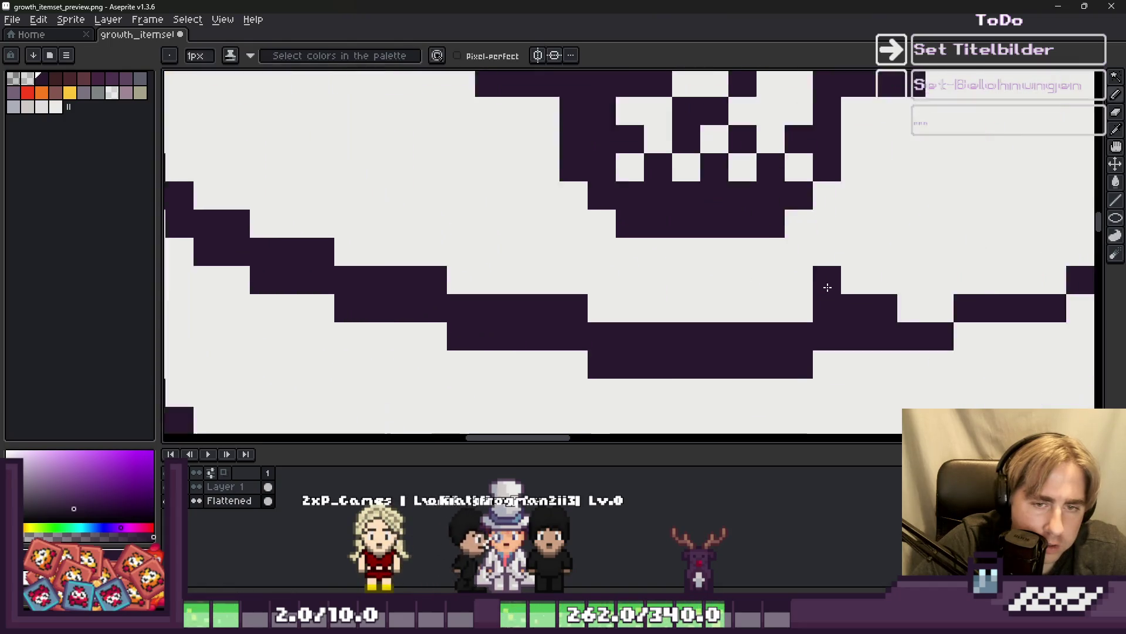
scroll(827, 287, "up", 1)
left_click(786, 279)
left_click(750, 315)
left_click(678, 315)
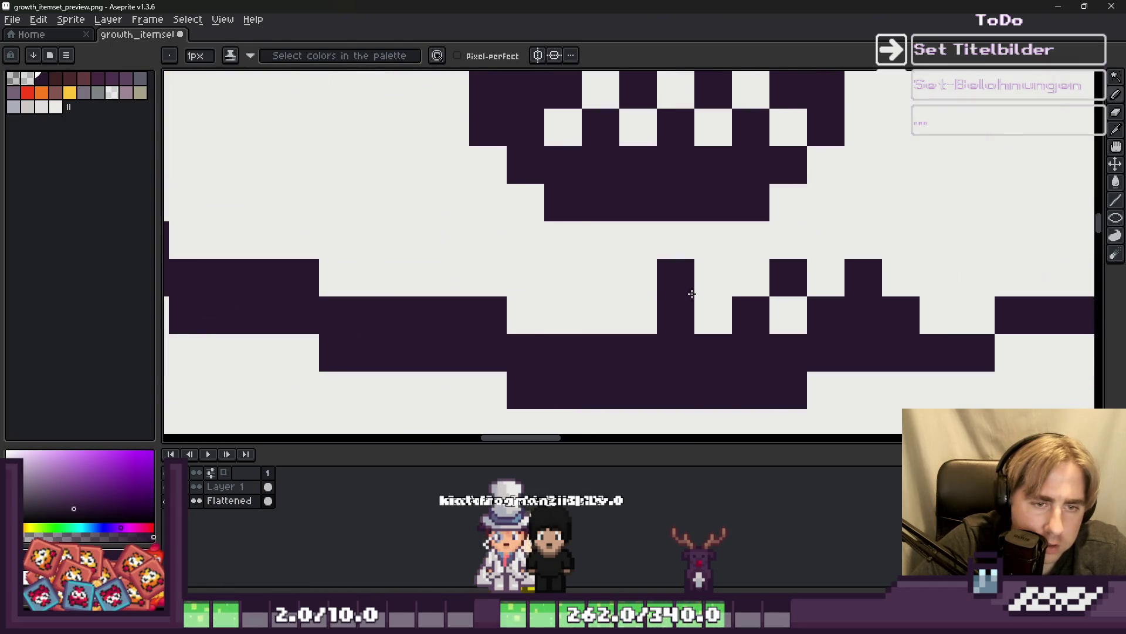
left_click(562, 279)
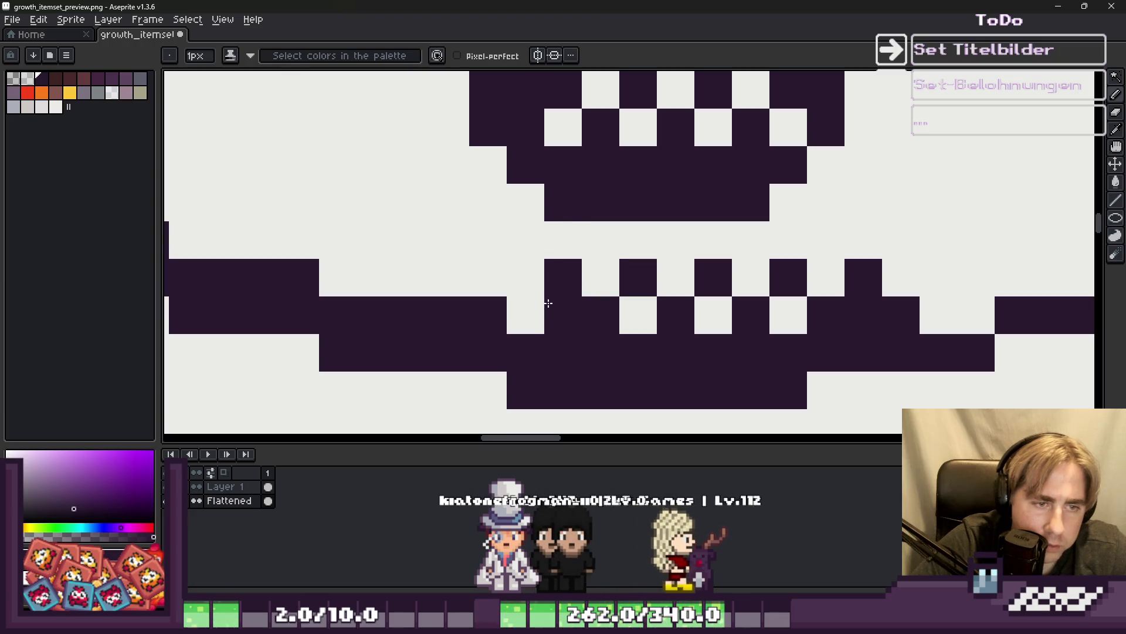
left_click(523, 313)
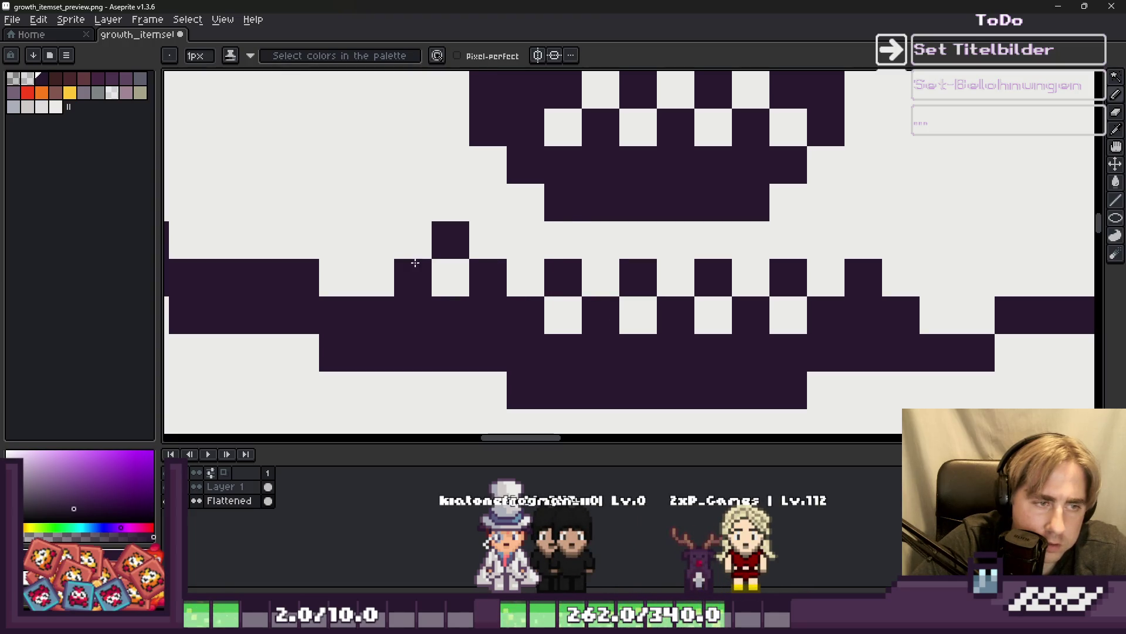
left_click(415, 263)
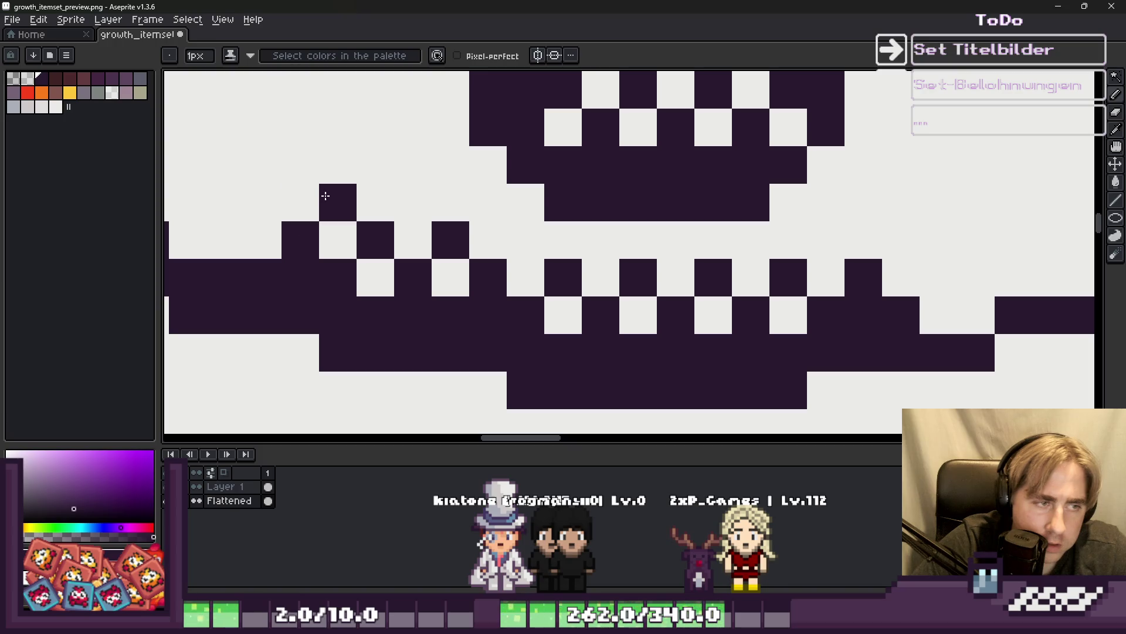
Build a diagonal dark dithered edge up-left along the rim's left end.
scroll(205, 226, "down", 2)
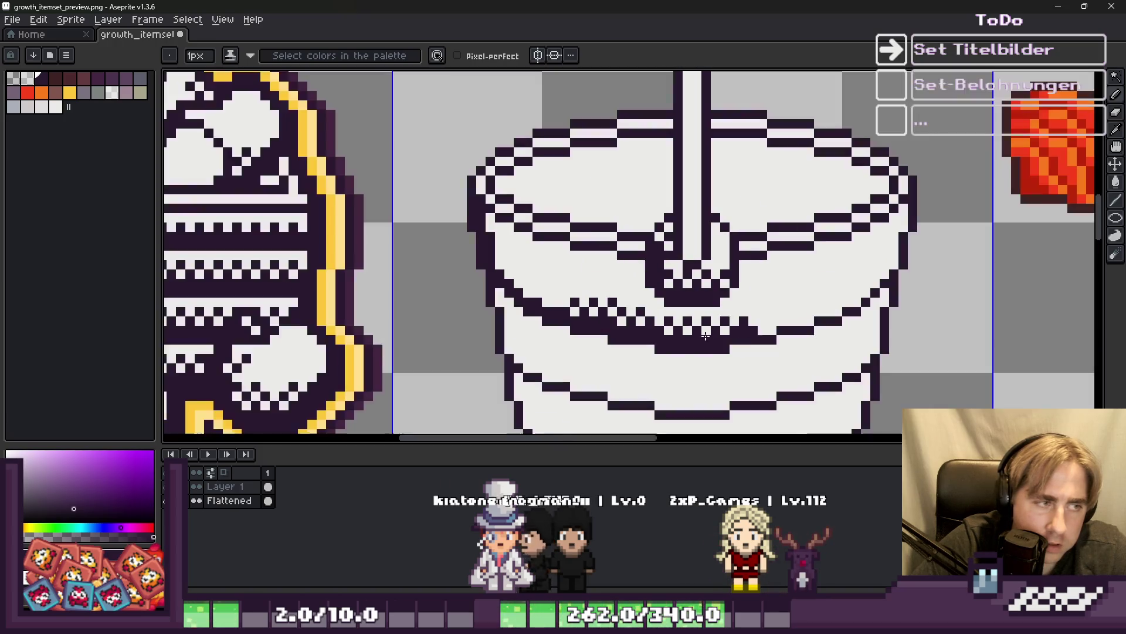
scroll(546, 300, "up", 2)
left_click(559, 311)
left_click(515, 275)
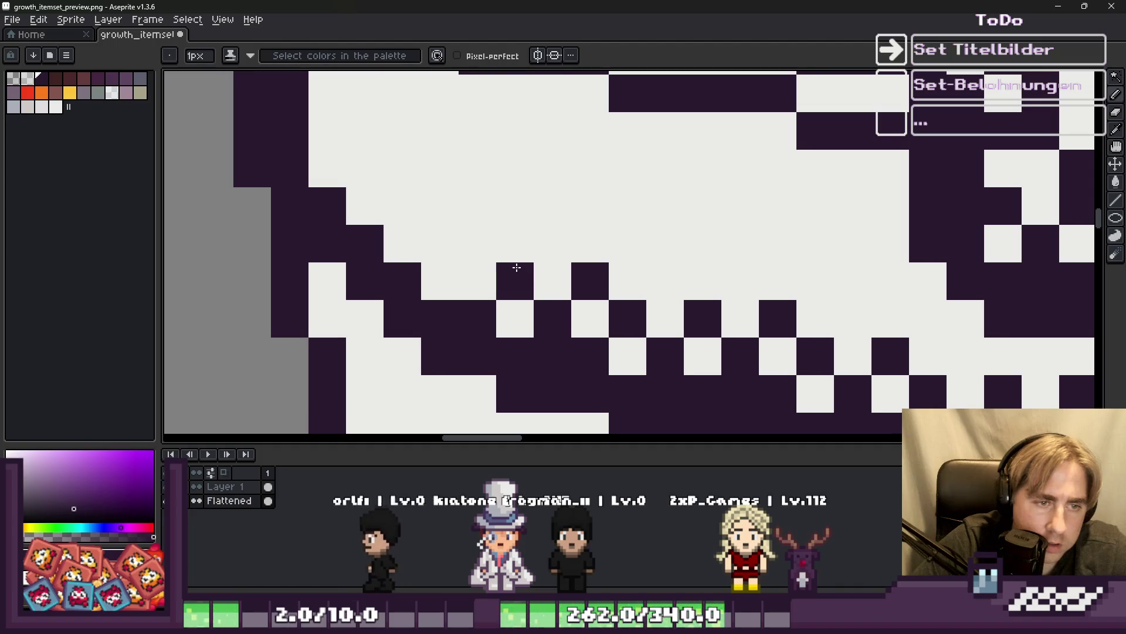
left_click(494, 247)
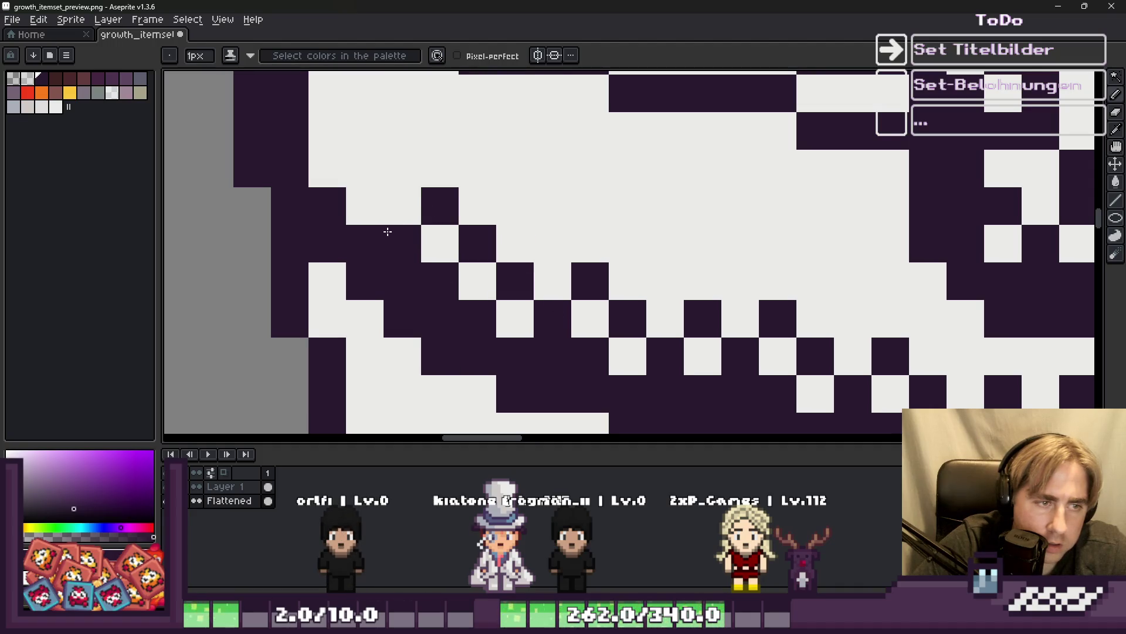
left_click(327, 169)
left_click(327, 94)
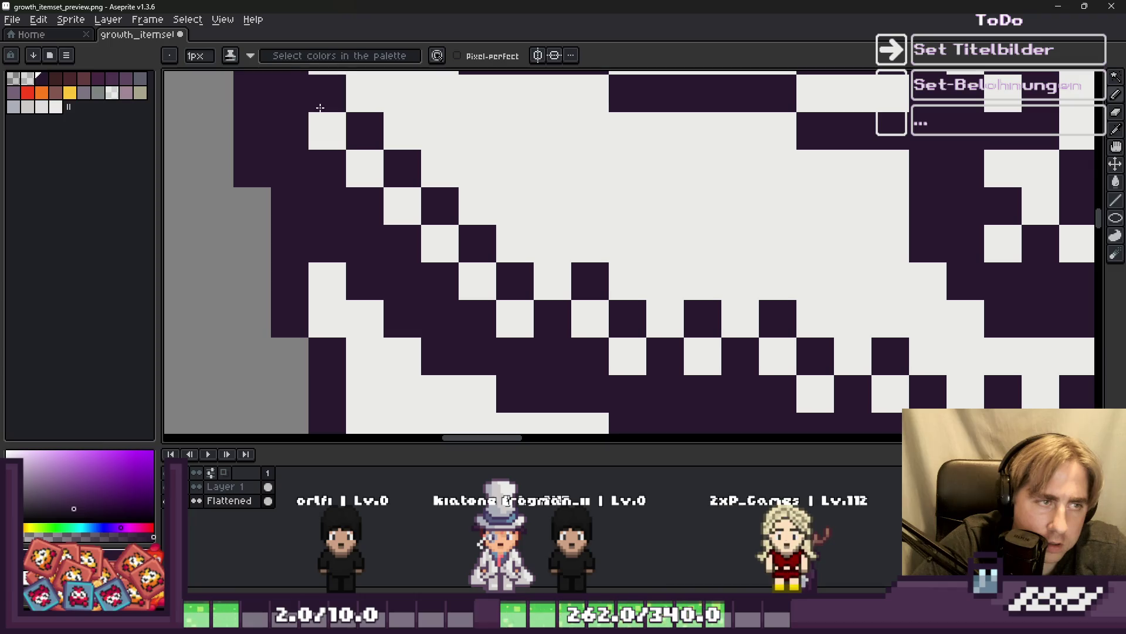
scroll(327, 94, "down", 2)
scroll(433, 194, "up", 2)
left_click(433, 176)
left_click(437, 141)
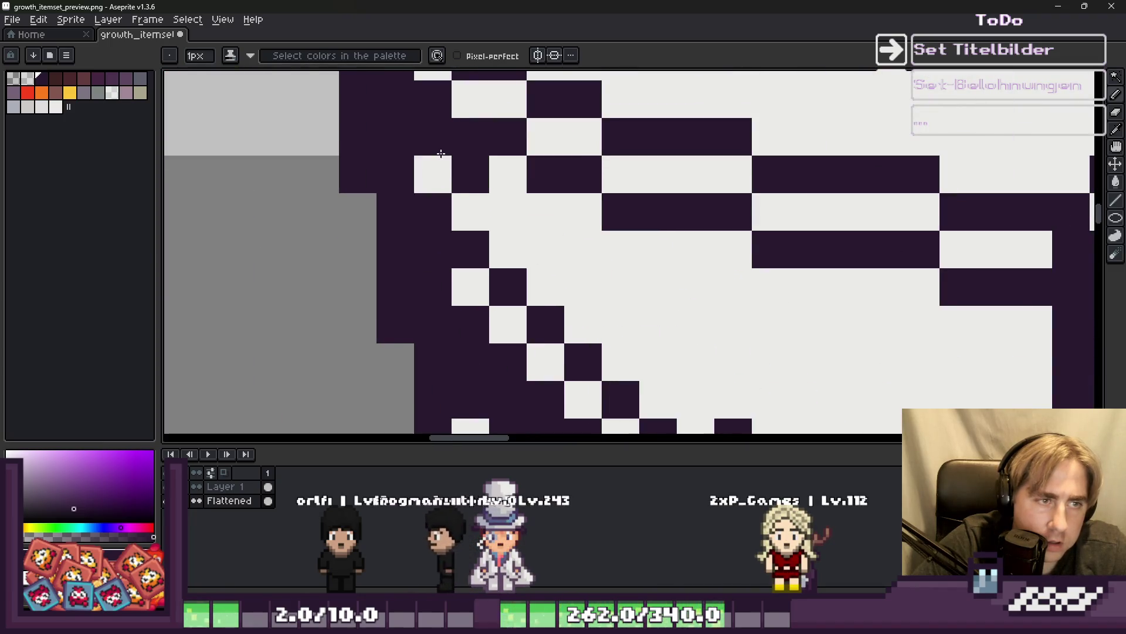
scroll(442, 156, "down", 4)
scroll(498, 202, "down", 3)
scroll(550, 211, "up", 10)
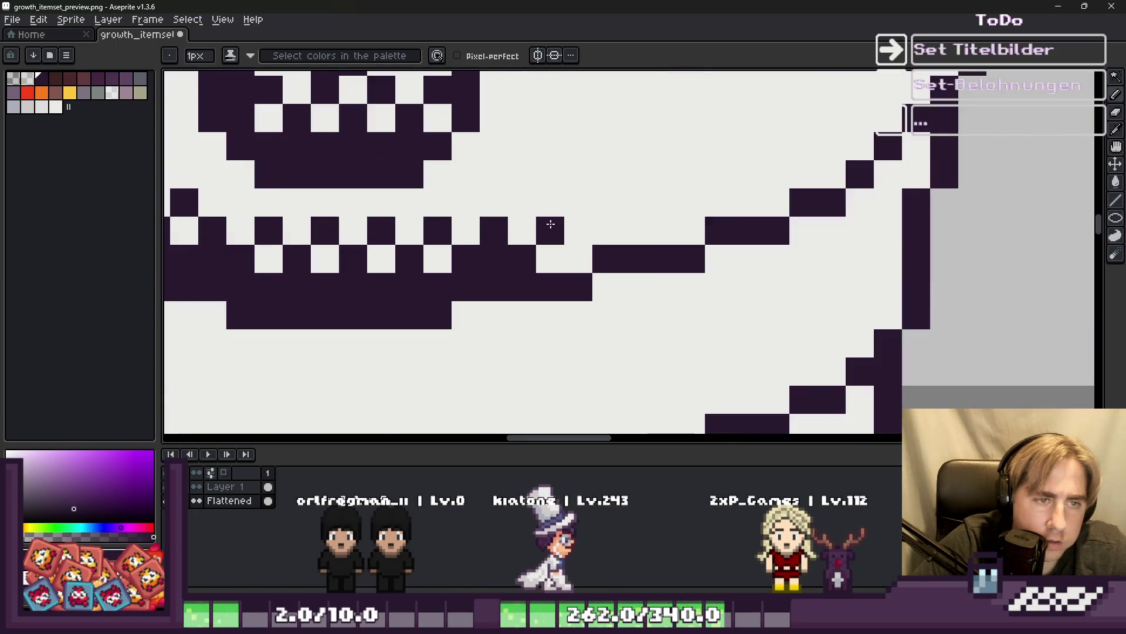
mouse_move(551, 224)
left_mouse_down()
mouse_move(573, 244)
mouse_move(601, 226)
mouse_move(601, 198)
mouse_move(644, 206)
mouse_move(666, 228)
mouse_move(700, 192)
left_mouse_up()
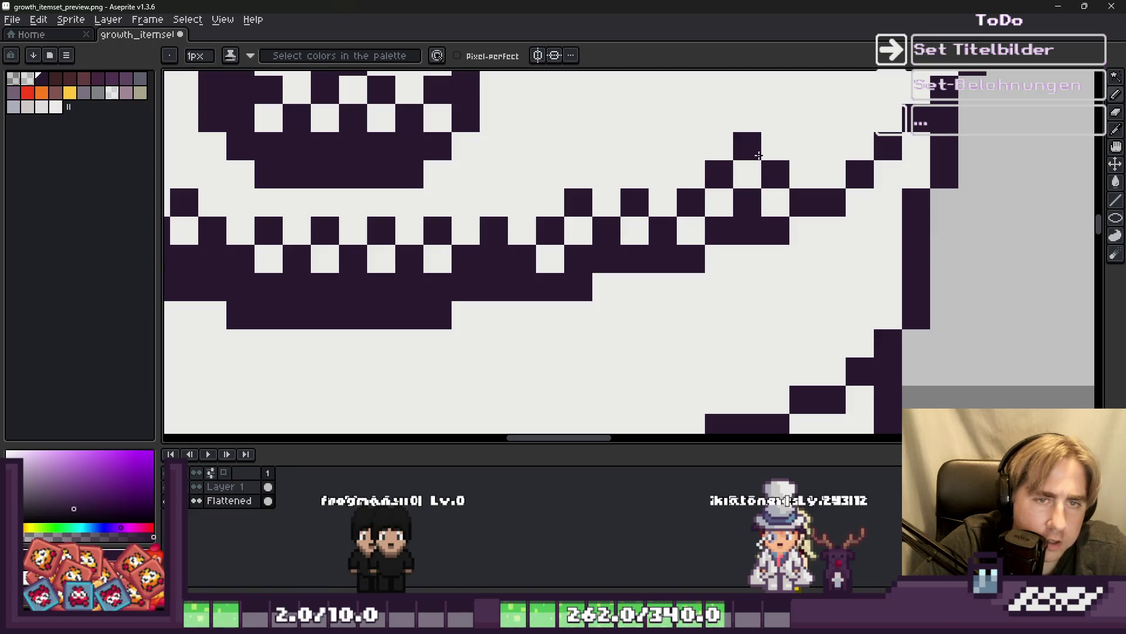
Add dark dither pixels at the rim's right end, then sample the light bucket colour.
left_click(832, 175)
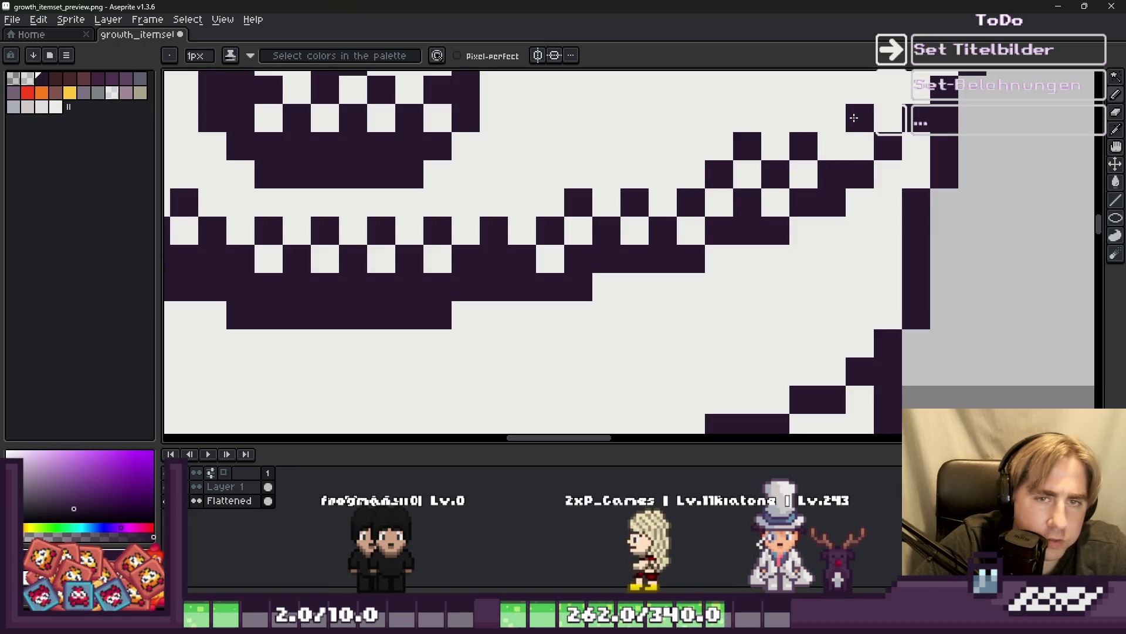
key("v")
key("b")
left_click(832, 118)
left_click(860, 146)
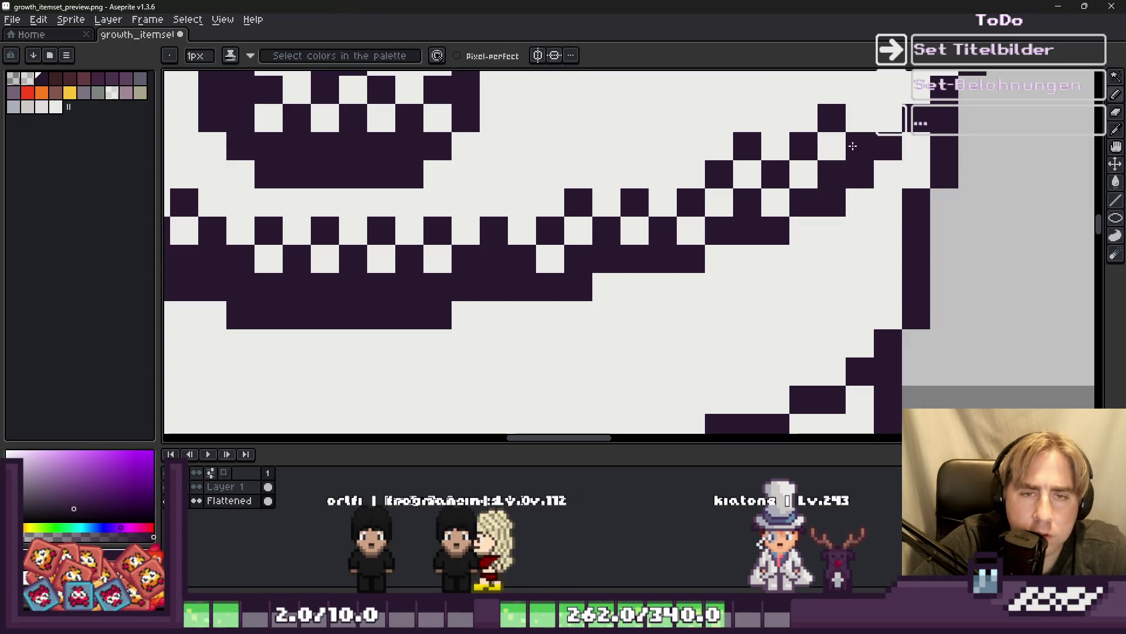
scroll(871, 233, "down", 4)
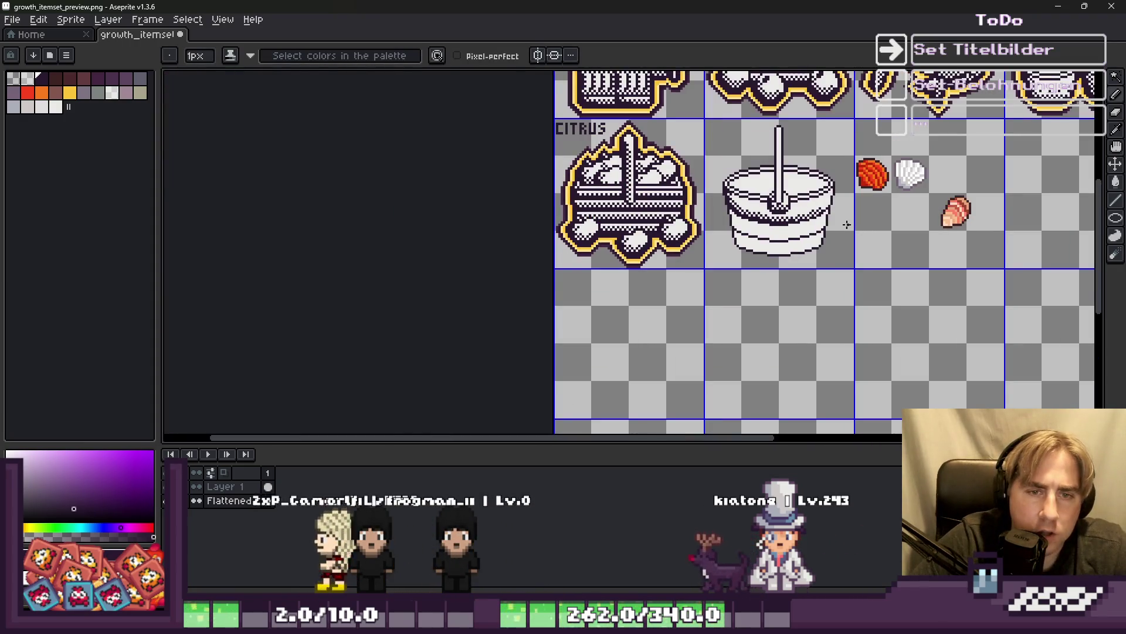
scroll(847, 225, "up", 4)
left_click(776, 160, "alt")
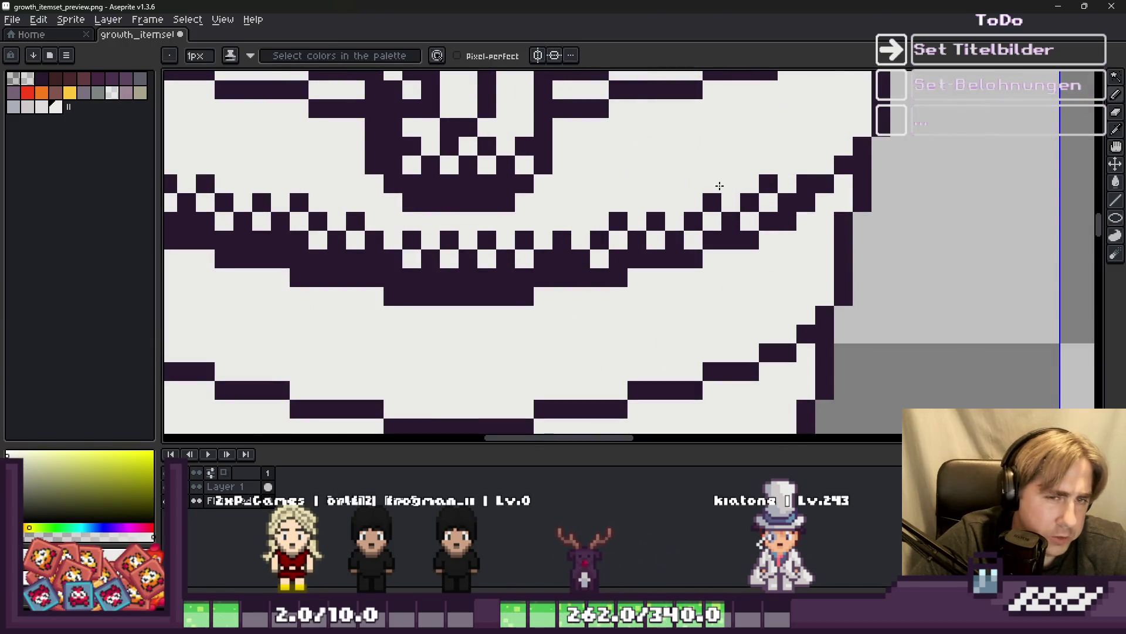
scroll(720, 186, "down", 3)
scroll(578, 207, "up", 1)
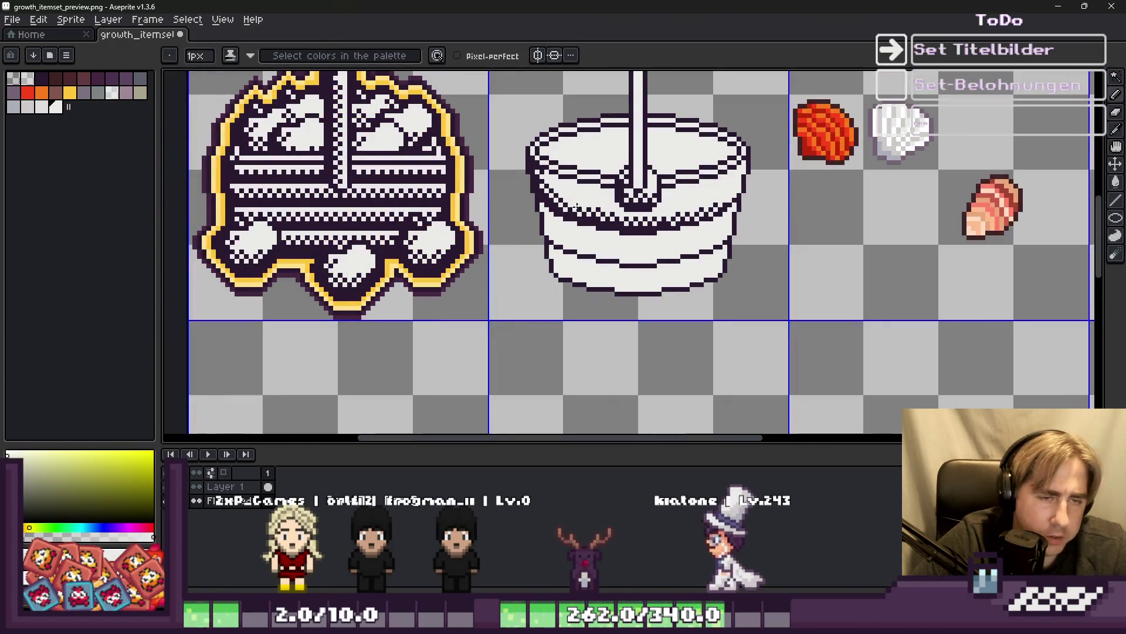
scroll(577, 206, "up", 3)
Marquee-select a block of the left rim band and drag it a few pixels lower.
key("m")
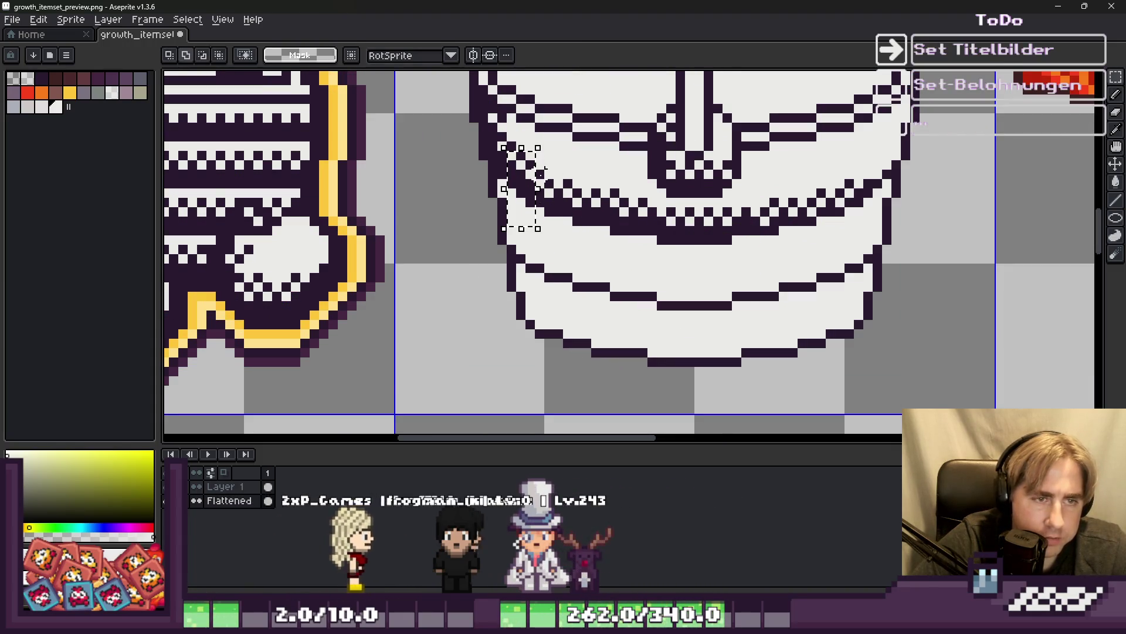
mouse_move(533, 247)
left_mouse_down()
mouse_move(566, 167)
mouse_move(560, 199)
mouse_move(592, 208)
mouse_move(586, 235)
mouse_move(808, 199)
mouse_move(871, 229)
left_mouse_up()
left_click_drag(629, 225, 637, 263)
key("Return")
scroll(513, 199, "up", 5)
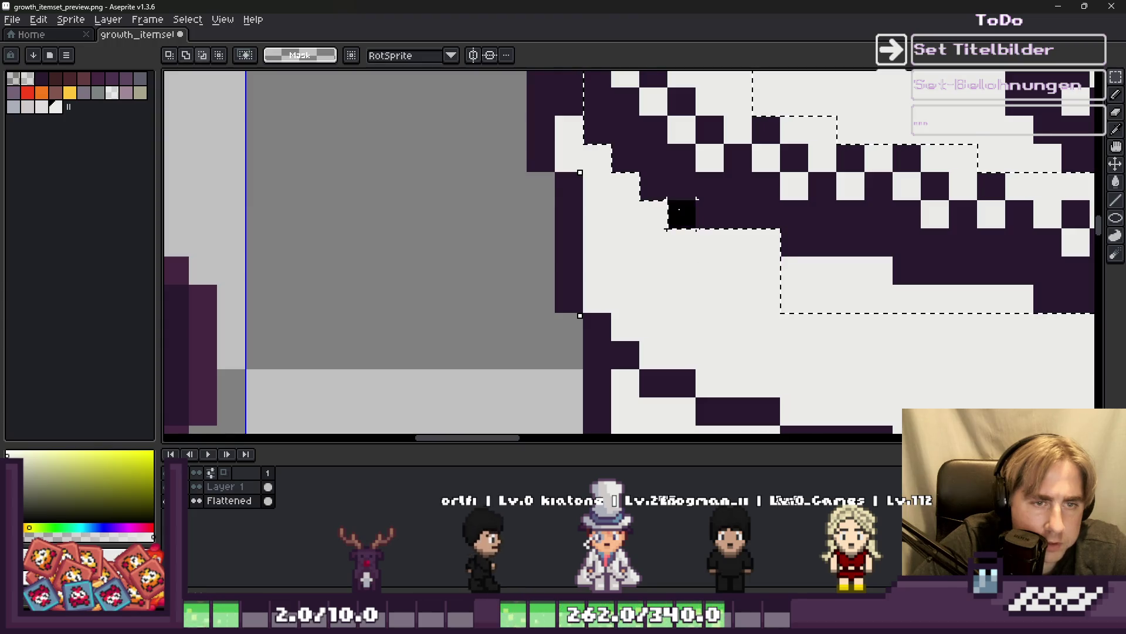
scroll(679, 223, "down", 2)
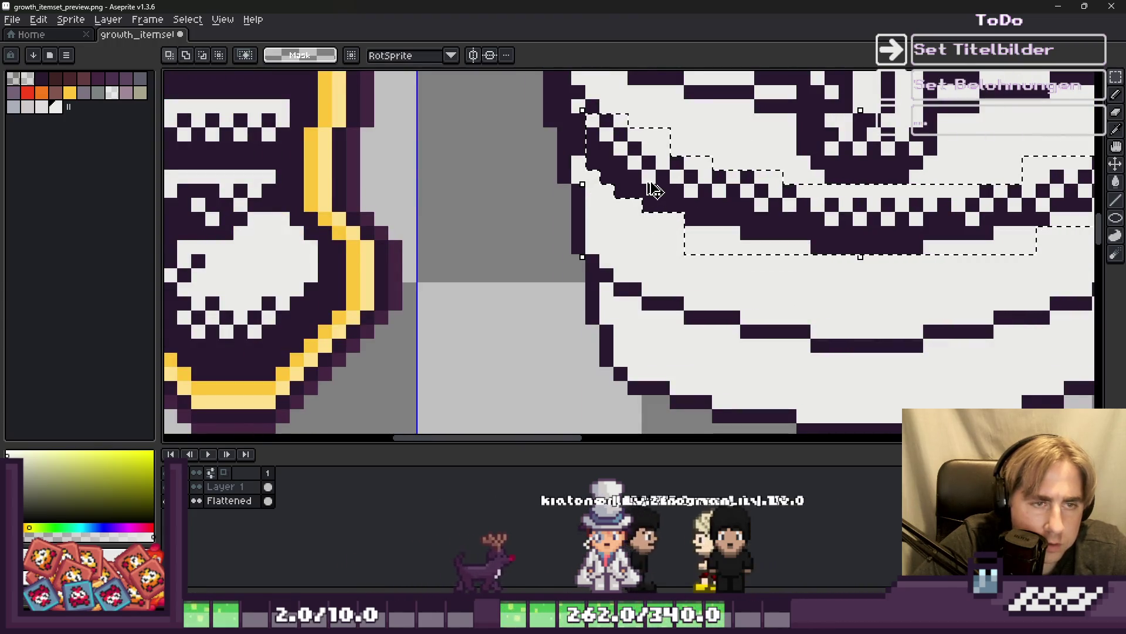
left_click_drag(652, 184, 690, 281)
scroll(540, 221, "down", 3)
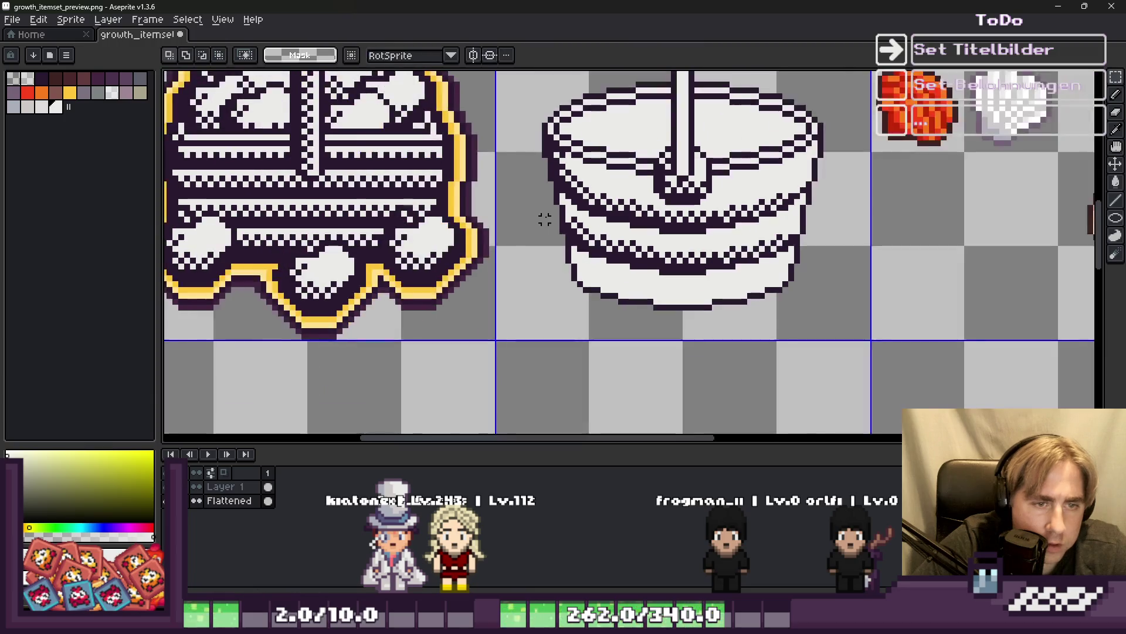
Sample the bucket's dark outline colour with the eyedropper and return to the pencil.
scroll(490, 231, "up", 5)
key("i")
left_click(401, 126)
key("b")
Paint a horizontal dark bar across the bucket's top, undoing one misplaced stroke.
scroll(578, 350, "down", 5)
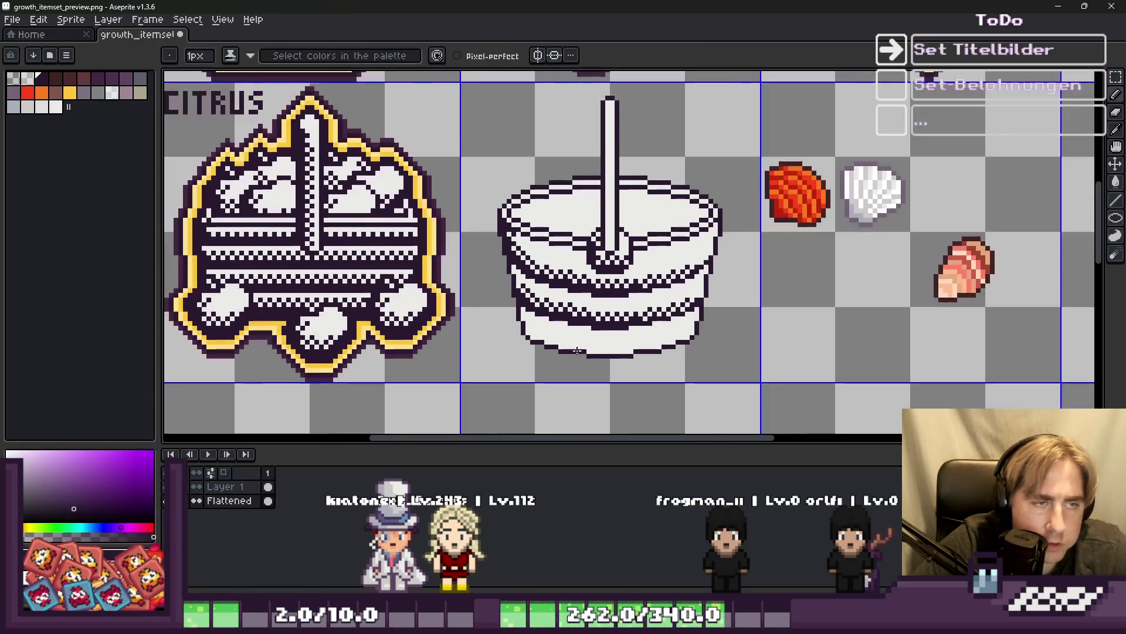
scroll(579, 339, "down", 2)
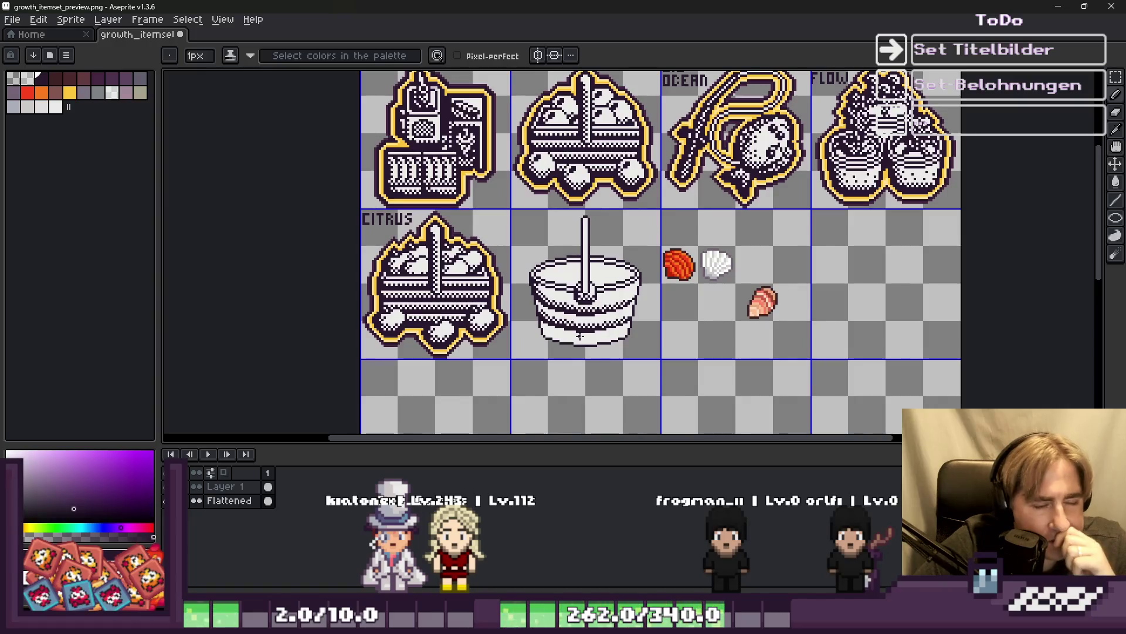
scroll(579, 335, "up", 2)
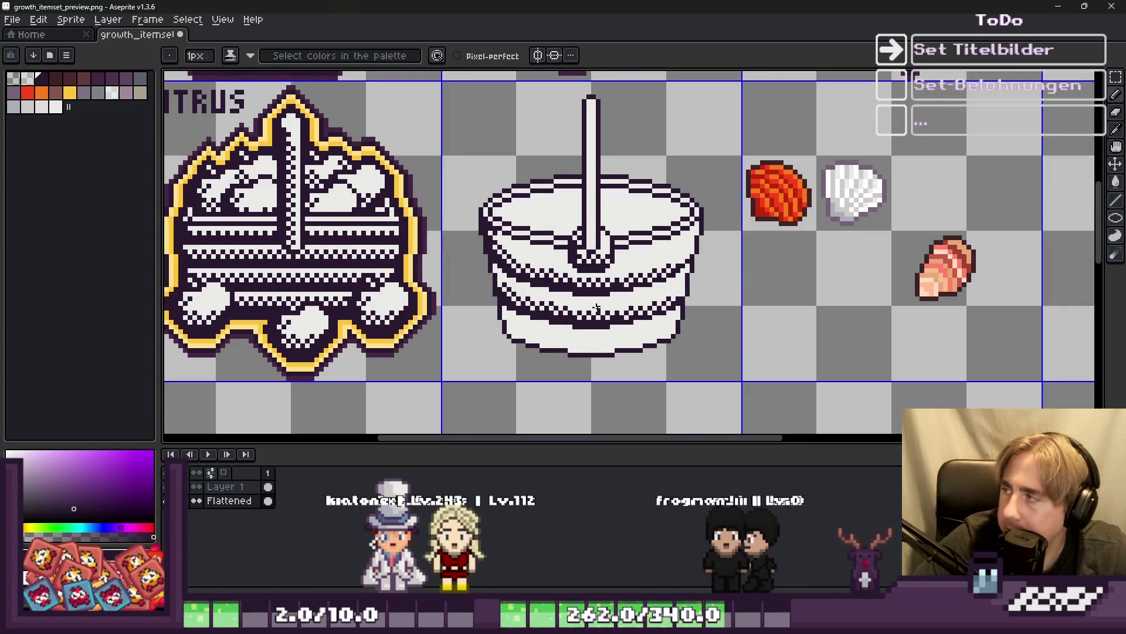
scroll(597, 309, "down", 1)
scroll(570, 220, "up", 2)
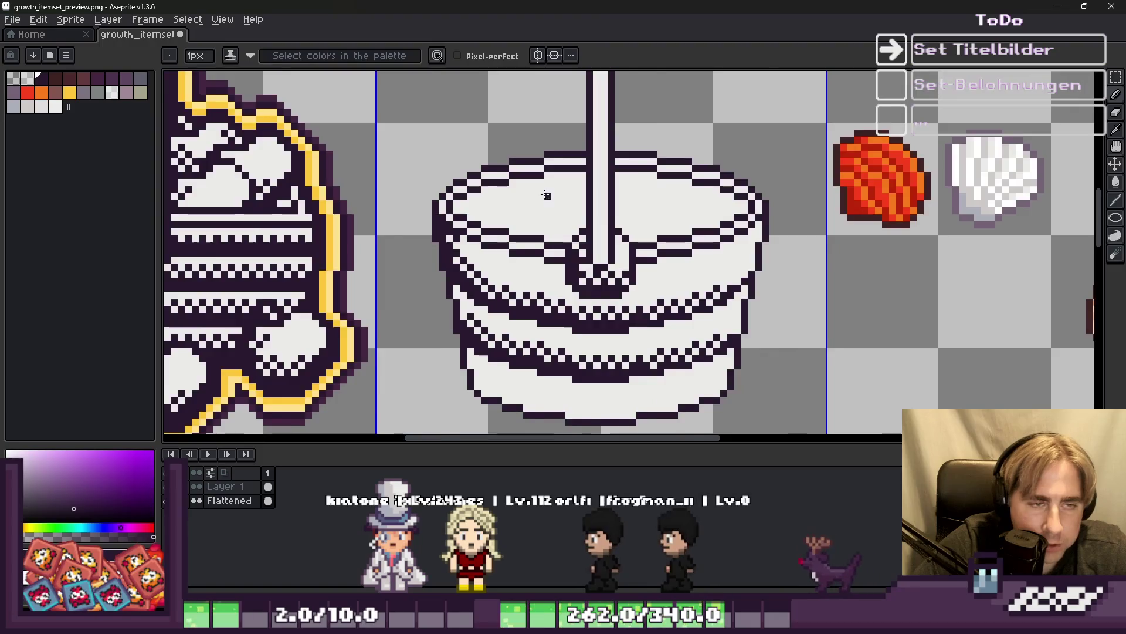
scroll(545, 195, "up", 2)
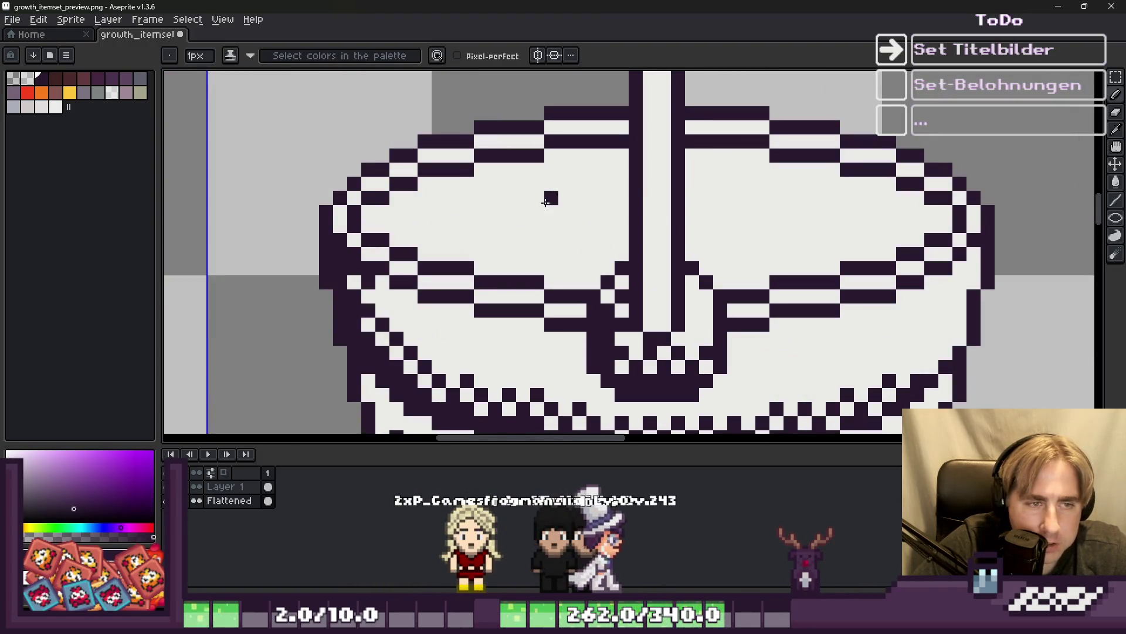
scroll(440, 235, "down", 2)
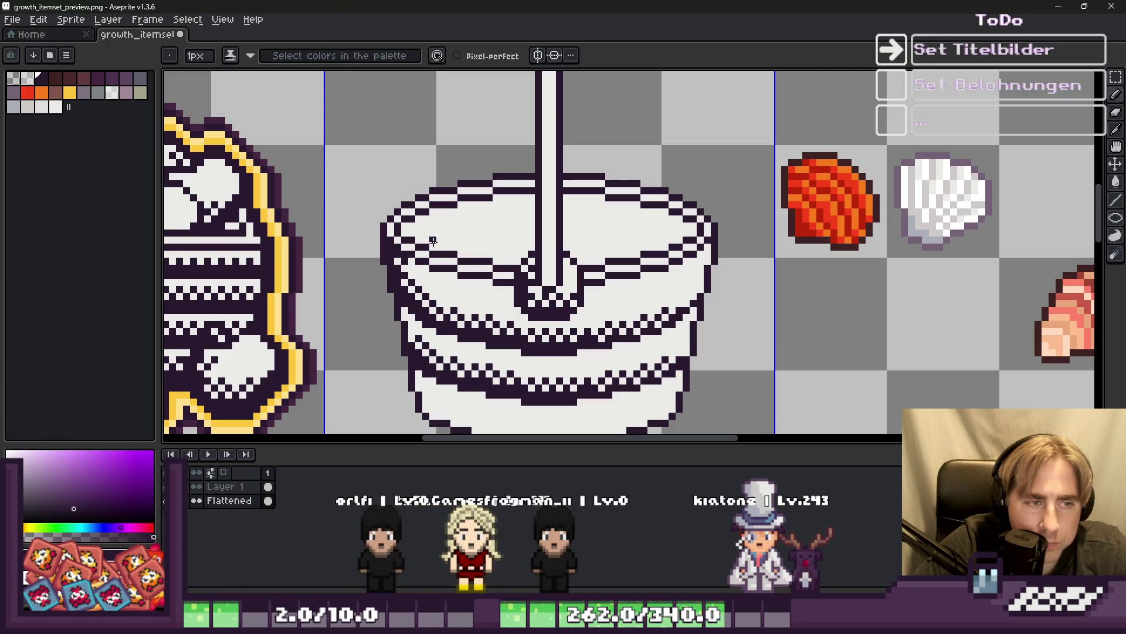
scroll(433, 241, "up", 2)
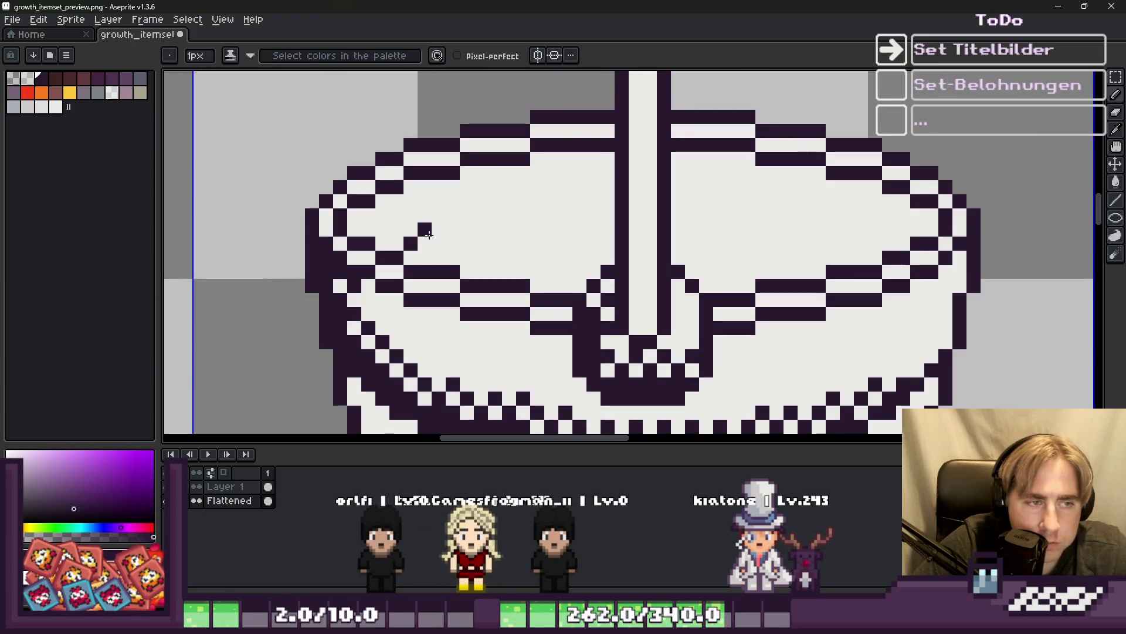
left_click_drag(429, 234, 490, 221)
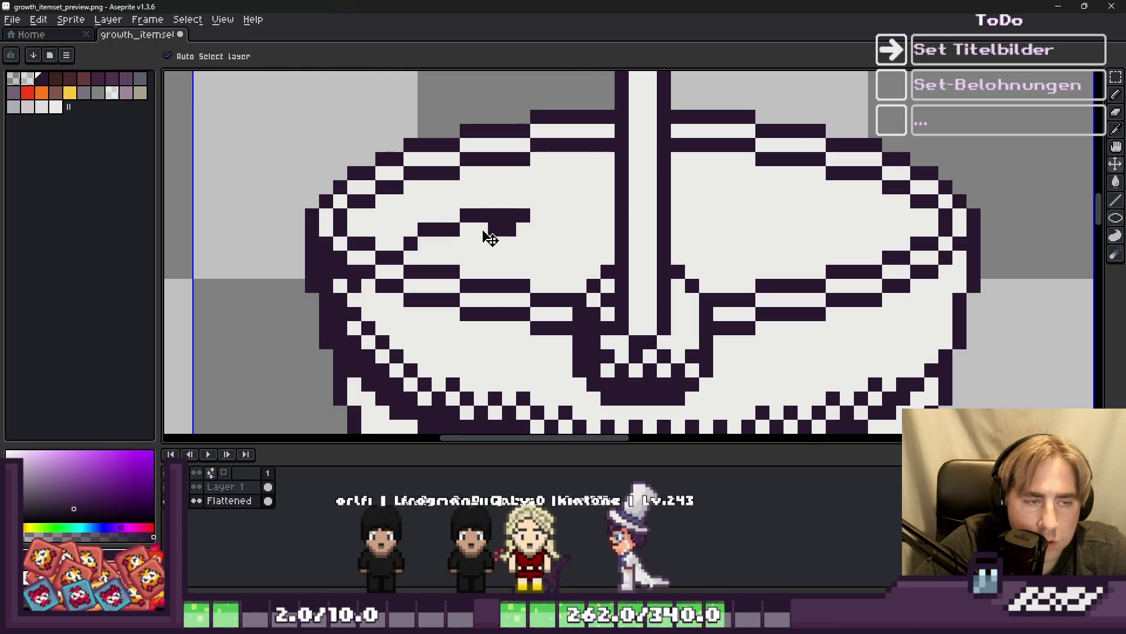
key("ctrl+z")
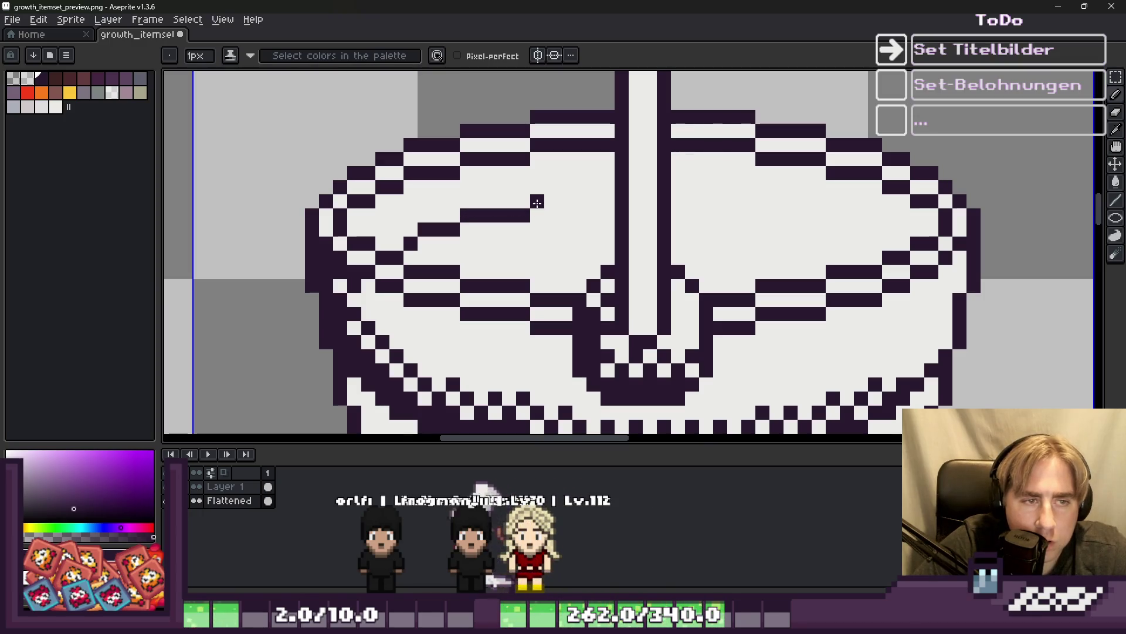
left_click_drag(537, 202, 610, 201)
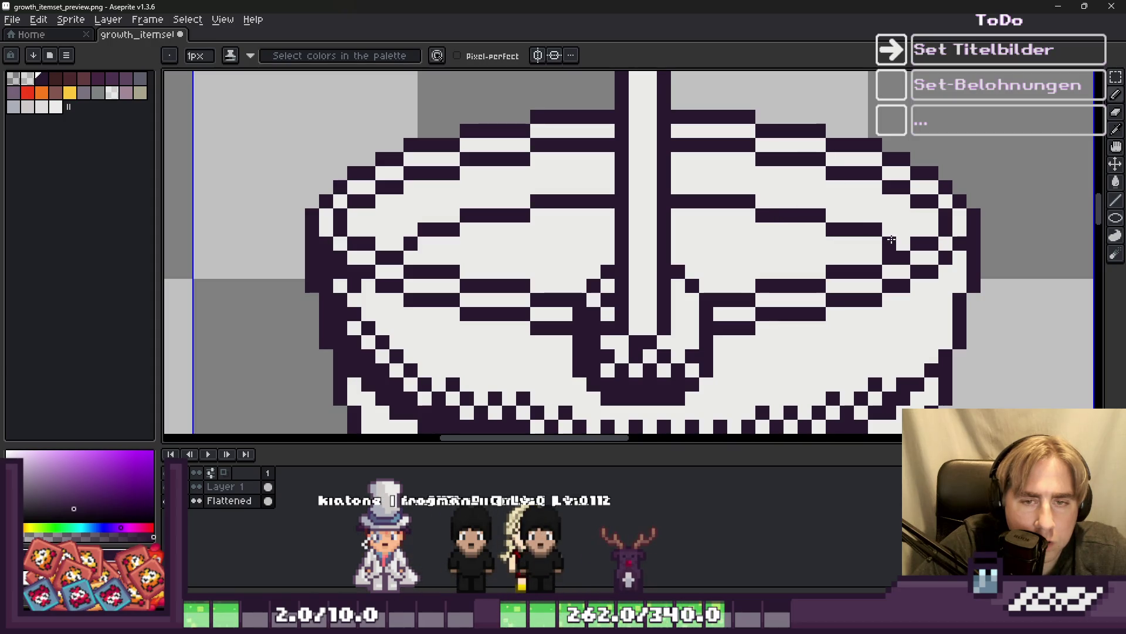
scroll(892, 239, "down", 2)
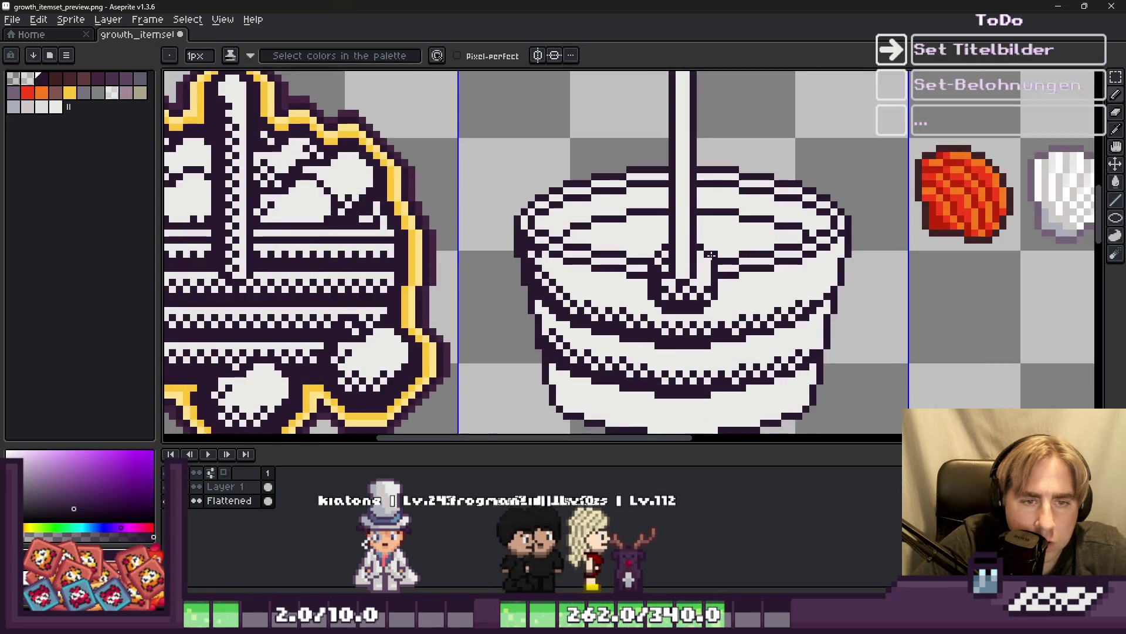
scroll(757, 237, "up", 2)
scroll(762, 238, "down", 2)
scroll(715, 237, "up", 2)
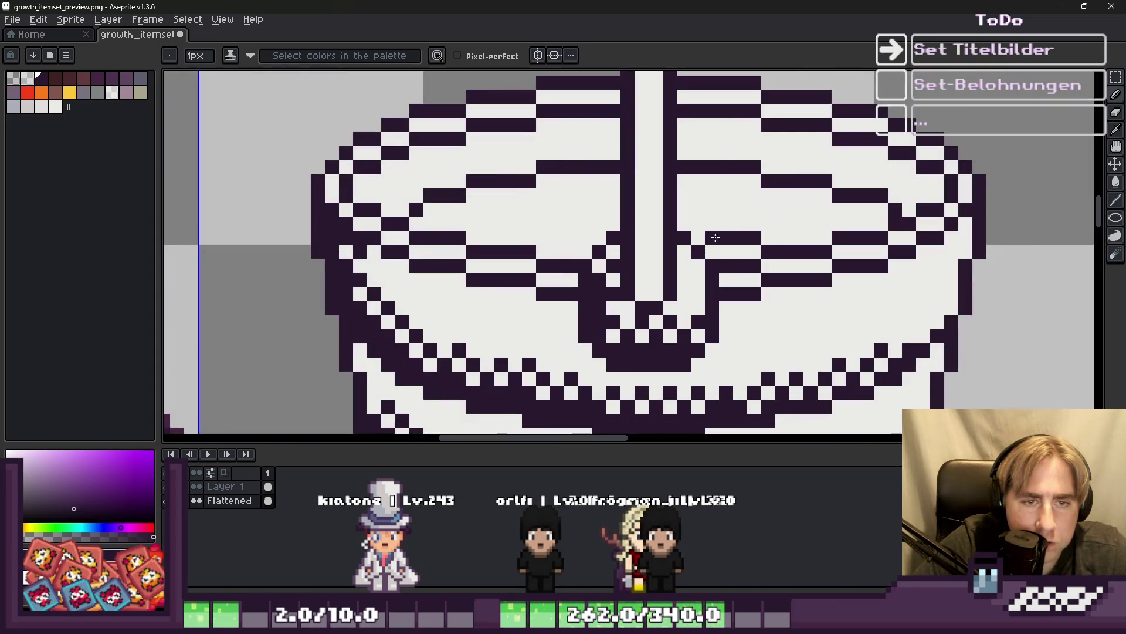
scroll(609, 240, "down", 2)
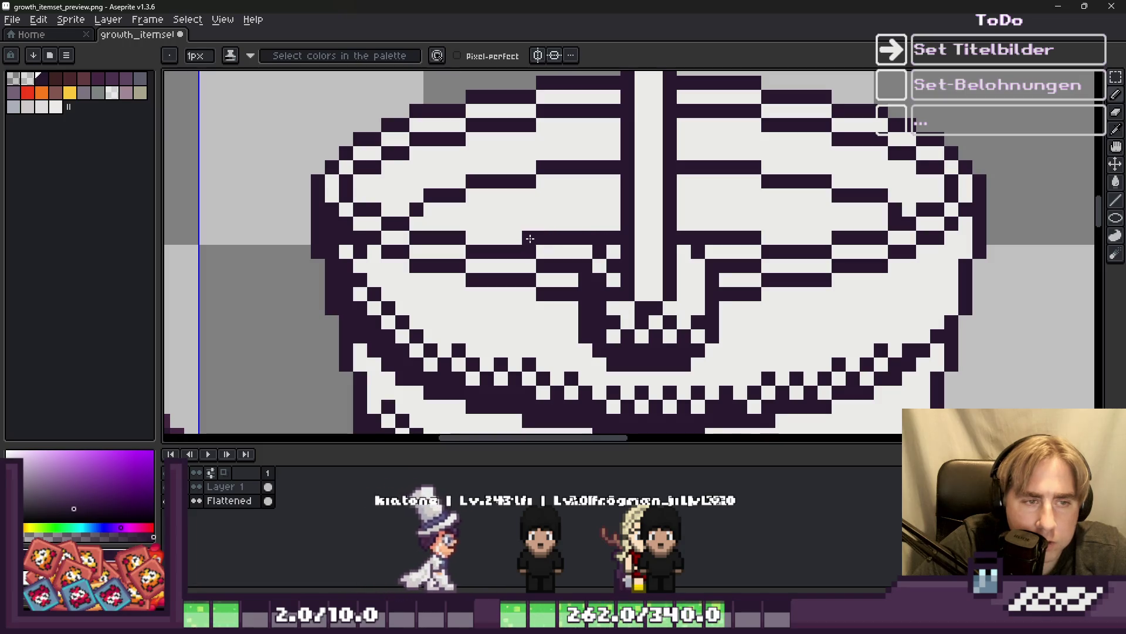
scroll(541, 242, "up", 2)
scroll(543, 240, "down", 3)
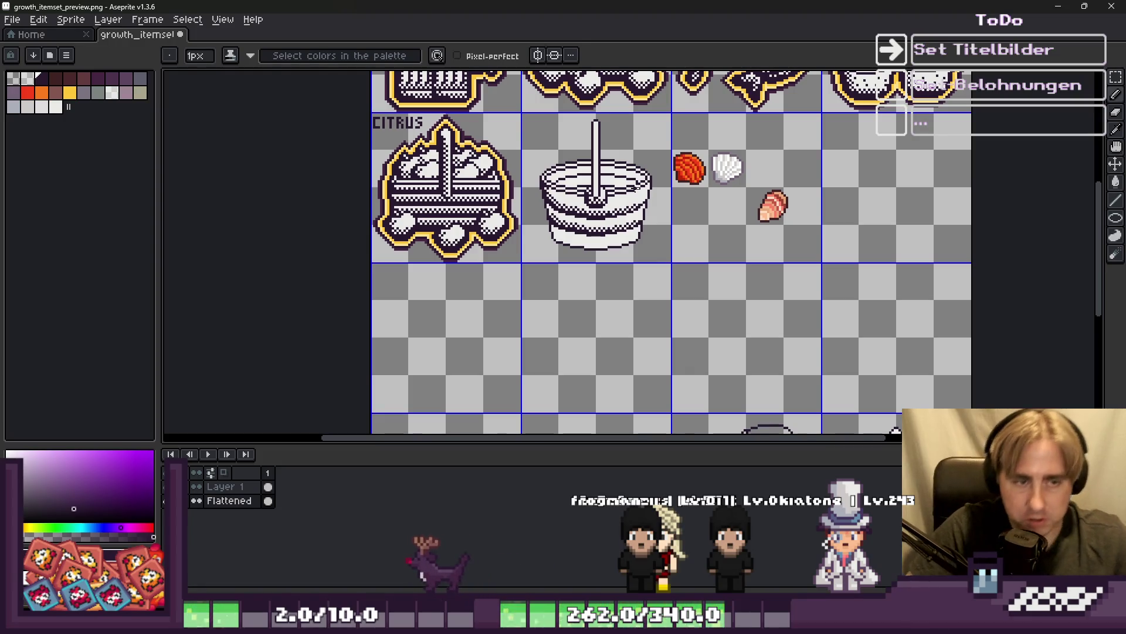
scroll(577, 243, "up", 5)
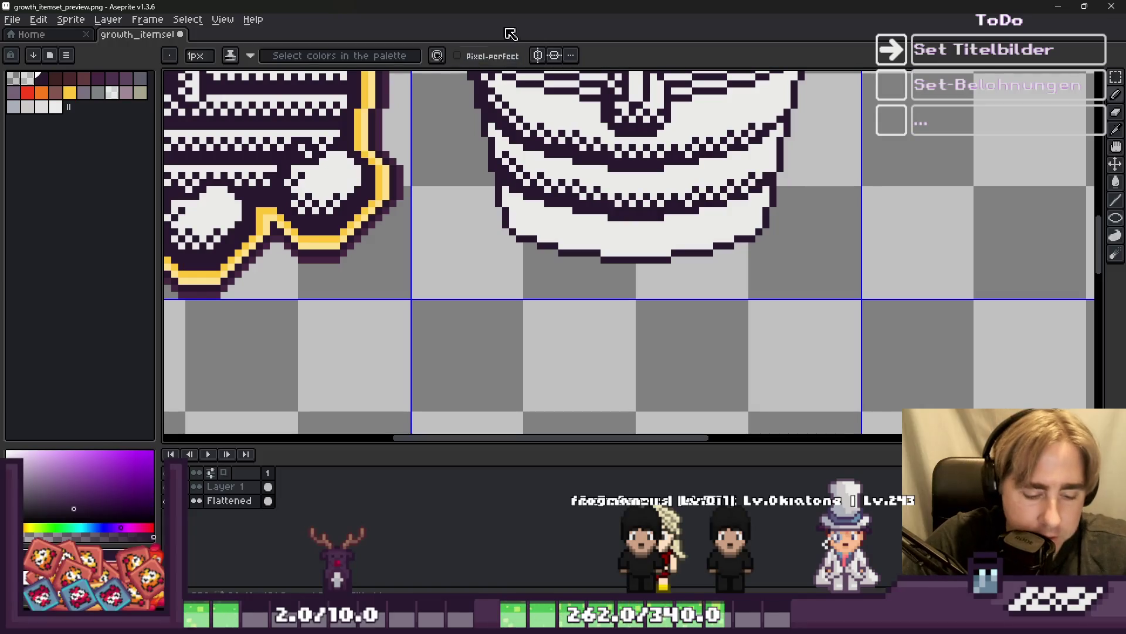
scroll(464, 176, "up", 2)
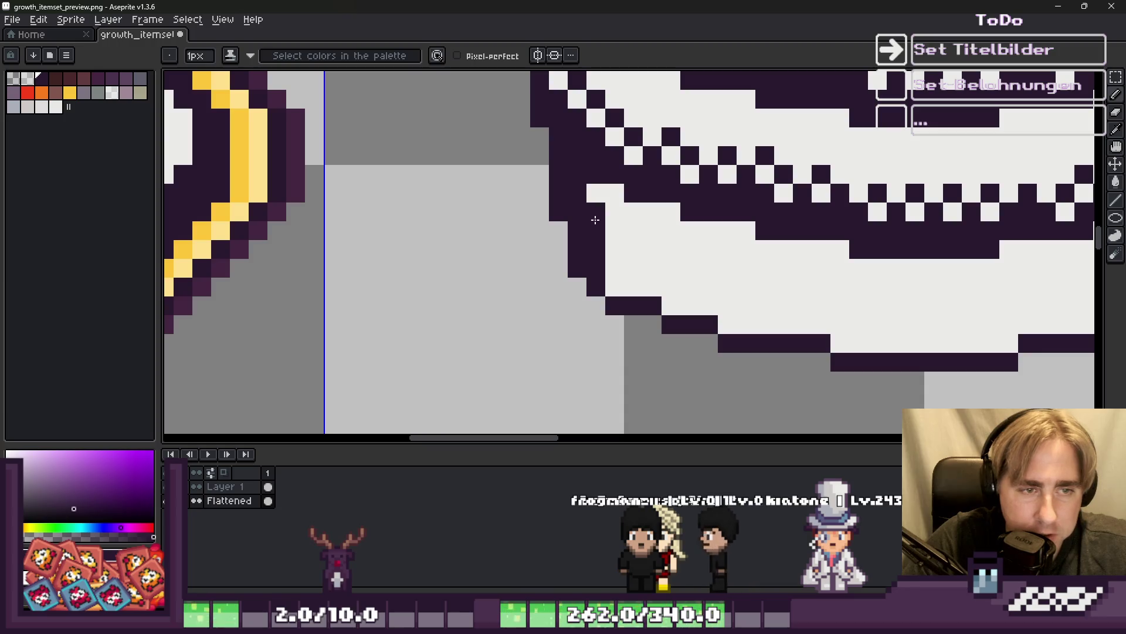
Undo the last outline stroke and redraw dark pixels on the bucket's outline.
key("v")
key("ctrl+z")
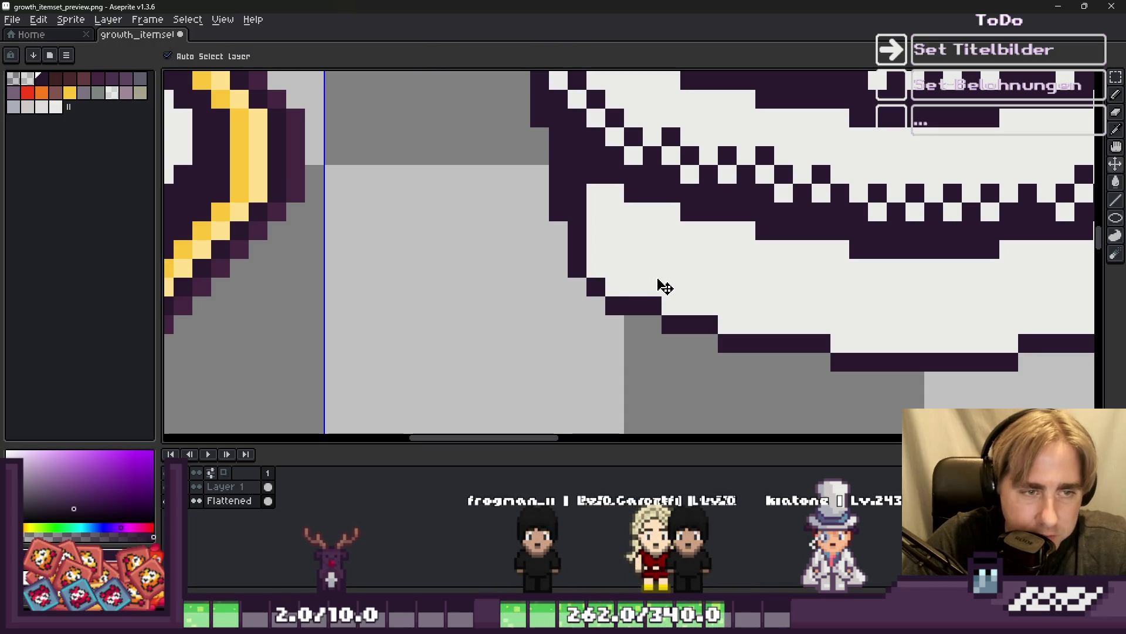
key("b")
left_click(575, 181)
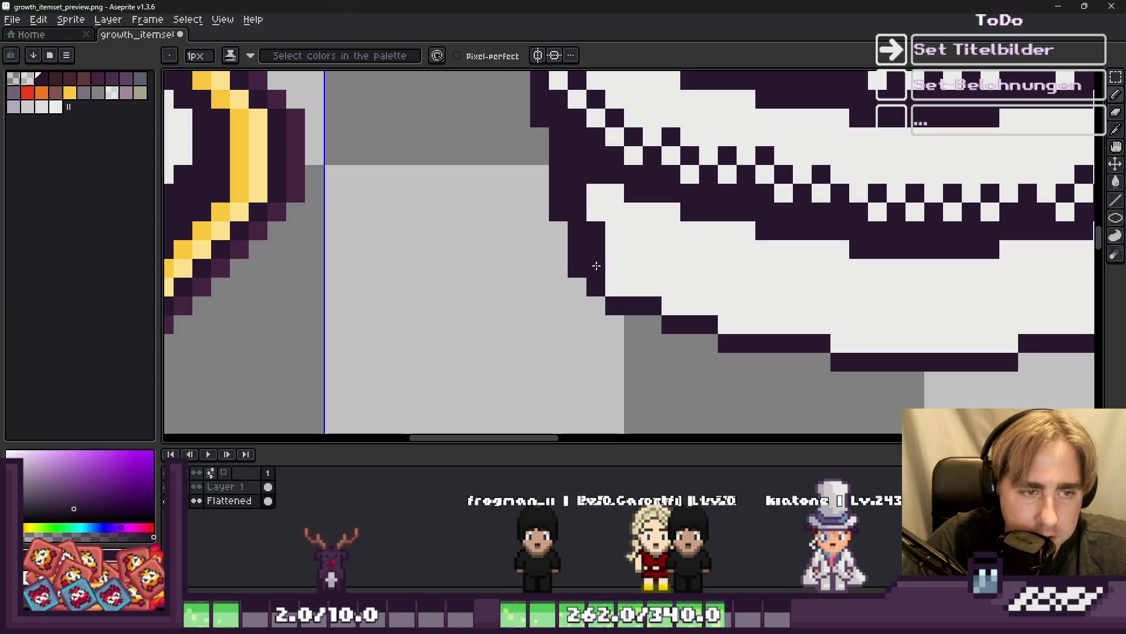
mouse_move(615, 285)
left_mouse_down()
mouse_move(850, 345)
mouse_move(999, 340)
left_mouse_up()
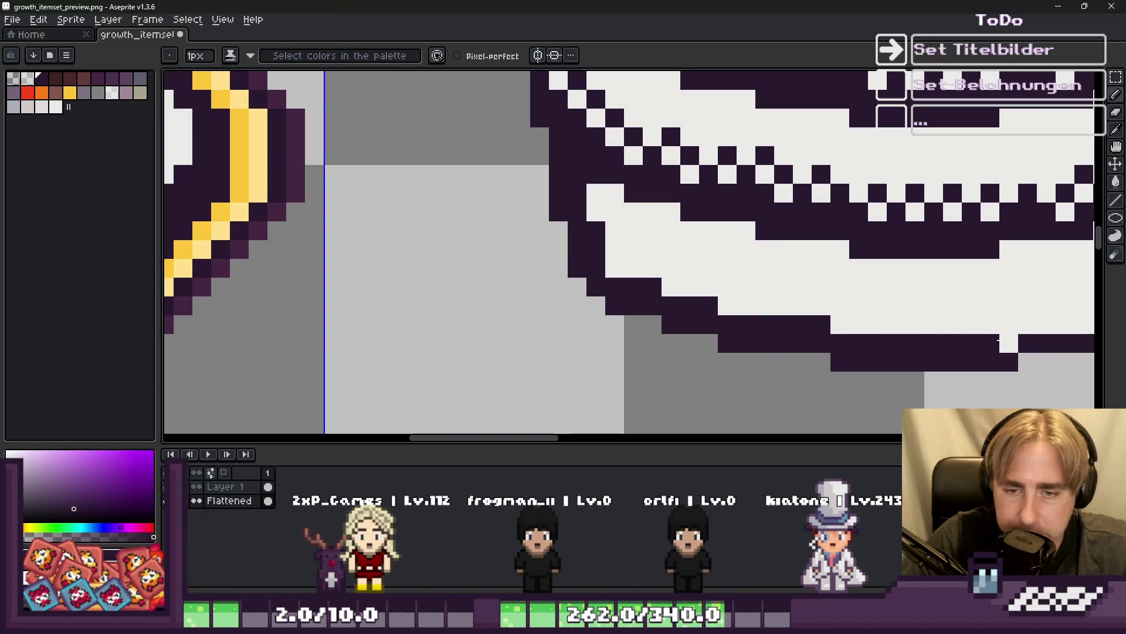
Add dark pixels along the bucket's lower-left edge, undoing one misplaced pixel.
scroll(661, 322, "down", 4)
scroll(851, 315, "up", 4)
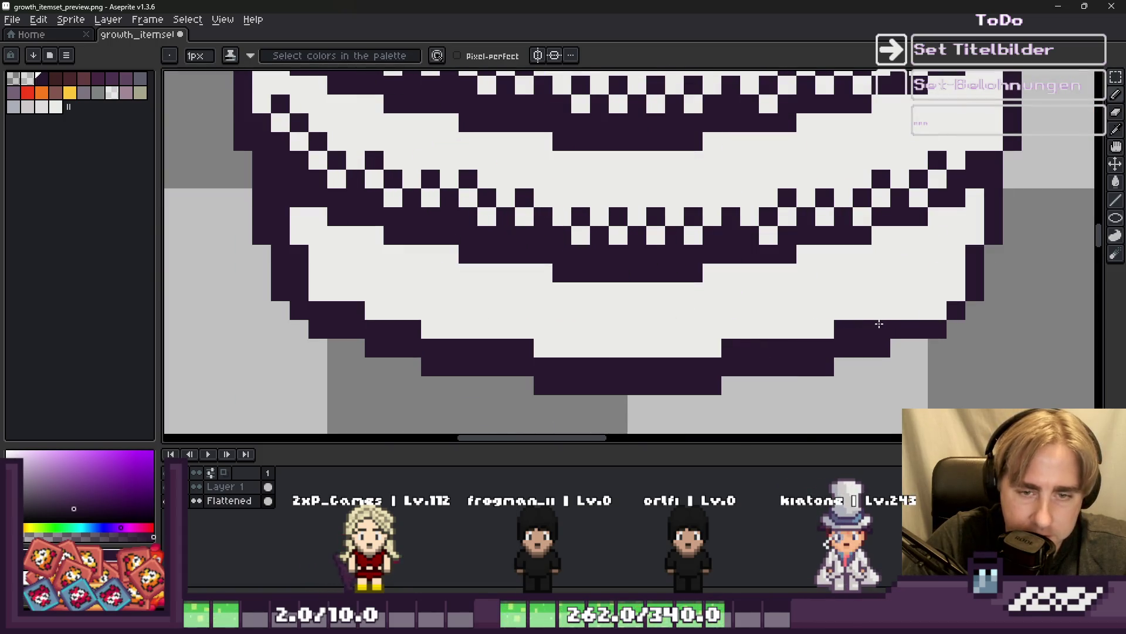
scroll(927, 314, "down", 4)
scroll(565, 320, "up", 4)
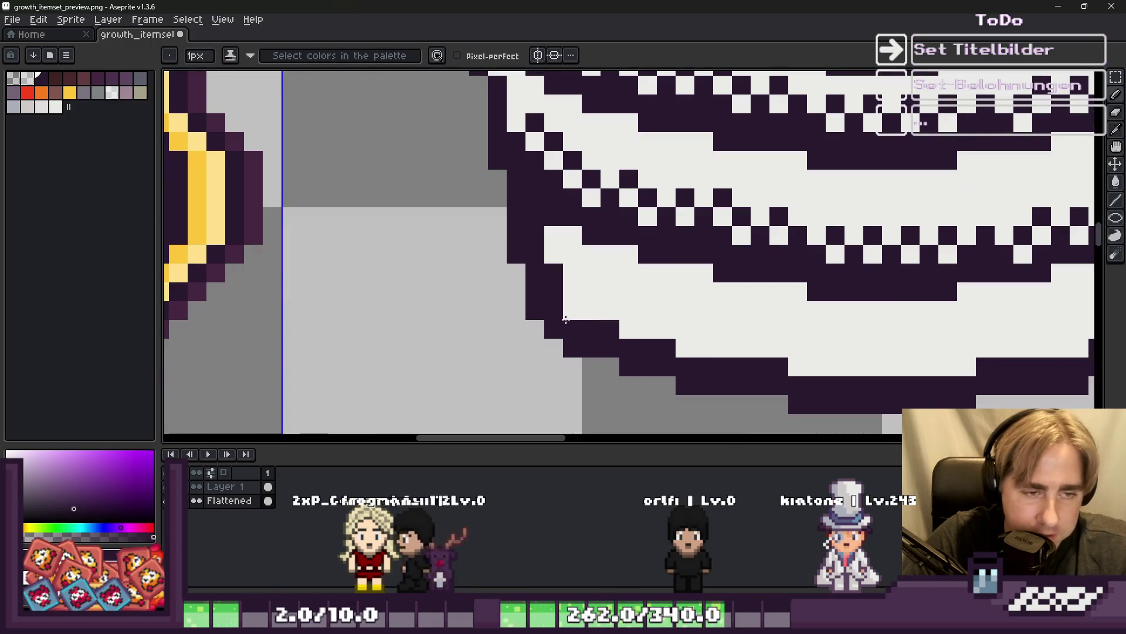
scroll(565, 320, "down", 4)
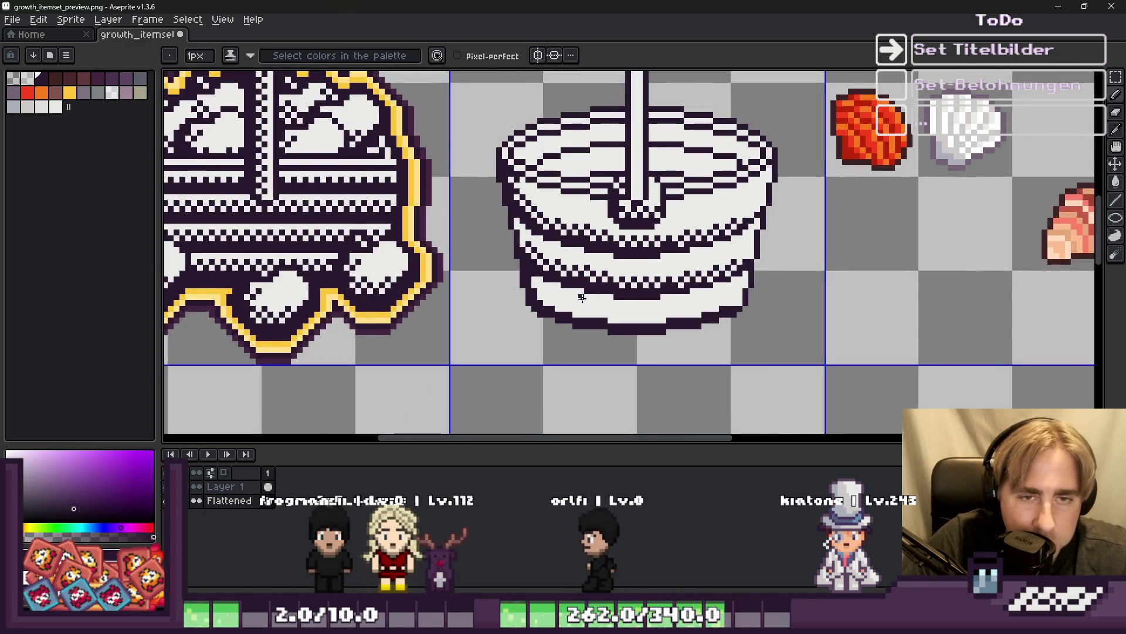
scroll(582, 298, "up", 4)
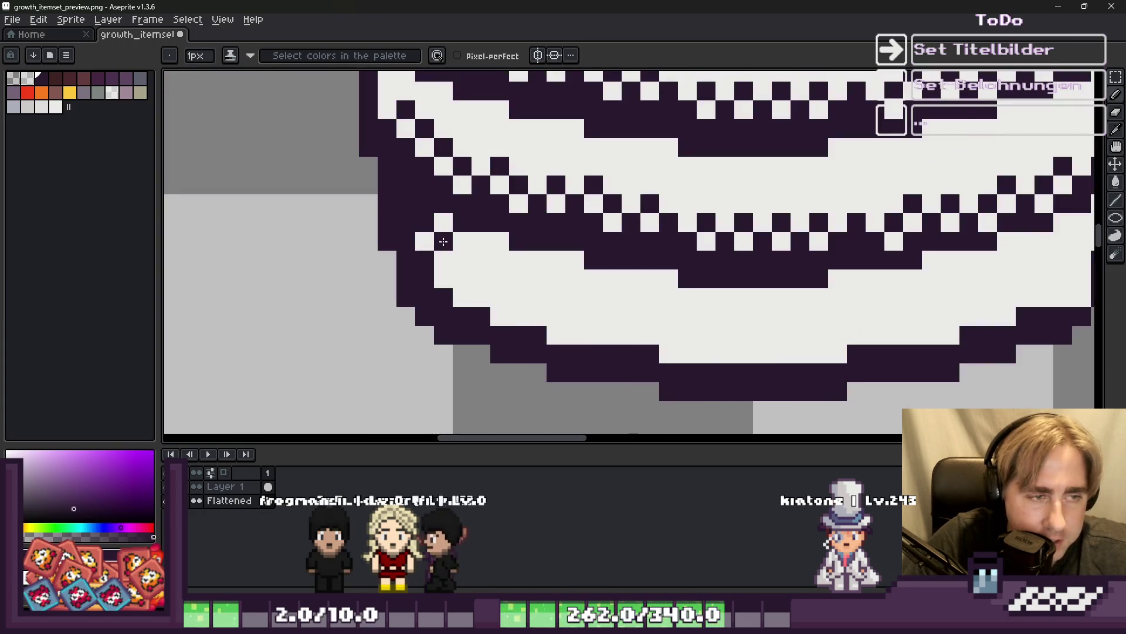
left_click(462, 278)
key("ctrl+z")
left_click_drag(462, 260, 447, 280)
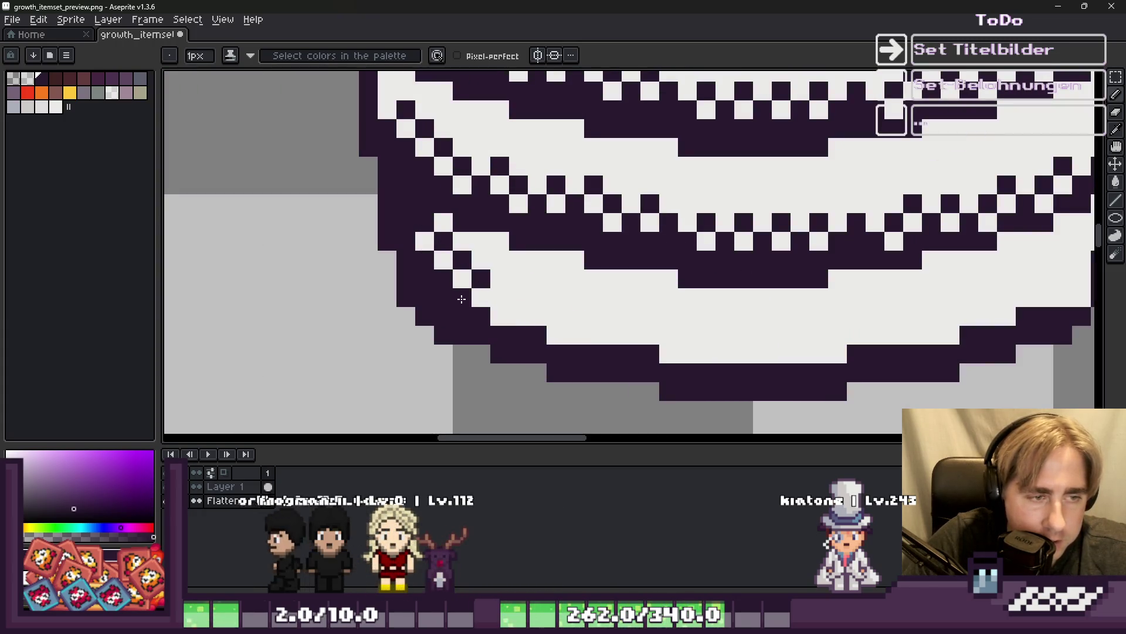
Dot a checkered dither pattern of dark pixels along the bucket's bottom band.
left_click(498, 299)
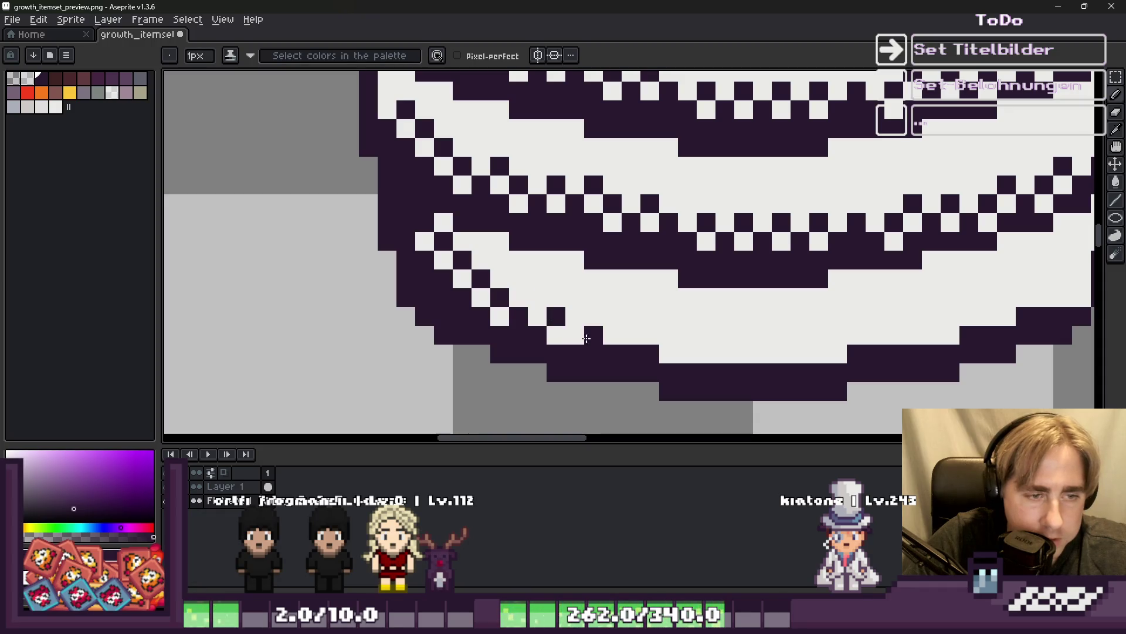
left_click(612, 335)
left_click(631, 316)
left_click(650, 335)
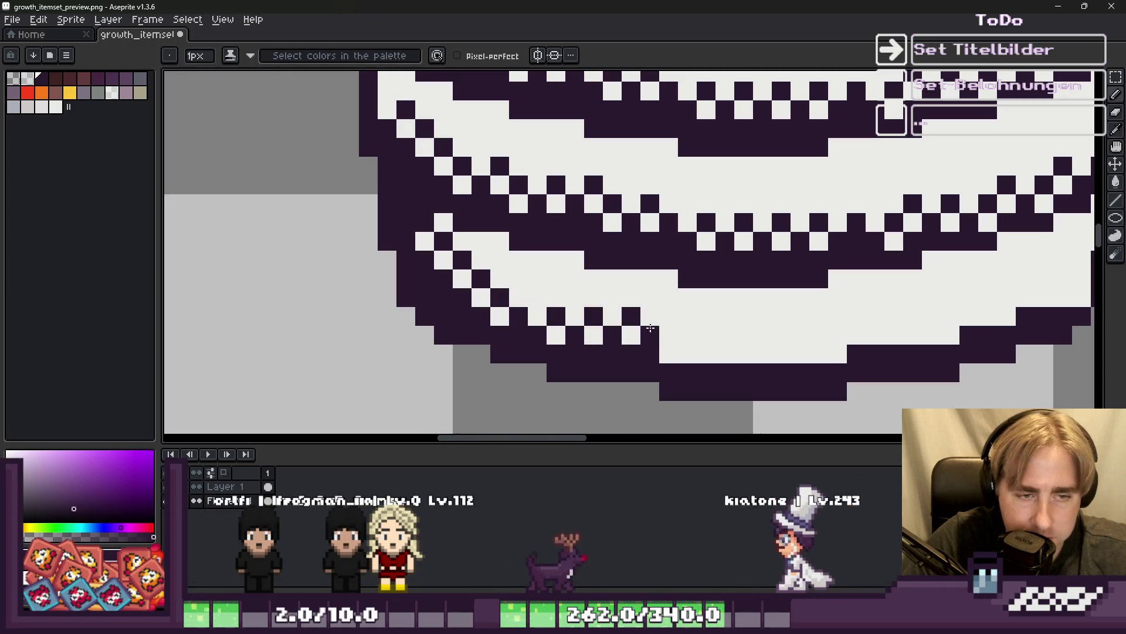
left_click(669, 316)
left_click(686, 336)
left_click(669, 354)
left_click(706, 353)
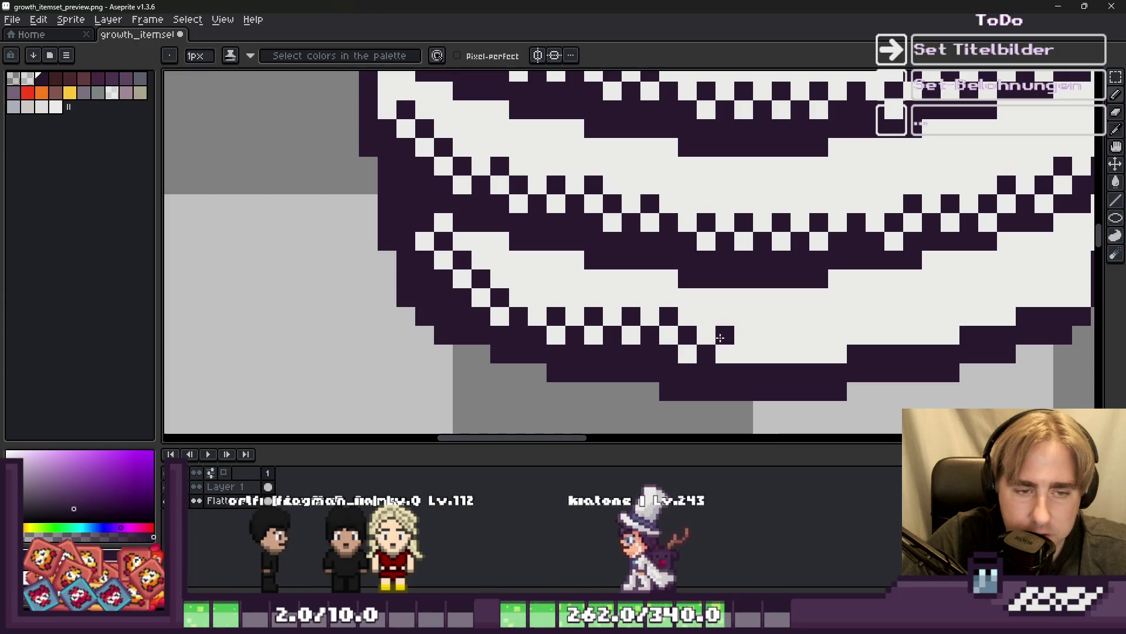
left_click(725, 334)
left_click(745, 354)
left_click(763, 335)
left_click(782, 354)
left_click(800, 335)
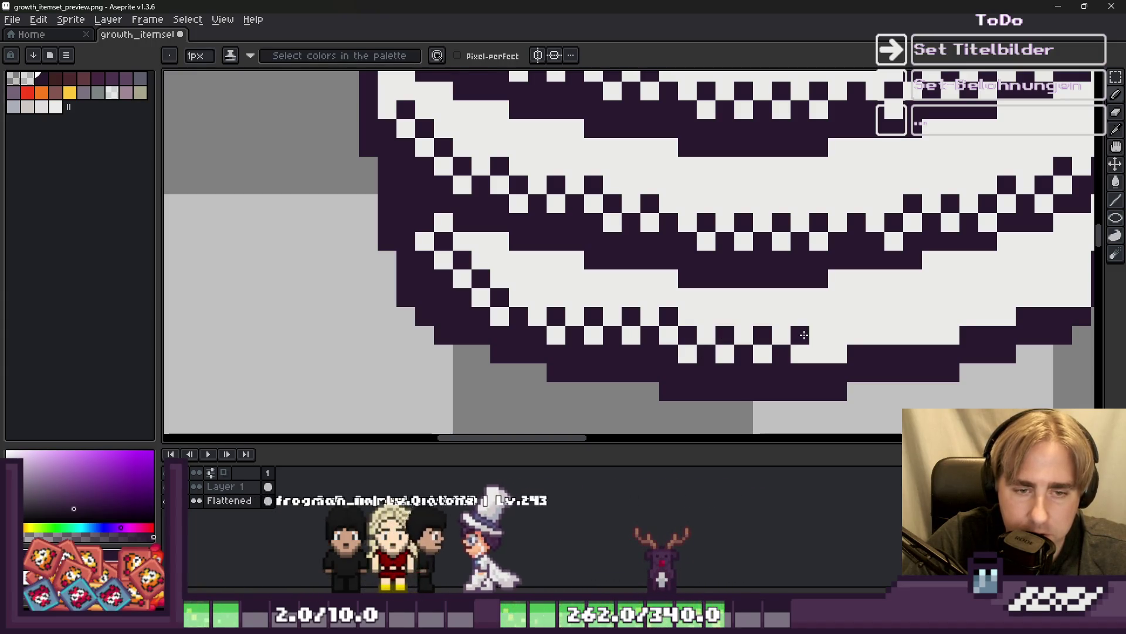
left_click(818, 354)
left_click(838, 335)
left_click(860, 319)
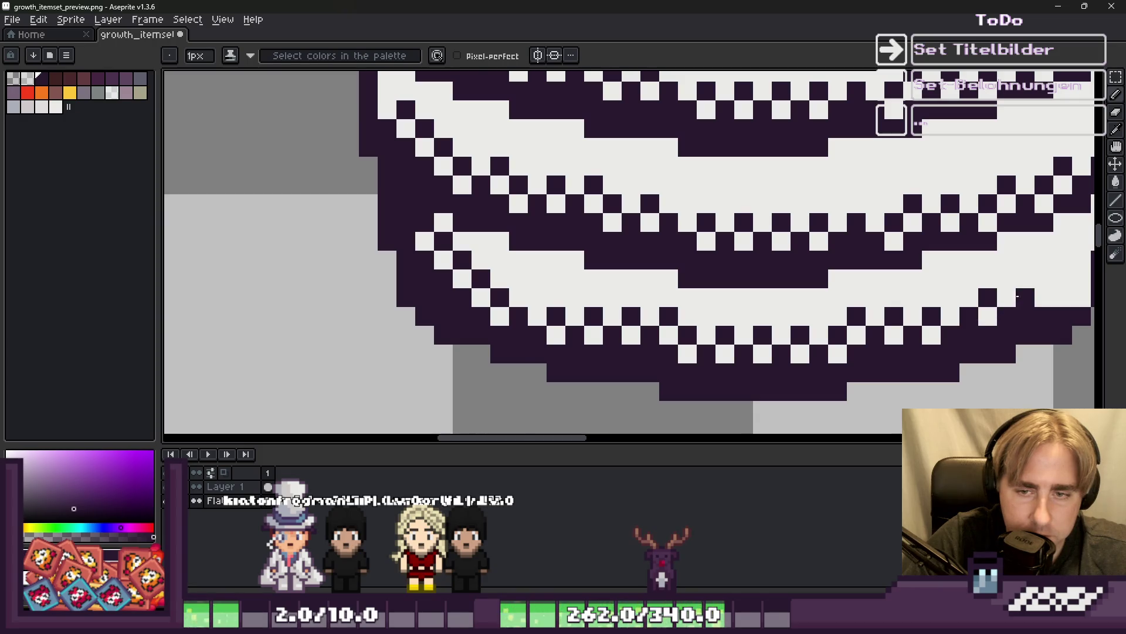
Pick white as the drawing colour, then sample the dark purple back from the canvas.
scroll(1018, 296, "down", 2)
scroll(896, 284, "up", 3)
scroll(769, 281, "down", 3)
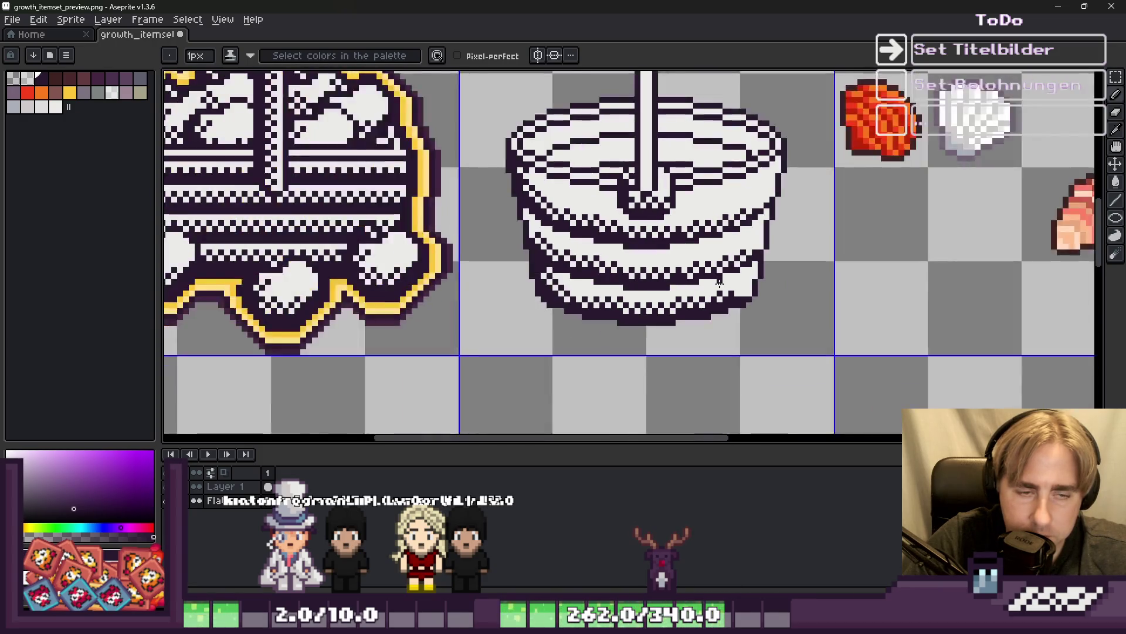
scroll(677, 253, "up", 4)
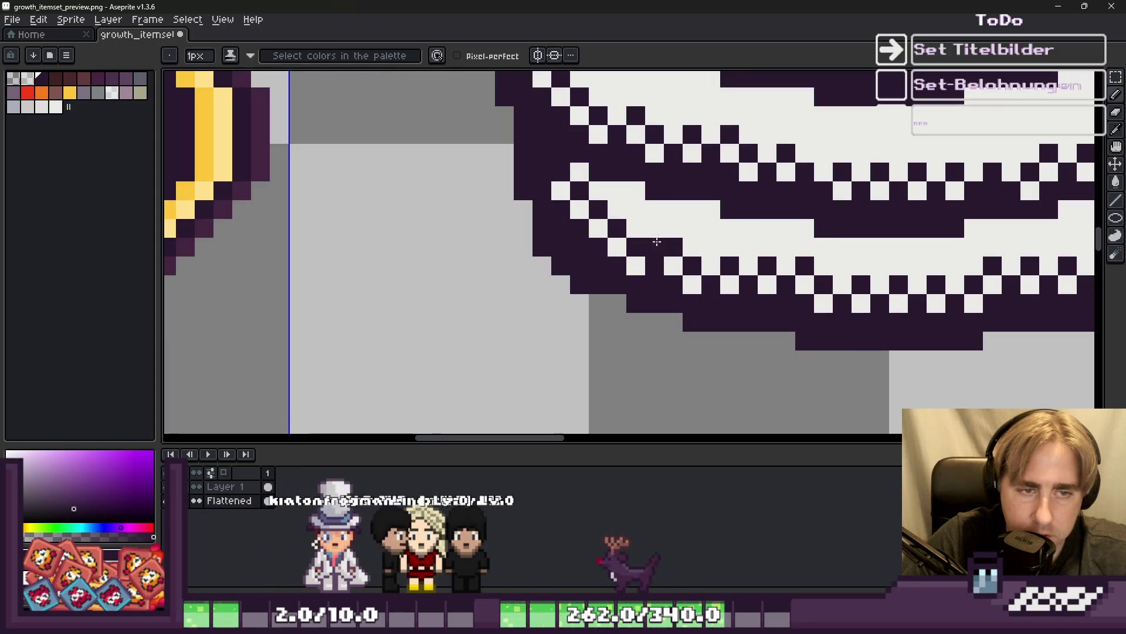
left_click(655, 238, "alt")
scroll(656, 238, "down", 4)
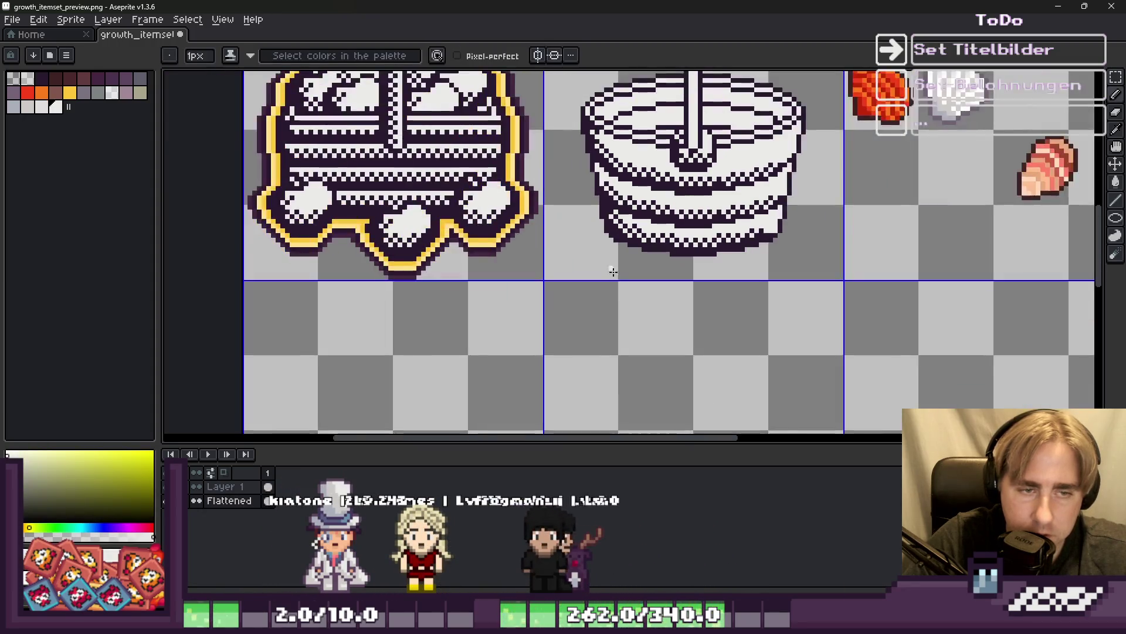
scroll(603, 233, "up", 4)
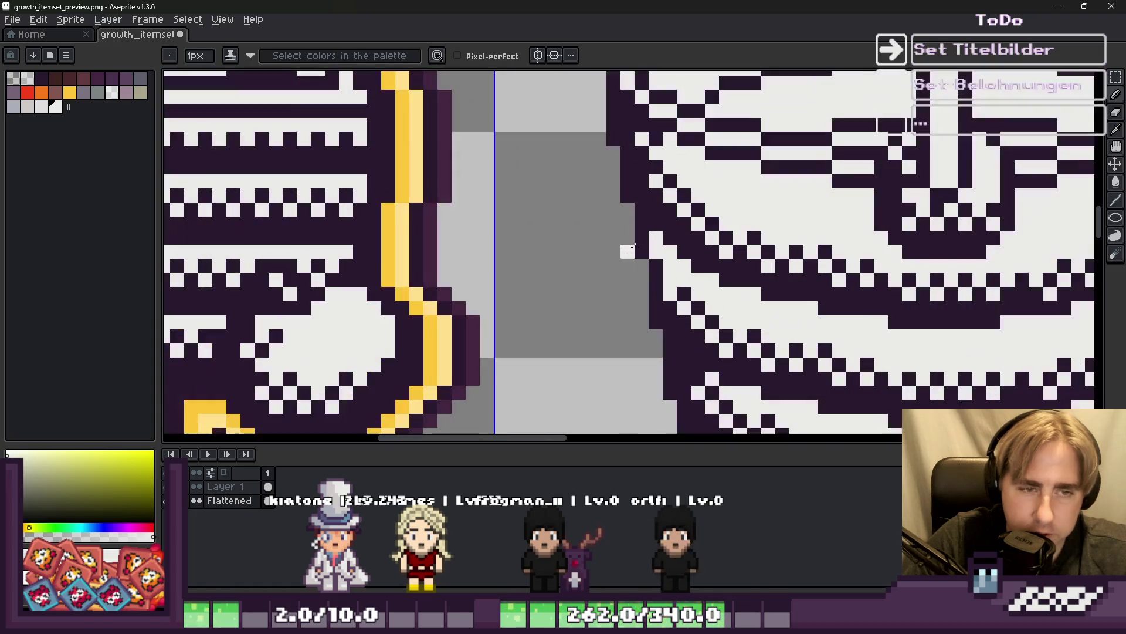
left_click(675, 272, "alt")
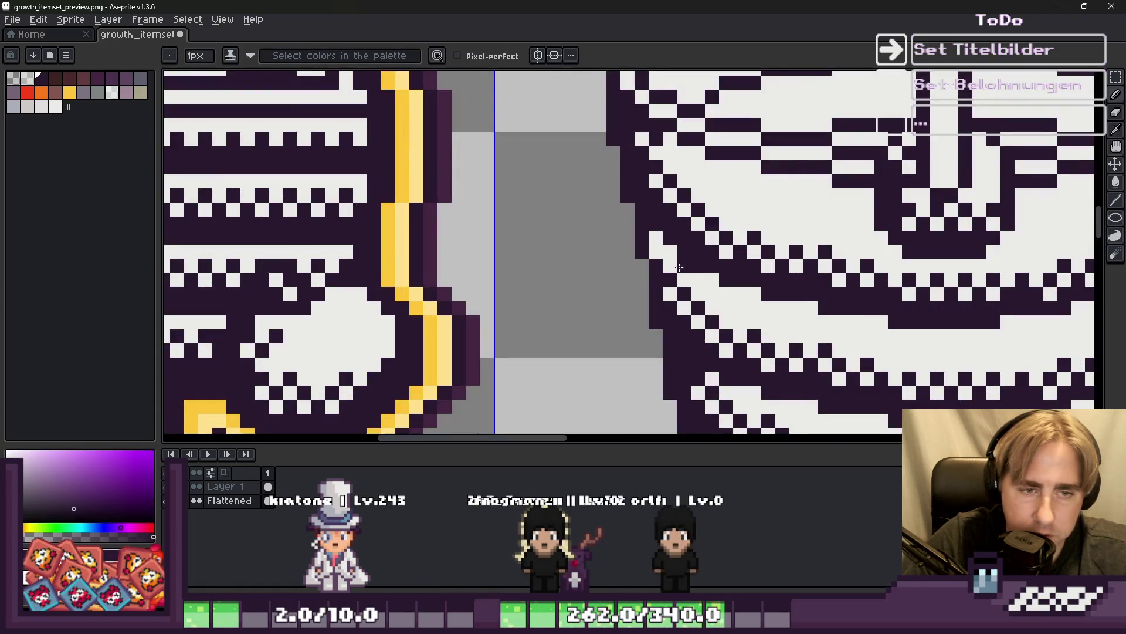
scroll(653, 171, "down", 4)
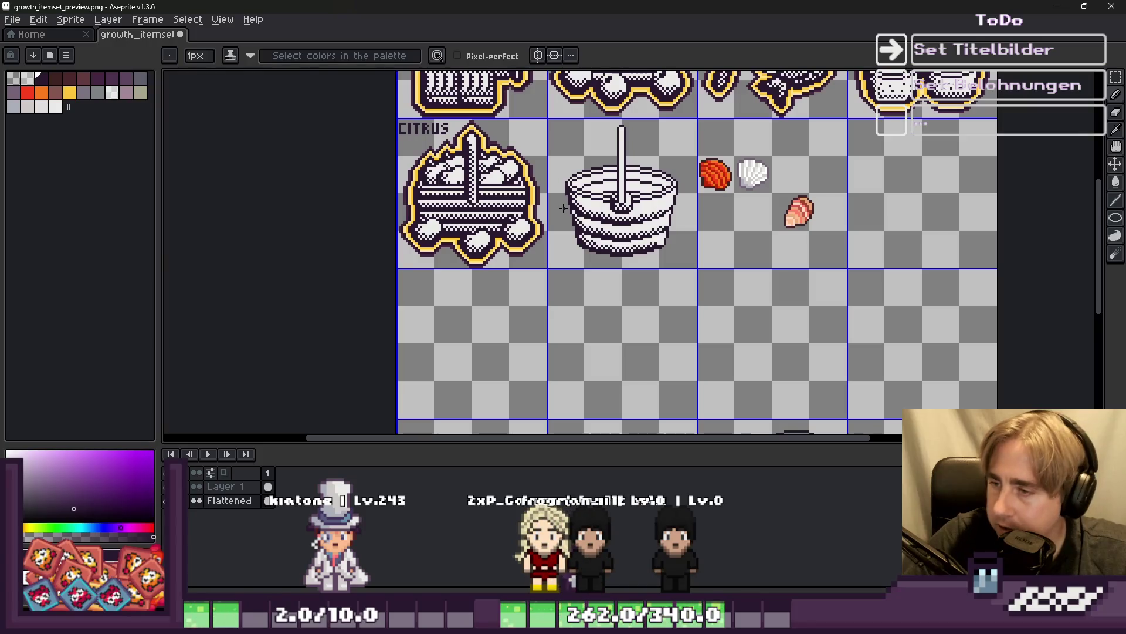
Darken the handle's left edge and dot its white stripe, keeping white at the stripe's bottom.
scroll(646, 177, "up", 5)
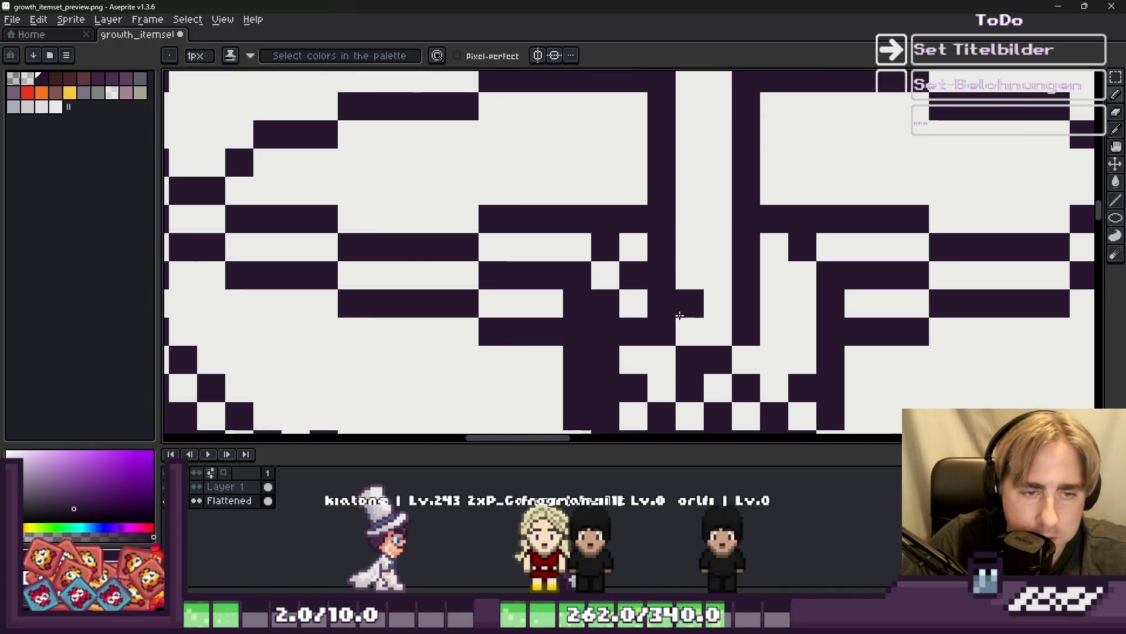
scroll(665, 333, "down", 3)
left_click_drag(669, 143, 680, 184)
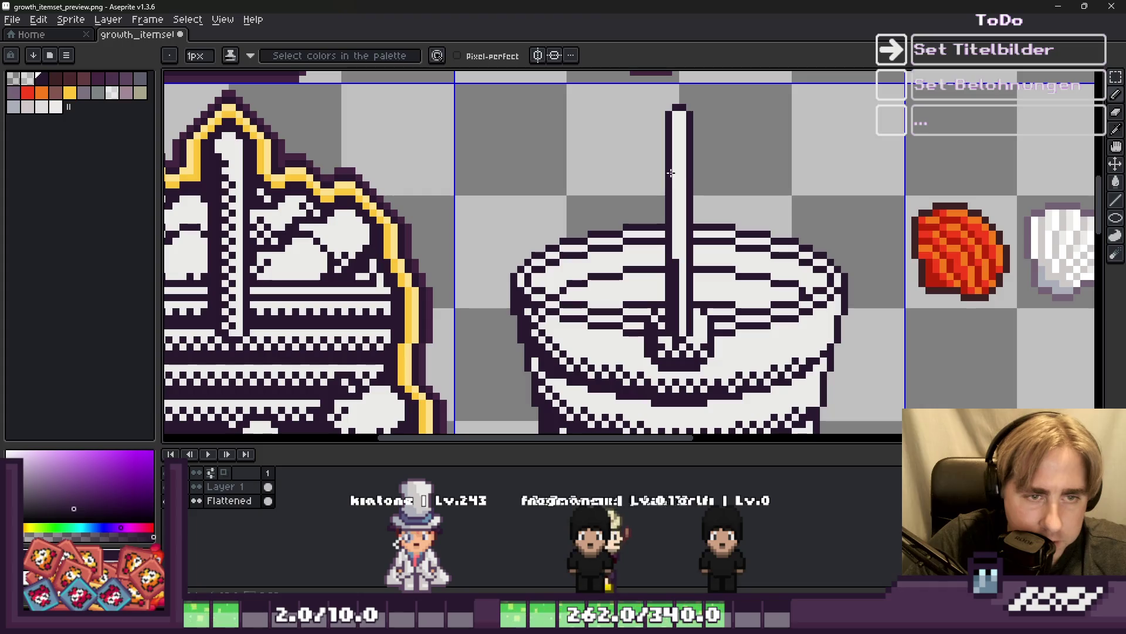
scroll(684, 343, "up", 2)
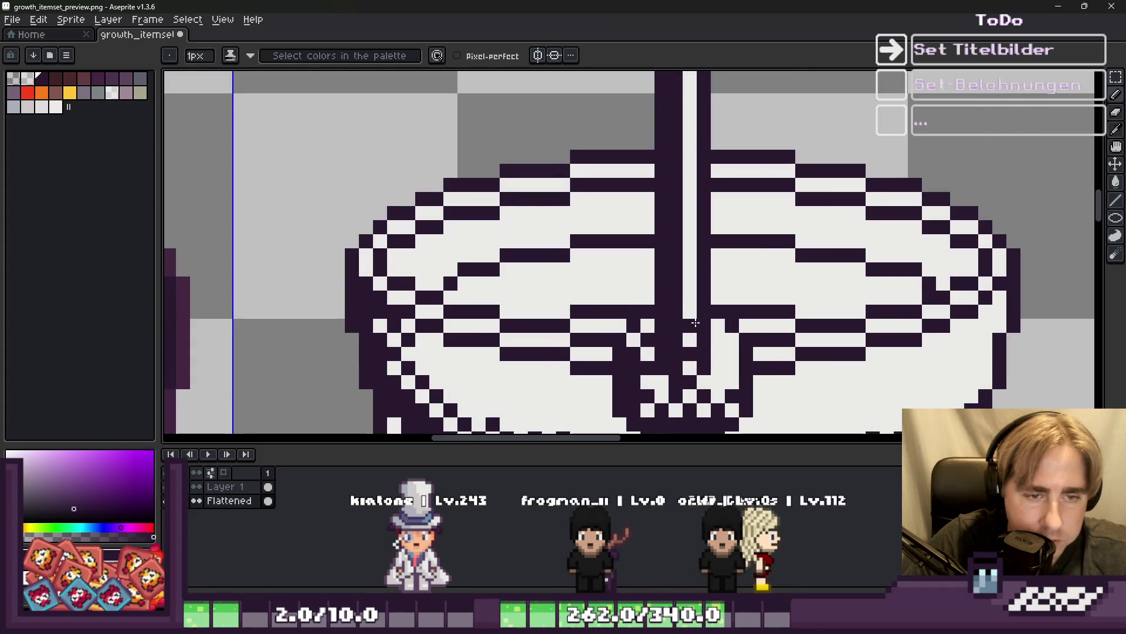
left_click_drag(692, 305, 689, 233)
right_click(691, 227)
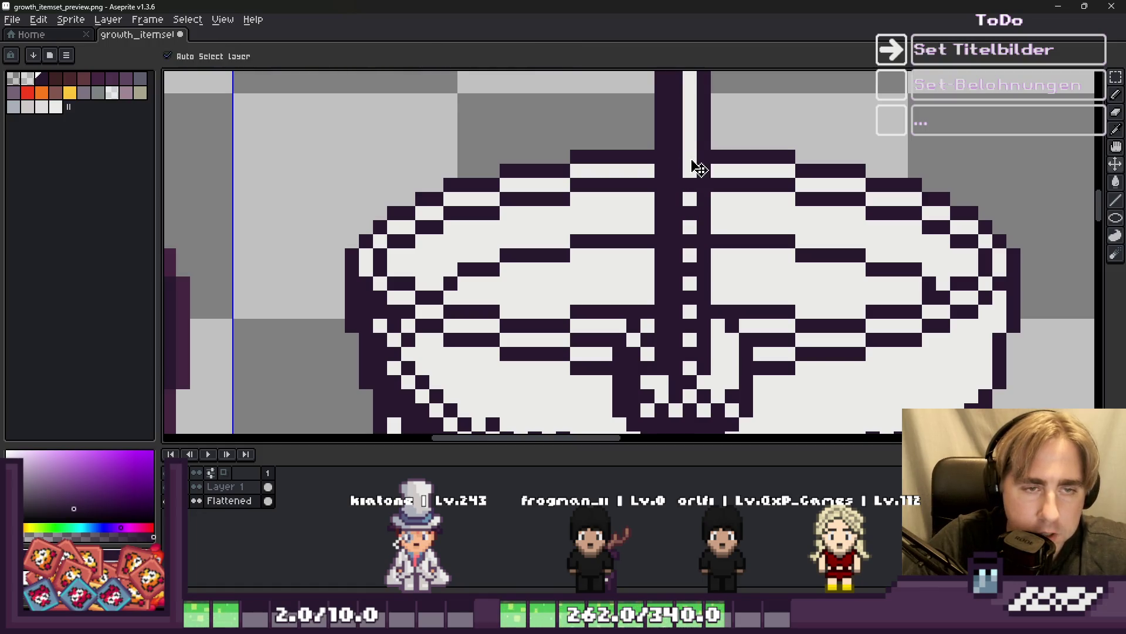
Add dark pixels near the handle stripe's top, undoing an overlong stroke.
scroll(677, 160, "down", 1)
scroll(674, 157, "up", 1)
left_click(677, 159)
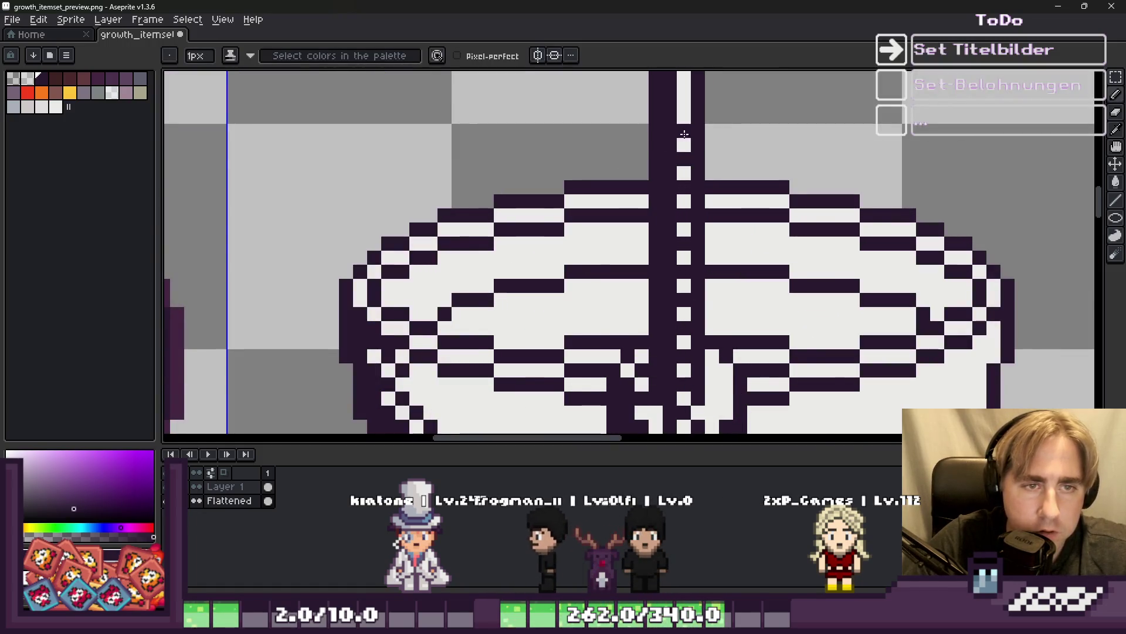
scroll(674, 176, "down", 5)
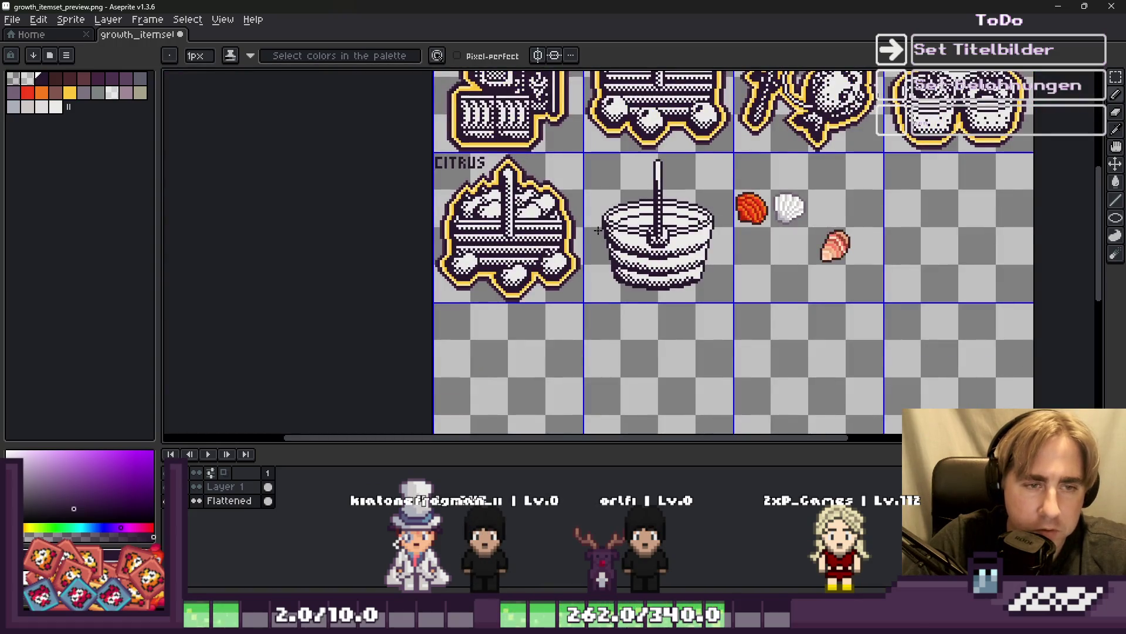
scroll(600, 230, "up", 1)
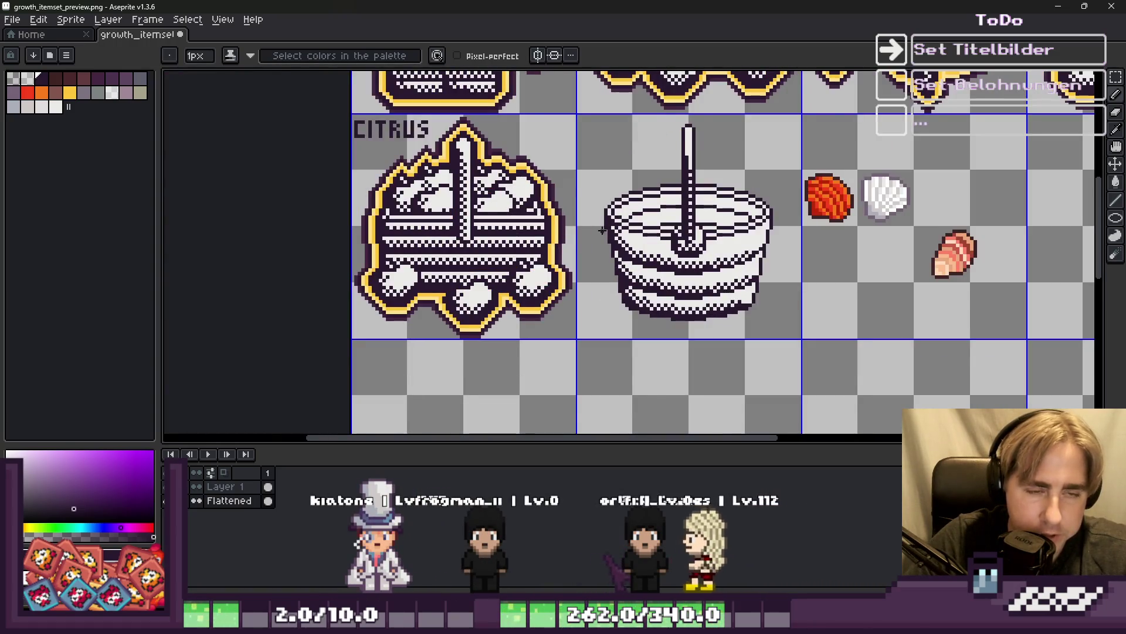
scroll(601, 230, "down", 3)
scroll(666, 189, "up", 6)
mouse_move(678, 152)
left_mouse_down()
mouse_move(678, 211)
mouse_move(677, 198)
left_mouse_up()
key("ctrl+z")
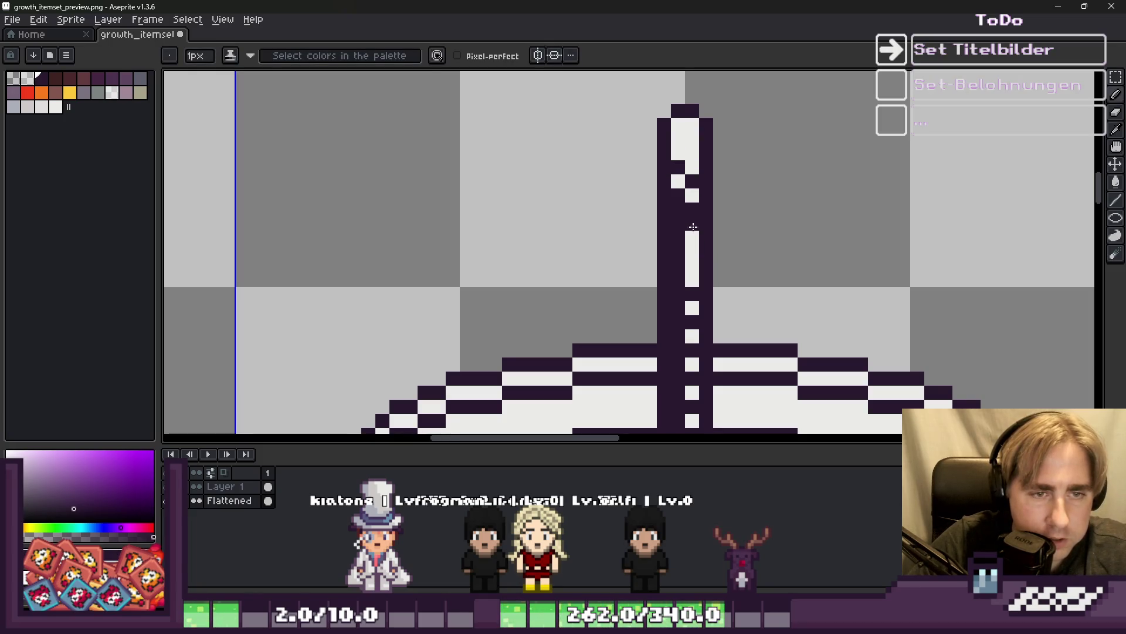
left_click(692, 265)
scroll(697, 178, "down", 5)
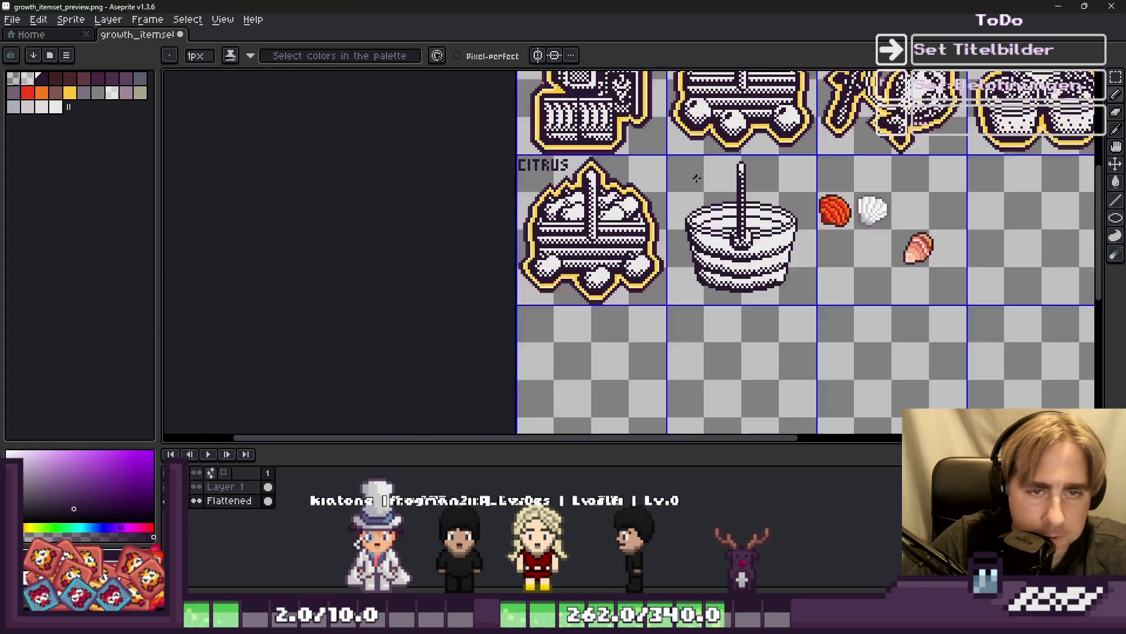
scroll(697, 178, "down", 2)
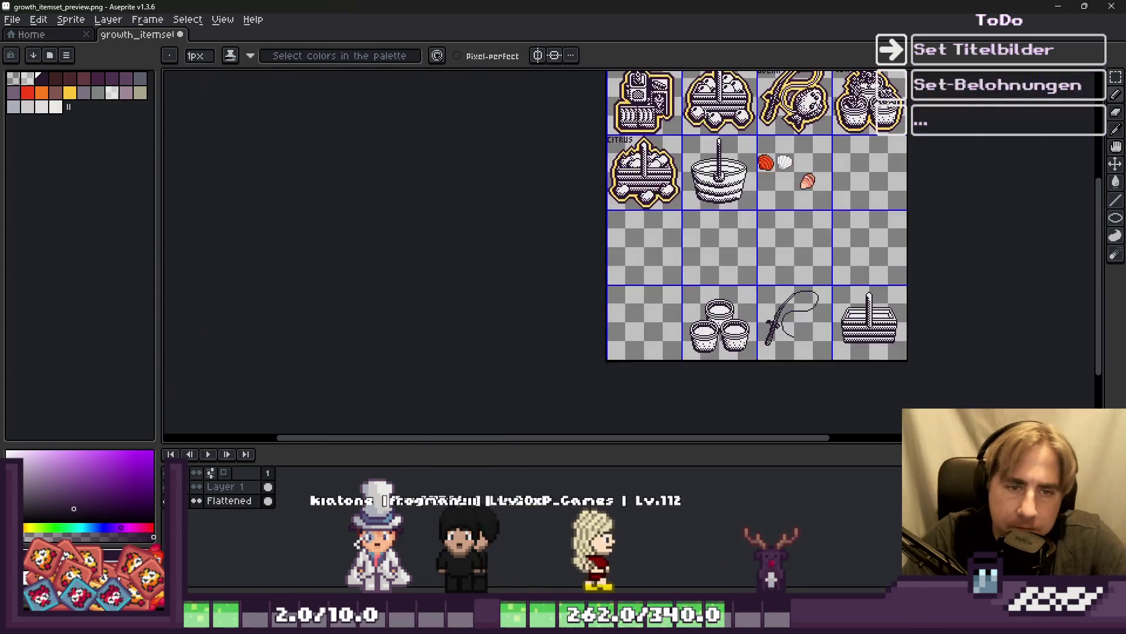
scroll(704, 147, "up", 2)
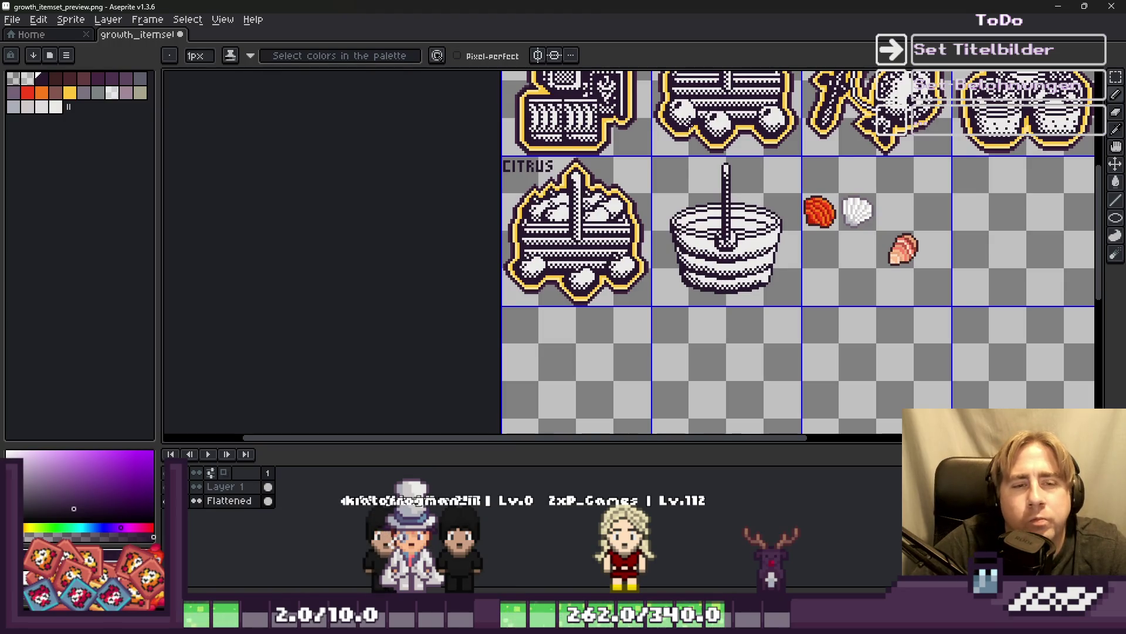
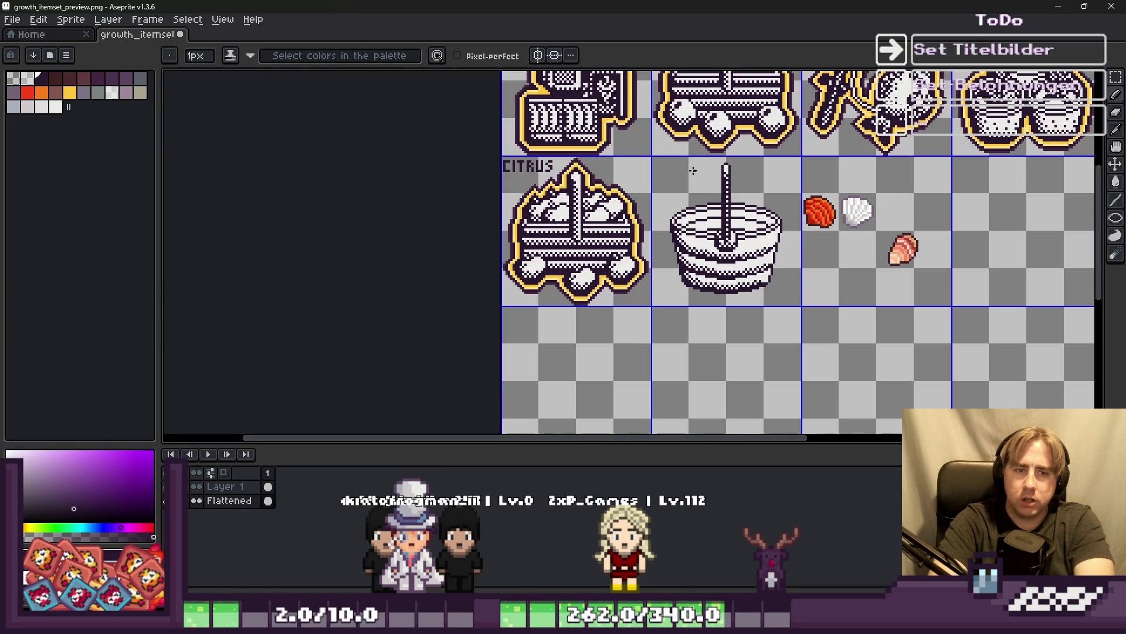
Select and reposition the candle on top of the cake, then drop the selection.
scroll(727, 217, "up", 2)
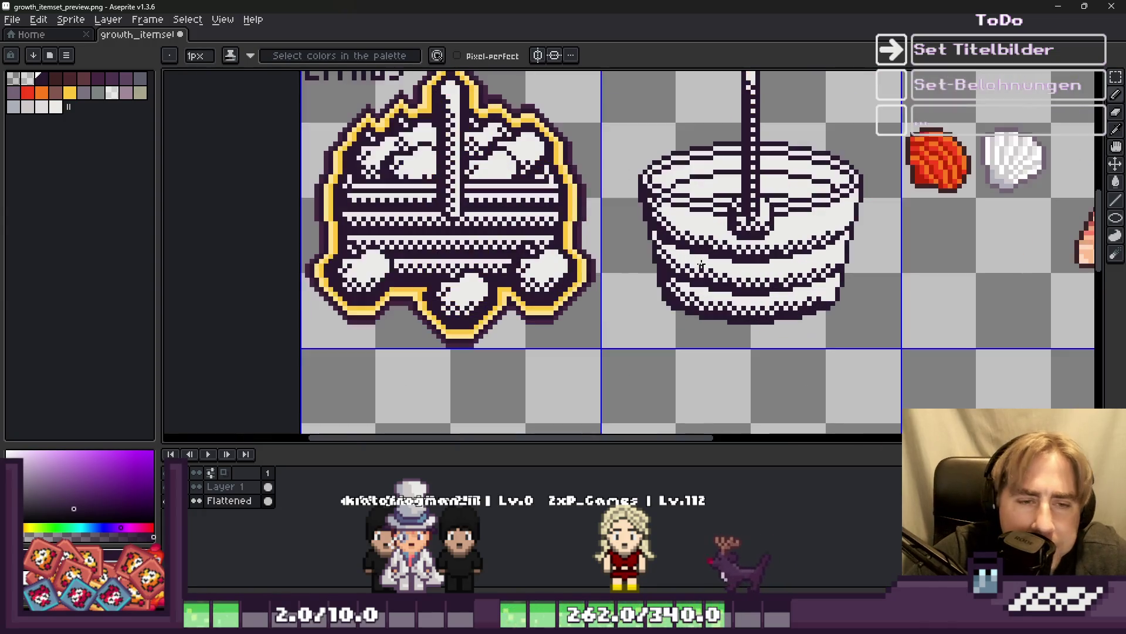
scroll(728, 217, "down", 1)
key("m")
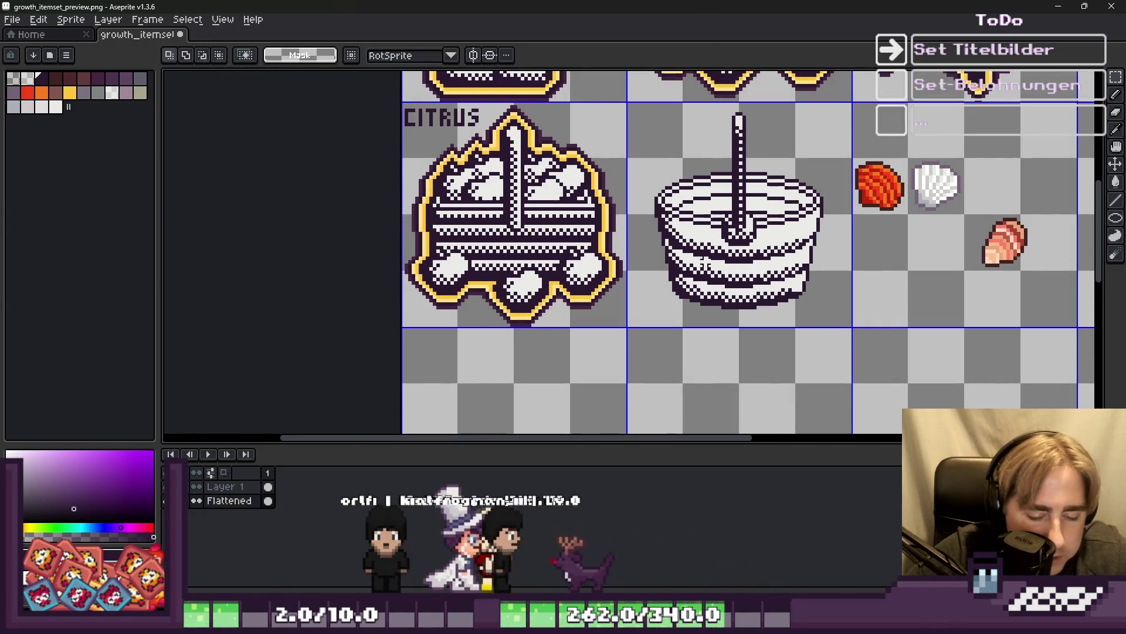
scroll(769, 112, "up", 2)
scroll(769, 112, "up", 2)
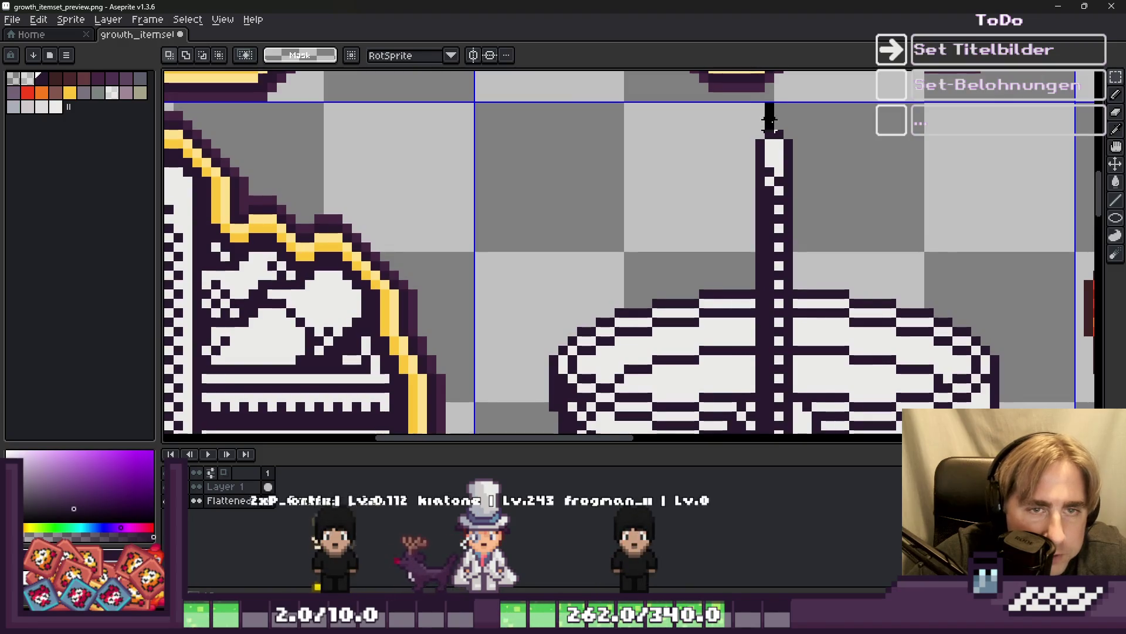
scroll(712, 132, "down", 2)
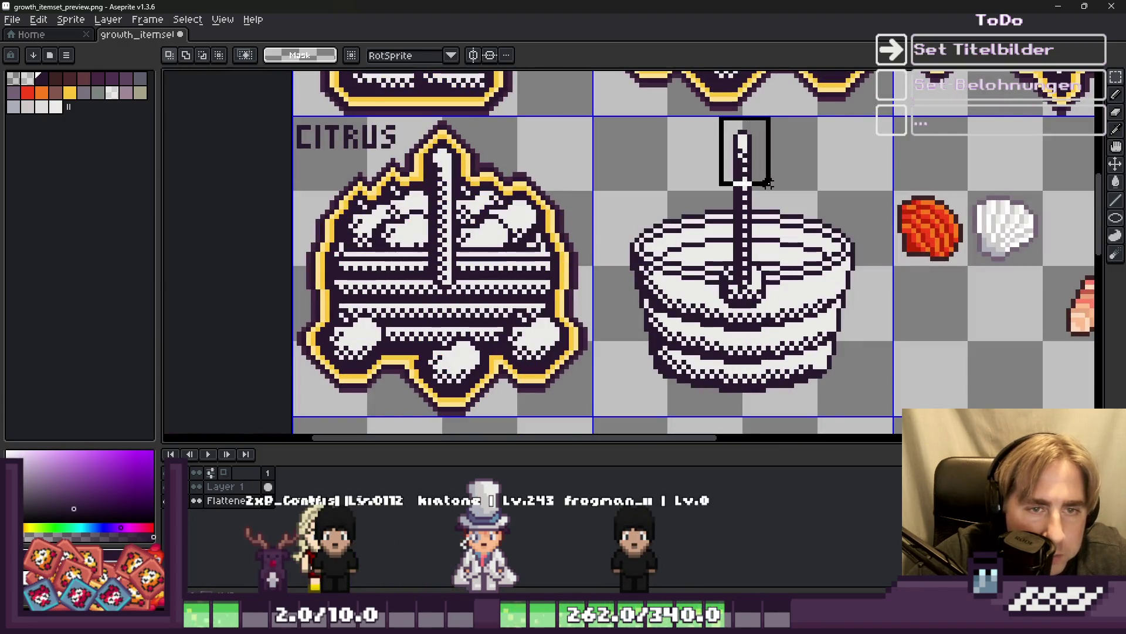
left_click_drag(768, 183, 768, 183)
scroll(763, 176, "up", 2)
left_click(751, 179)
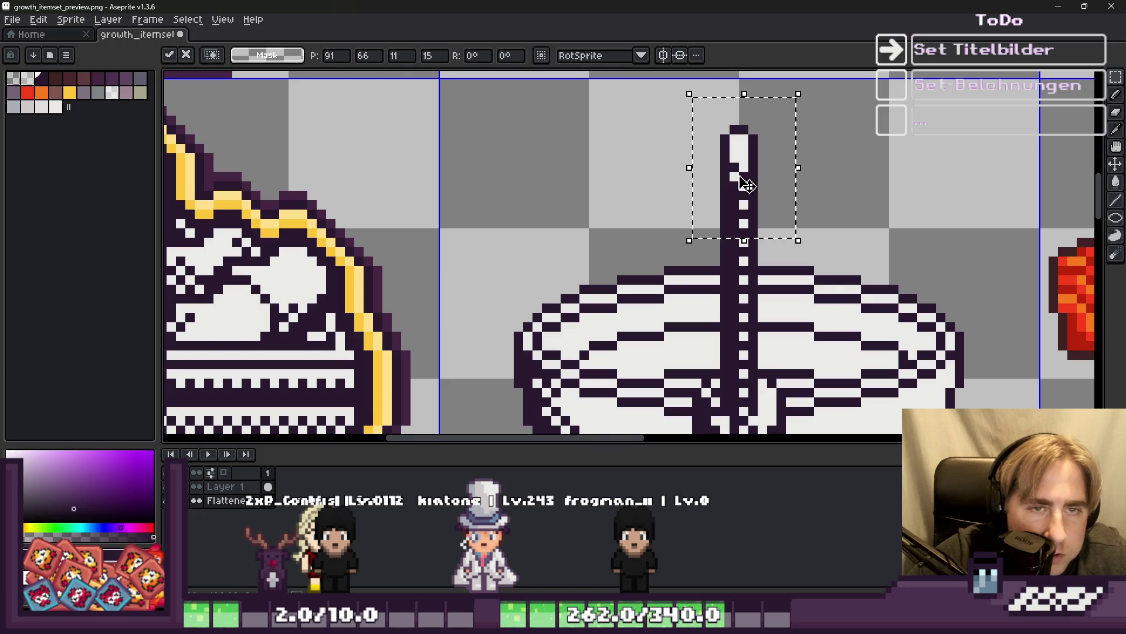
scroll(746, 184, "down", 2)
key("ctrl+d")
Select the three shells and pencil a dark diagonal ridge across the orange shell.
scroll(732, 157, "up", 3)
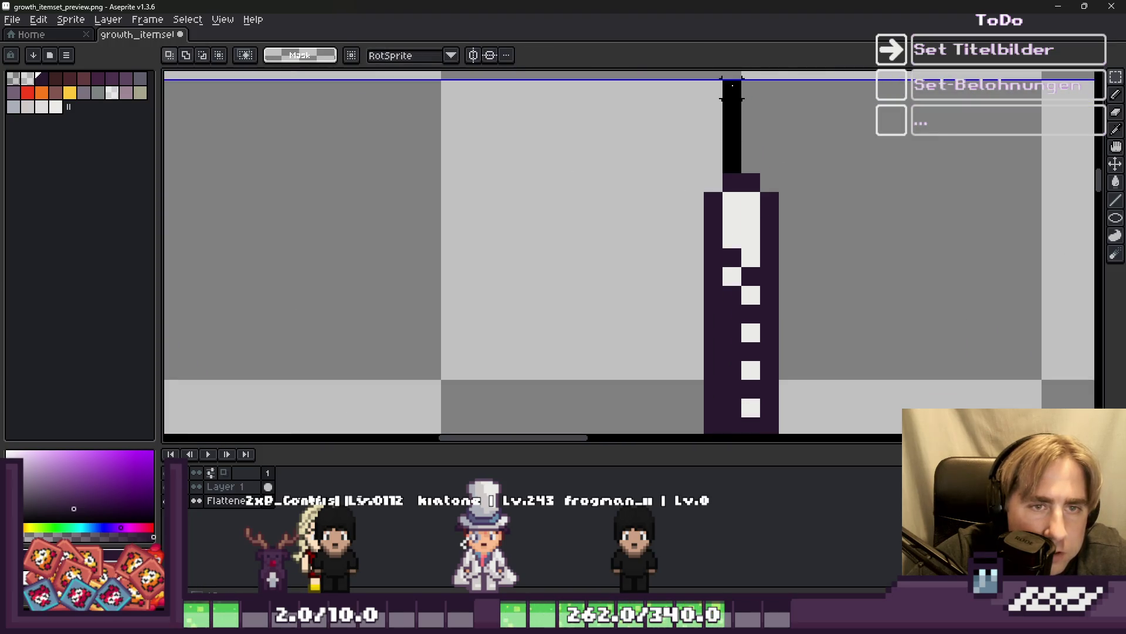
scroll(728, 94, "down", 3)
scroll(704, 376, "up", 3)
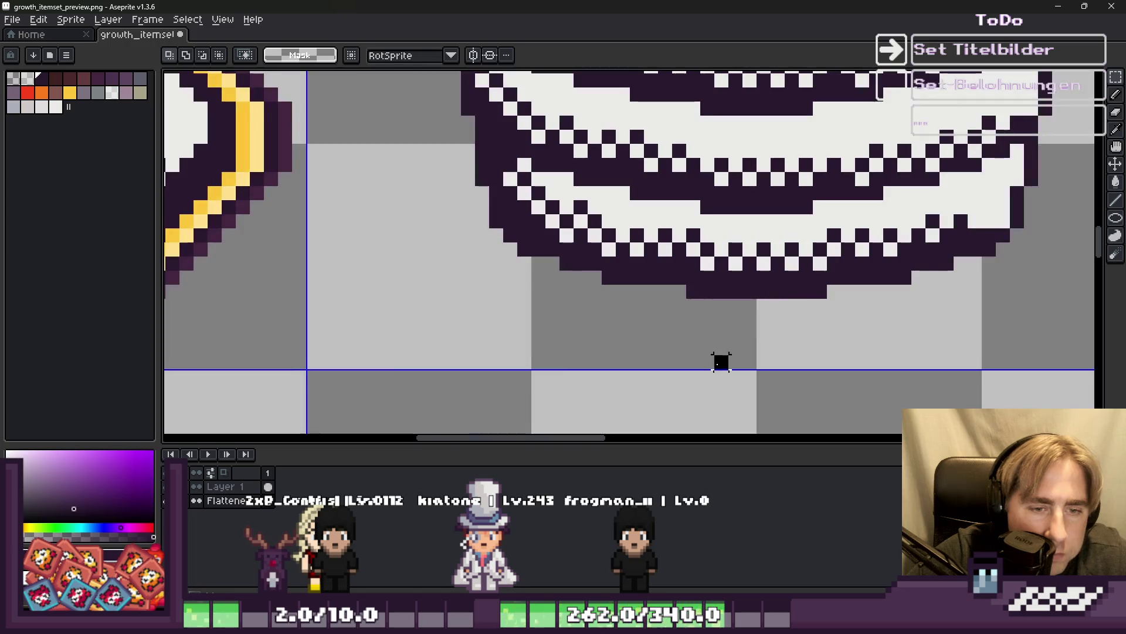
scroll(680, 340, "down", 3)
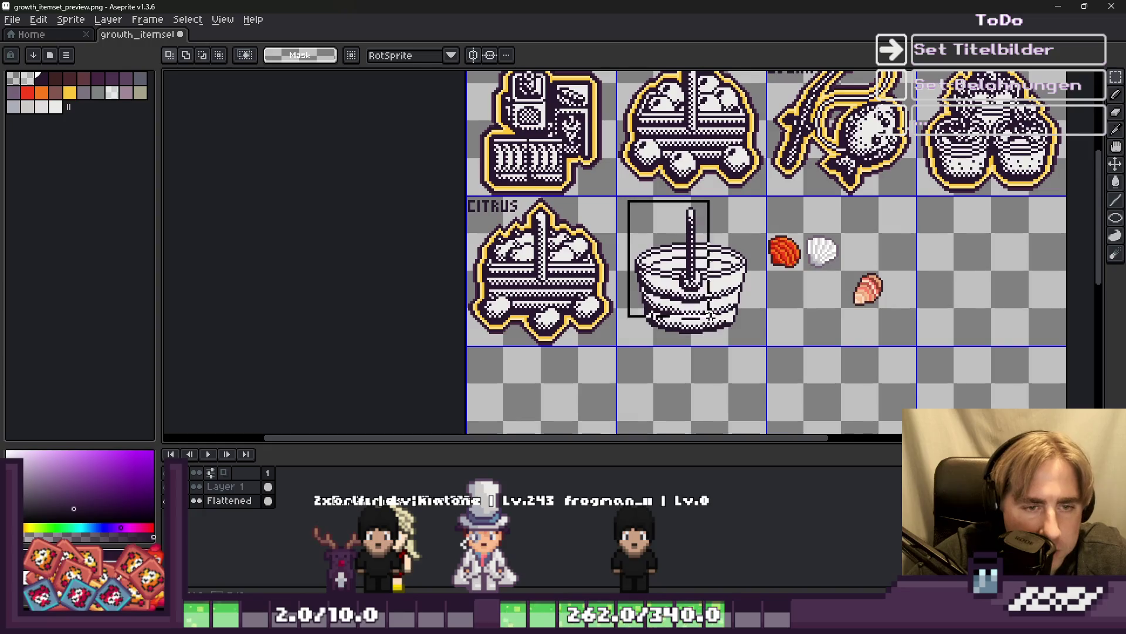
scroll(638, 225, "down", 2)
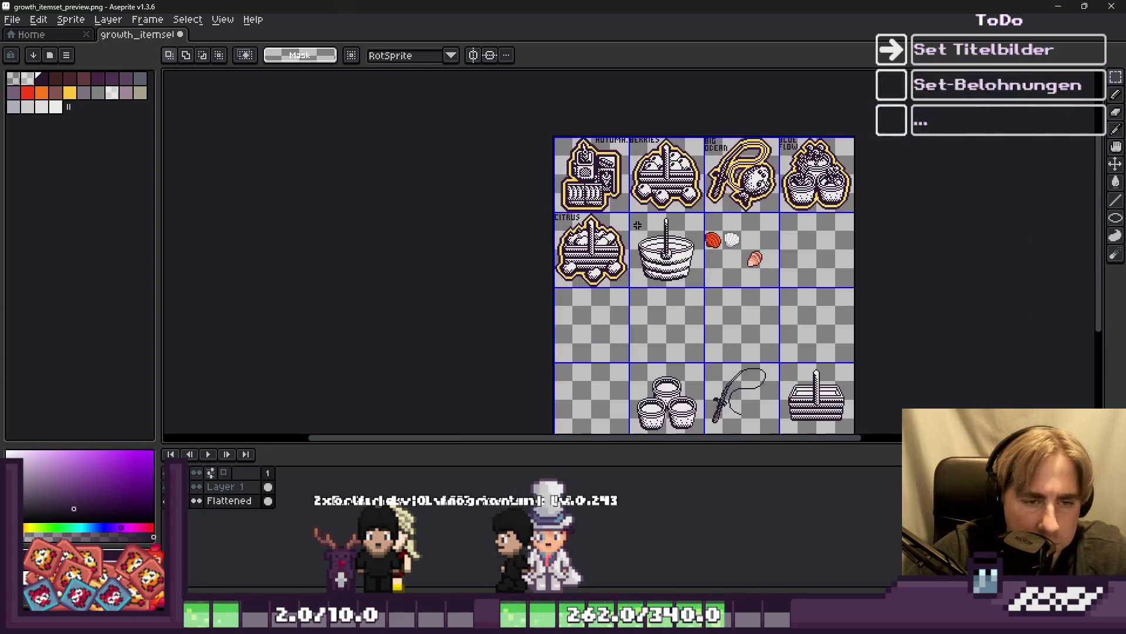
scroll(637, 224, "up", 3)
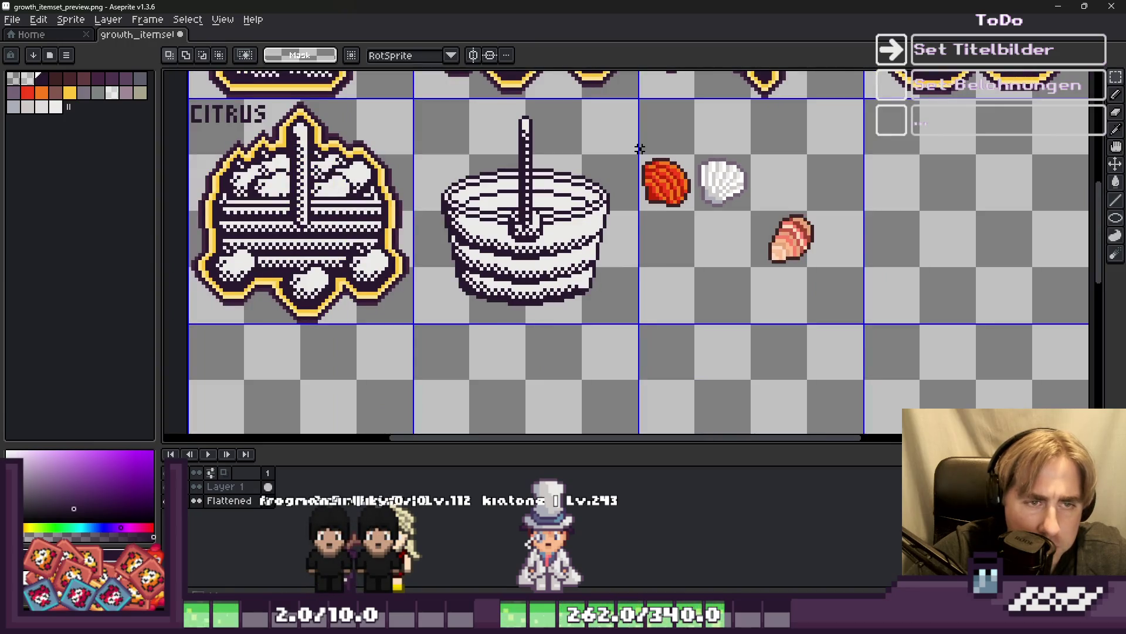
left_click_drag(640, 148, 833, 318)
scroll(672, 173, "up", 4)
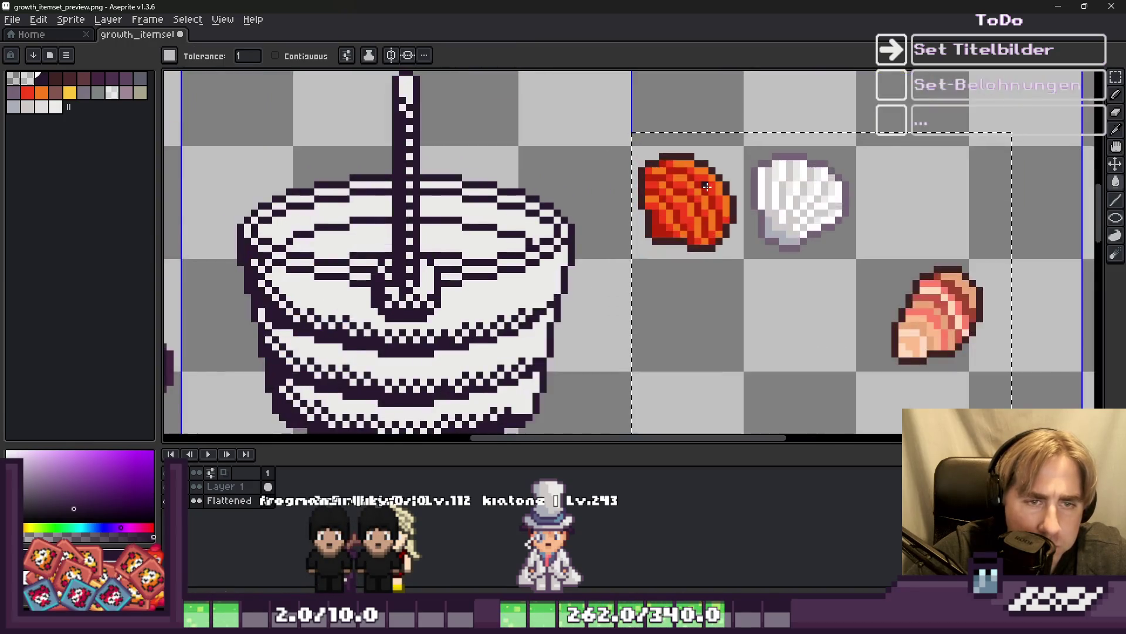
key("i")
key("b")
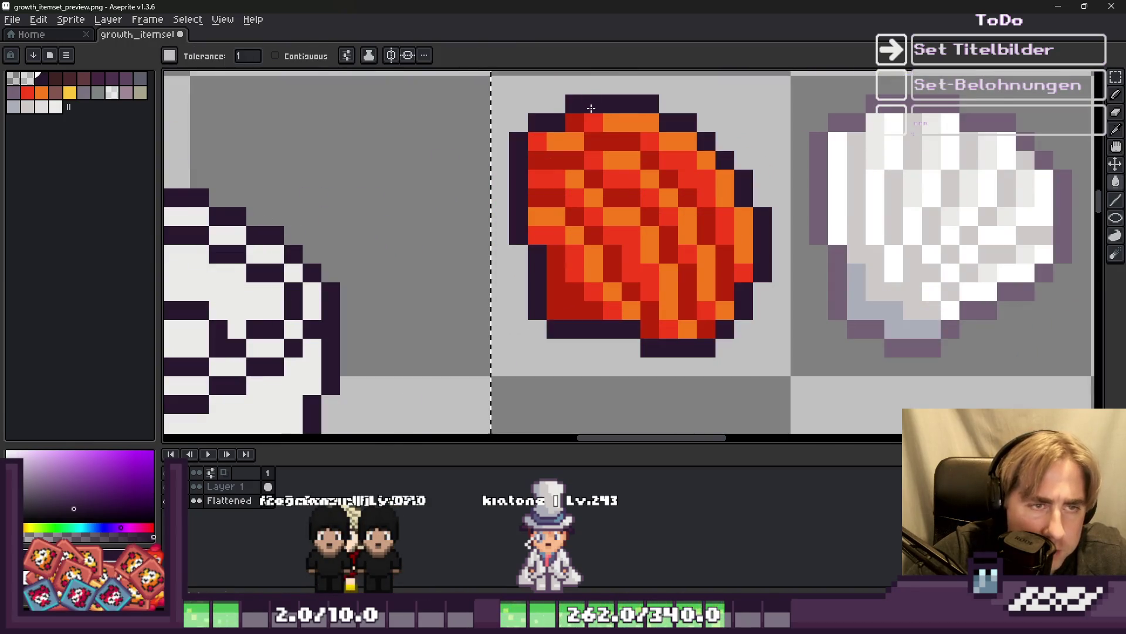
scroll(566, 120, "up", 1)
left_click(575, 118)
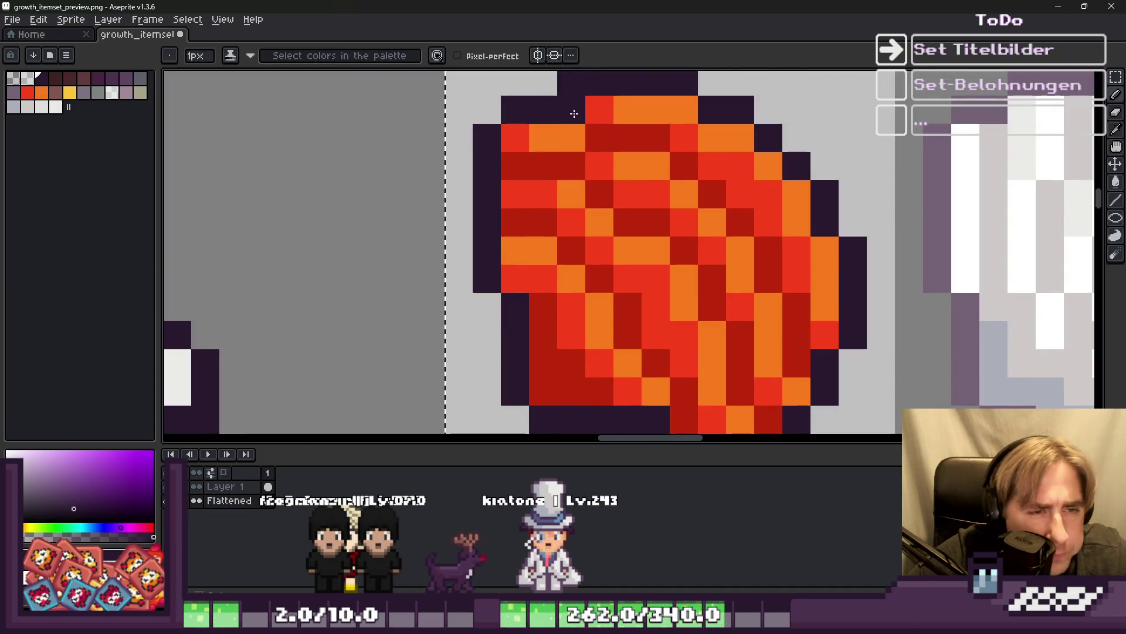
left_click_drag(675, 169, 760, 259)
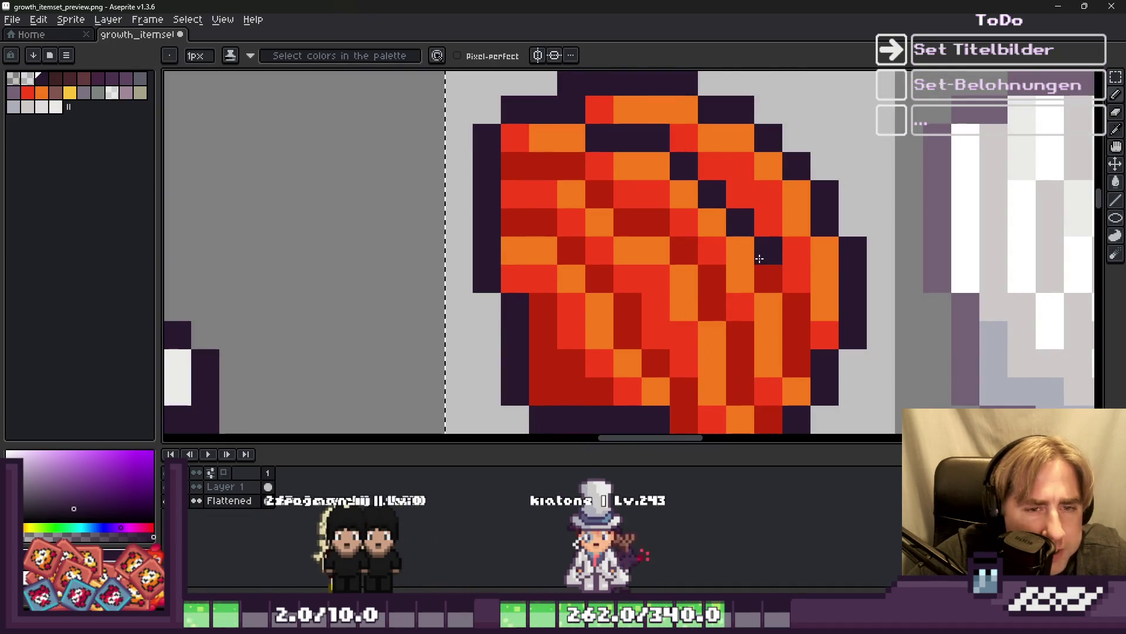
scroll(589, 181, "down", 1)
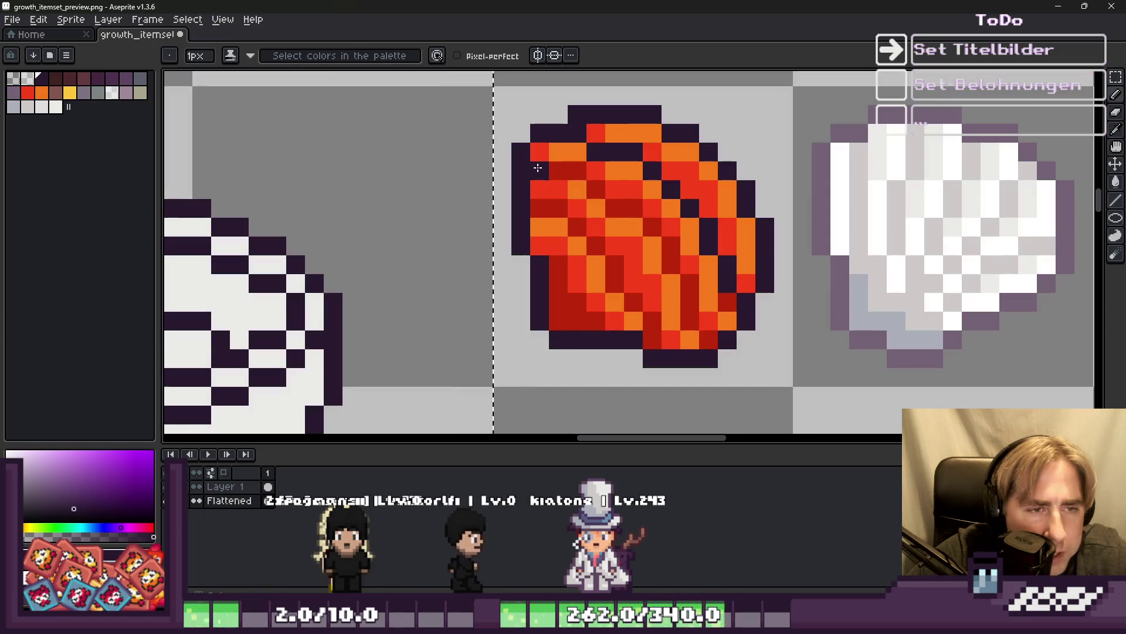
Fill the orange shell's dark-red pixels dark and its orange pixels with the white shell's off-white.
key("g")
left_click(573, 260)
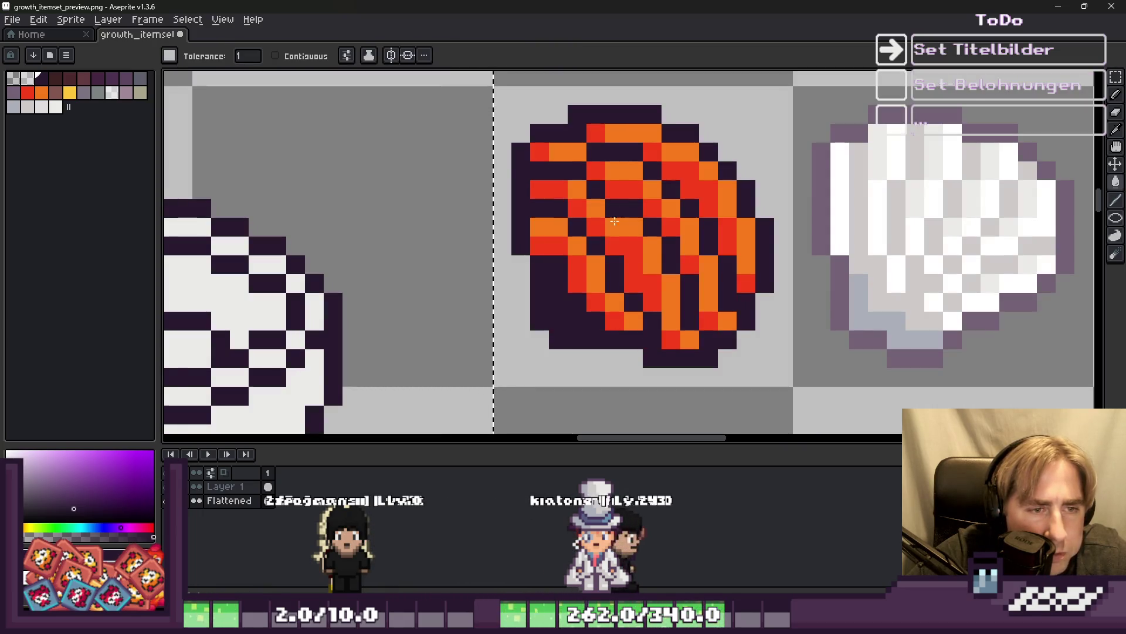
scroll(574, 260, "down", 3)
scroll(581, 258, "up", 3)
key("i")
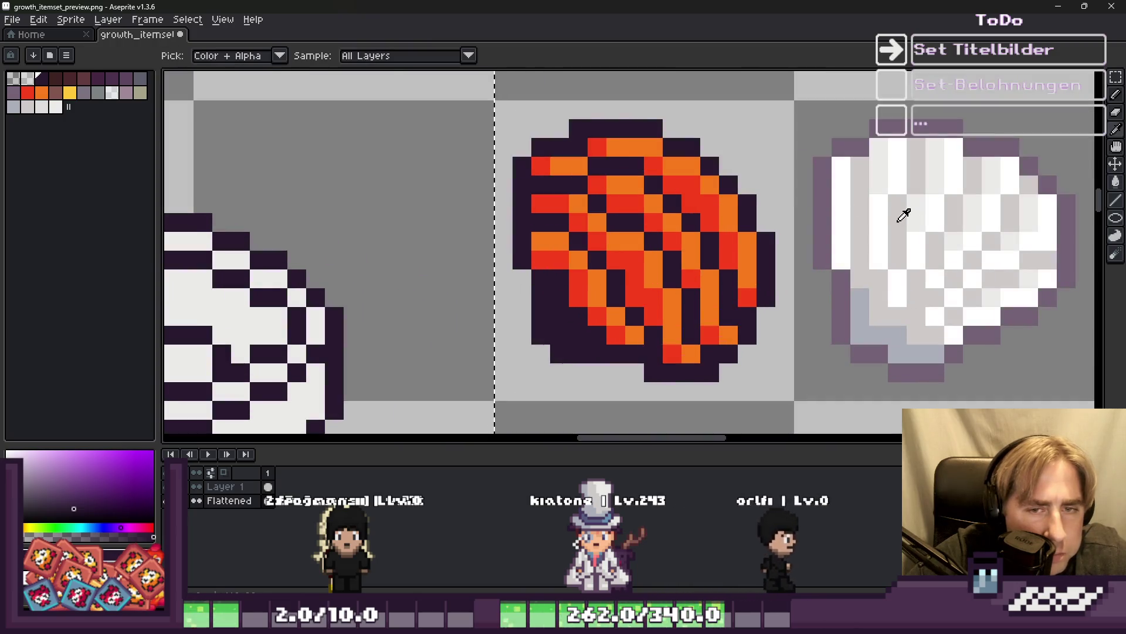
left_click(239, 315)
key("g")
scroll(686, 183, "up", 1)
left_click(687, 183)
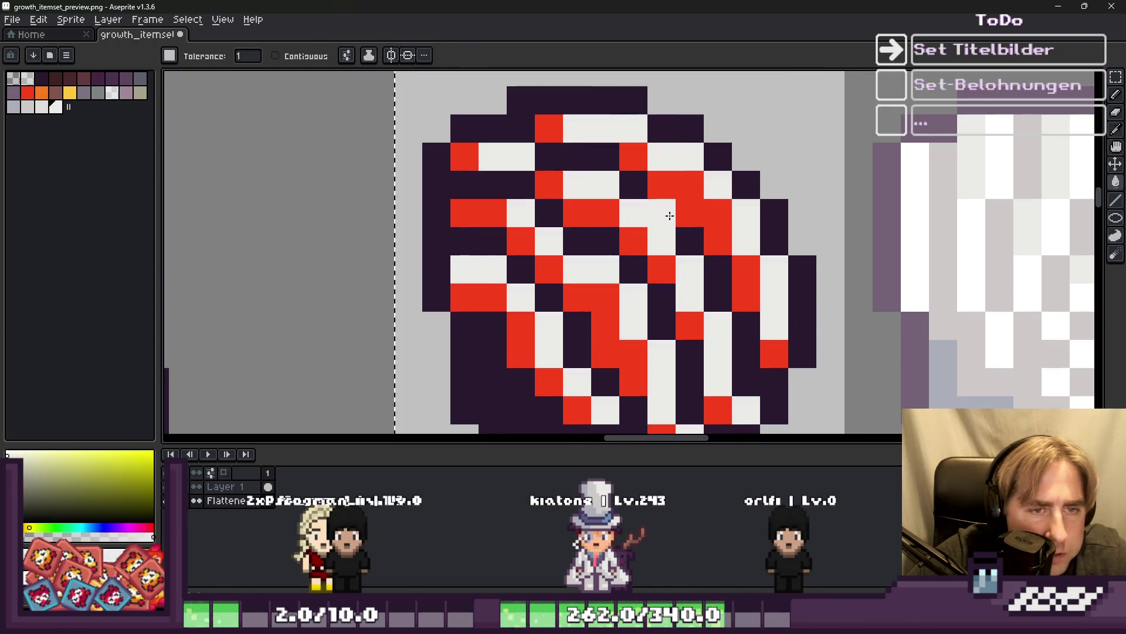
left_click(645, 212)
key("ctrl+z")
scroll(679, 183, "down", 3)
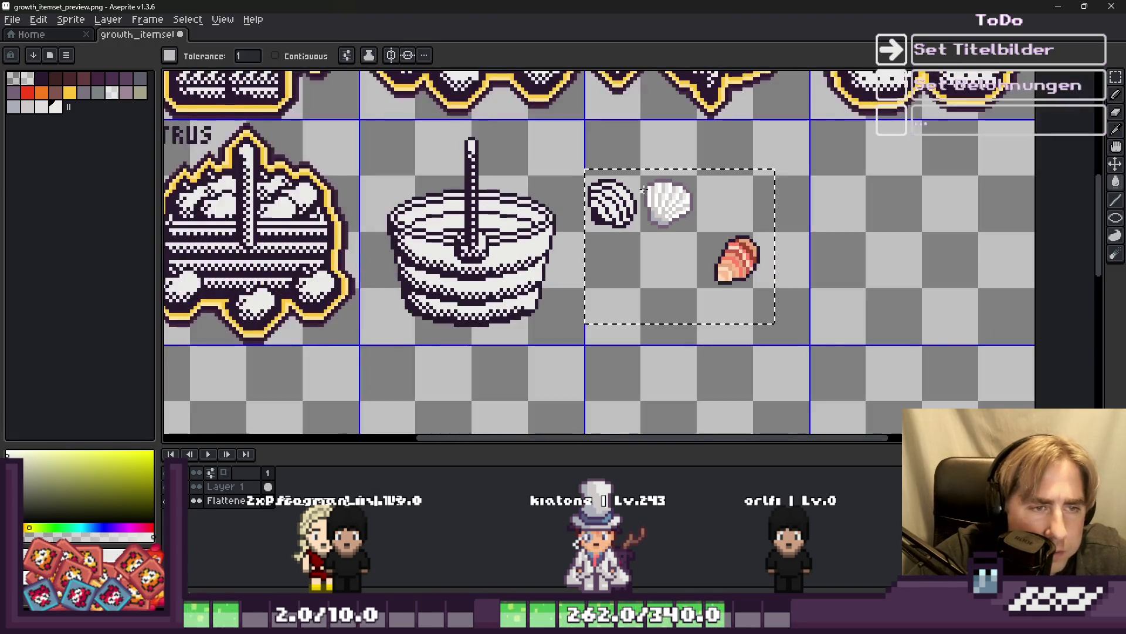
Fill the white shell's outline with the striped shell's dark purple.
scroll(660, 191, "up", 1)
scroll(660, 192, "up", 3)
key("i")
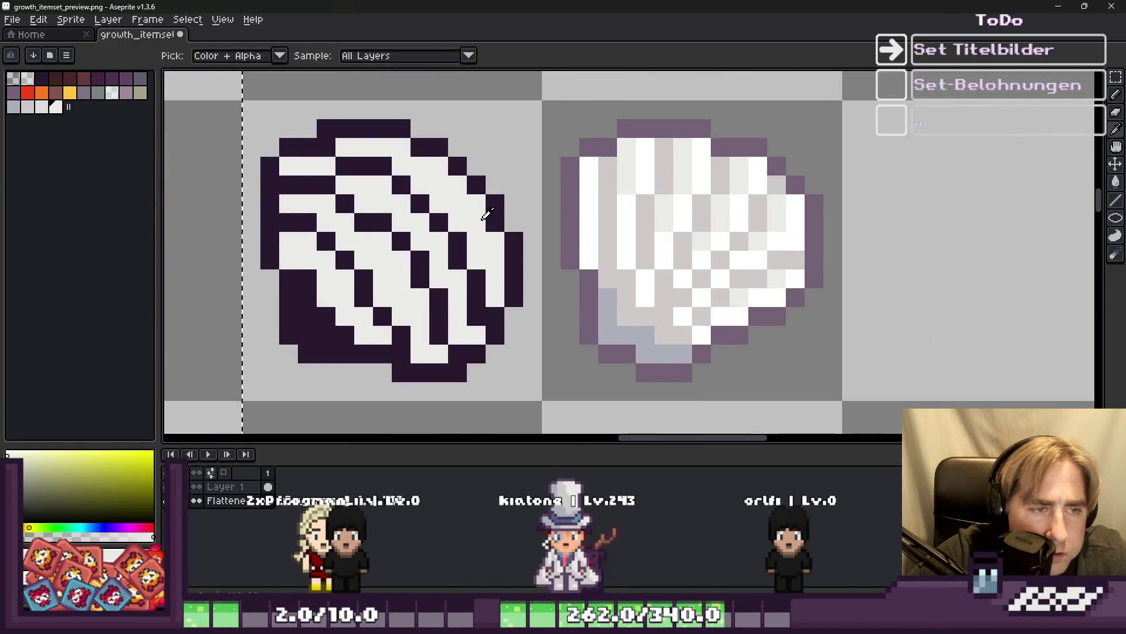
left_click(555, 208)
key("g")
left_click(579, 200)
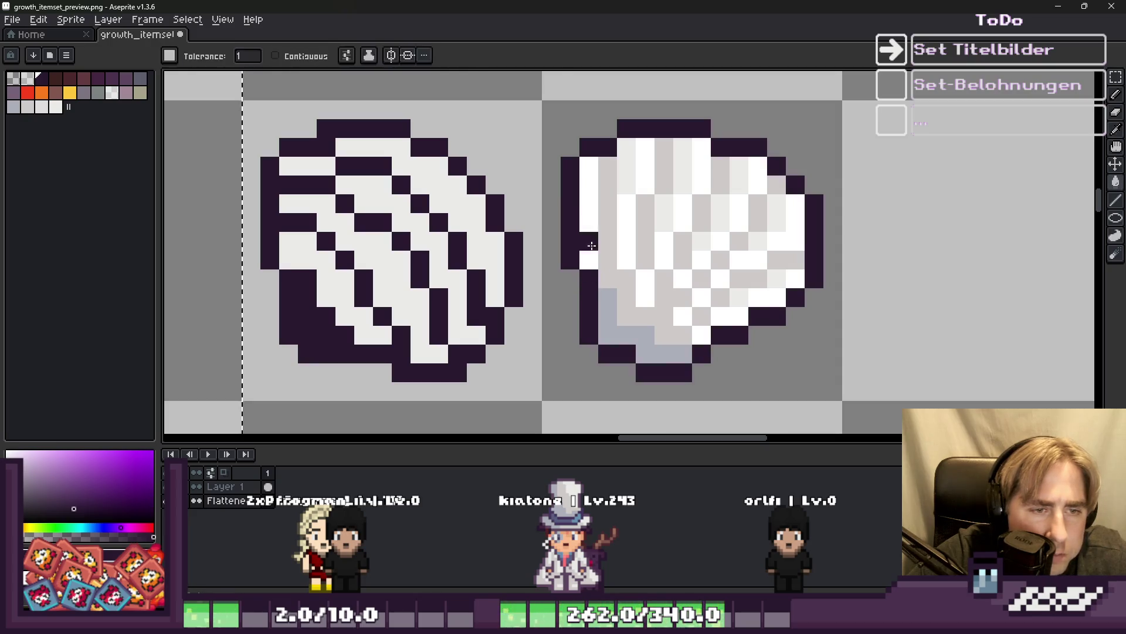
Draw a dark column down the white shell's left side, then undo it.
key("b")
left_click_drag(608, 162, 608, 281)
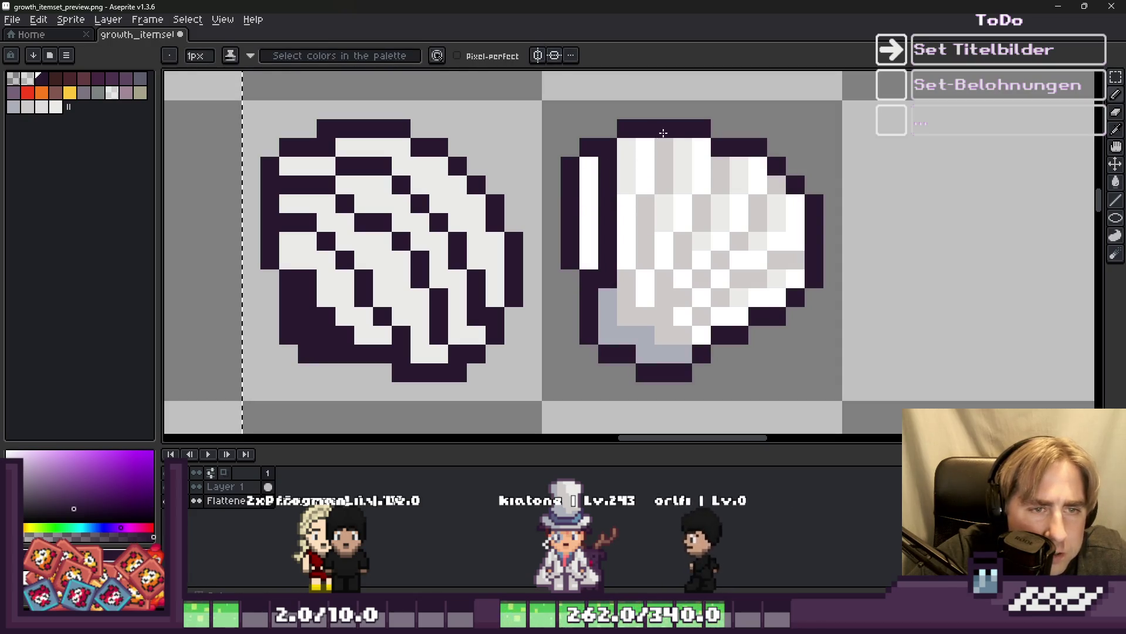
key("v")
key("ctrl+z")
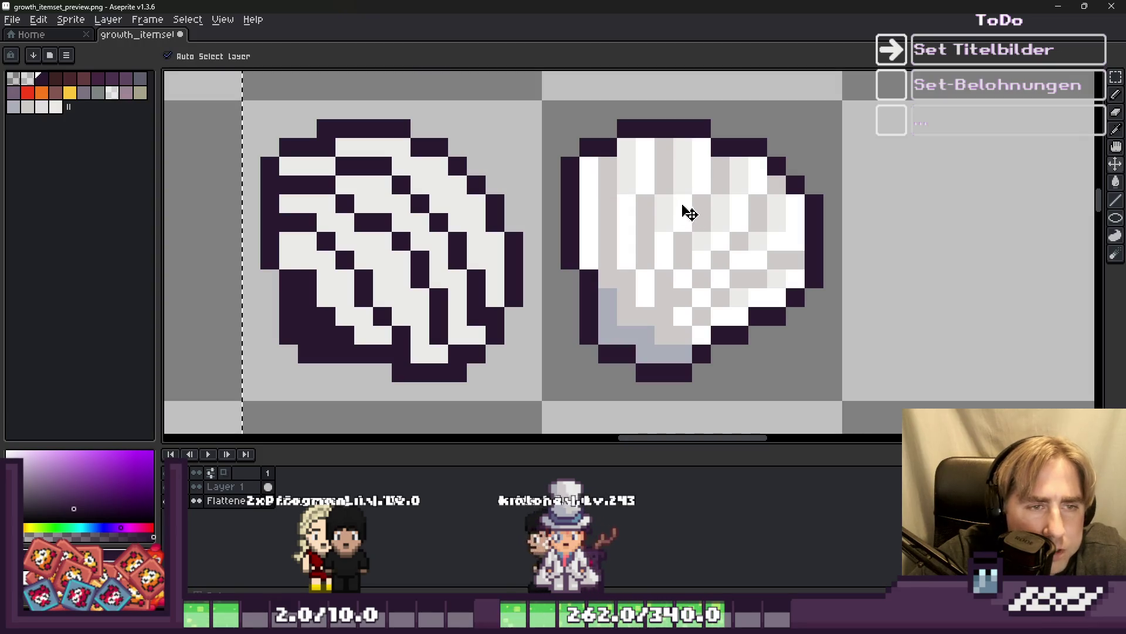
key("b")
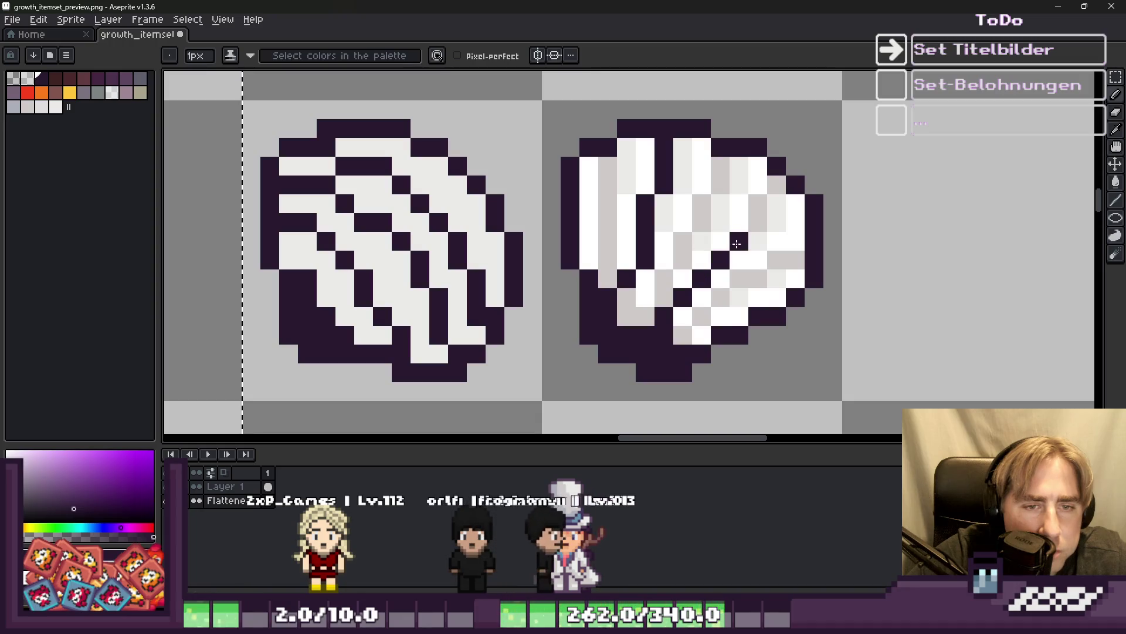
Try filling the white shell's darker greys with light grey, then undo it.
scroll(610, 206, "down", 2)
scroll(610, 205, "up", 2)
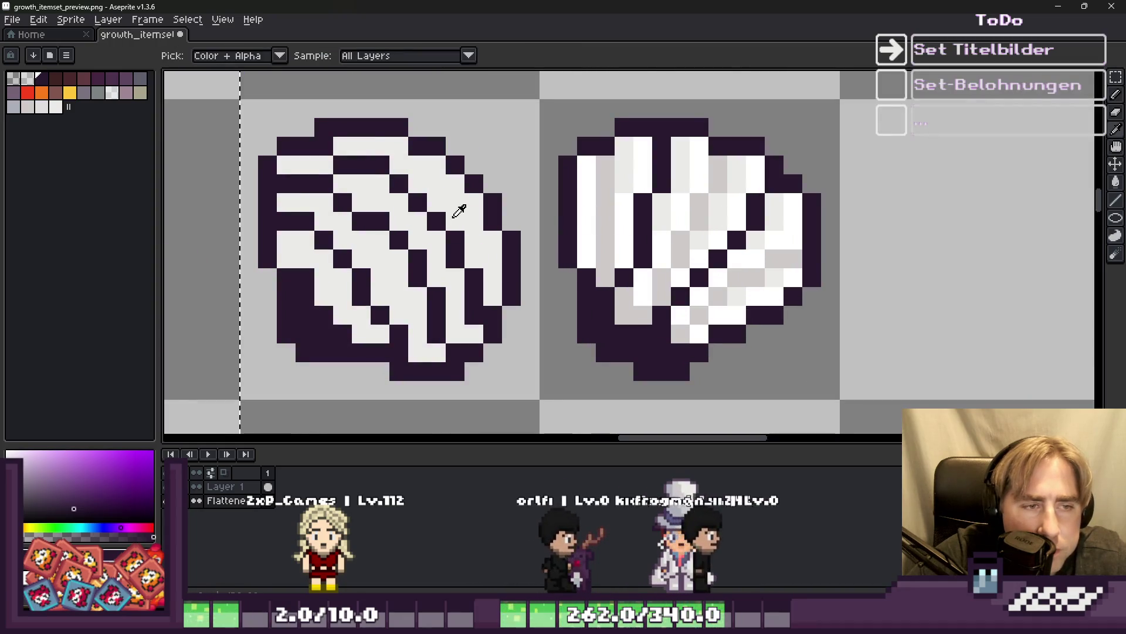
left_click(608, 205, "alt")
key("g")
left_click(726, 181)
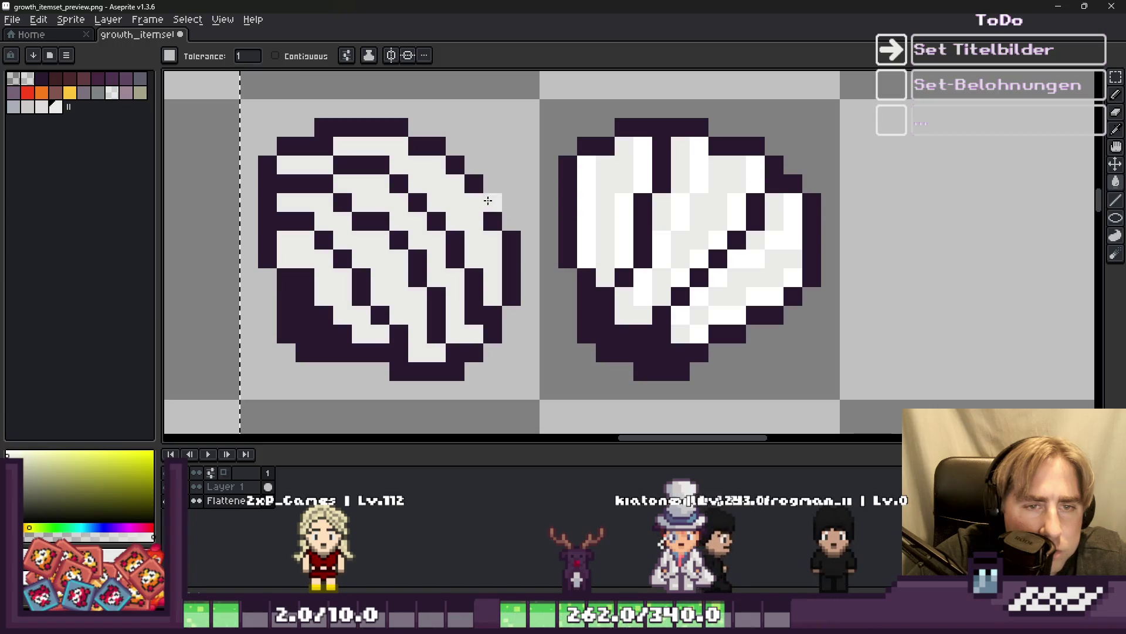
key("ctrl+z")
scroll(749, 176, "down", 4)
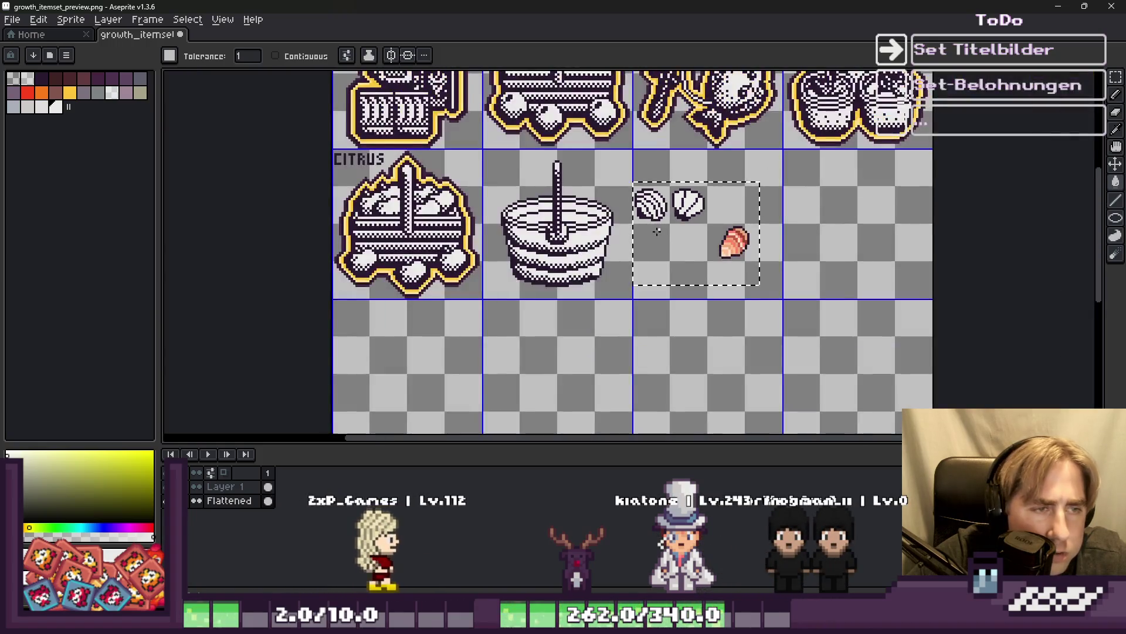
Draw dark-purple outline strokes across the clam cake and over its right-side red shading.
scroll(531, 205, "up", 4)
scroll(531, 205, "down", 4)
scroll(284, 336, "up", 3)
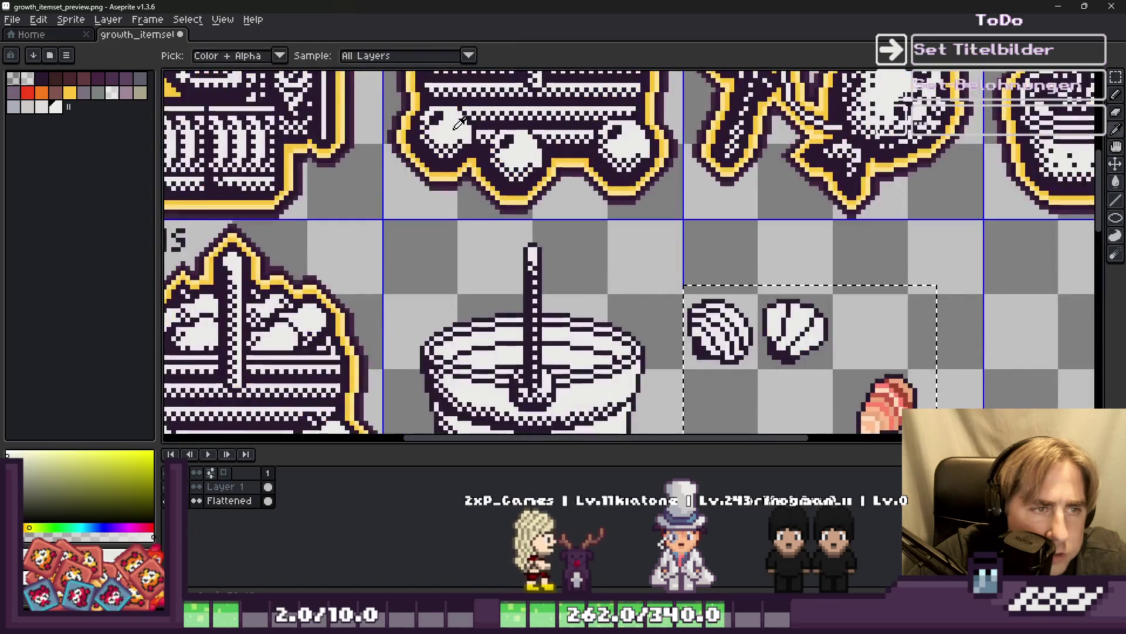
scroll(283, 341, "down", 4)
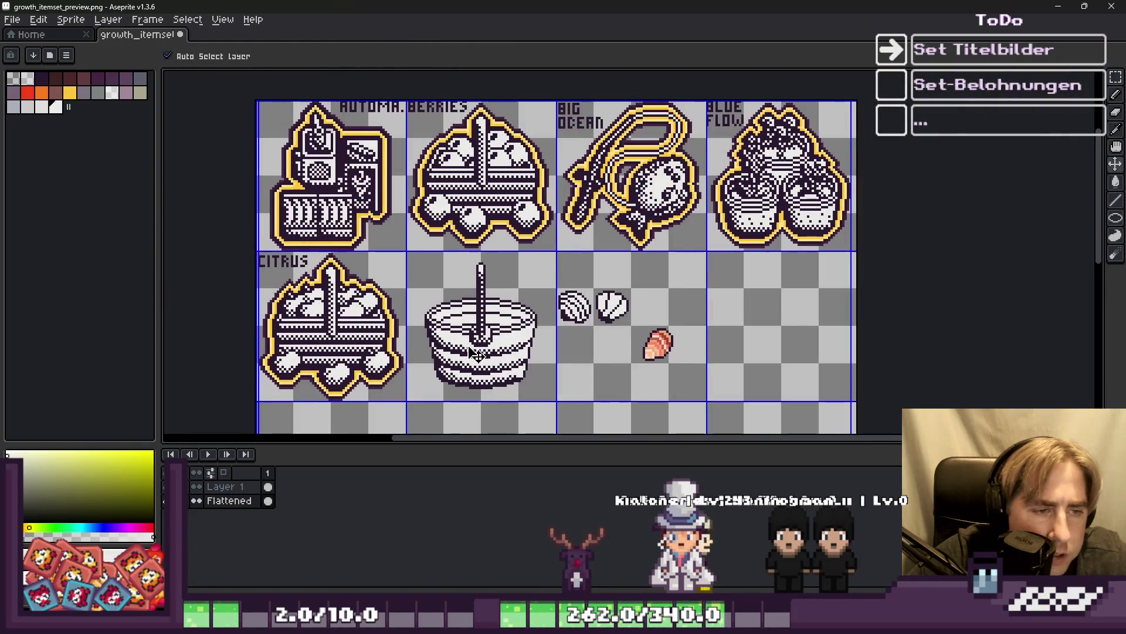
scroll(322, 311, "up", 4)
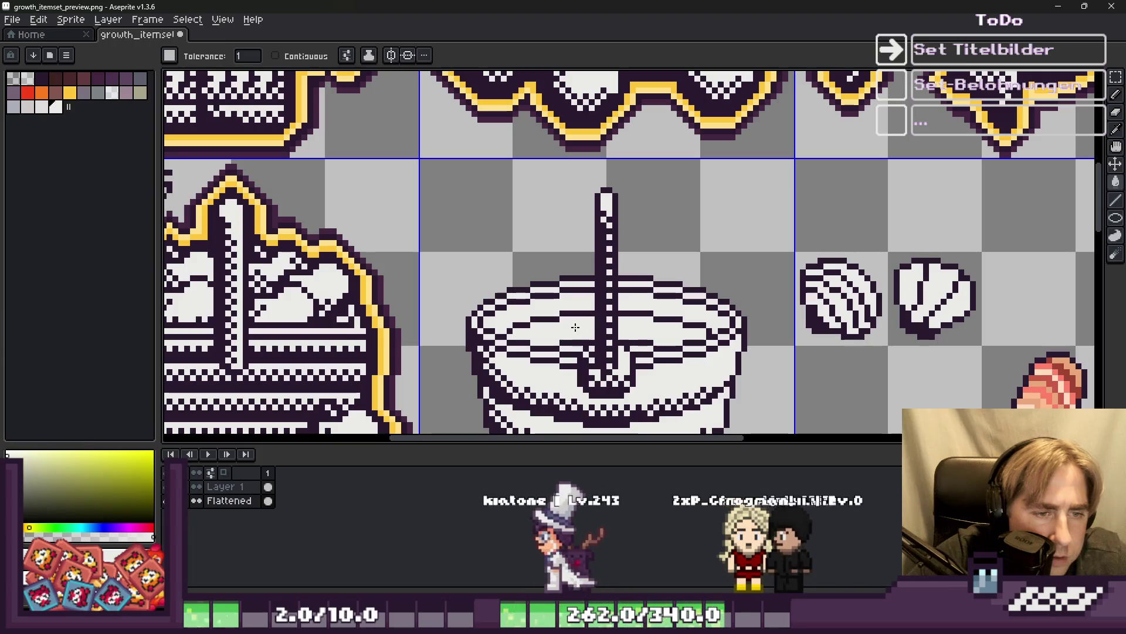
scroll(322, 287, "down", 2)
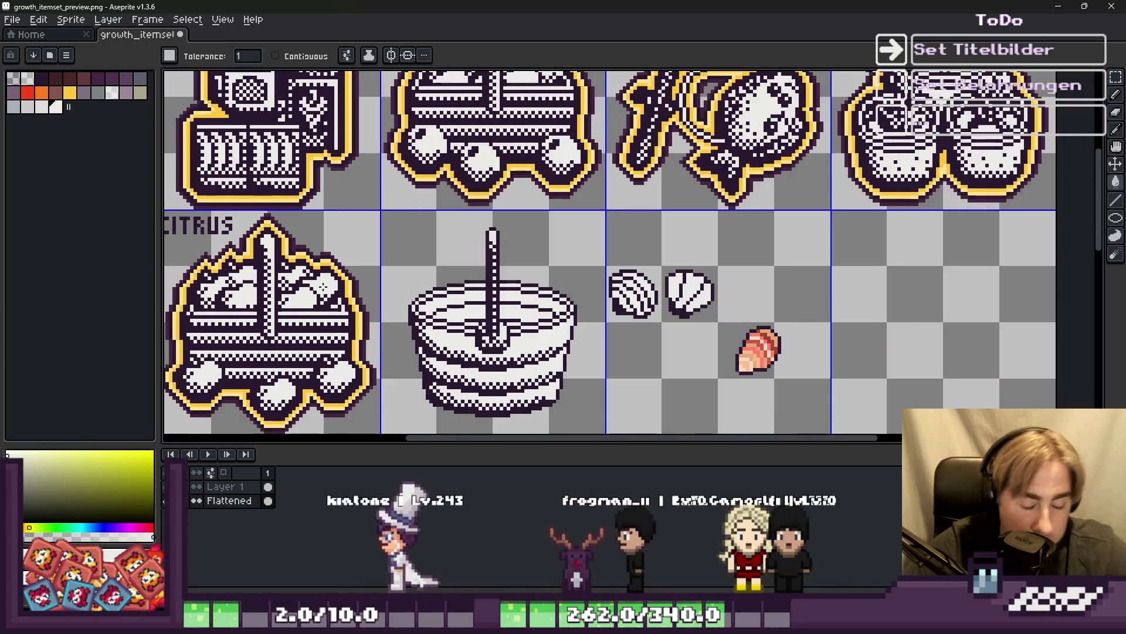
key("m")
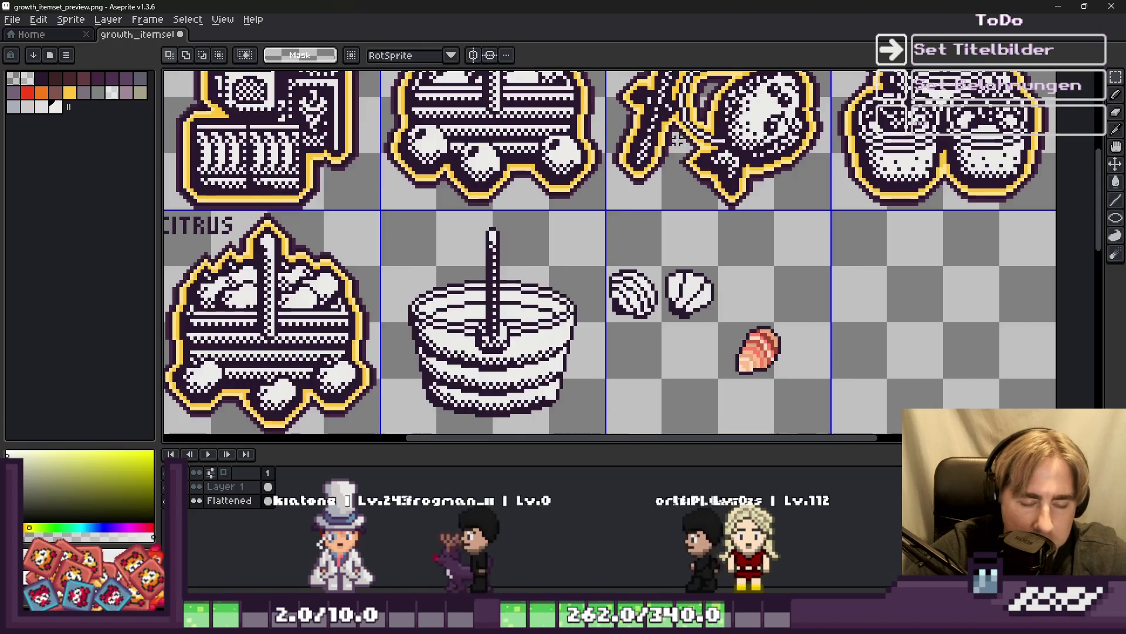
scroll(673, 144, "down", 1)
scroll(731, 279, "up", 3)
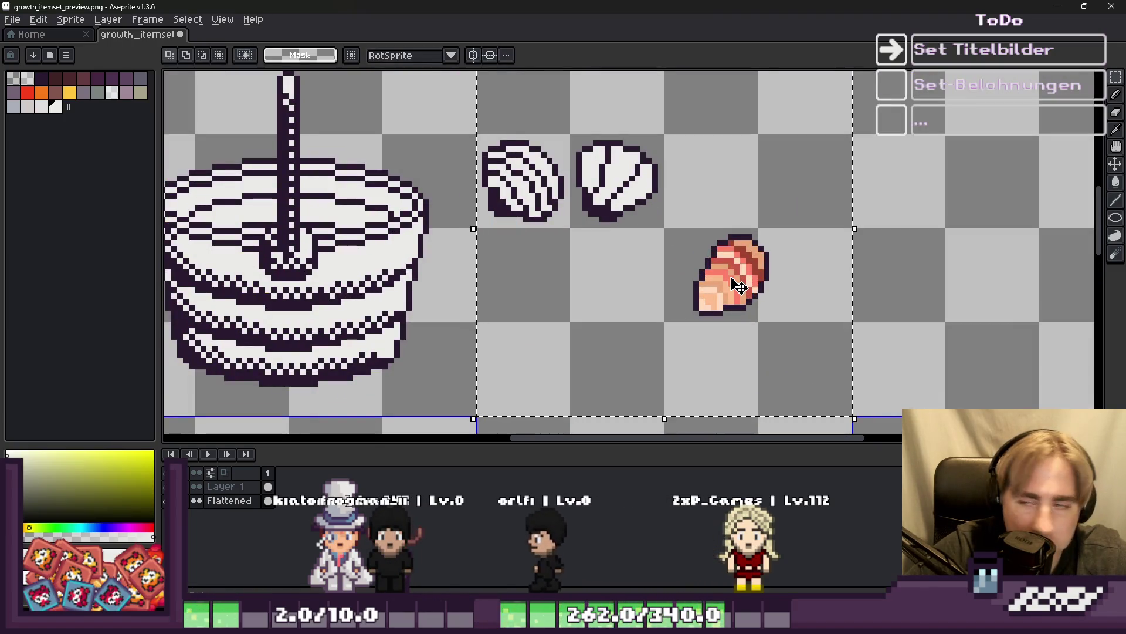
scroll(739, 285, "up", 2)
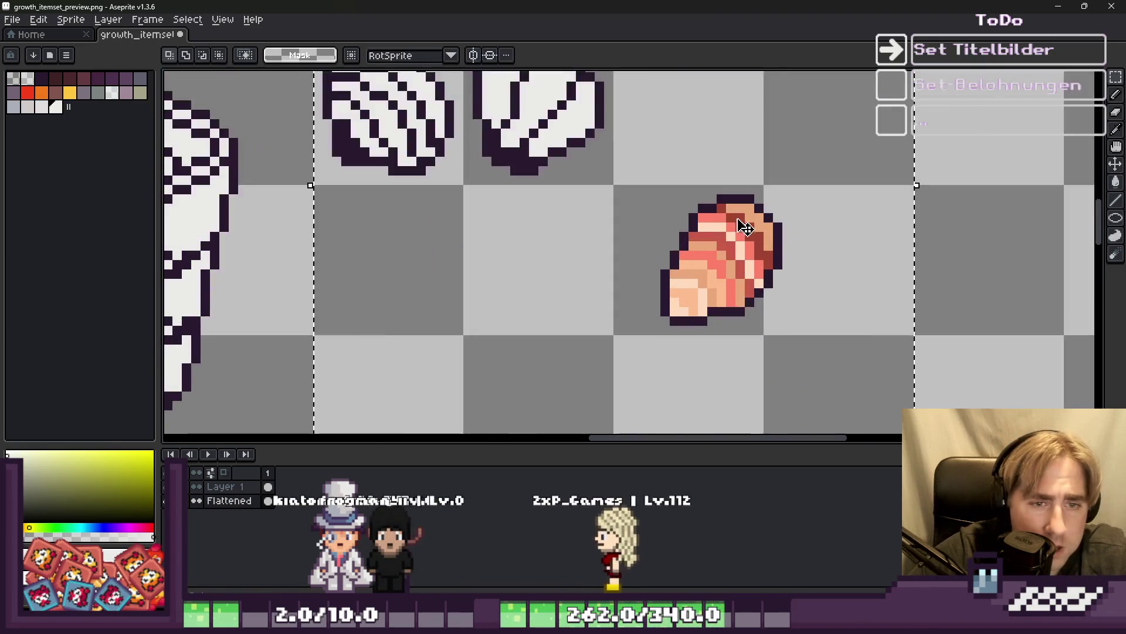
scroll(743, 228, "up", 3)
key("b")
left_click(606, 218, "alt")
scroll(606, 219, "down", 3)
scroll(576, 288, "up", 3)
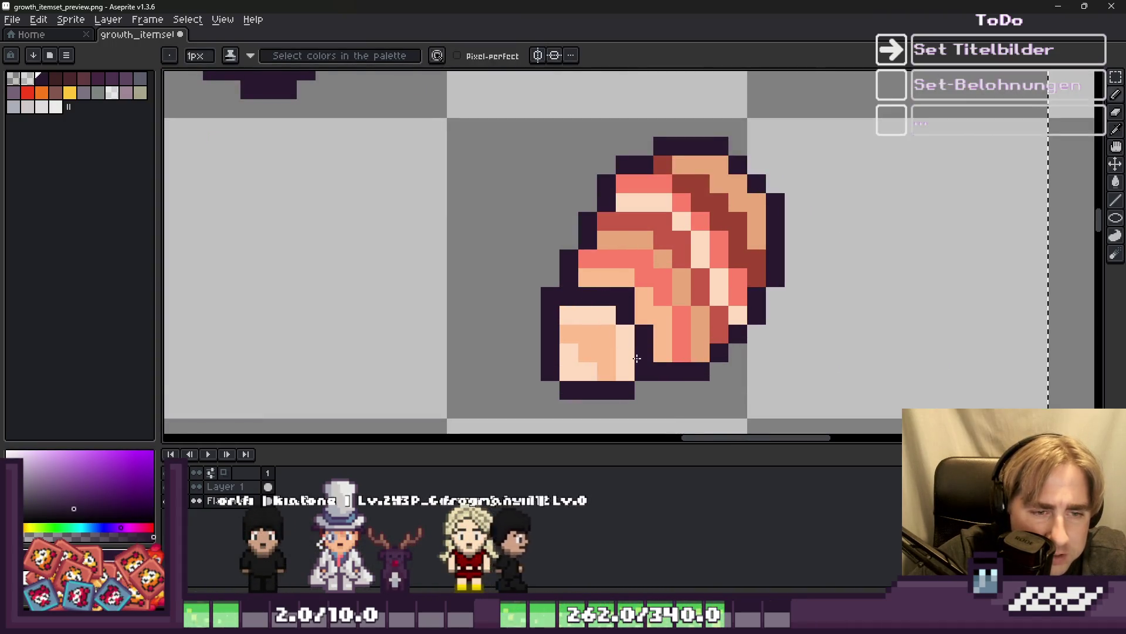
left_click_drag(604, 221, 682, 240)
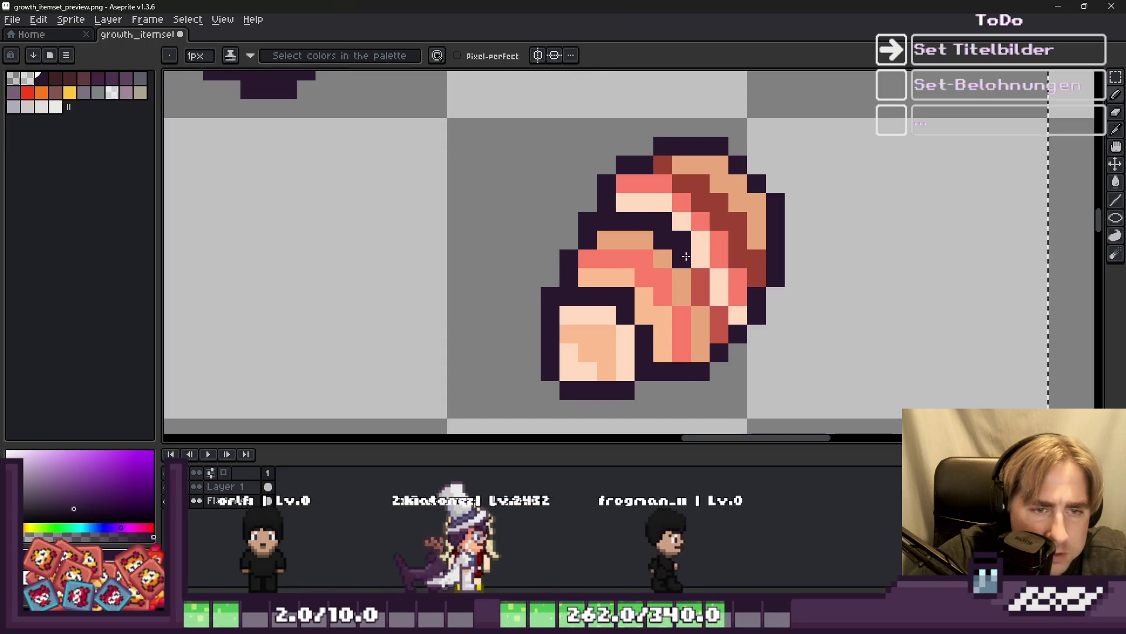
mouse_move(719, 324)
left_mouse_down()
mouse_move(727, 223)
mouse_move(636, 205)
left_mouse_up()
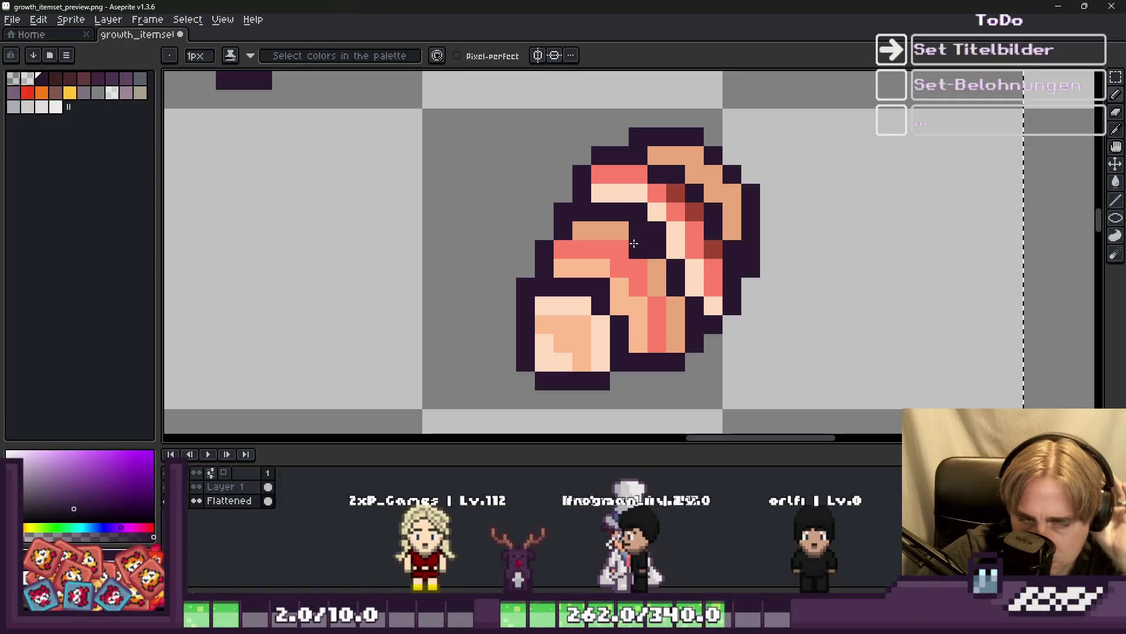
Fill the clam cake's coloured bands with white.
scroll(709, 295, "down", 5)
left_click(603, 165, "alt")
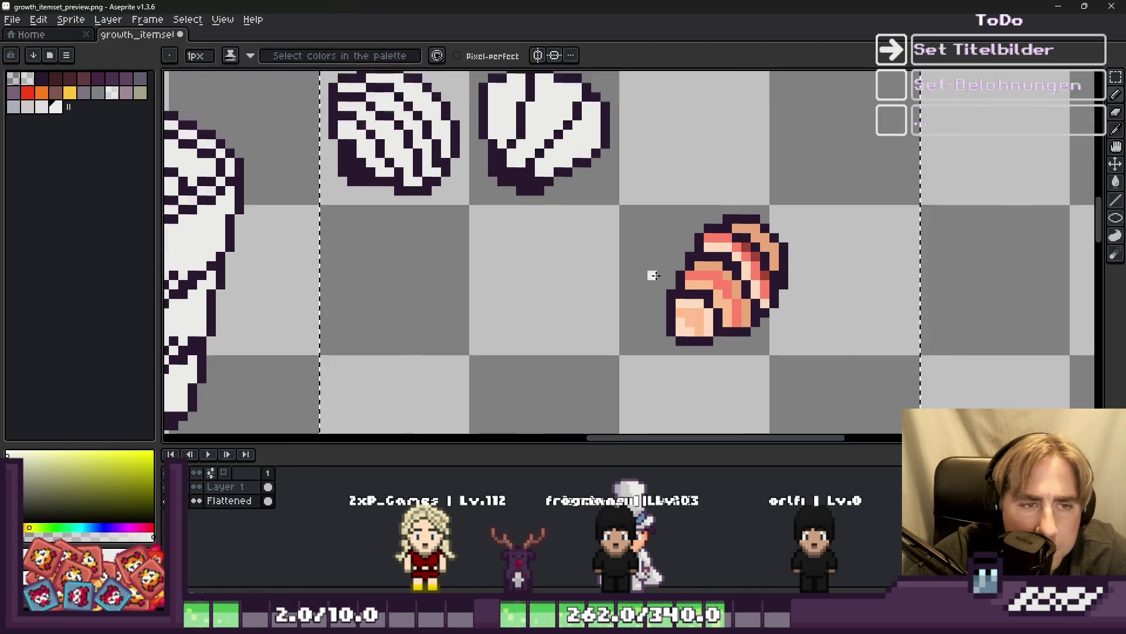
scroll(649, 272, "up", 2)
key("g")
left_click(792, 246)
left_click(750, 210)
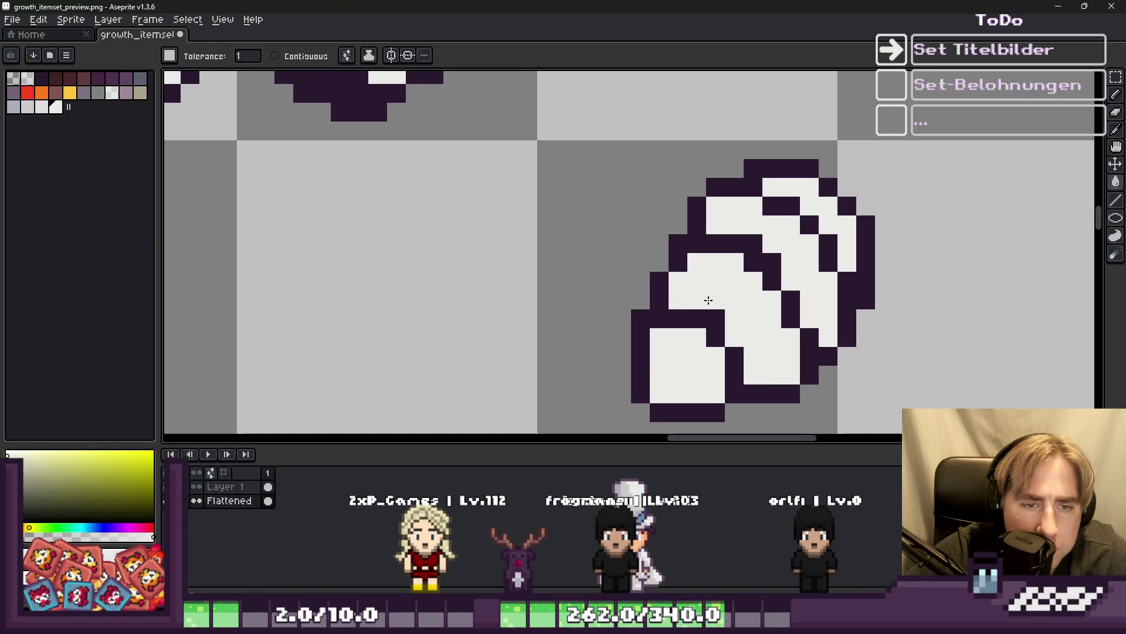
scroll(709, 300, "down", 3)
Darken the clam cake's bottom white row with the outline purple.
key("b")
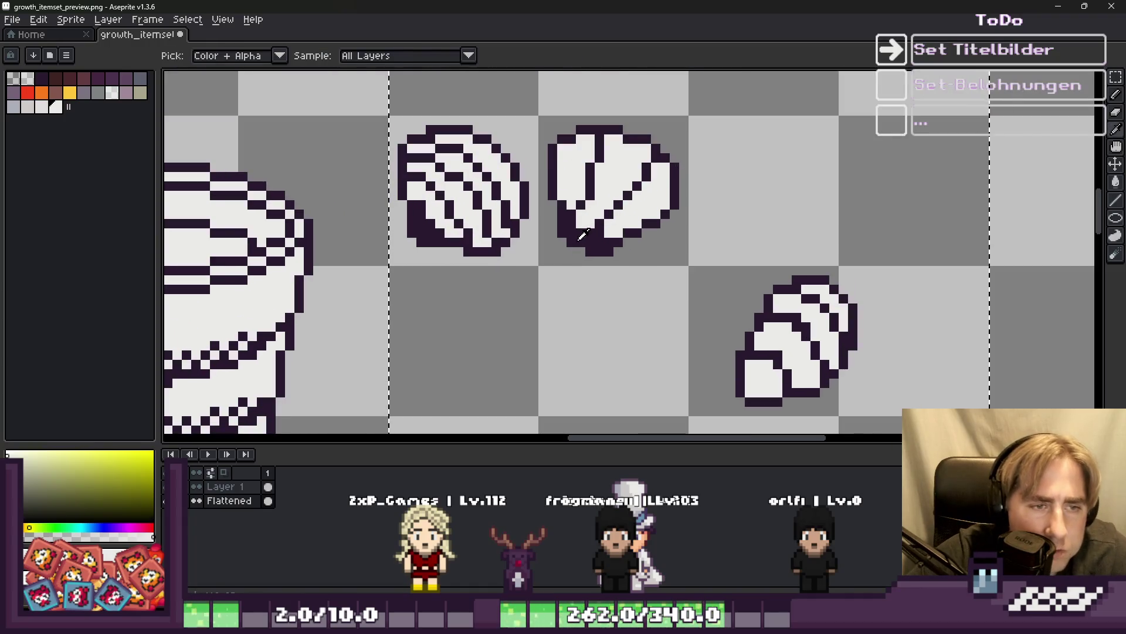
left_click(469, 181, "alt")
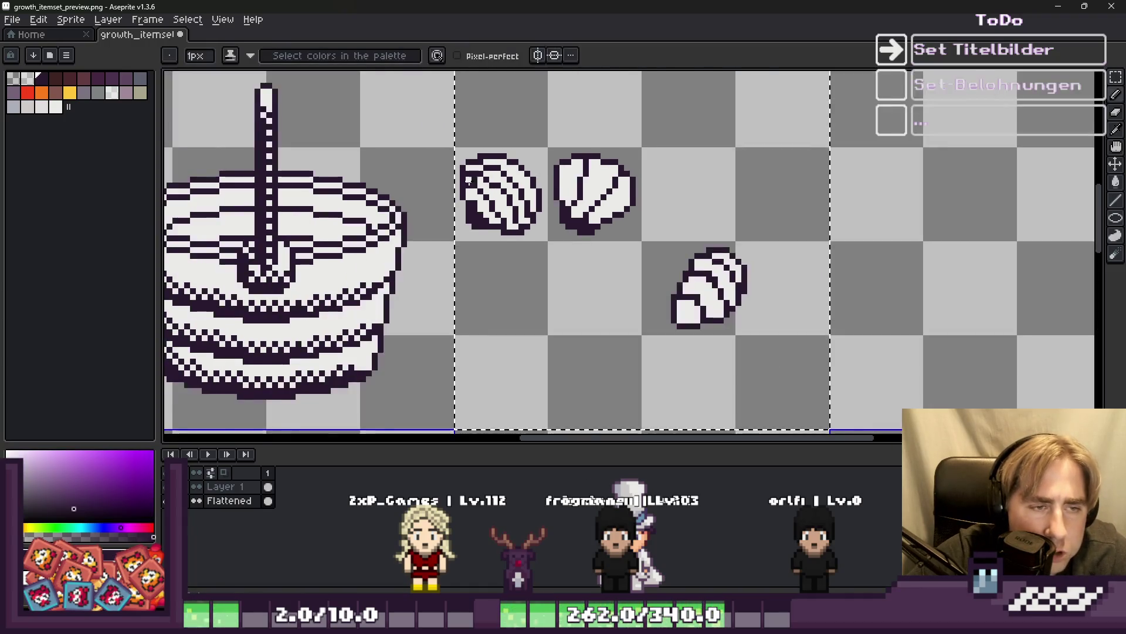
scroll(676, 323, "up", 5)
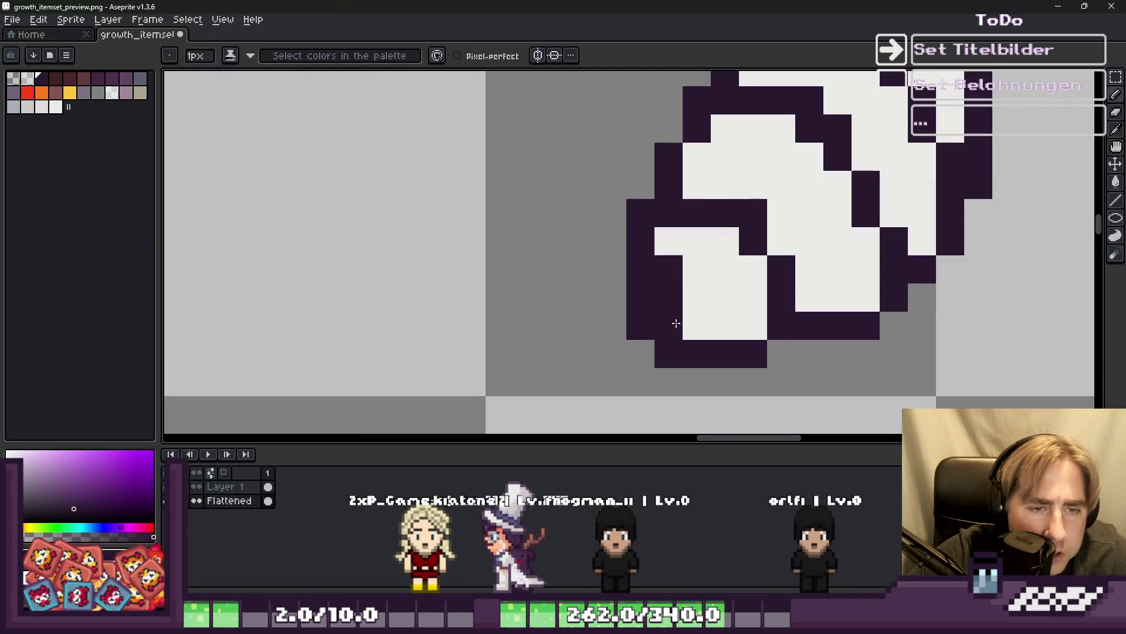
left_click_drag(676, 324, 726, 327)
left_click(669, 240)
left_click(702, 277)
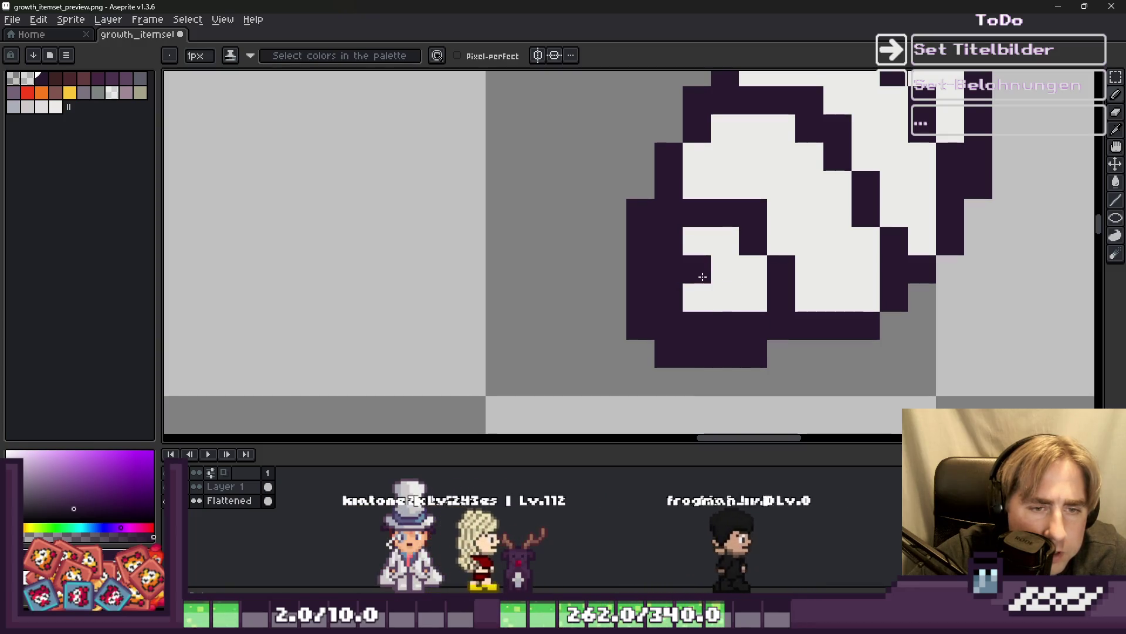
key("ctrl+z")
key("ctrl+z")
key("ctrl+z")
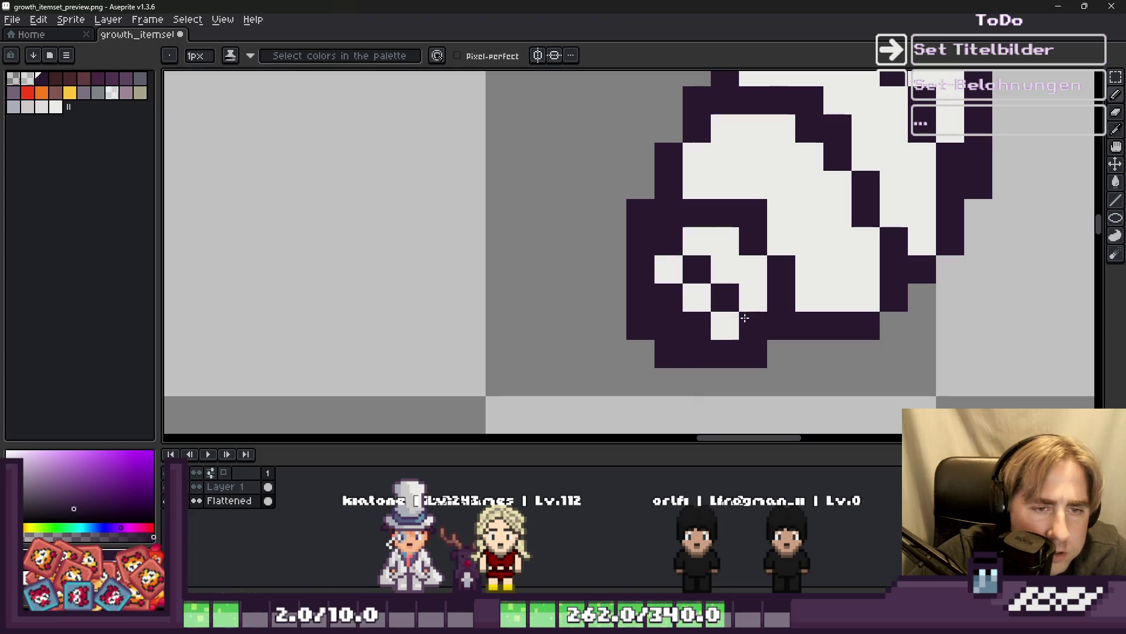
scroll(745, 317, "down", 3)
scroll(546, 313, "up", 3)
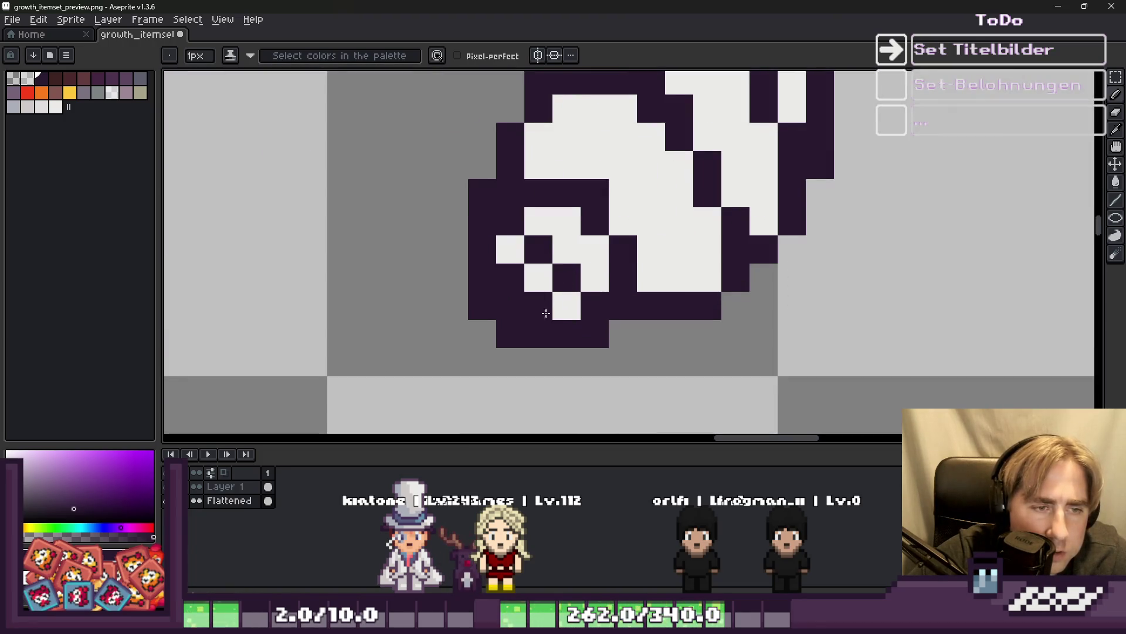
Add dark checker dots and a diagonal line of dark dots across the clam cake.
left_click(515, 262)
left_click(566, 310)
scroll(565, 317, "down", 3)
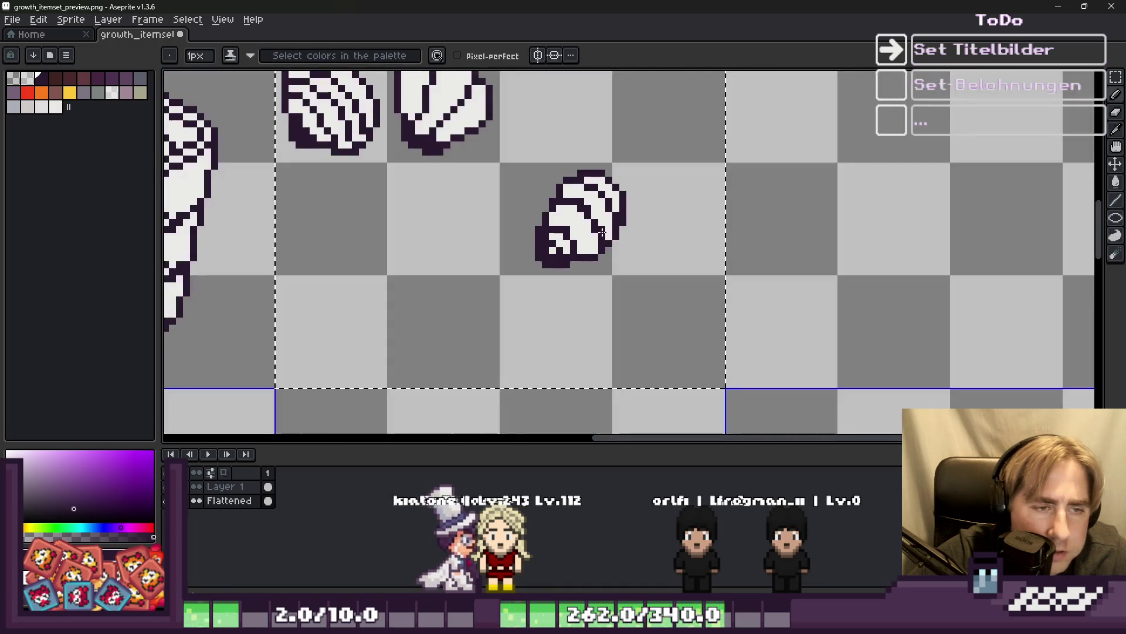
scroll(592, 247, "up", 3)
left_click(594, 247)
key("ctrl+z")
left_click(591, 230)
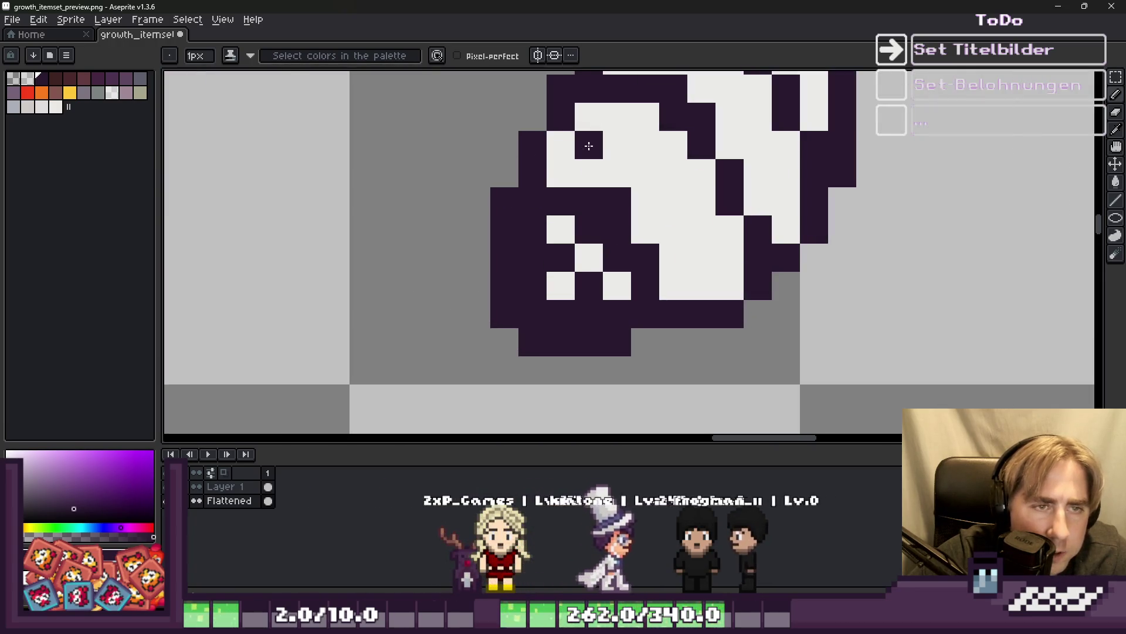
left_click(588, 180)
left_click(616, 145)
left_click(645, 172)
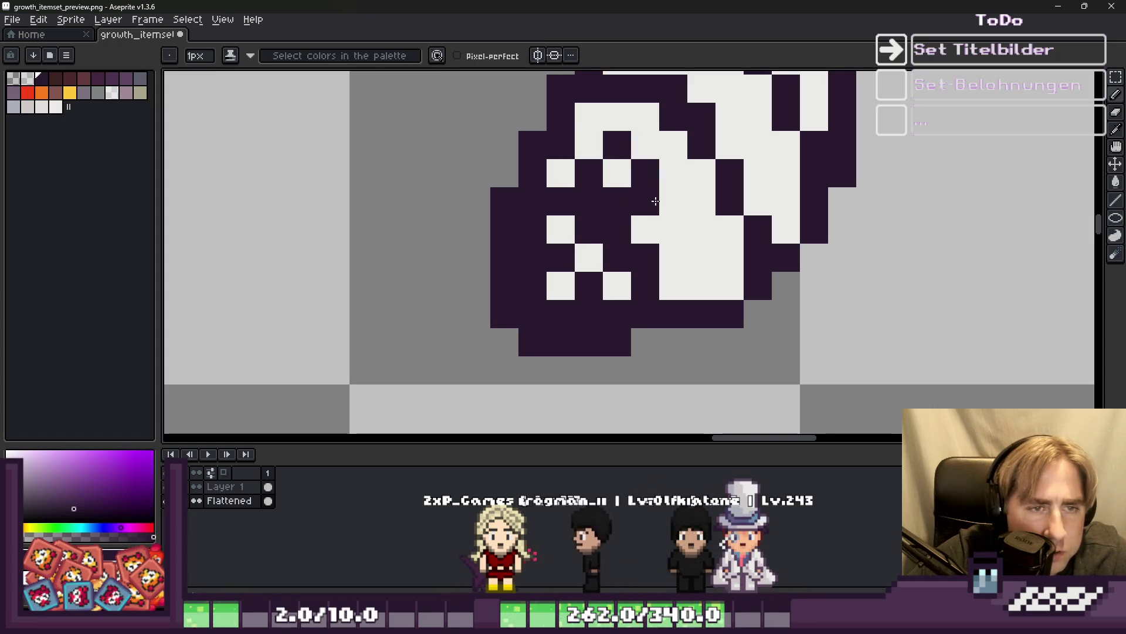
left_click(674, 201)
left_click(645, 229)
left_click(689, 236)
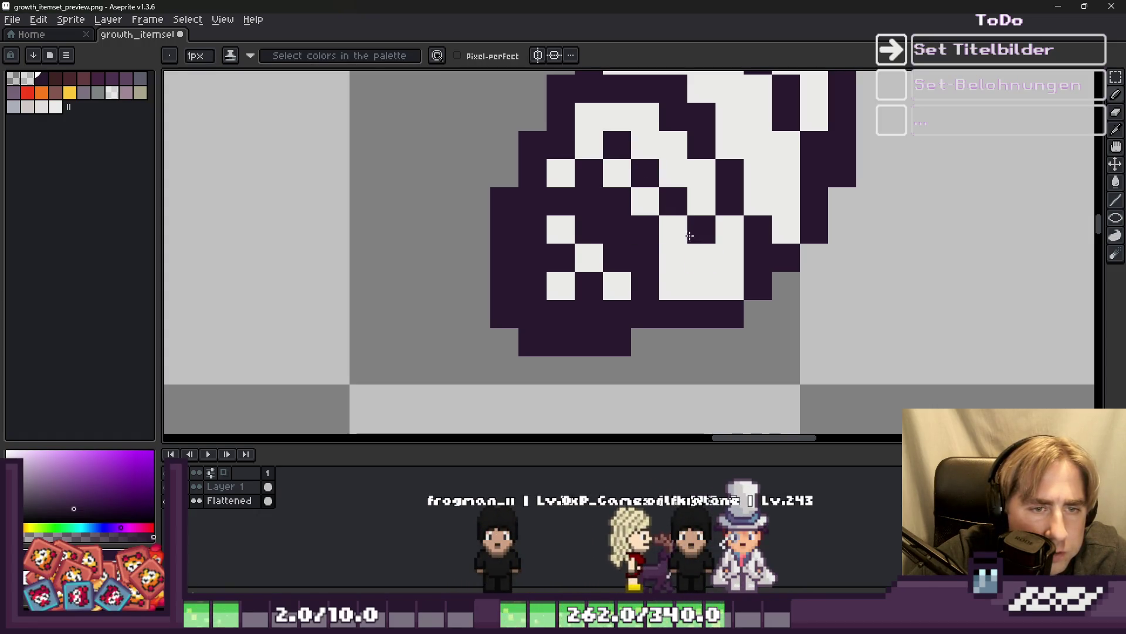
Add dark dither dots to the clam cake's shading.
scroll(724, 260, "down", 3)
scroll(602, 244, "up", 2)
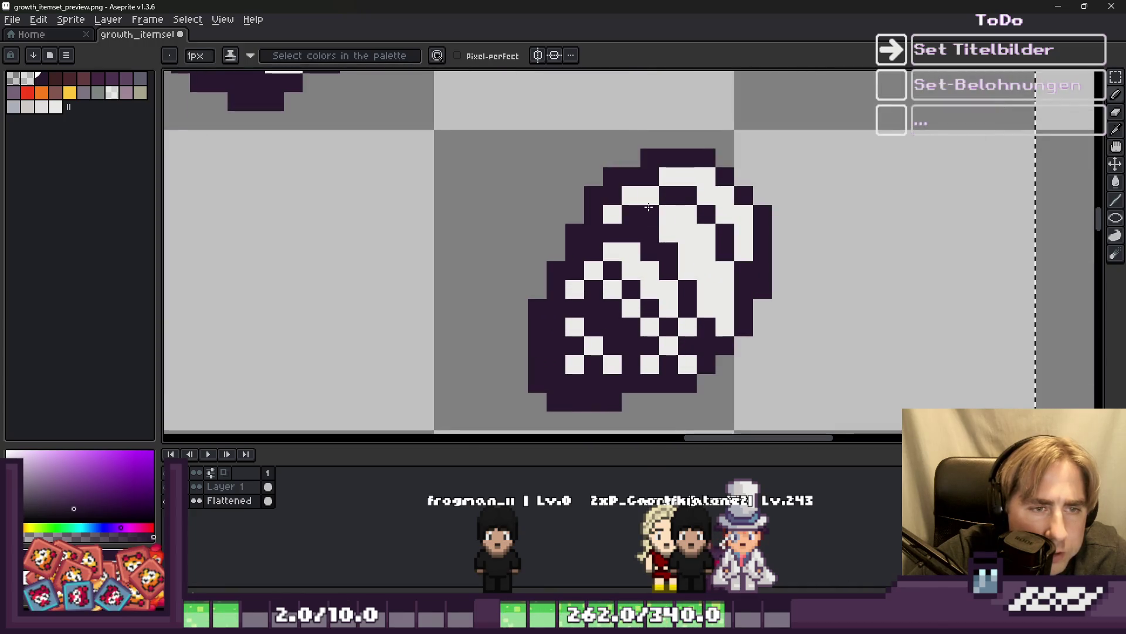
left_click(687, 233)
left_click(706, 253)
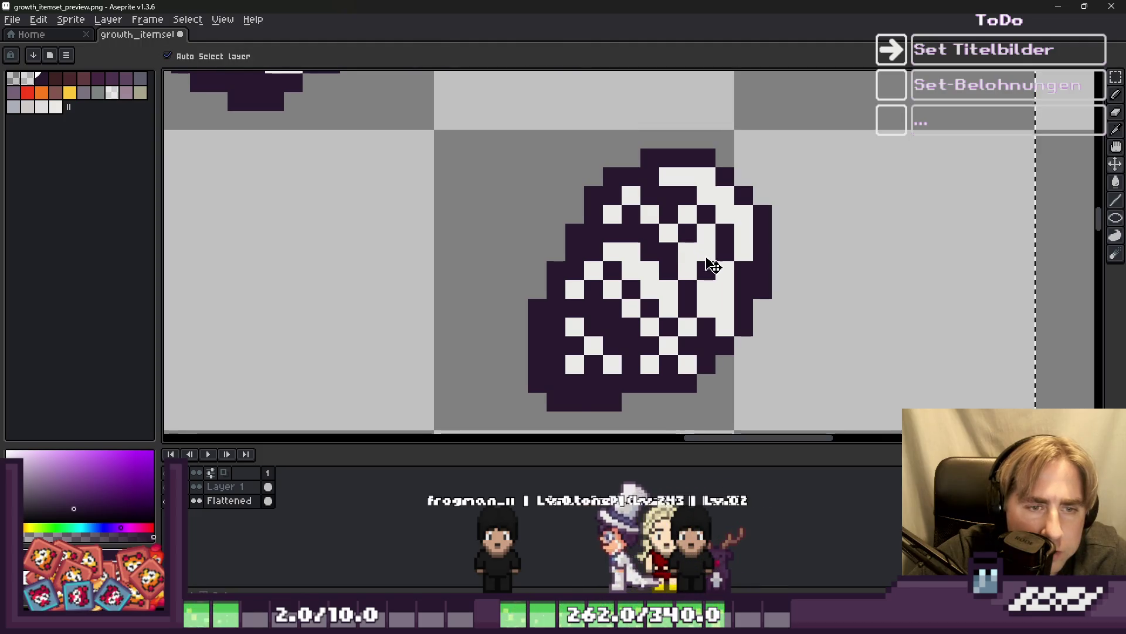
left_click(687, 270)
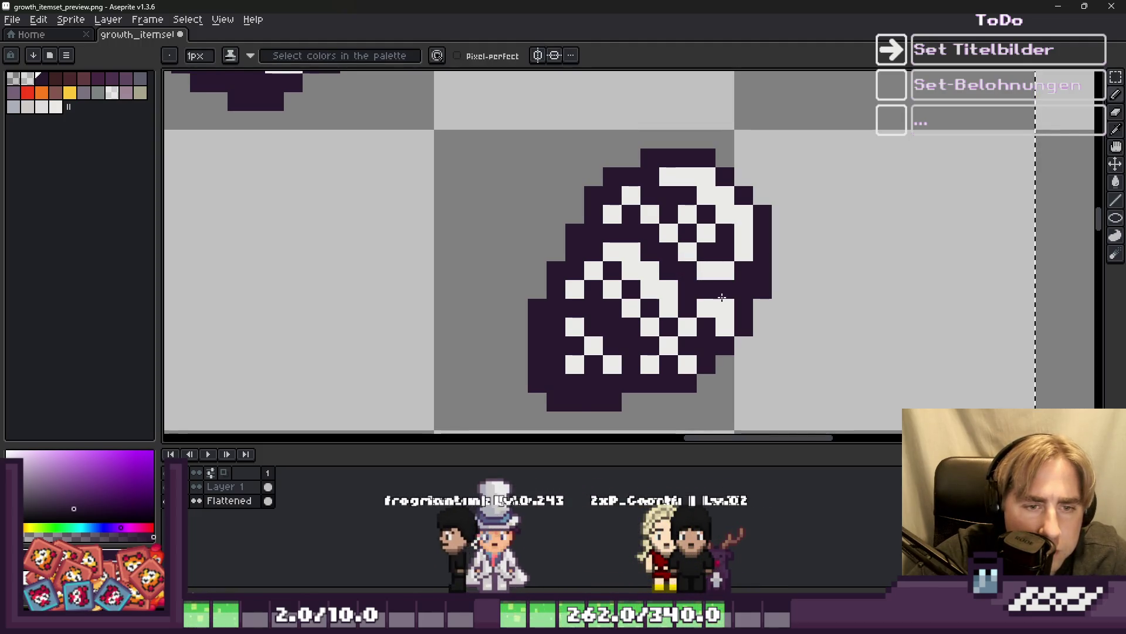
left_click(719, 272)
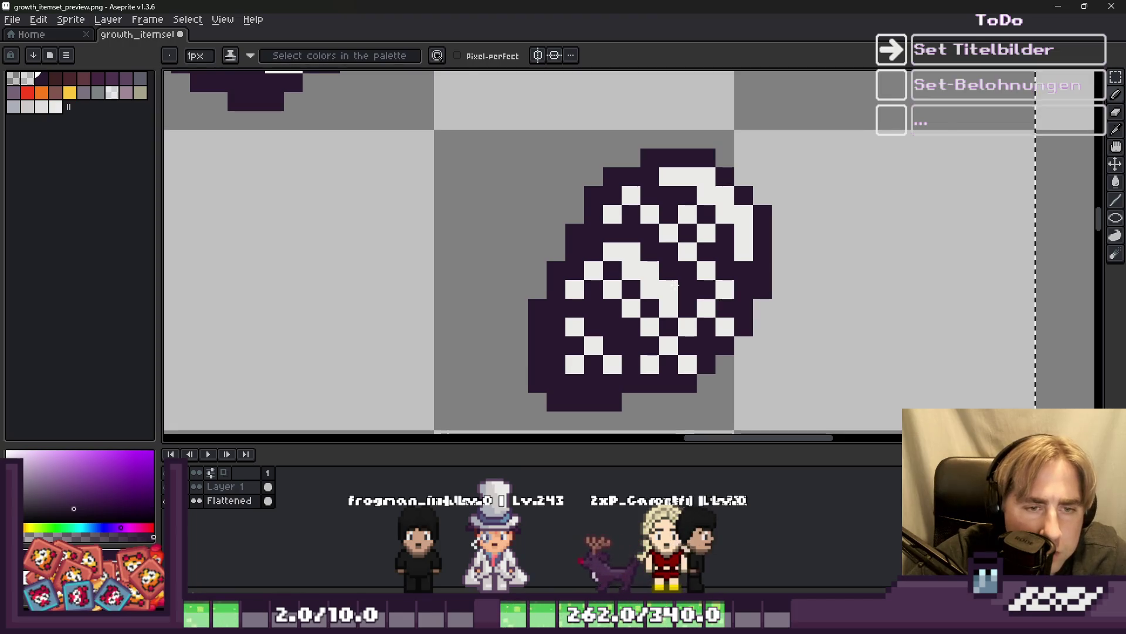
scroll(676, 285, "down", 3)
scroll(660, 195, "up", 3)
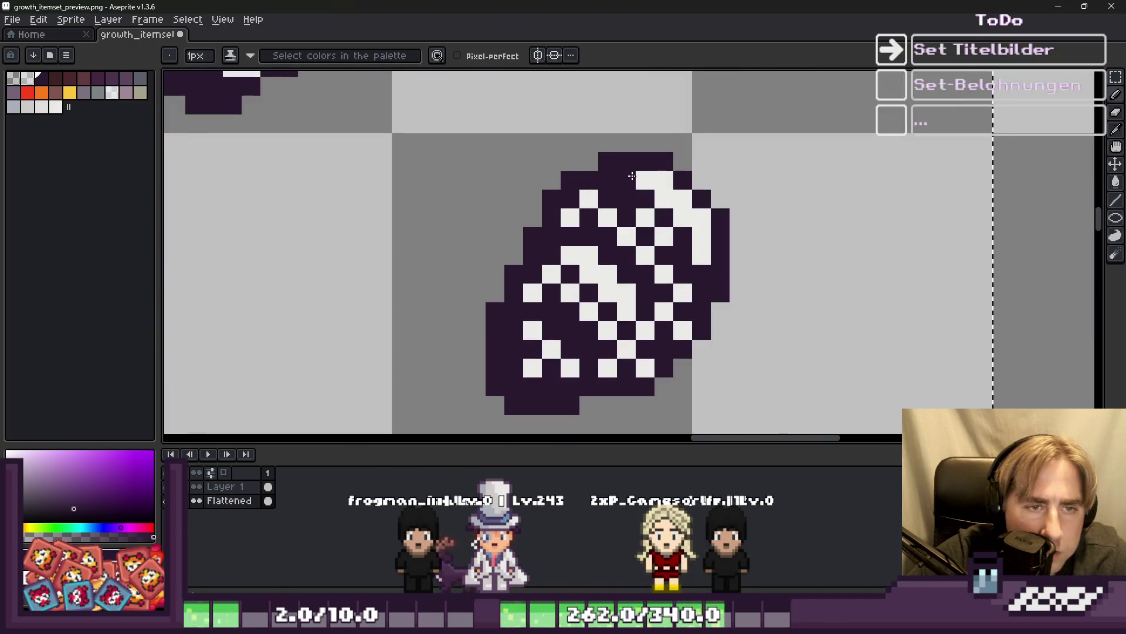
scroll(702, 226, "down", 6)
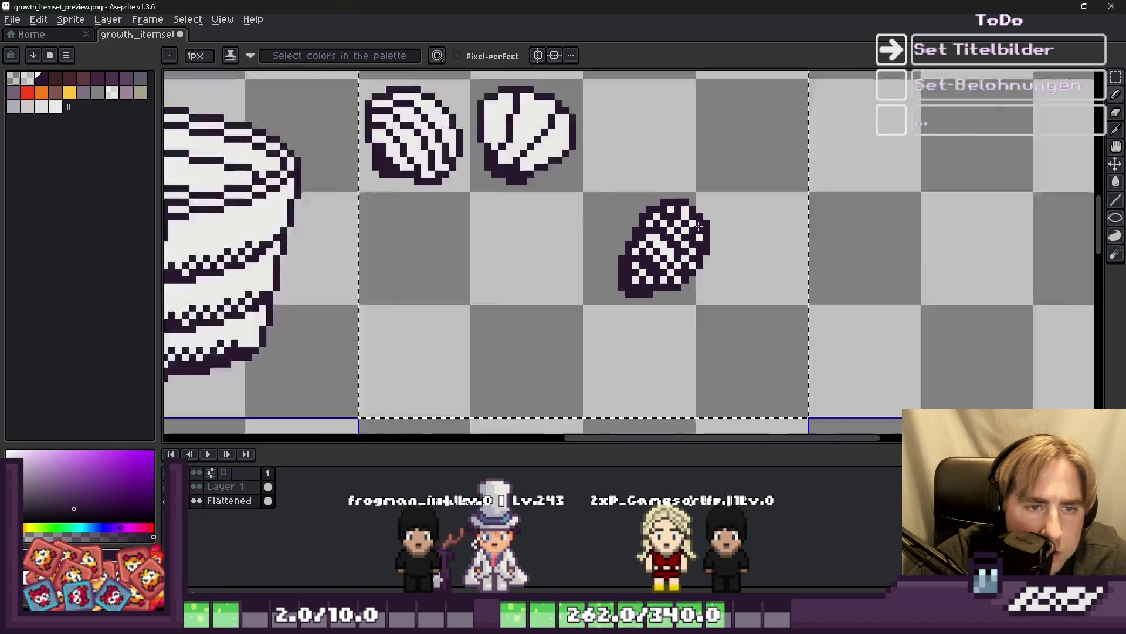
scroll(736, 234, "up", 3)
scroll(737, 235, "up", 3)
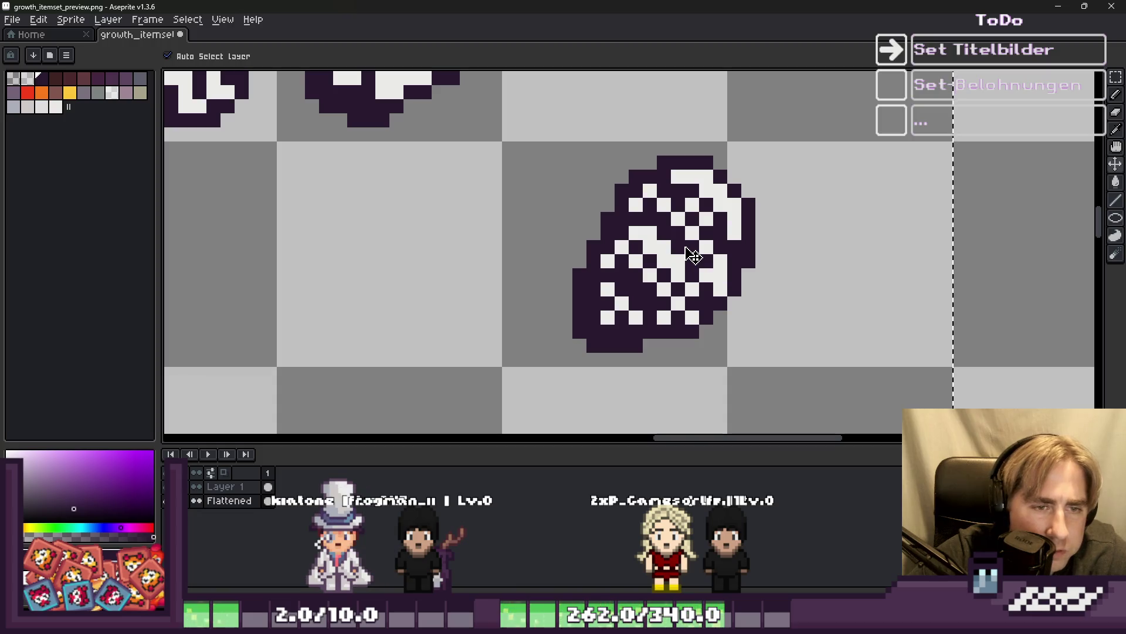
scroll(684, 247, "down", 3)
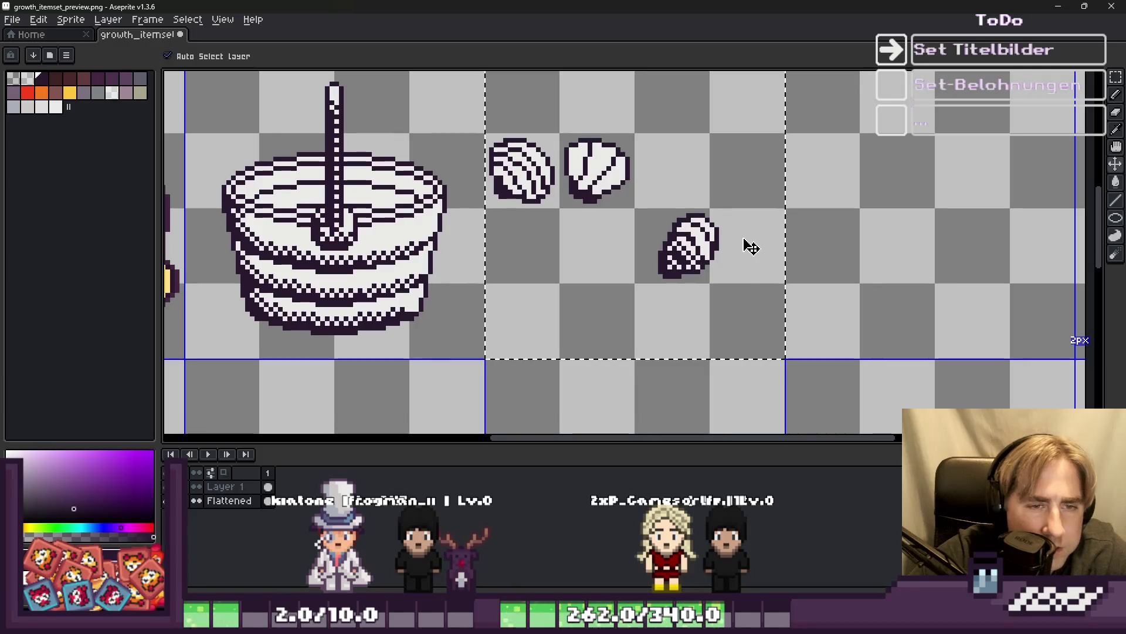
scroll(751, 247, "up", 3)
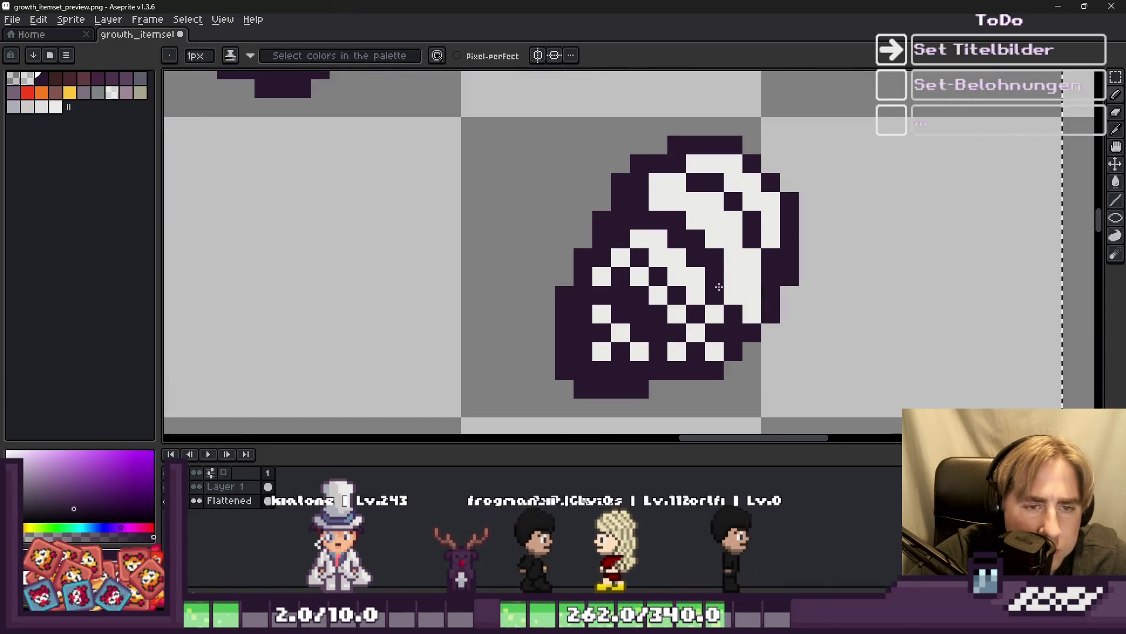
scroll(557, 229, "down", 4)
scroll(569, 216, "up", 3)
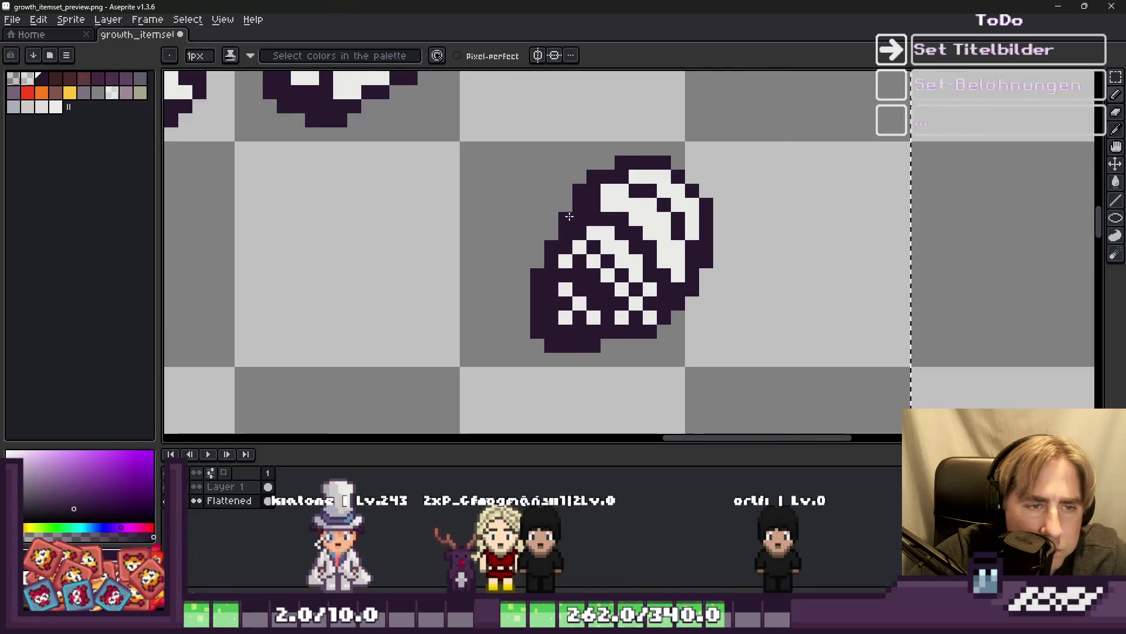
scroll(597, 208, "up", 2)
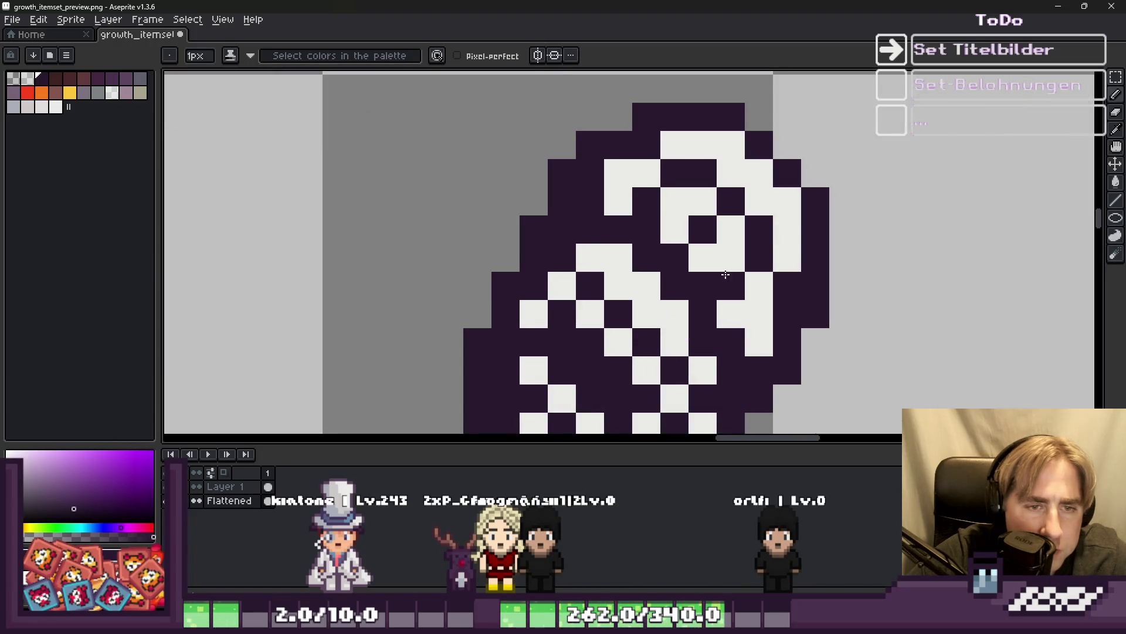
scroll(728, 275, "down", 4)
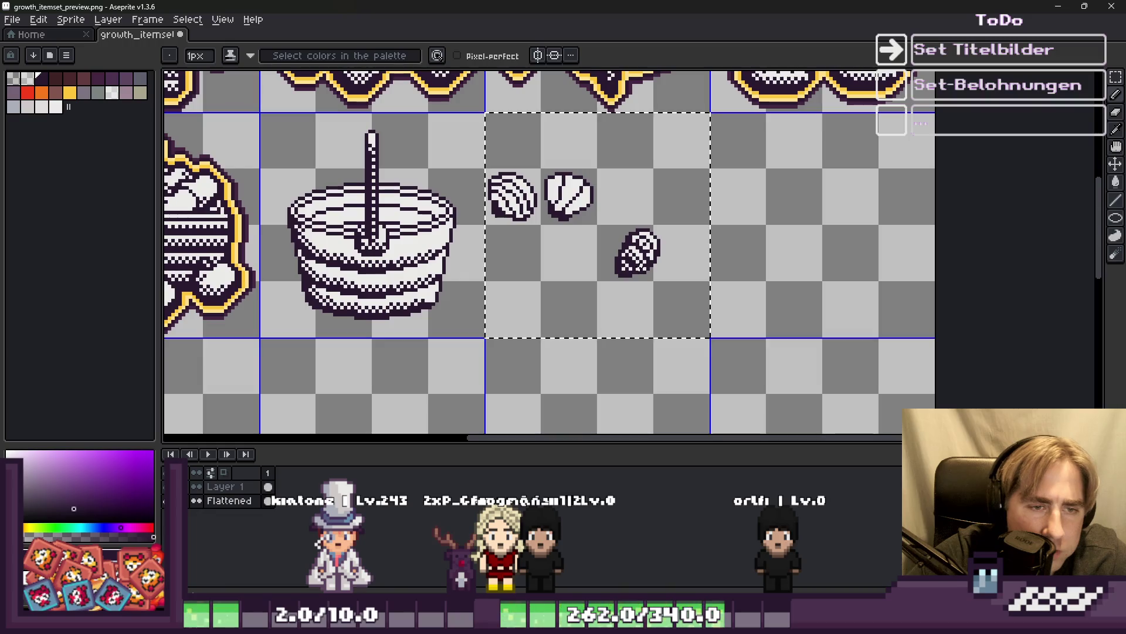
scroll(641, 250, "up", 2)
scroll(639, 246, "up", 2)
scroll(615, 200, "down", 3)
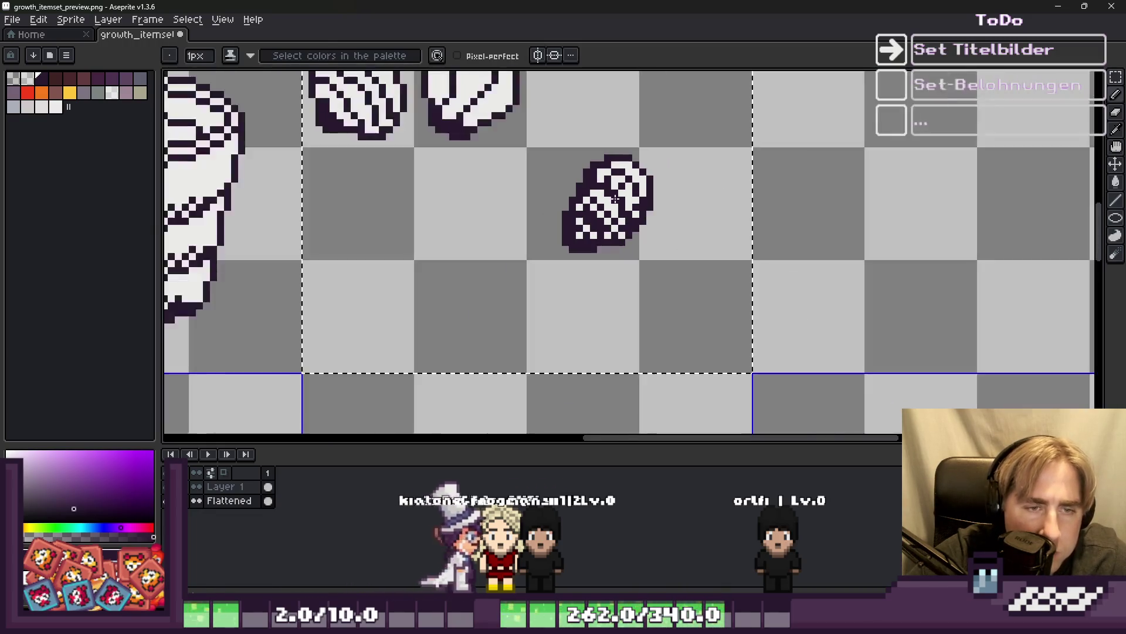
scroll(610, 196, "down", 3)
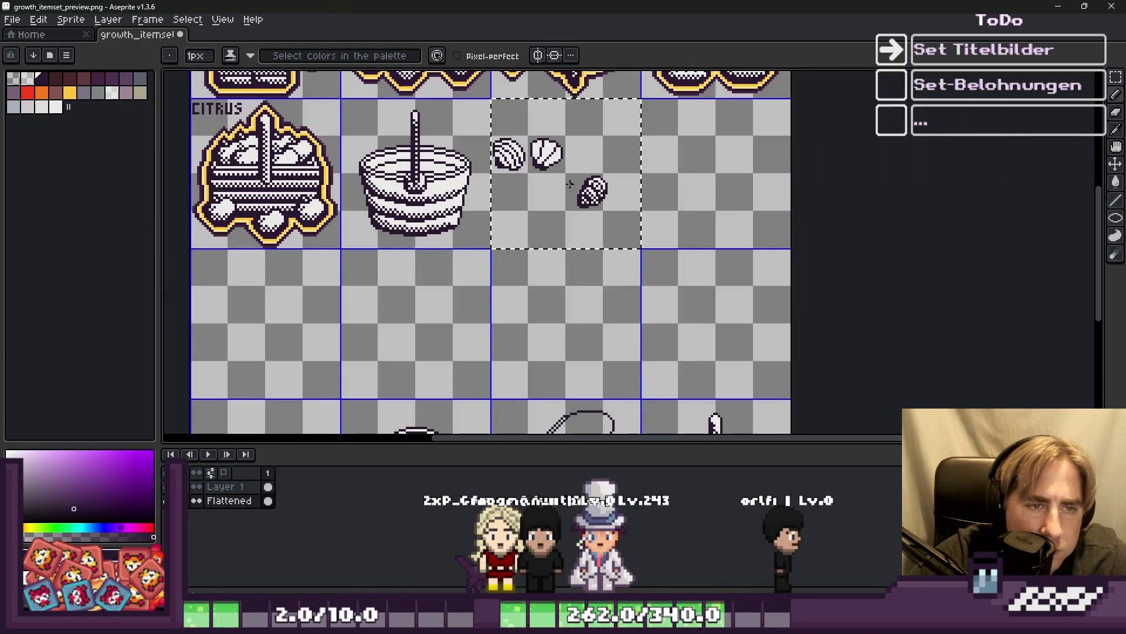
scroll(551, 181, "up", 5)
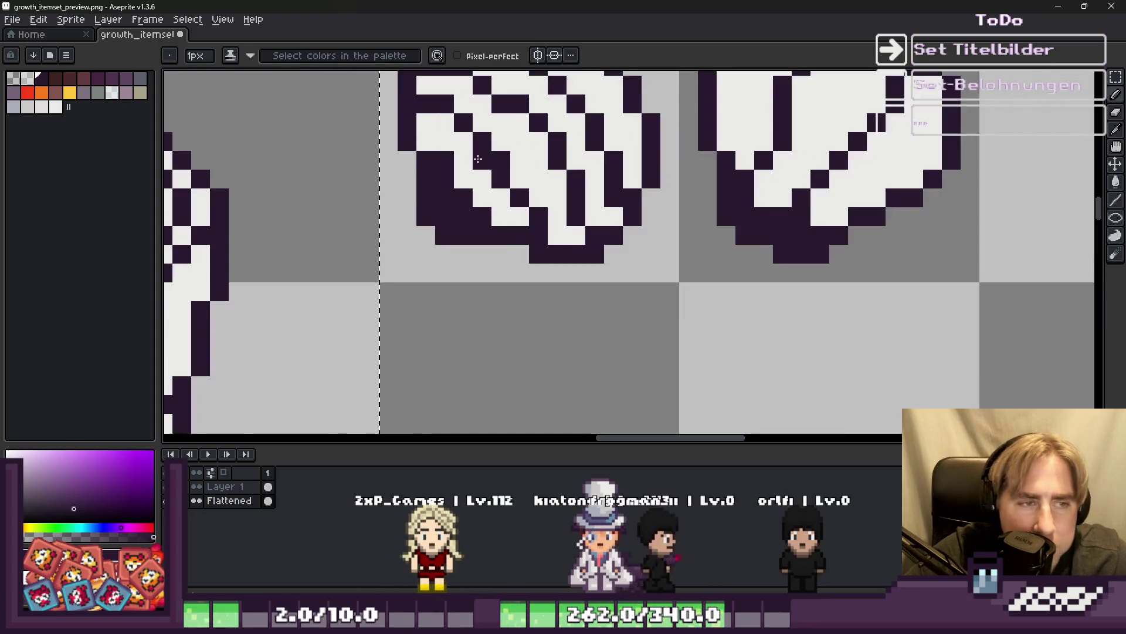
Touch up a pixel on the striped shell, then undo a messy stripe redraw.
scroll(552, 233, "up", 2)
left_click(623, 227)
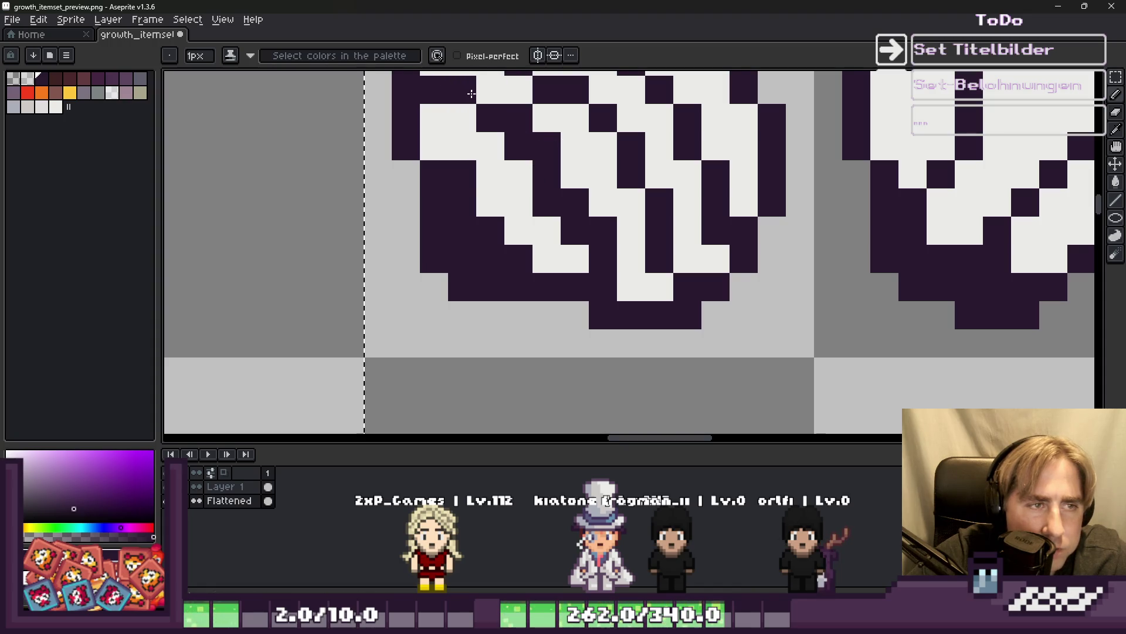
scroll(472, 94, "down", 5)
scroll(492, 184, "up", 3)
scroll(522, 207, "up", 1)
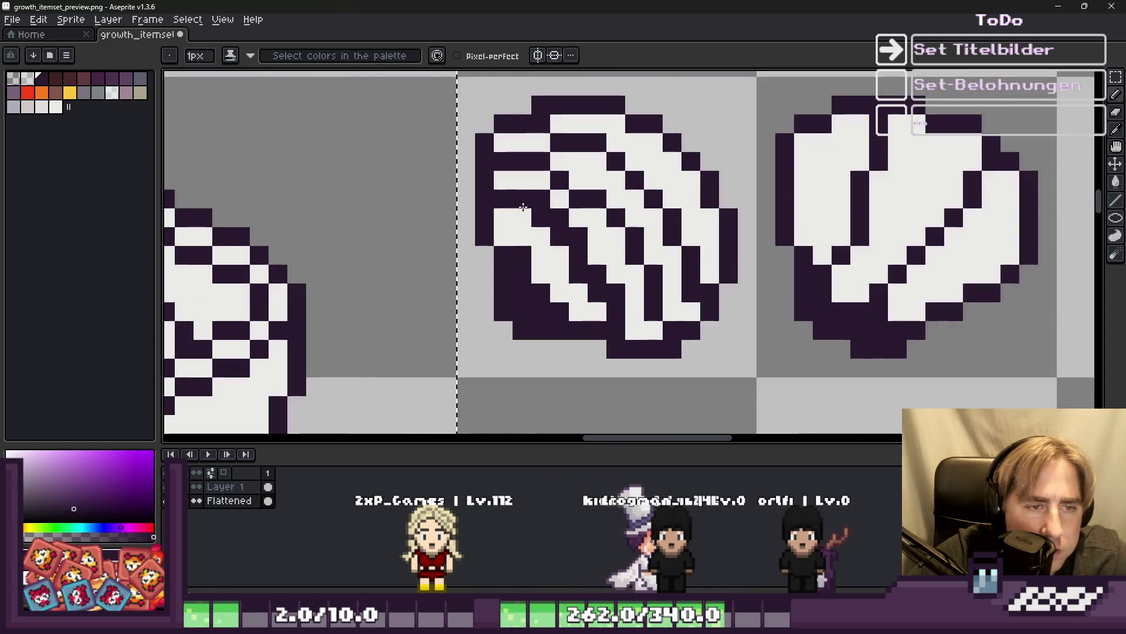
left_click_drag(608, 268, 637, 290)
scroll(640, 326, "down", 4)
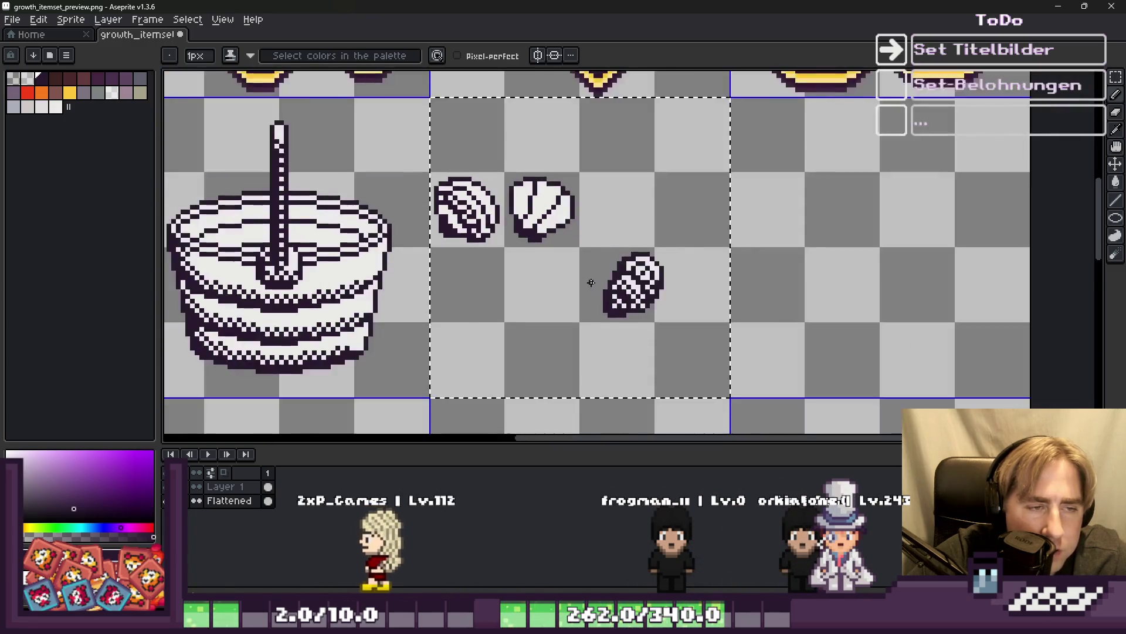
scroll(620, 258, "up", 3)
key("ctrl+z")
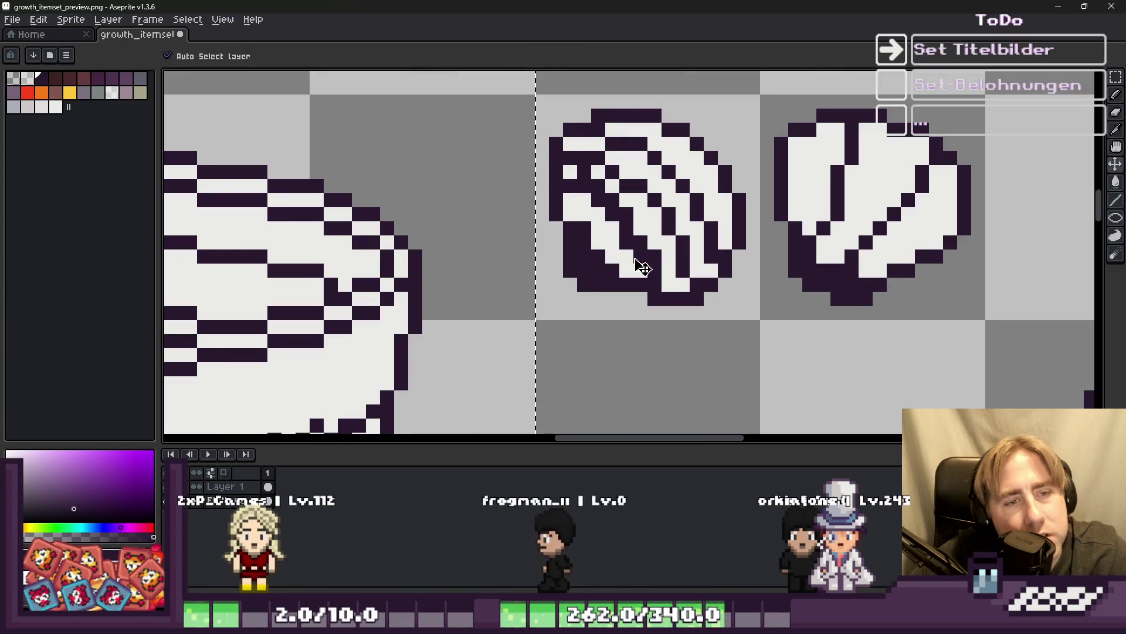
Lighten three dark stripe pixels on the shell using the light shell colour.
scroll(695, 207, "up", 2)
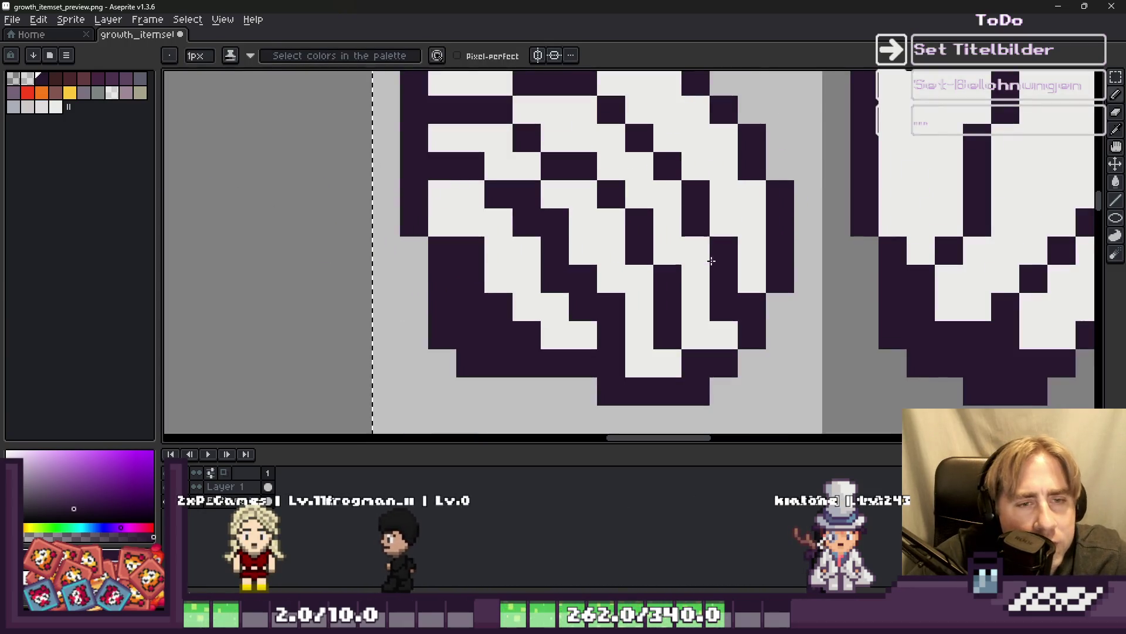
left_click(704, 258, "alt")
left_click(724, 278)
left_click(695, 193)
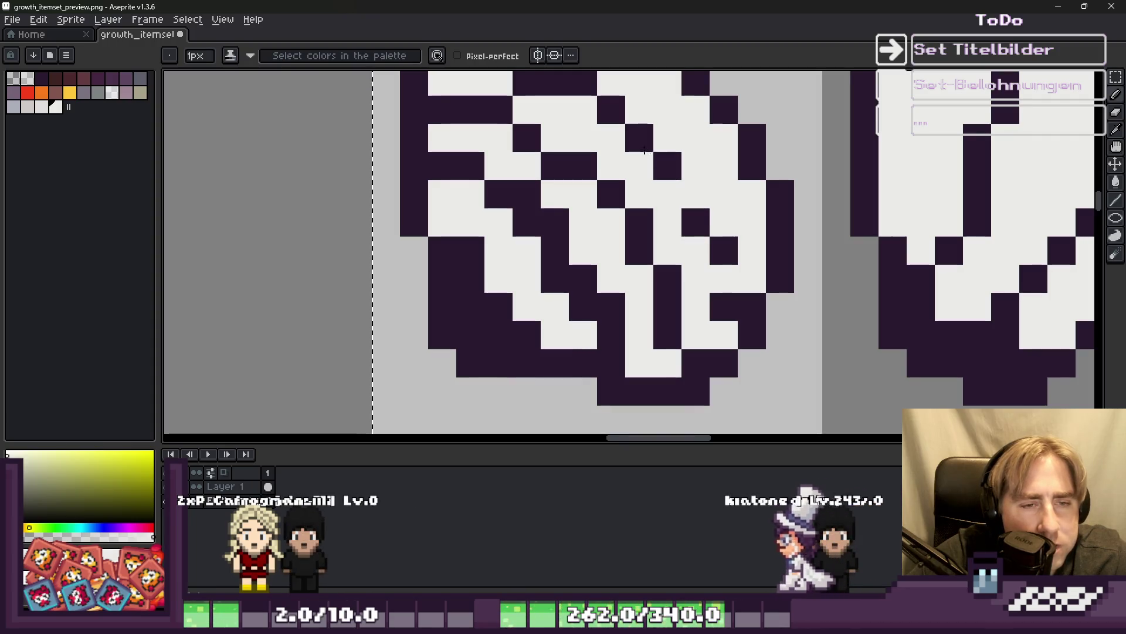
left_click(644, 150)
scroll(644, 149, "down", 6)
scroll(714, 201, "up", 5)
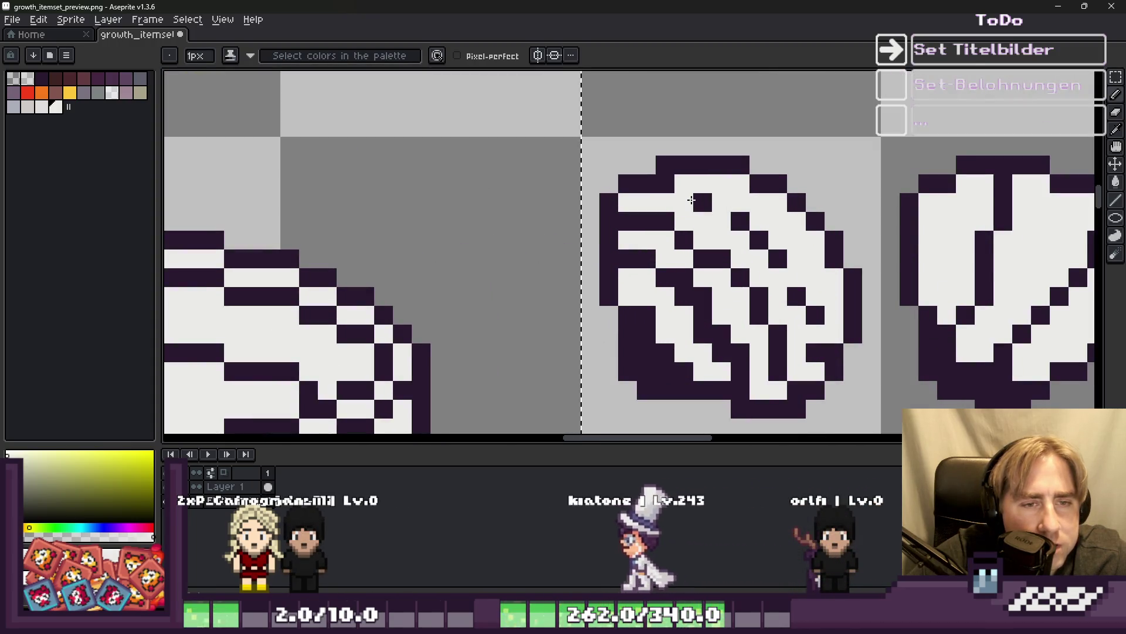
scroll(690, 202, "down", 4)
scroll(660, 193, "up", 2)
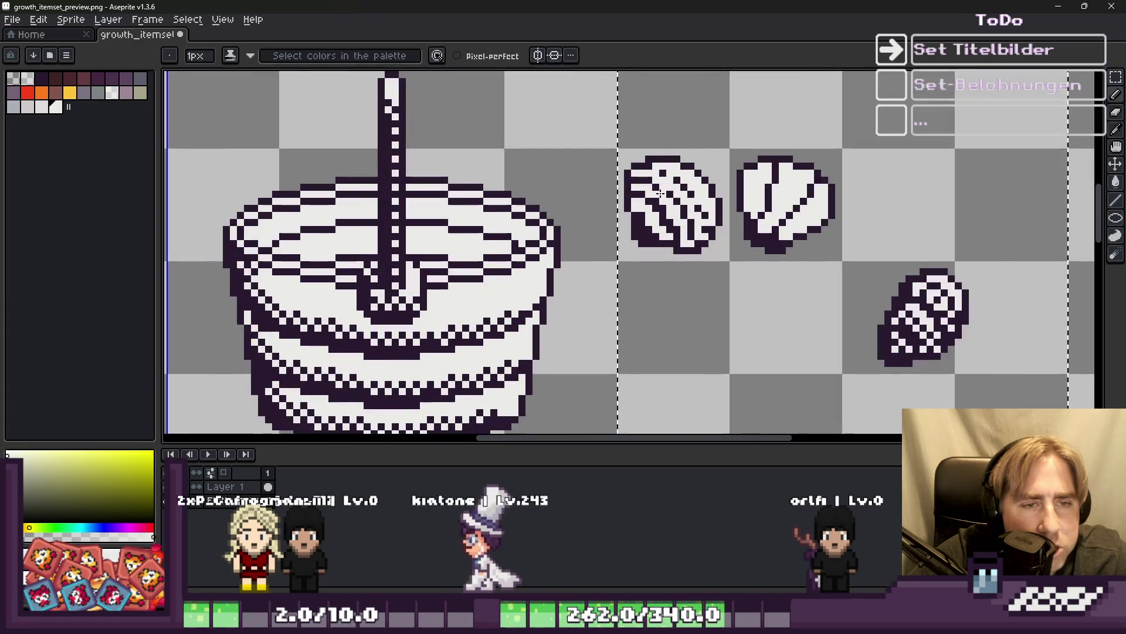
scroll(662, 191, "up", 3)
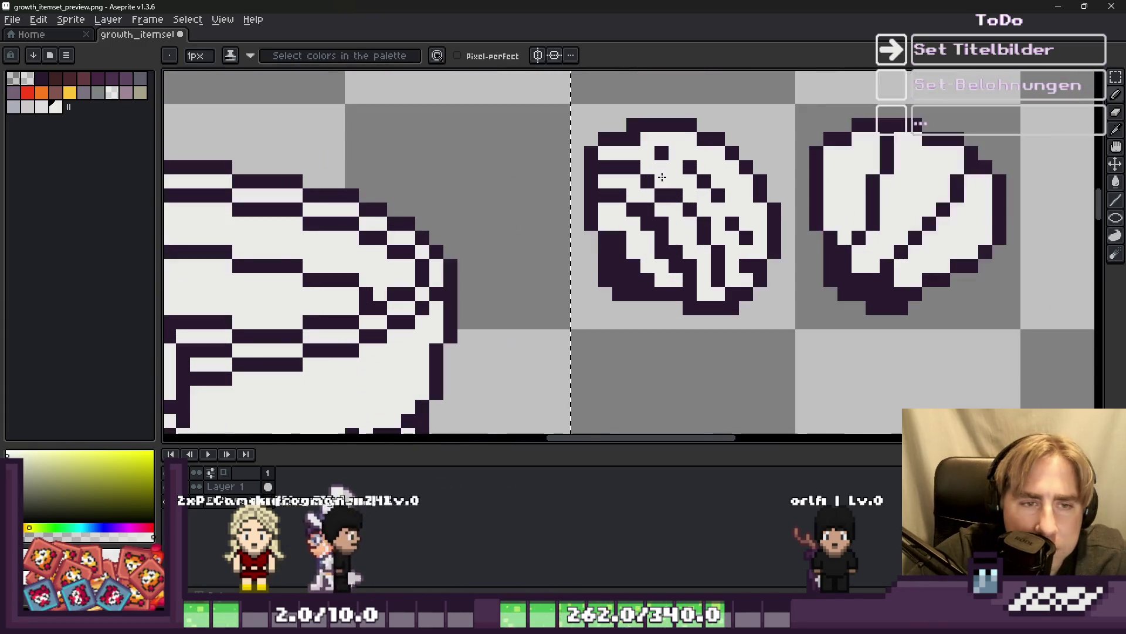
Redraw a pixel in the shell's stripe pattern with the dark purple outline colour.
left_click(712, 176, "alt")
scroll(680, 176, "down", 4)
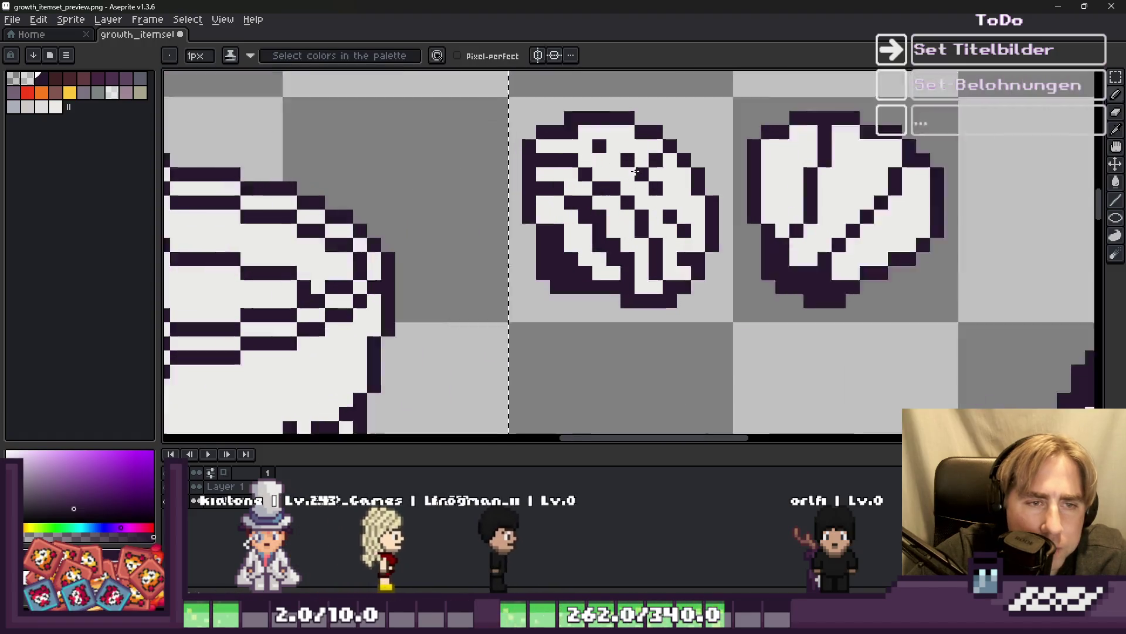
scroll(675, 176, "up", 2)
scroll(676, 177, "down", 4)
scroll(639, 149, "up", 3)
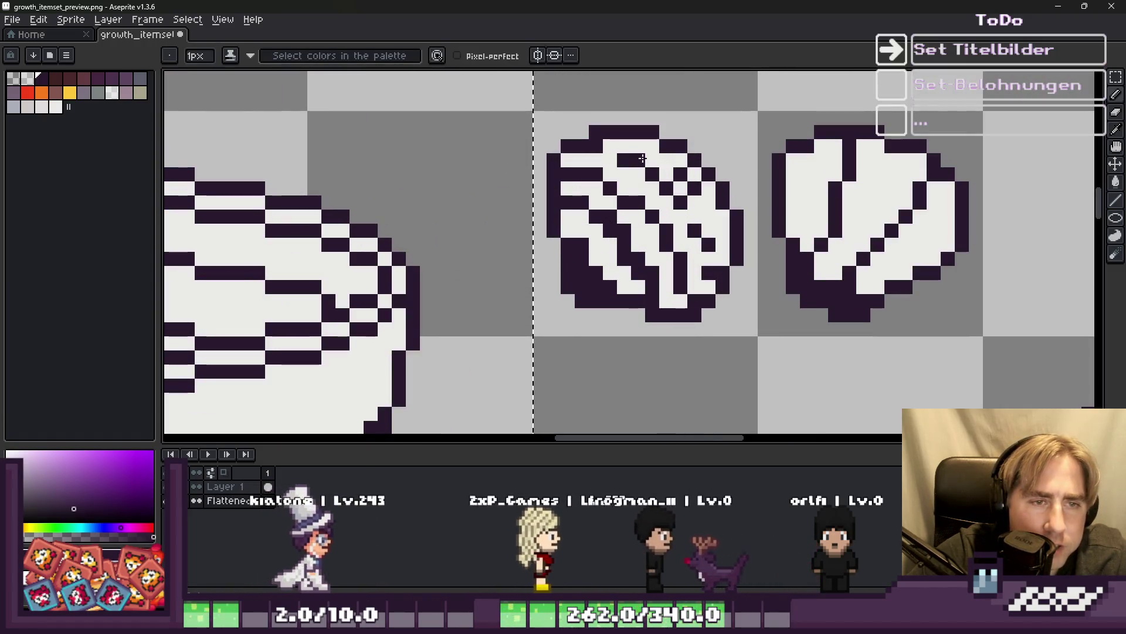
left_click(651, 159)
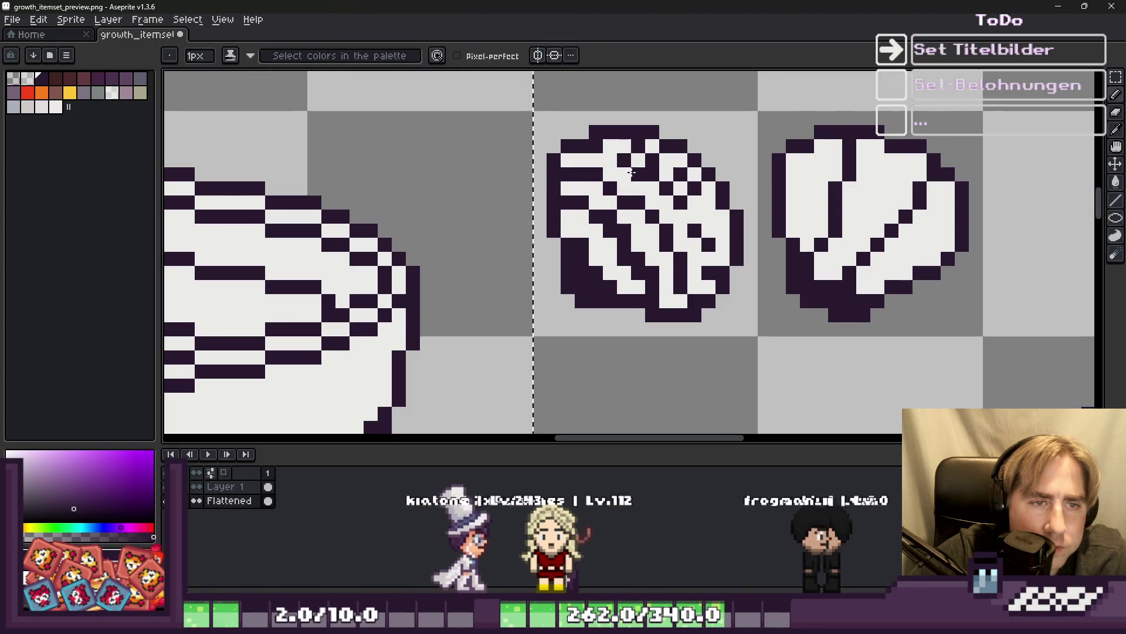
left_click(657, 174, "alt")
scroll(657, 174, "down", 4)
scroll(674, 199, "up", 4)
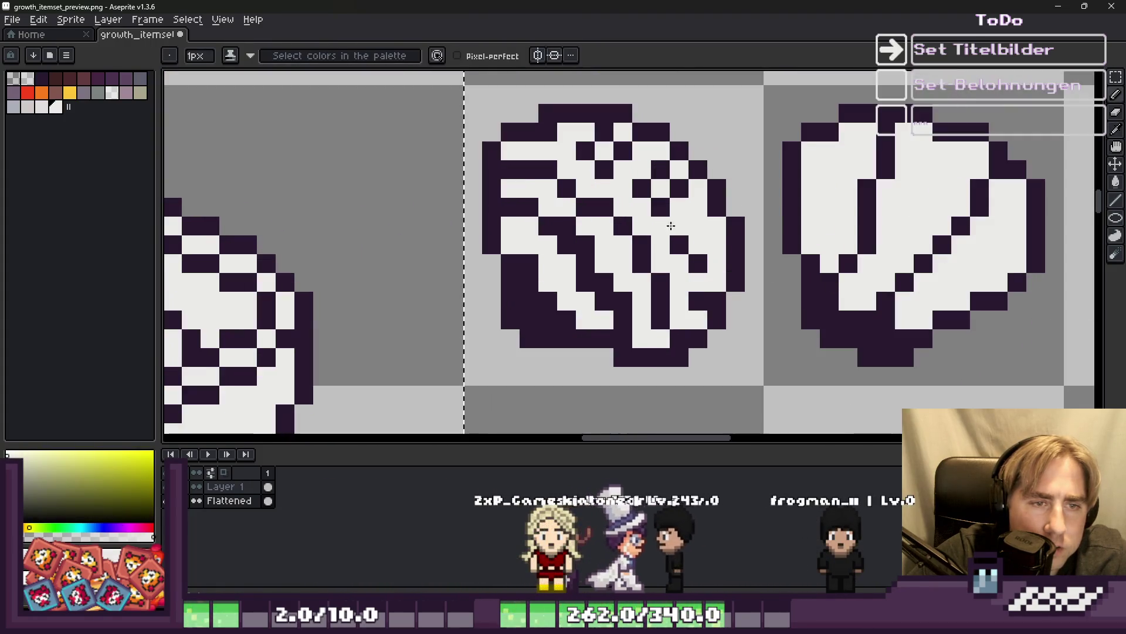
left_click(694, 230, "alt")
left_click(695, 230, "alt")
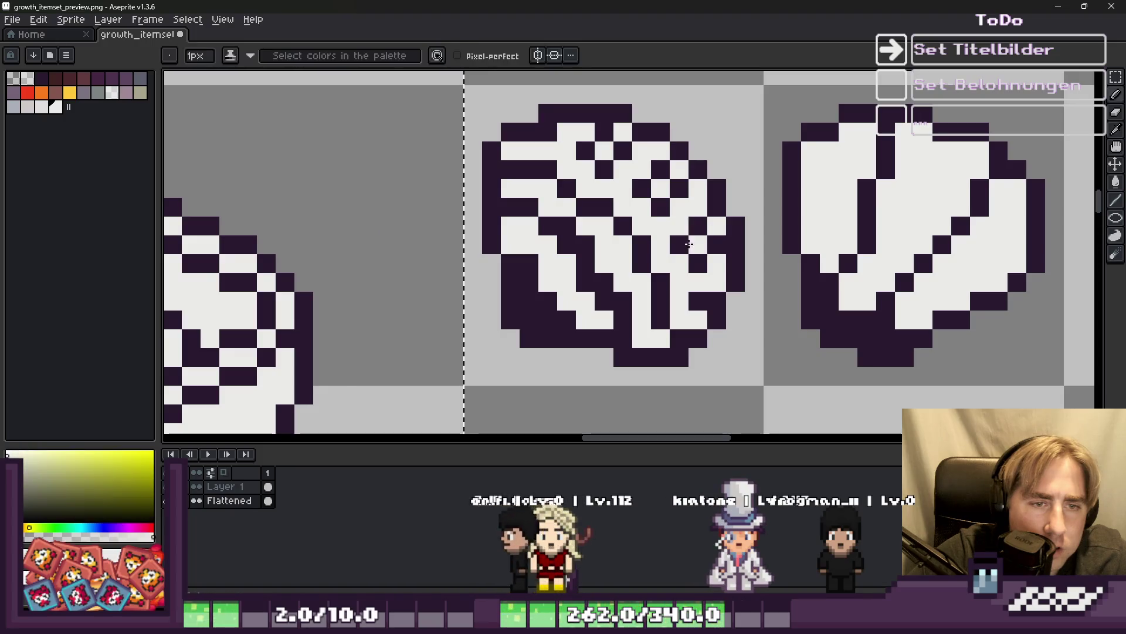
scroll(710, 223, "down", 4)
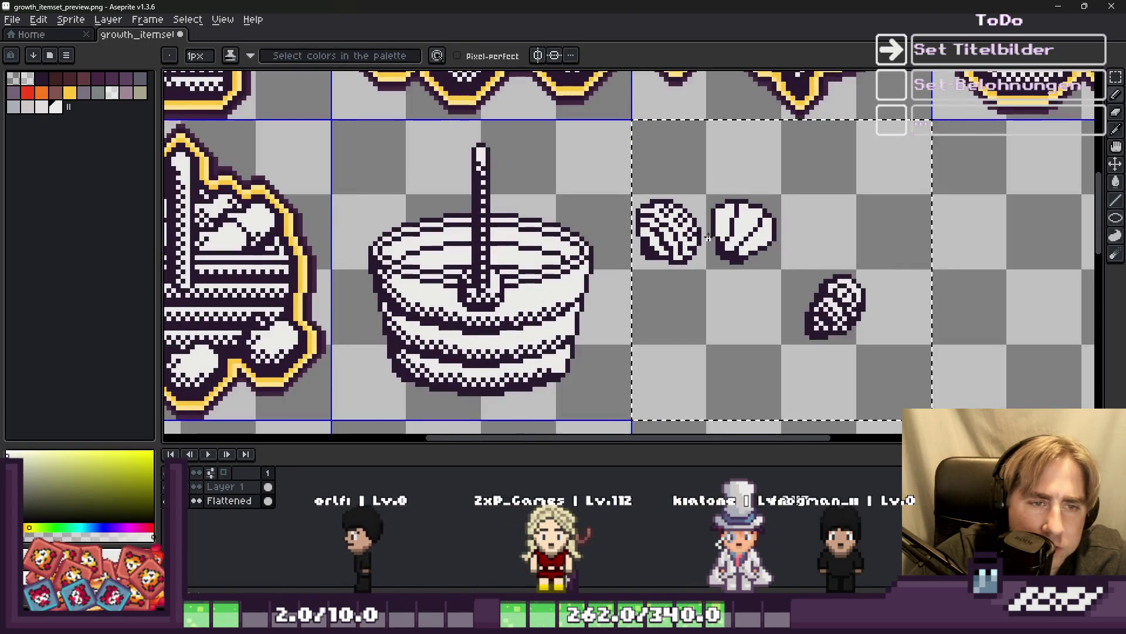
scroll(680, 235, "up", 1)
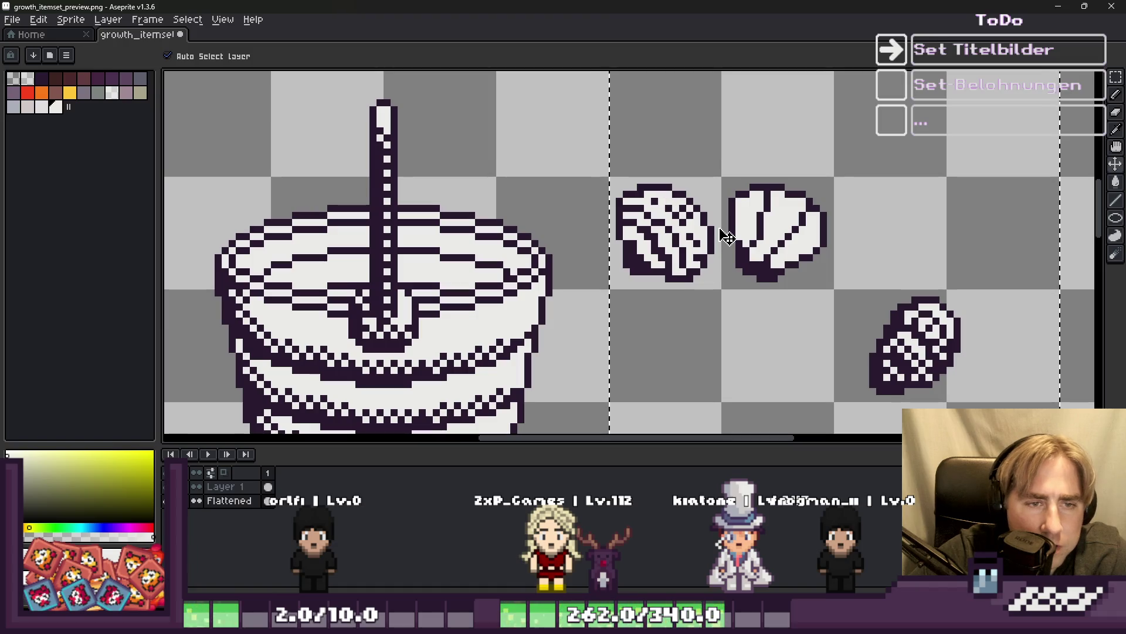
scroll(625, 284, "up", 3)
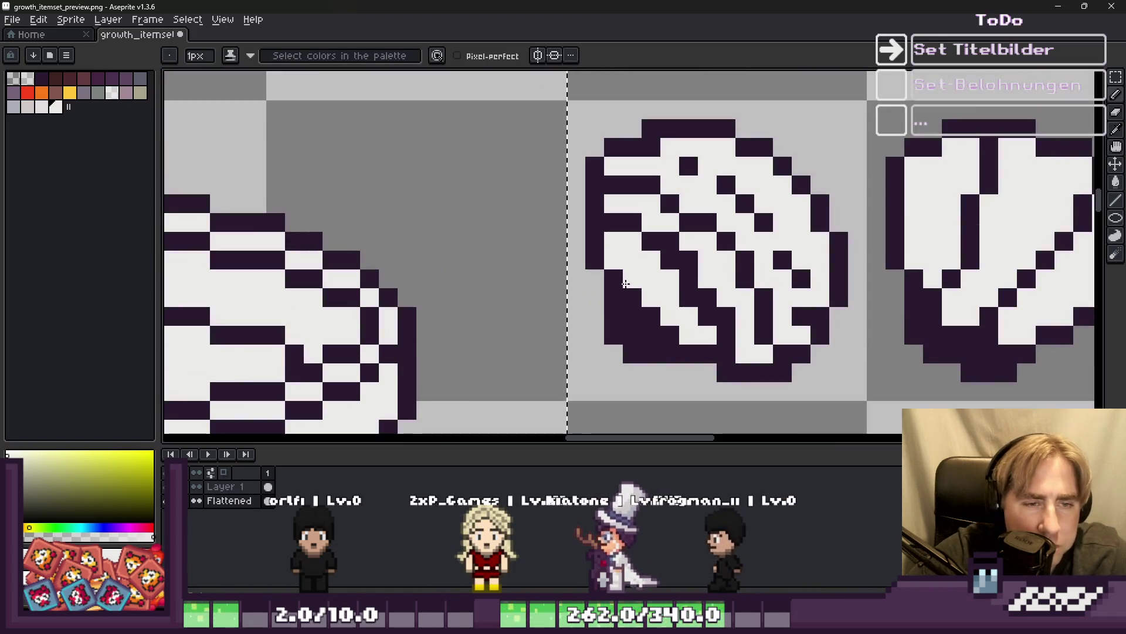
Extend the dark ridge line on the second shell in the dark outline colour.
left_click(597, 176, "alt")
scroll(597, 176, "down", 3)
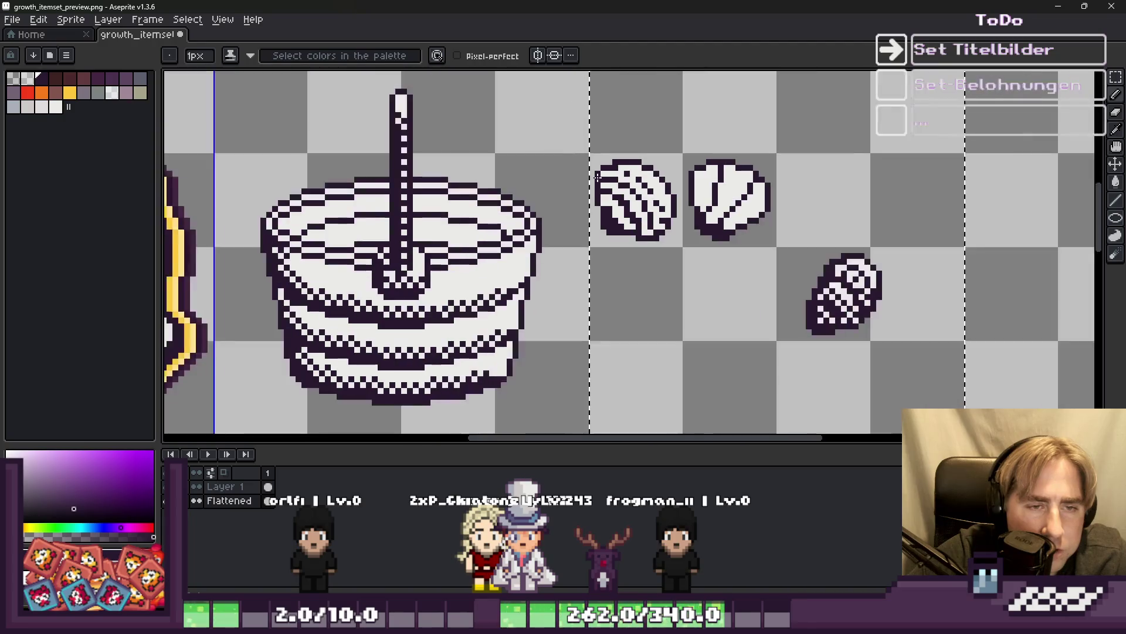
scroll(596, 176, "down", 2)
scroll(623, 176, "up", 3)
left_click(623, 176, "alt")
left_click(623, 172, "alt")
scroll(623, 171, "up", 2)
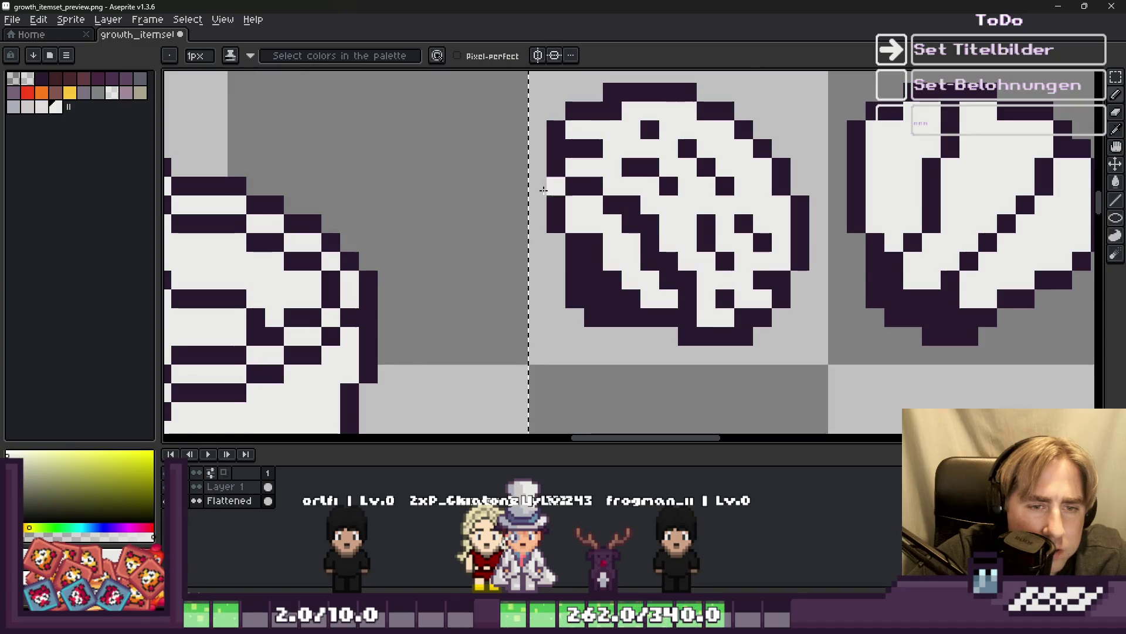
scroll(544, 189, "down", 5)
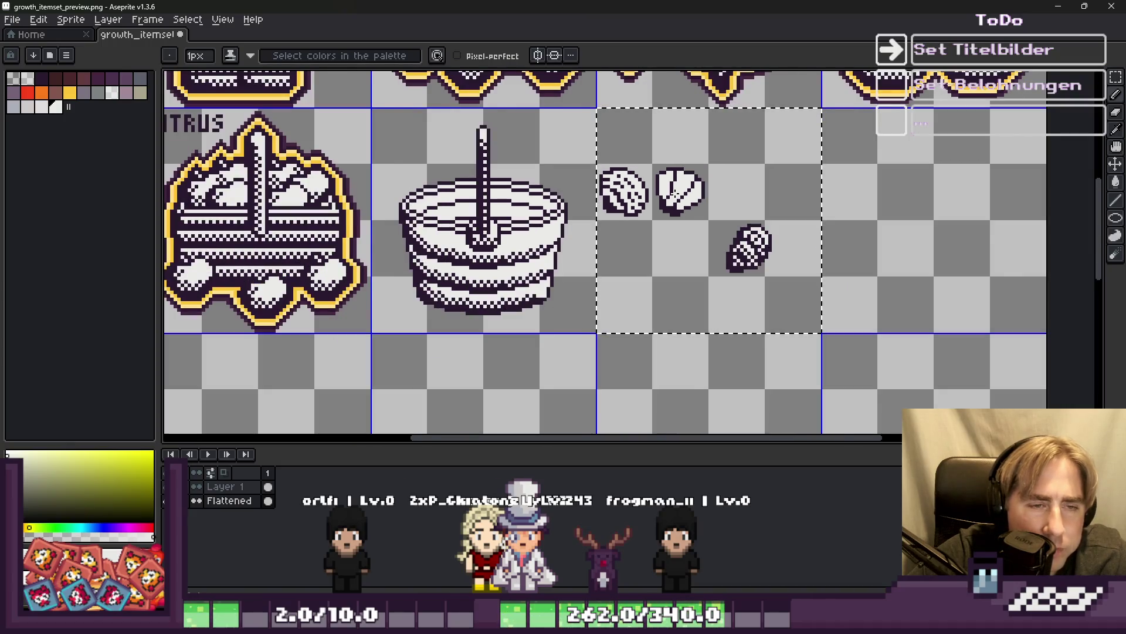
scroll(676, 193, "down", 1)
scroll(700, 182, "up", 4)
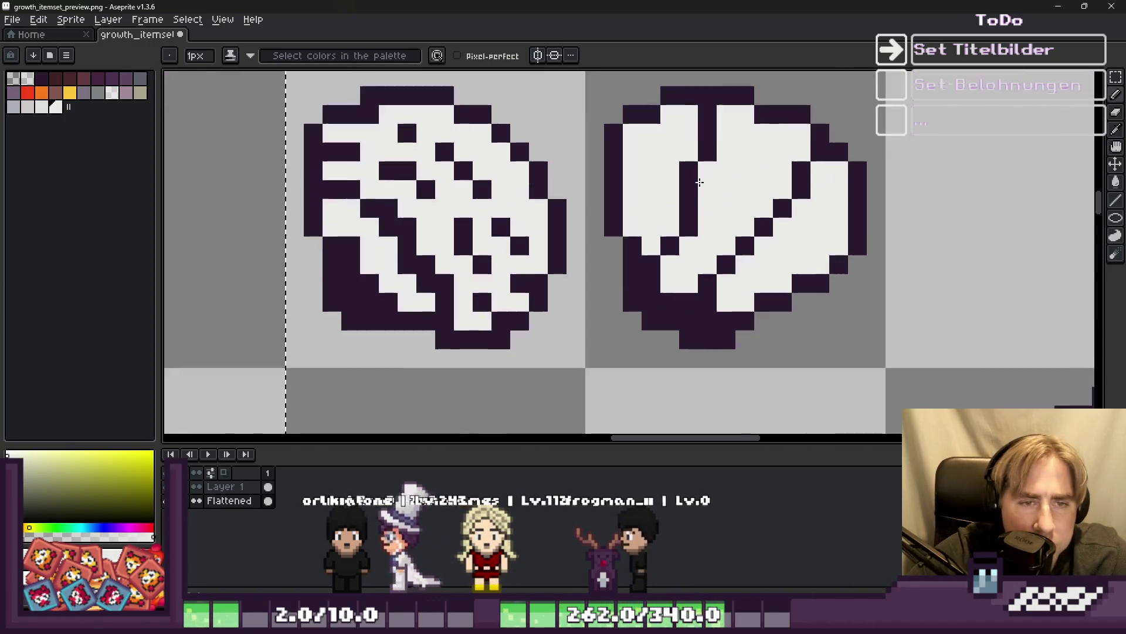
left_click(692, 183, "alt")
left_click_drag(633, 147, 633, 235)
scroll(619, 166, "down", 3)
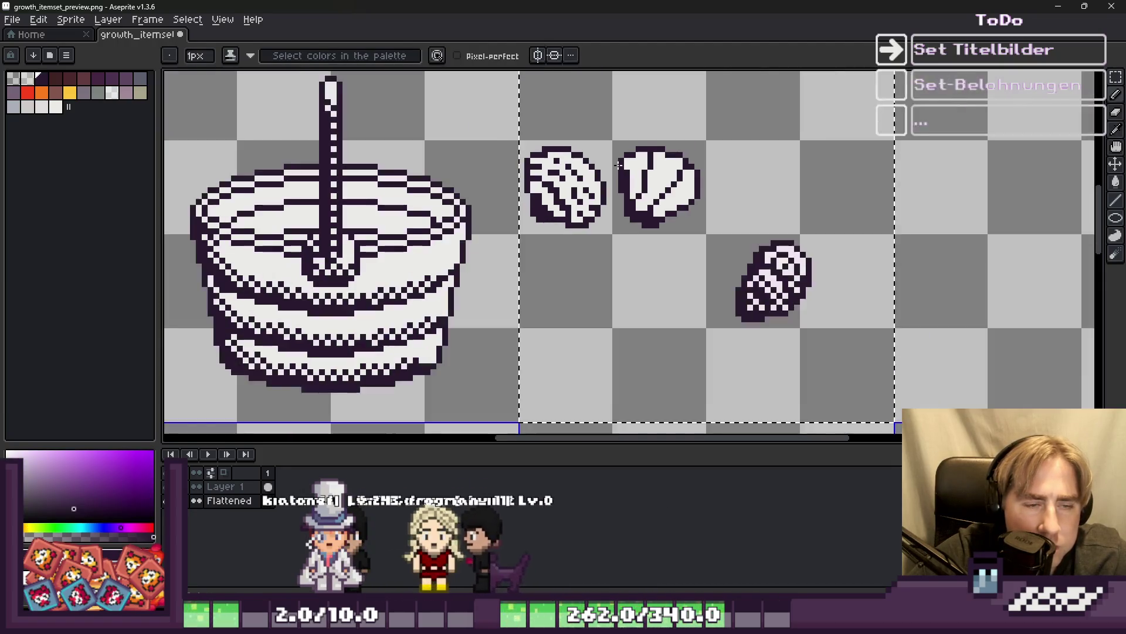
scroll(618, 166, "up", 3)
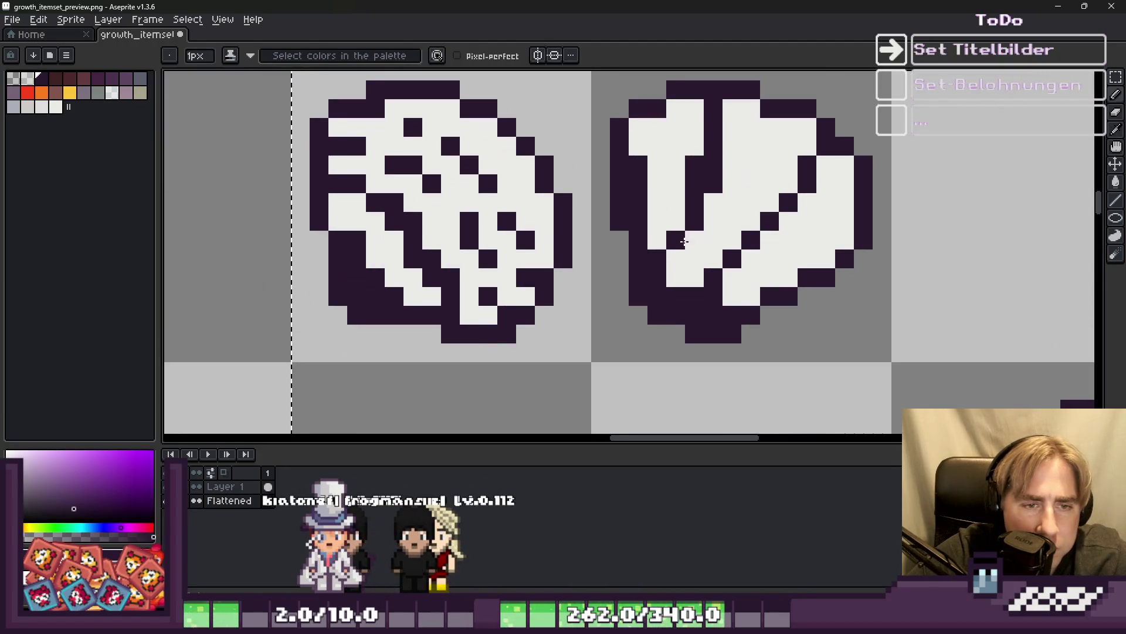
Adjust the second shell's ridge: lighten two pixels, add dark diagonal and light pixels.
left_click_drag(726, 112, 727, 154)
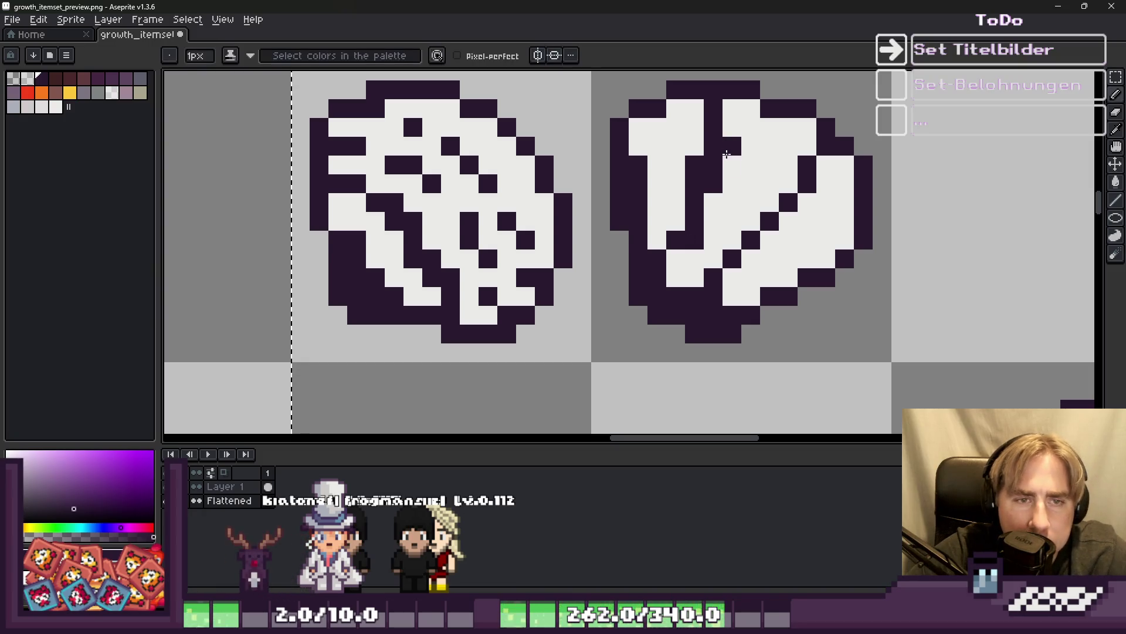
scroll(730, 128, "down", 3)
scroll(702, 211, "up", 3)
left_click(703, 211)
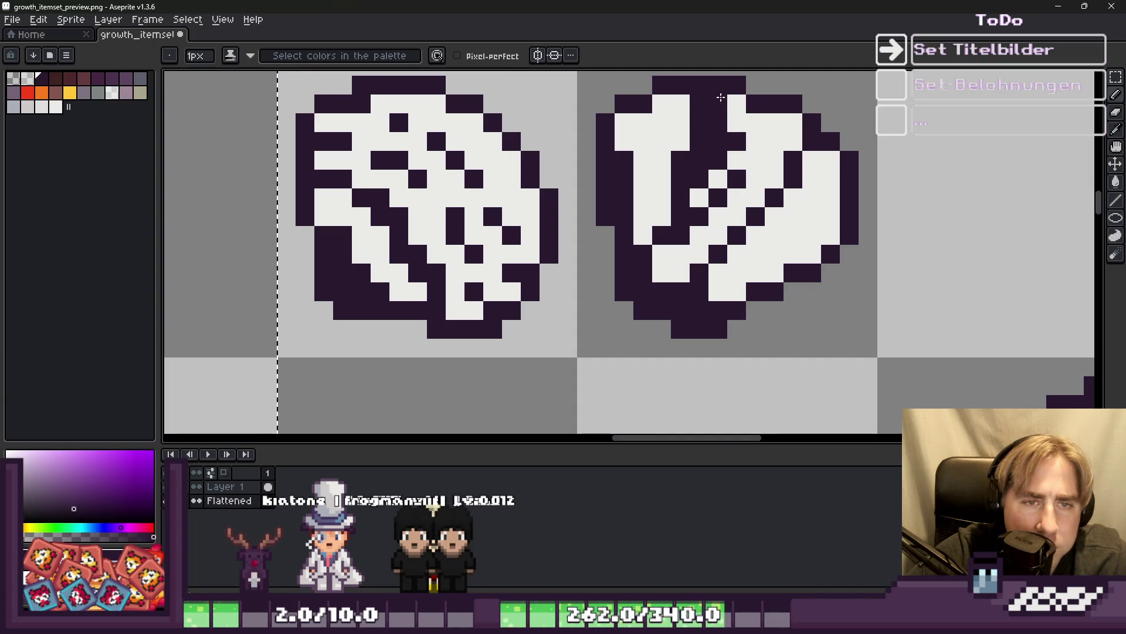
left_click(736, 114, "alt")
left_click(722, 108)
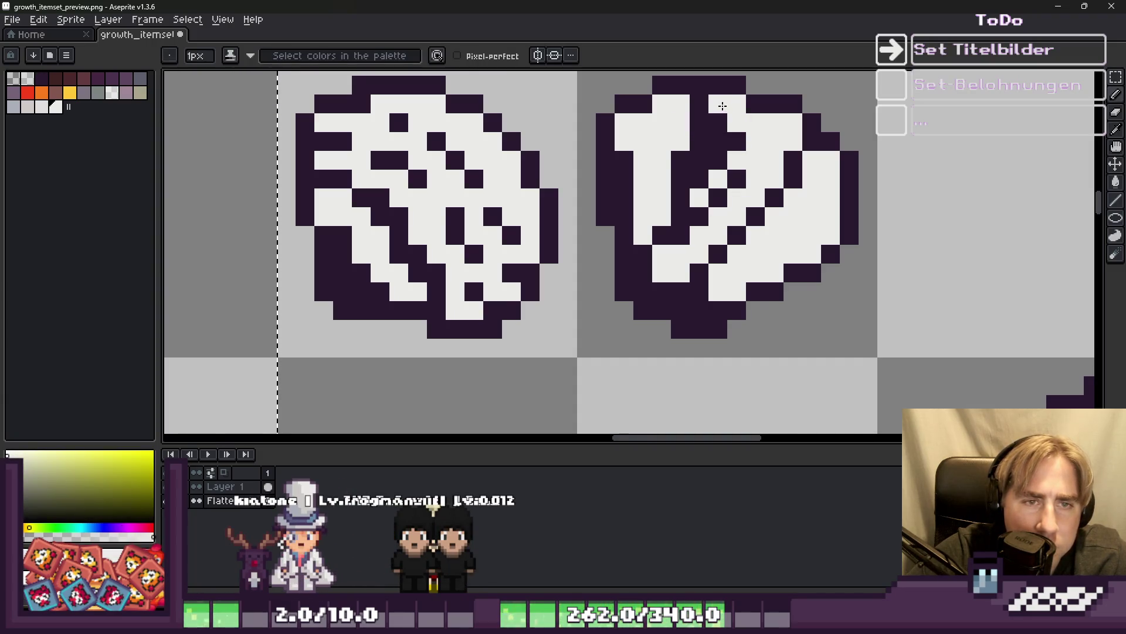
scroll(675, 147, "down", 3)
scroll(651, 127, "up", 3)
left_click_drag(713, 153, 736, 166)
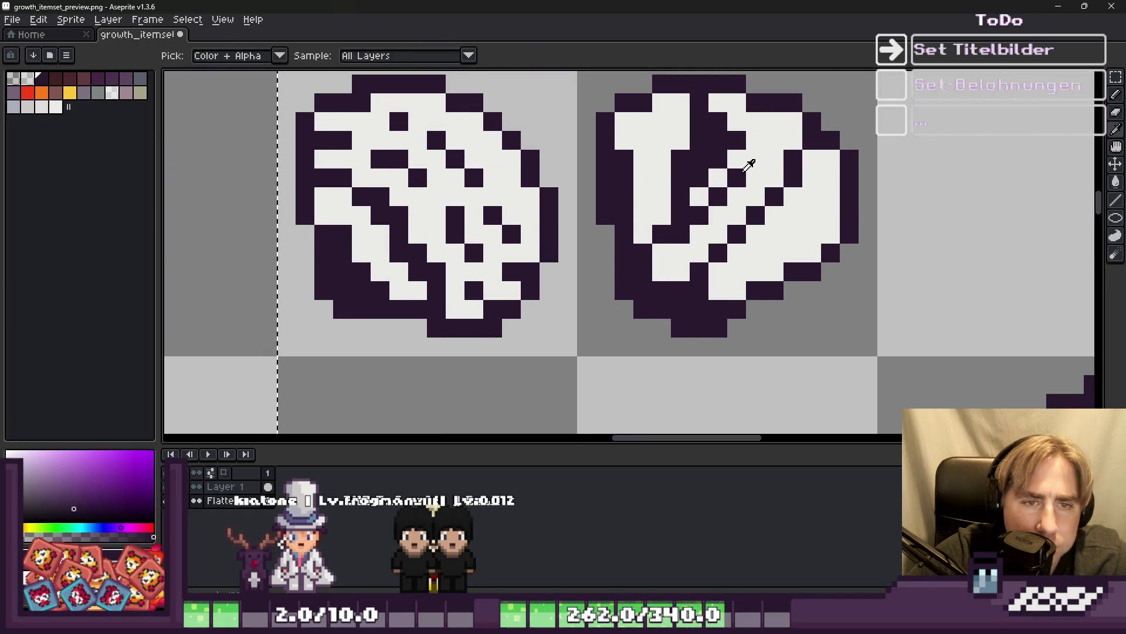
left_click(755, 122)
scroll(645, 112, "up", 2)
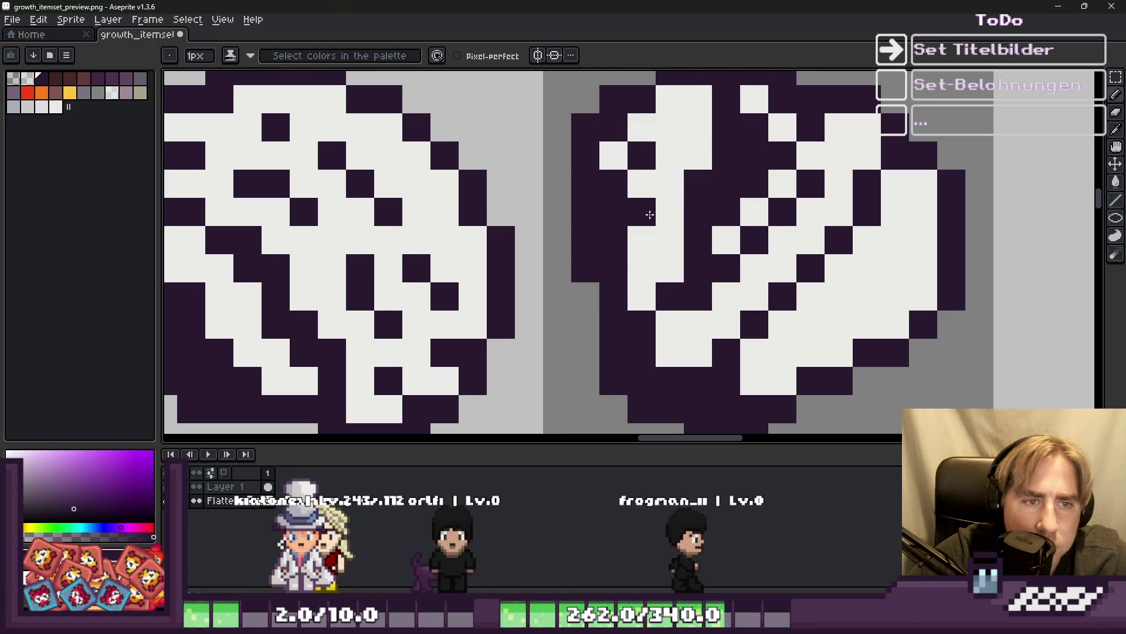
scroll(525, 148, "down", 5)
scroll(525, 148, "up", 2)
scroll(525, 176, "down", 1)
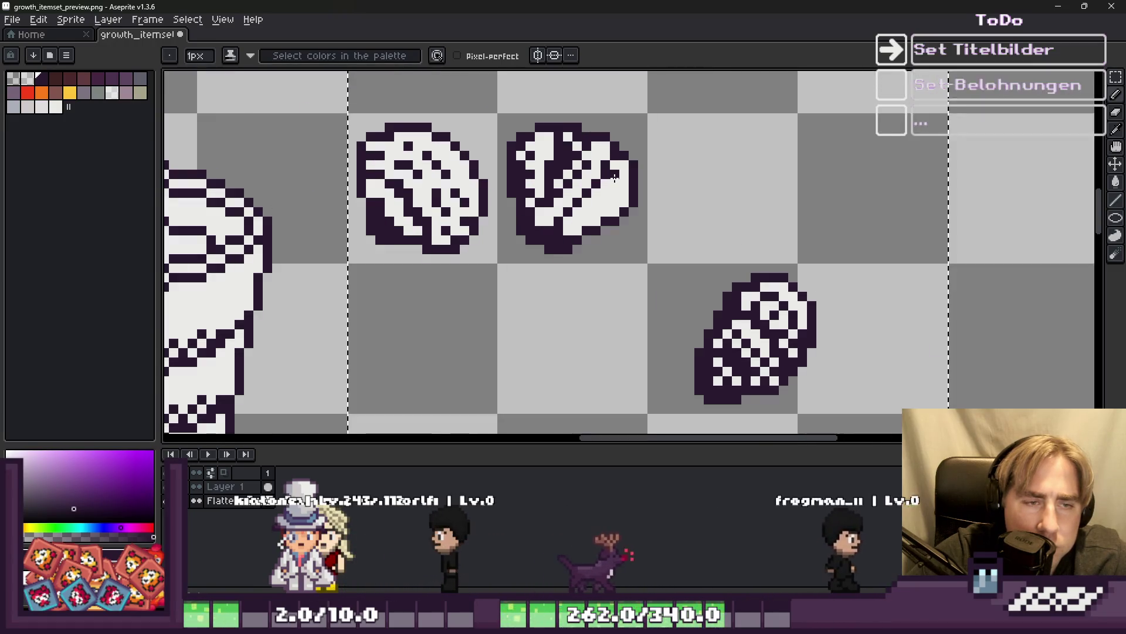
scroll(533, 264, "up", 3)
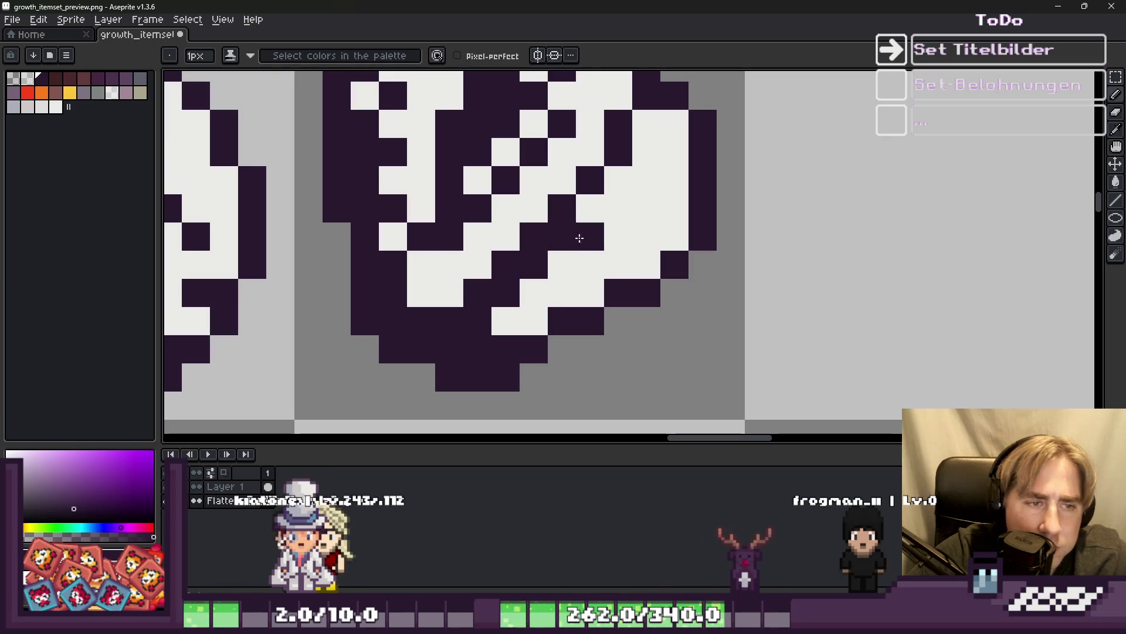
Darken one white pixel in the shell's ridges and sample the light shell colour.
left_click(537, 320)
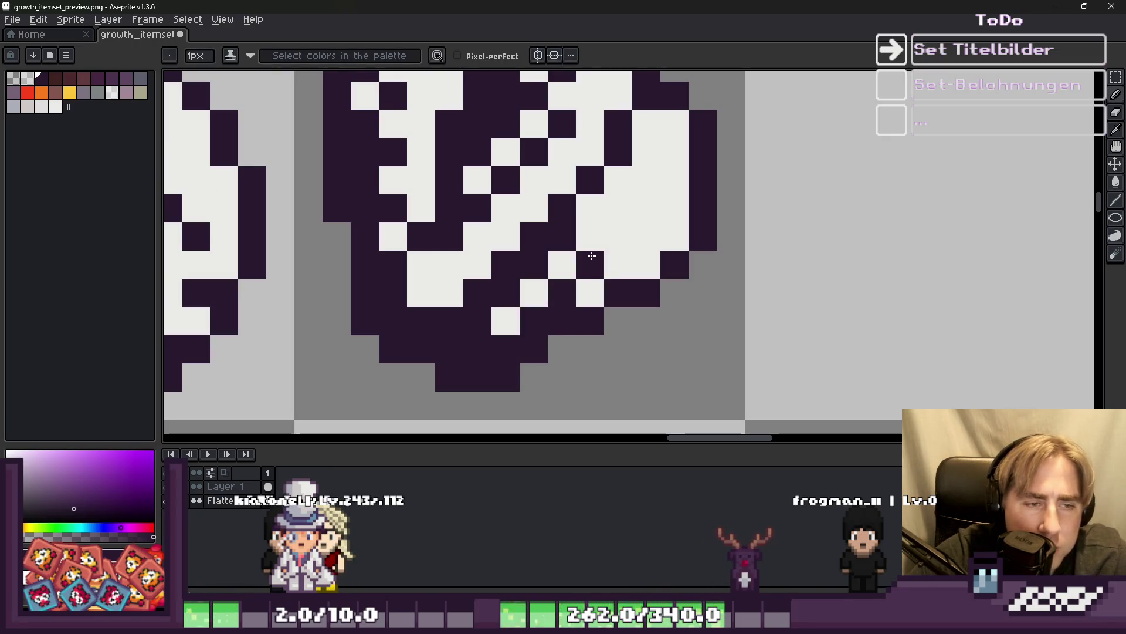
scroll(592, 209, "down", 5)
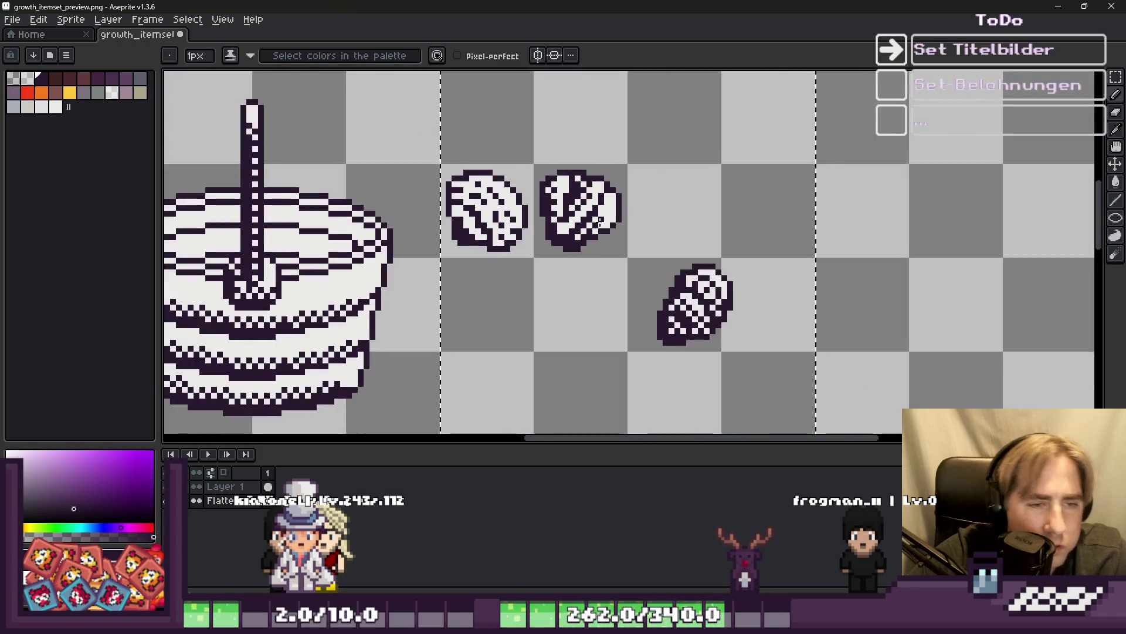
scroll(602, 231, "up", 2)
scroll(610, 223, "up", 4)
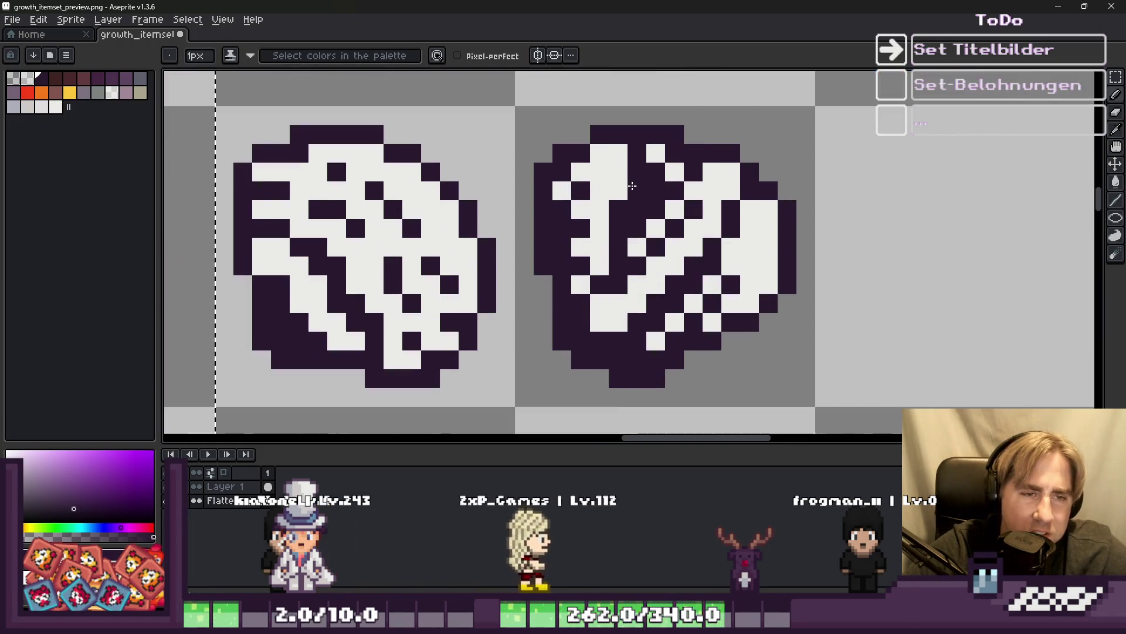
key("alt")
left_click(656, 149, "alt")
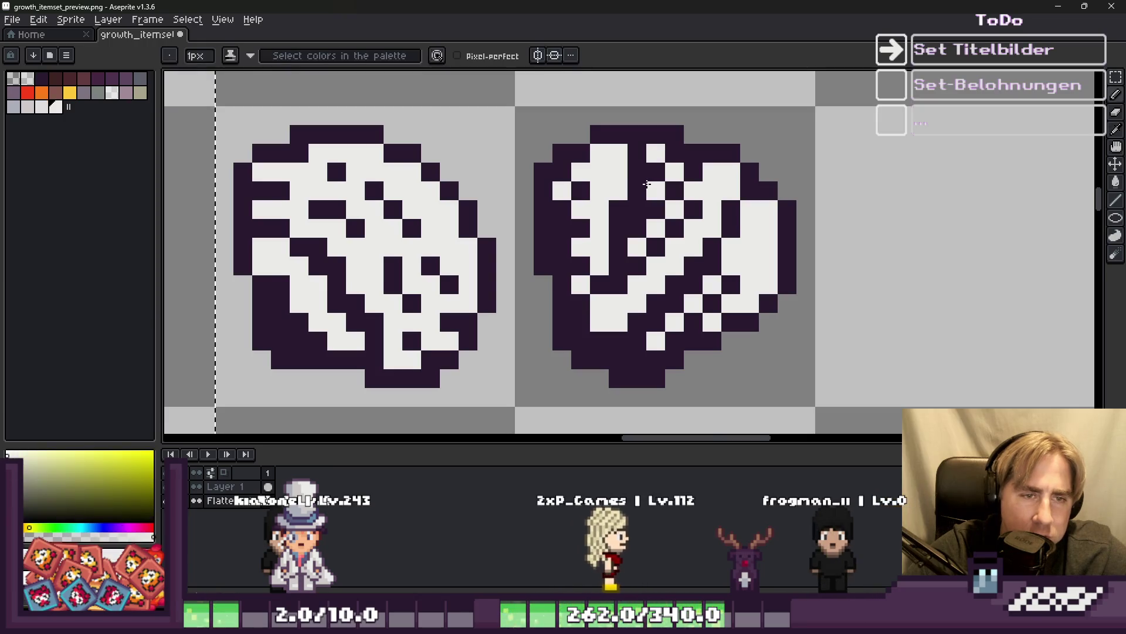
scroll(663, 176, "down", 4)
scroll(682, 200, "up", 1)
scroll(681, 200, "up", 2)
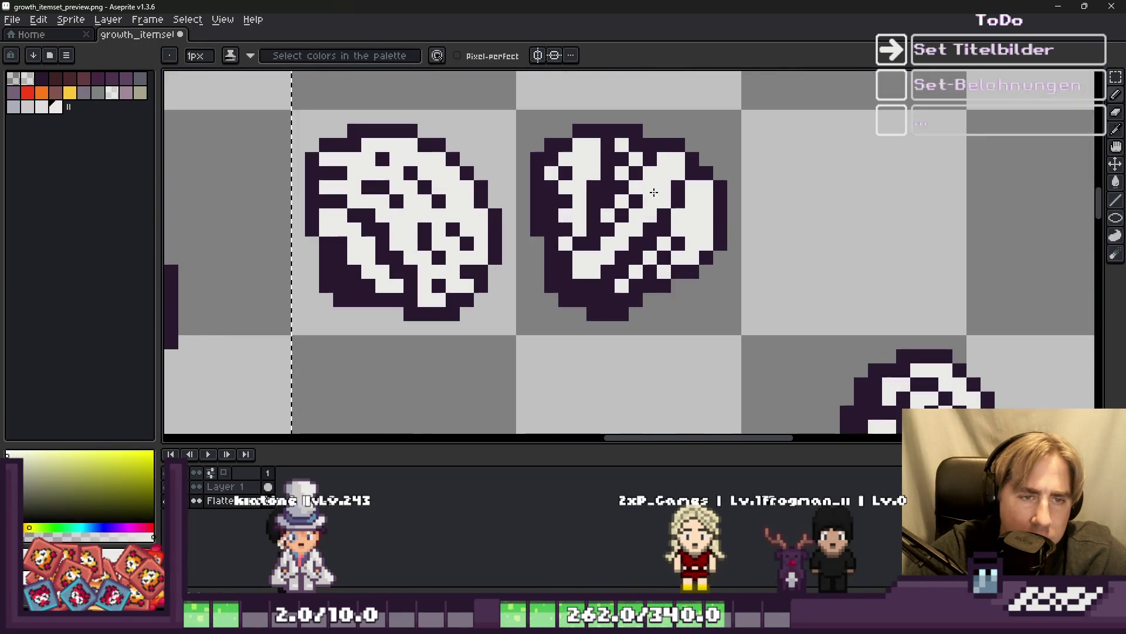
scroll(639, 160, "down", 3)
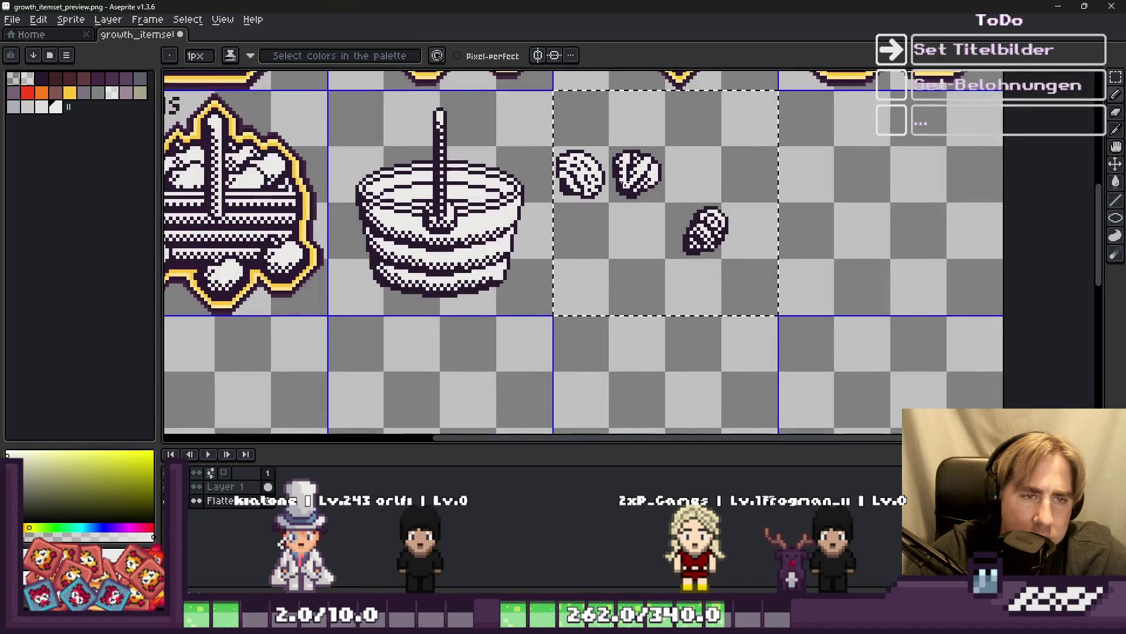
scroll(632, 154, "up", 2)
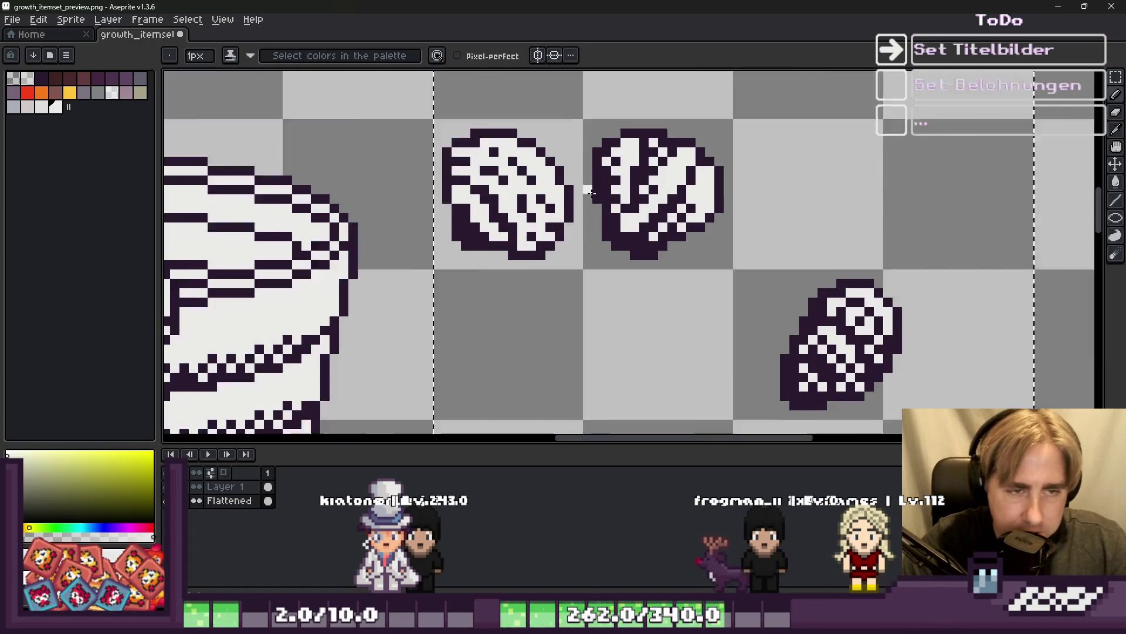
Darken another pixel on the ridged shell, sampling dark outline, cream and white colours.
scroll(663, 160, "up", 3)
left_click(650, 234, "alt")
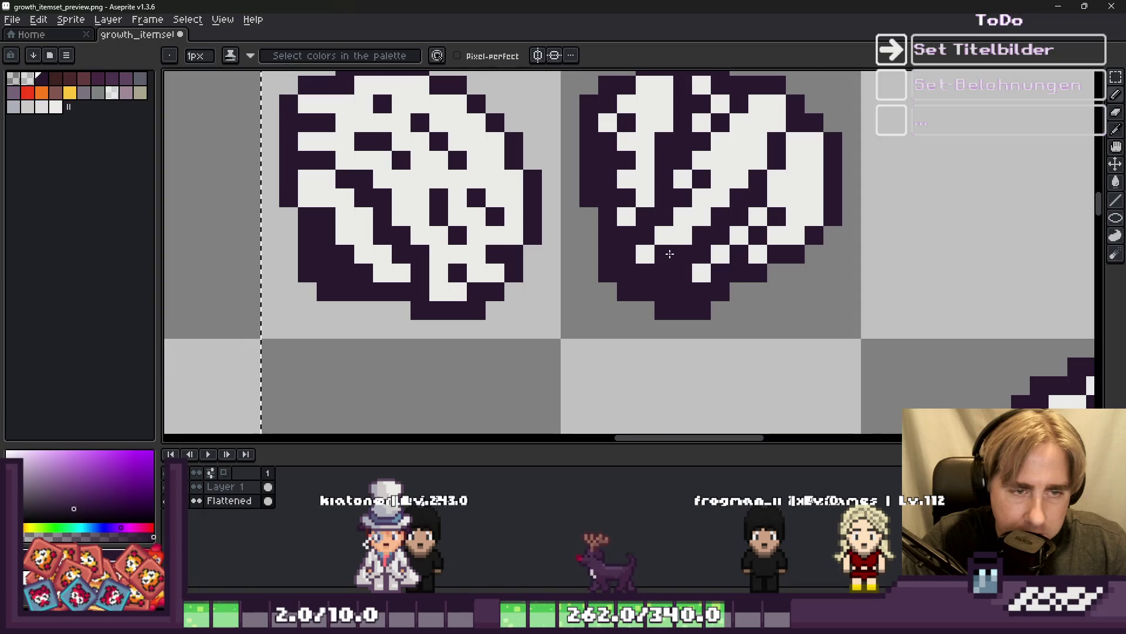
scroll(670, 253, "down", 5)
scroll(632, 229, "up", 3)
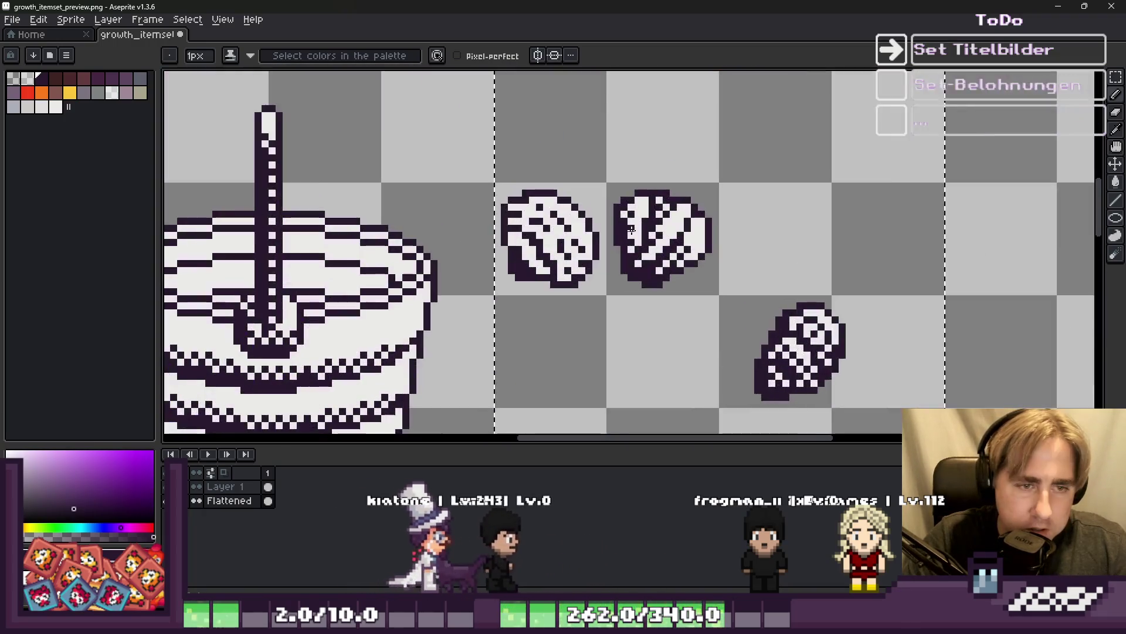
scroll(631, 229, "up", 1)
left_click(640, 235, "alt")
scroll(665, 248, "down", 2)
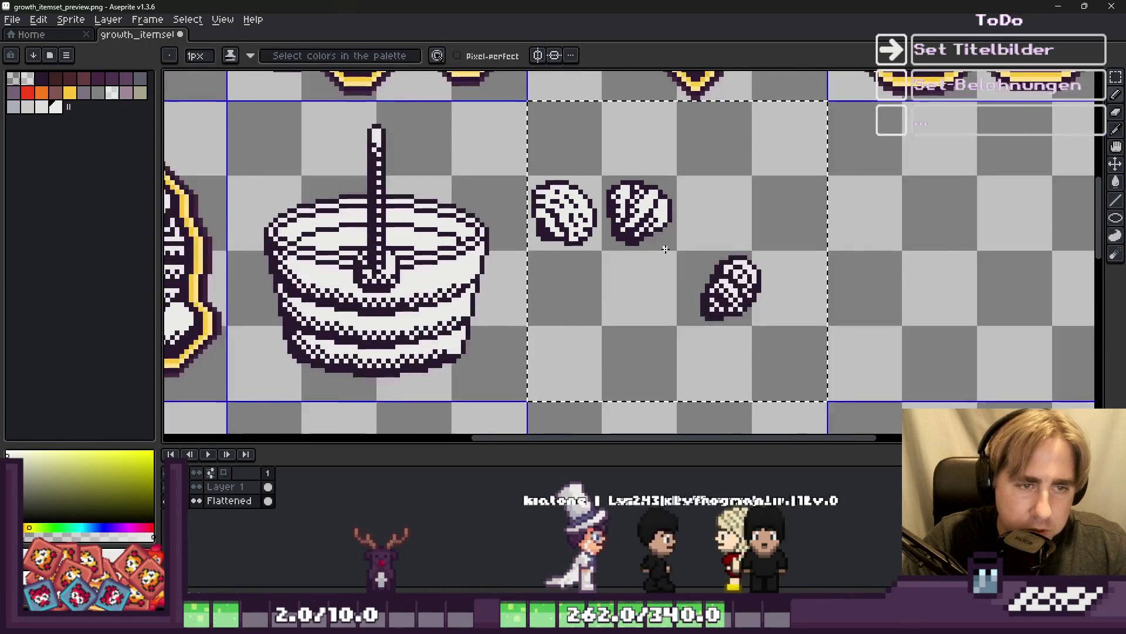
scroll(631, 193, "up", 3)
left_click(631, 191, "alt")
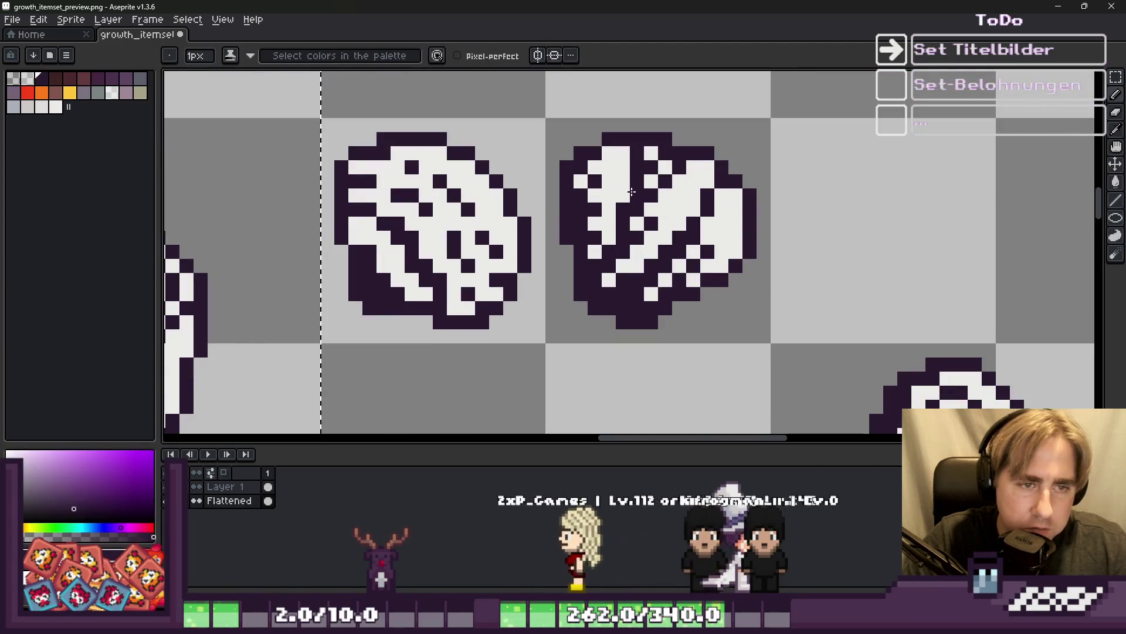
scroll(631, 191, "down", 3)
scroll(608, 179, "up", 2)
left_click(637, 171, "alt")
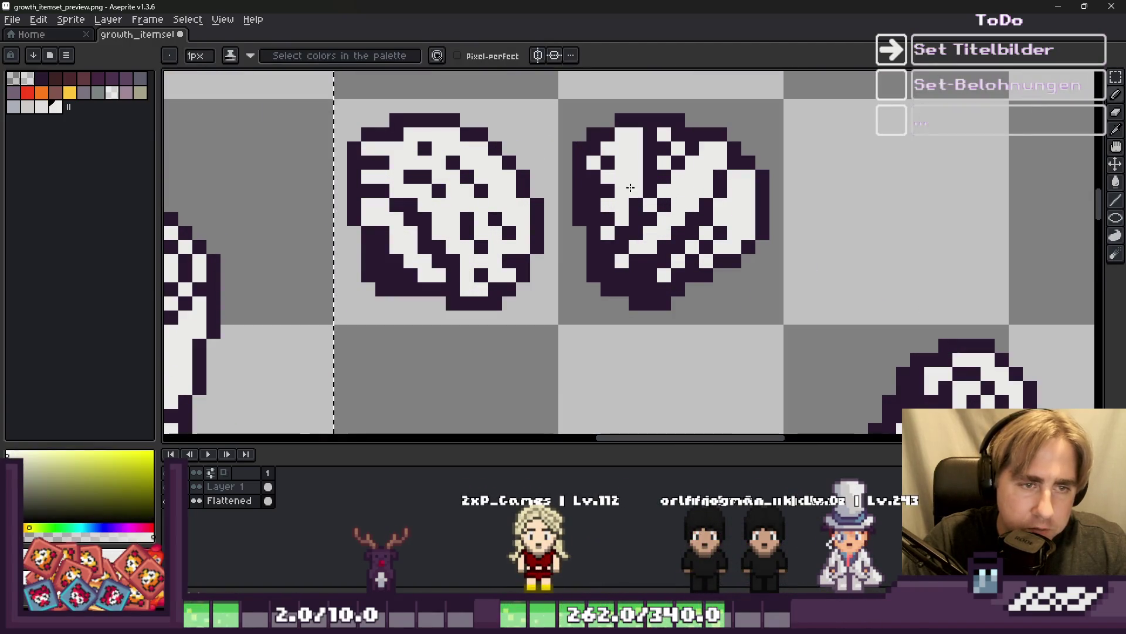
scroll(651, 193, "down", 5)
scroll(657, 199, "up", 5)
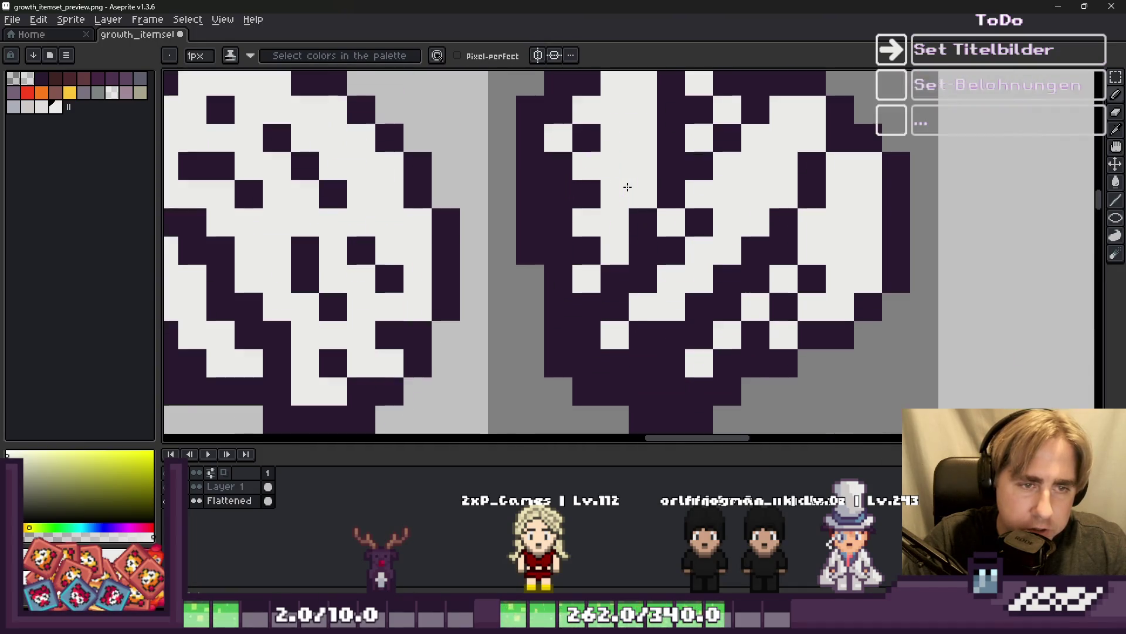
left_click(630, 191, "alt")
left_click(643, 193)
left_click(674, 191, "alt")
left_click(696, 179, "alt")
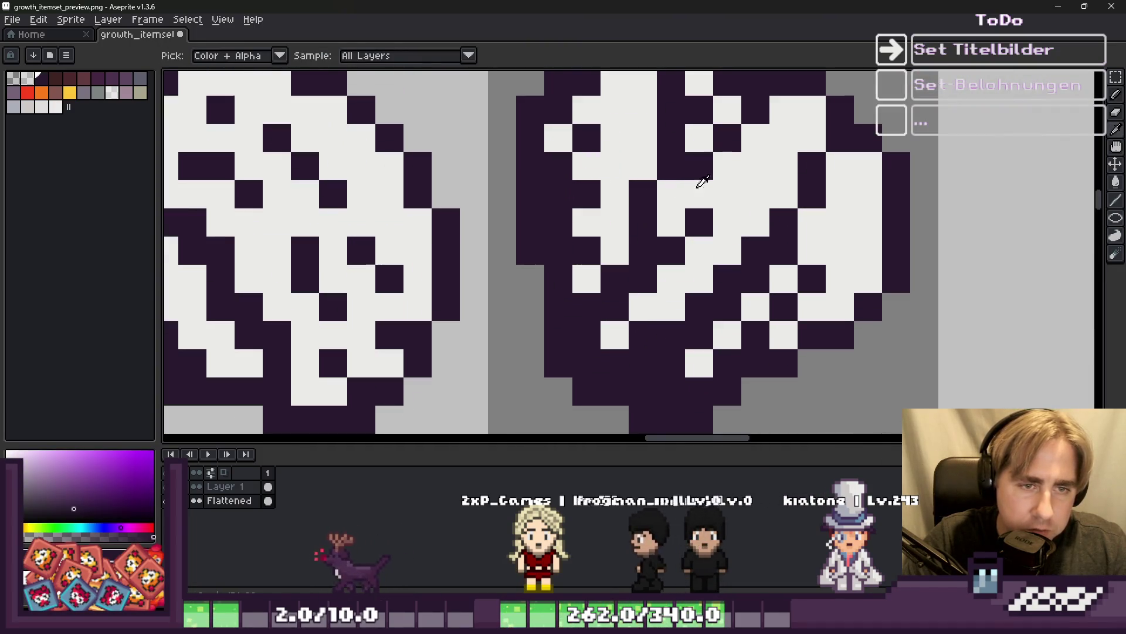
scroll(767, 226, "down", 5)
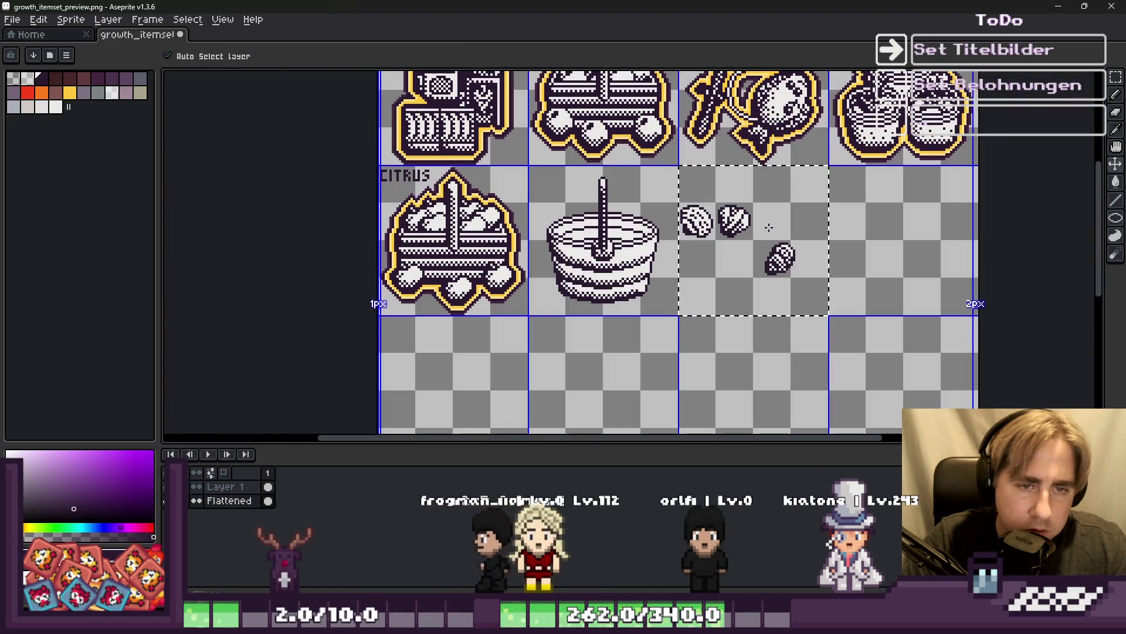
key("v")
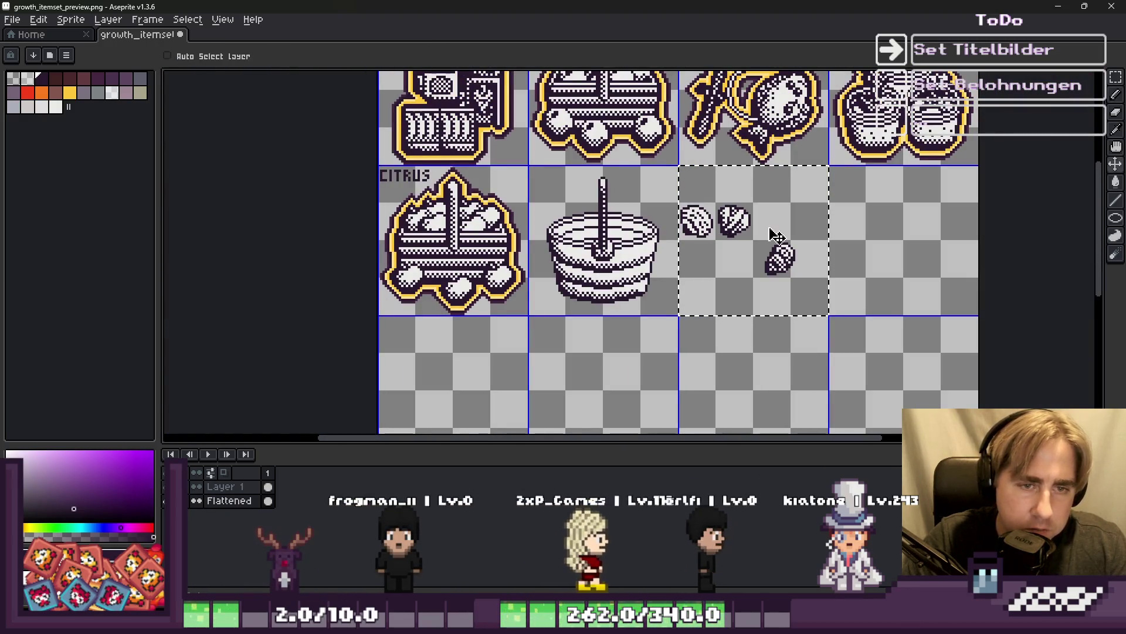
key("b")
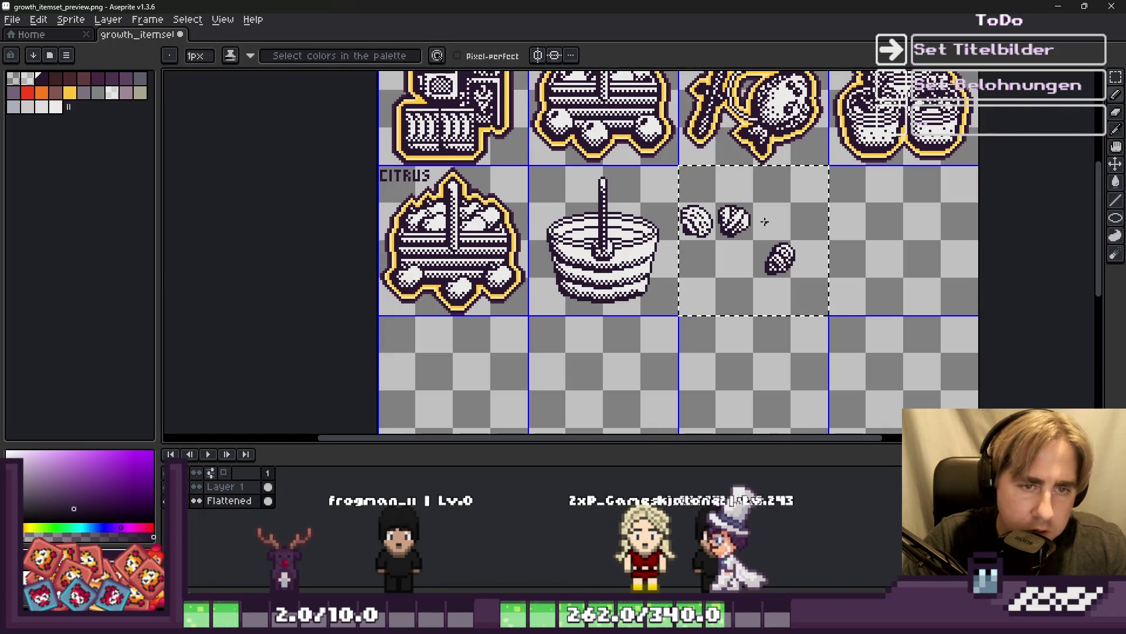
scroll(763, 226, "up", 5)
scroll(638, 162, "down", 1)
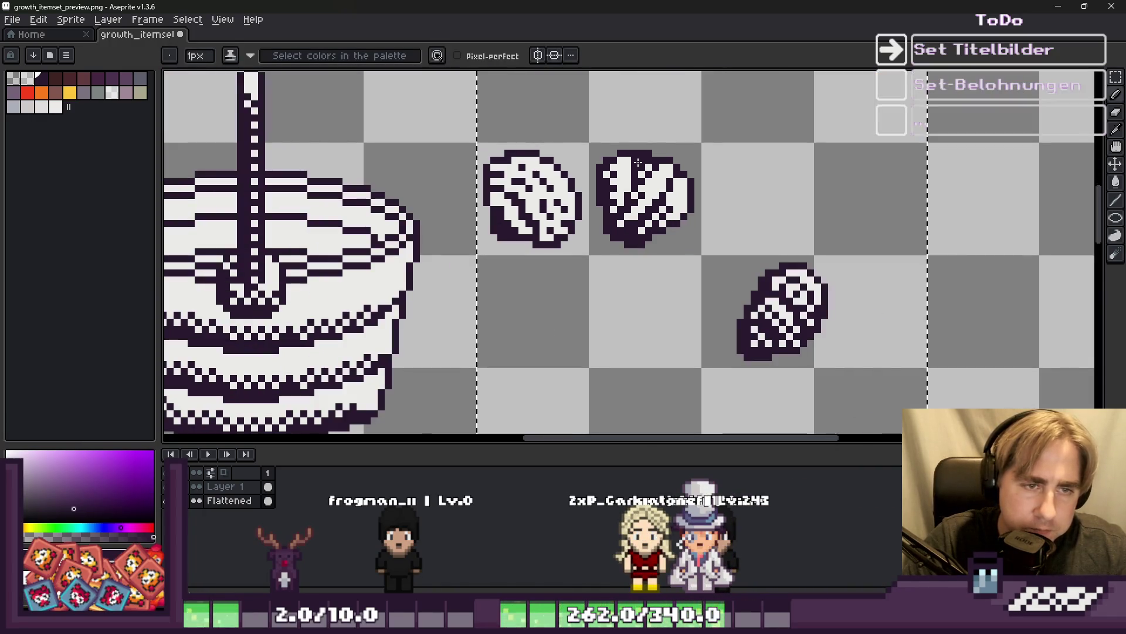
scroll(622, 169, "up", 3)
left_click(620, 171, "alt")
scroll(626, 158, "down", 5)
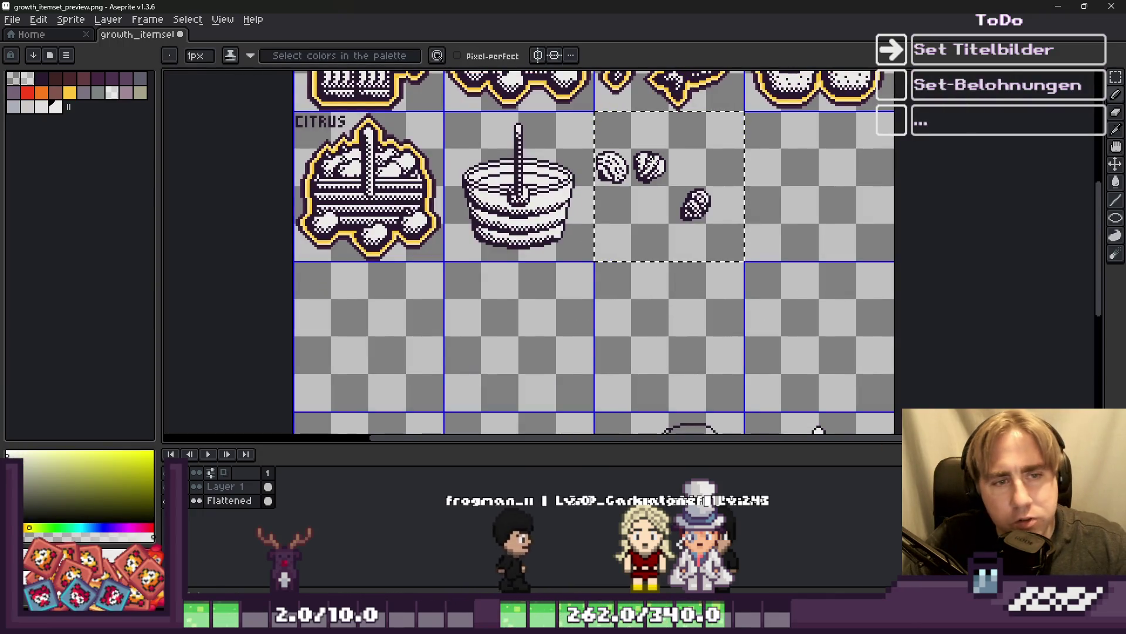
scroll(659, 166, "up", 3)
left_click(679, 166, "alt")
scroll(712, 180, "down", 2)
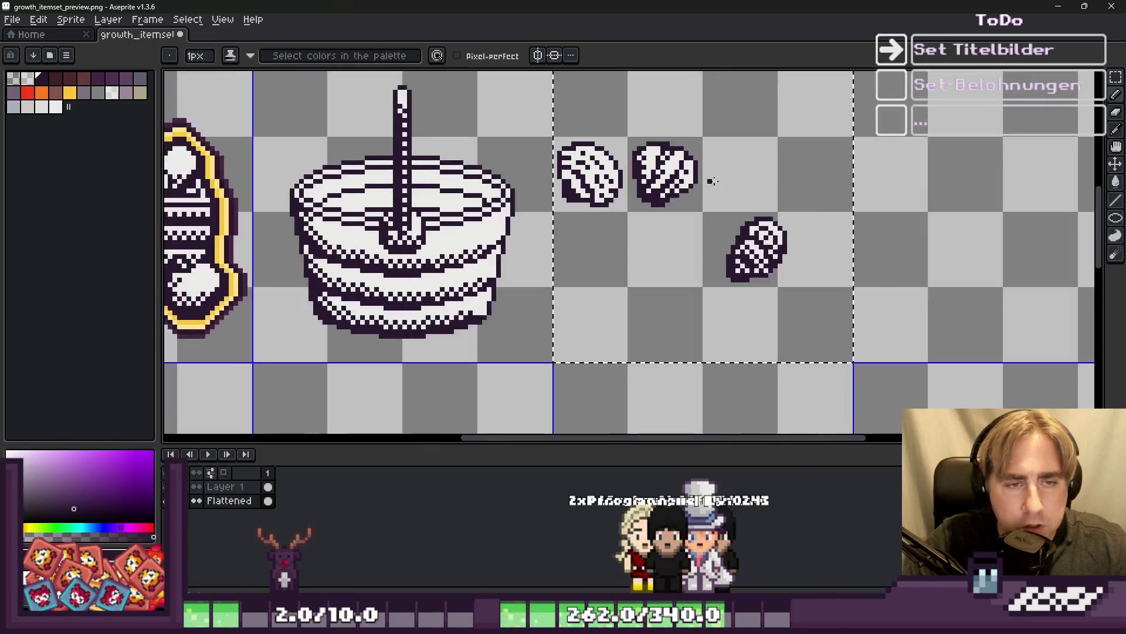
scroll(712, 180, "down", 2)
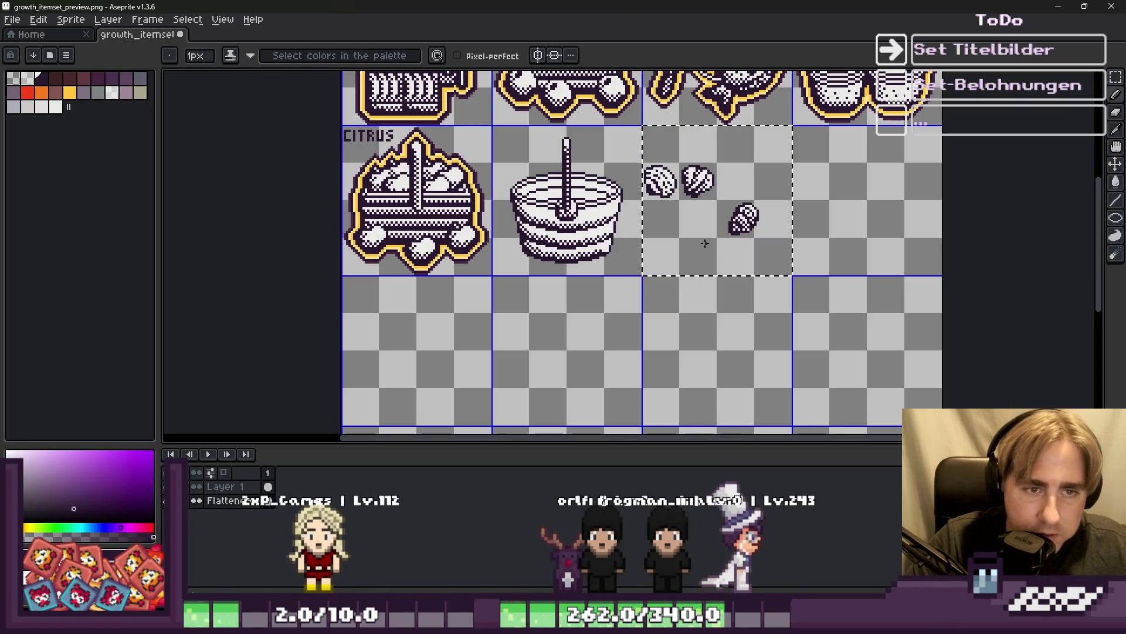
scroll(673, 175, "up", 1)
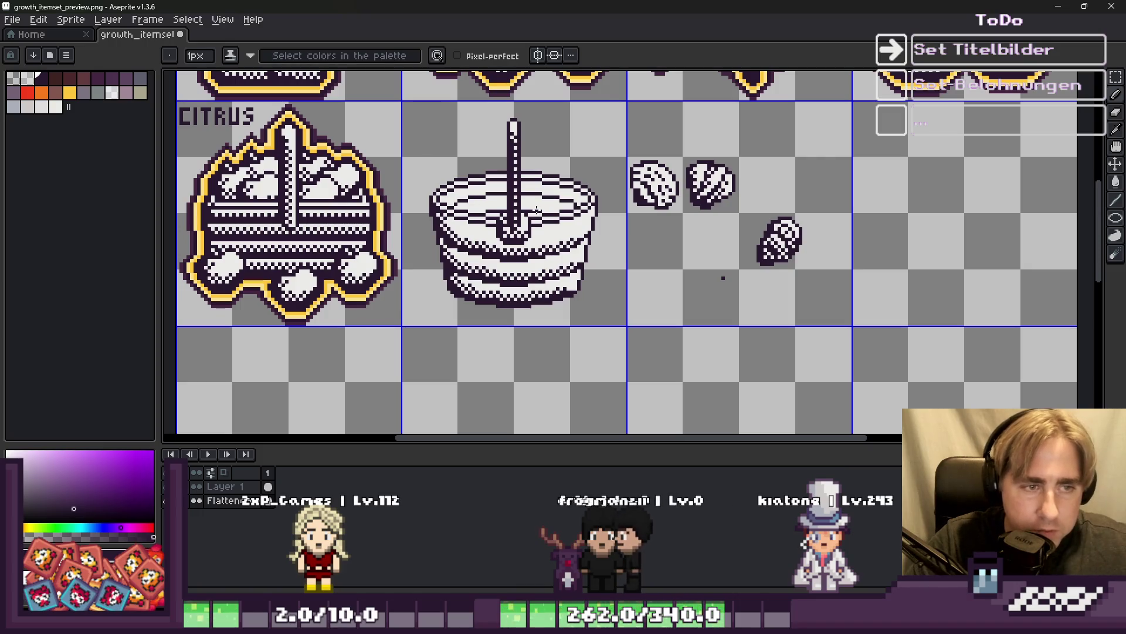
Select the left shell and try moving it toward the cake, then undo the move.
key("m")
scroll(631, 184, "up", 1)
left_click_drag(639, 166, 729, 251)
left_click_drag(675, 196, 357, 210)
key("ctrl+z")
key("ctrl+z")
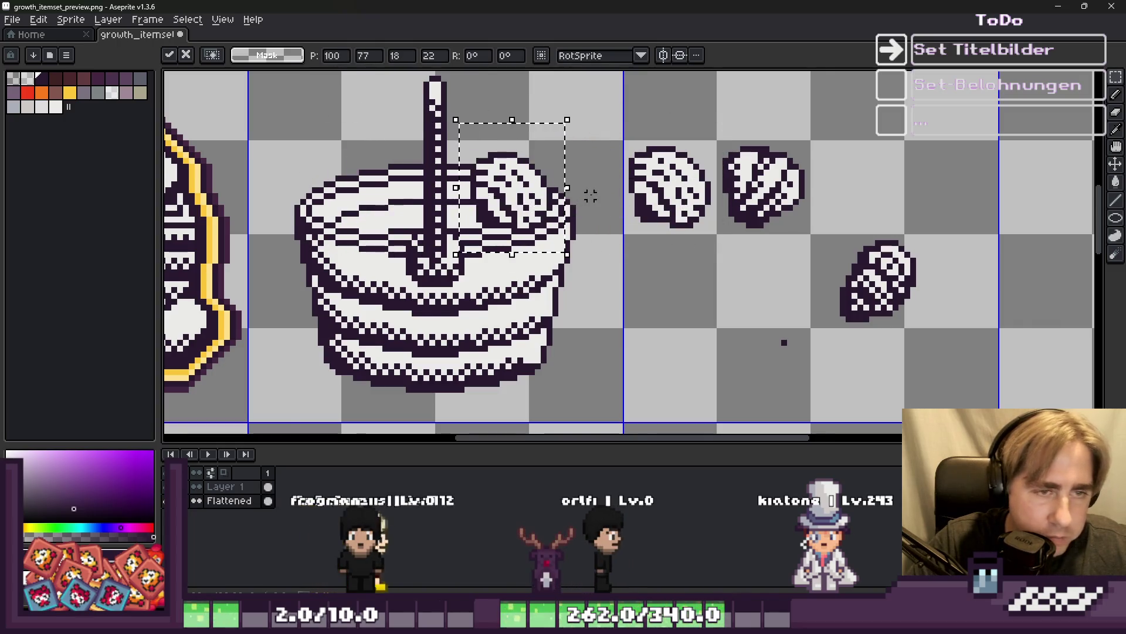
scroll(680, 196, "down", 1)
Move the third shell up into a row beside the other two and deselect.
left_click_drag(642, 111, 905, 322)
left_click(762, 297)
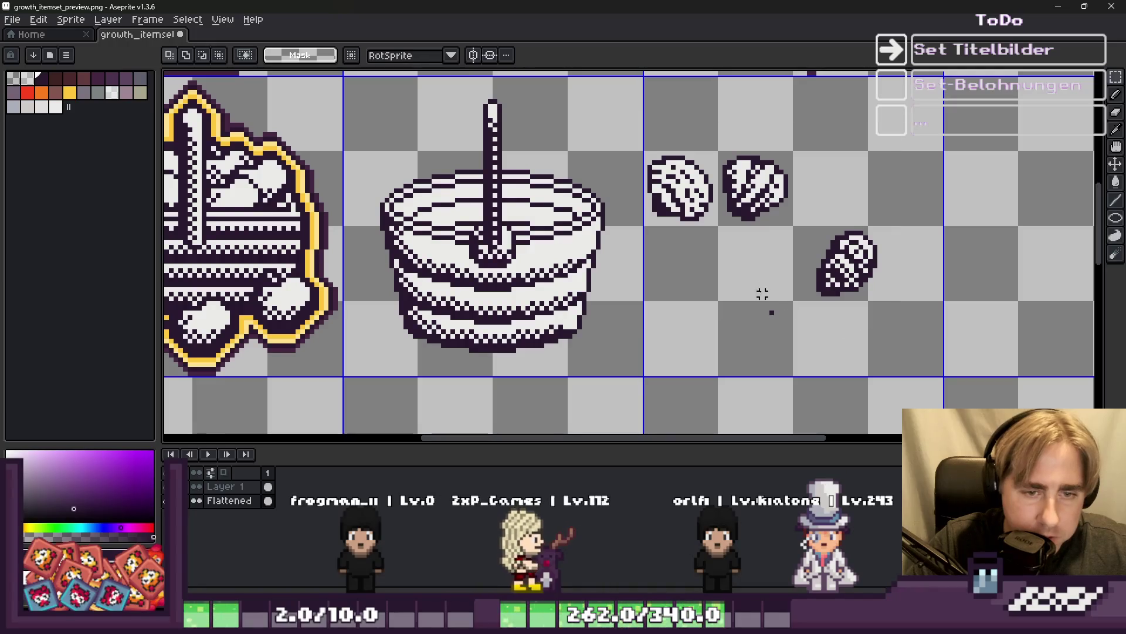
left_click_drag(756, 284, 793, 359)
mouse_move(917, 308)
left_mouse_down()
mouse_move(800, 219)
mouse_move(798, 170)
left_mouse_up()
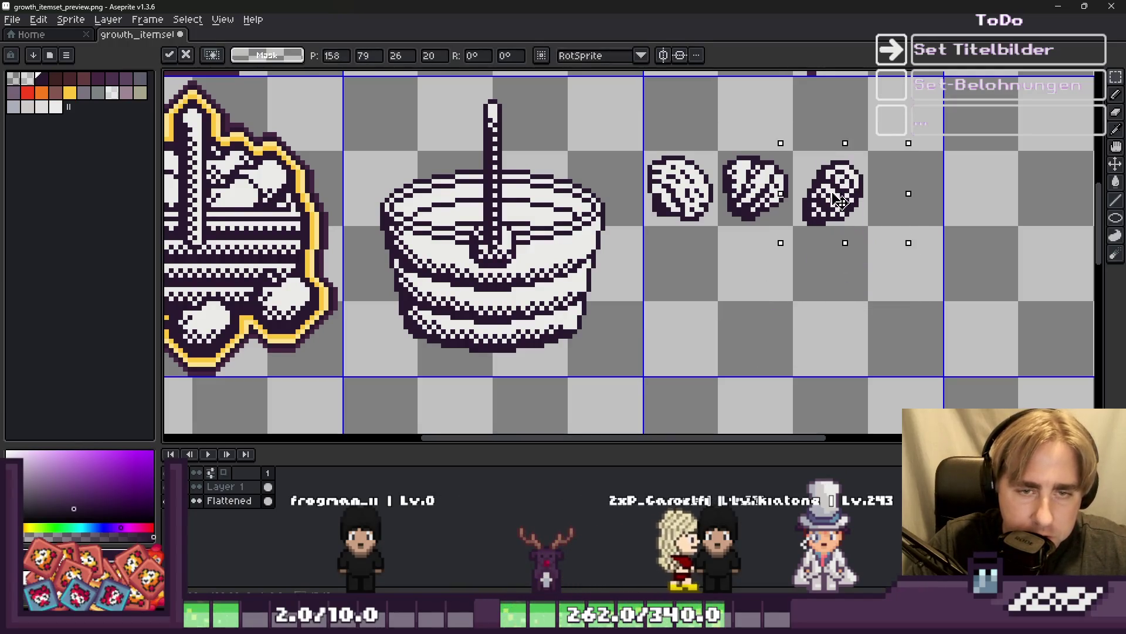
left_click(669, 148)
mouse_move(645, 134)
left_mouse_down()
mouse_move(834, 254)
mouse_move(870, 256)
left_mouse_up()
key("ctrl+d")
key("shift+b")
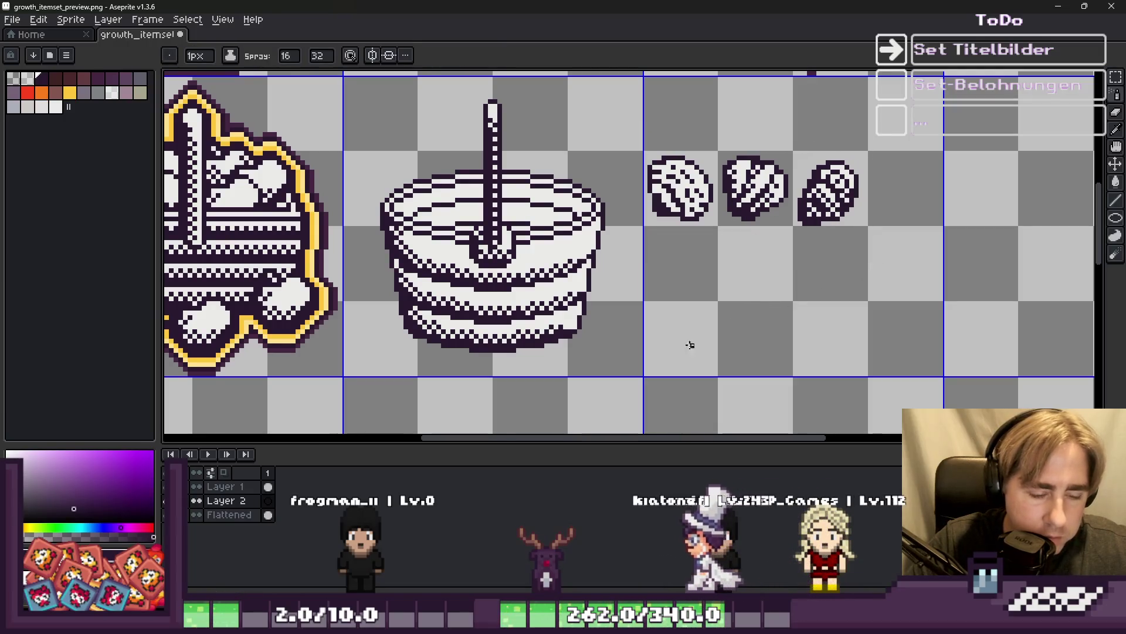
Erase the stray dark pixels scattered beneath the row of three shells.
left_click_drag(691, 344, 704, 352)
key("m")
left_click_drag(641, 129, 870, 261)
key("ctrl+d")
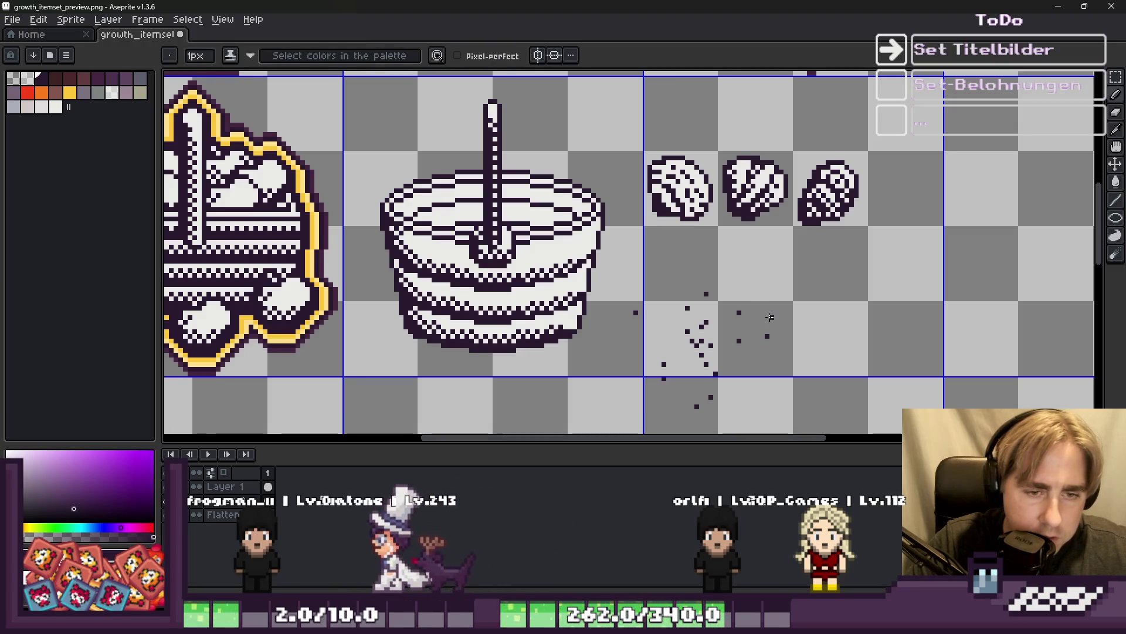
key("b")
scroll(757, 326, "up", 1)
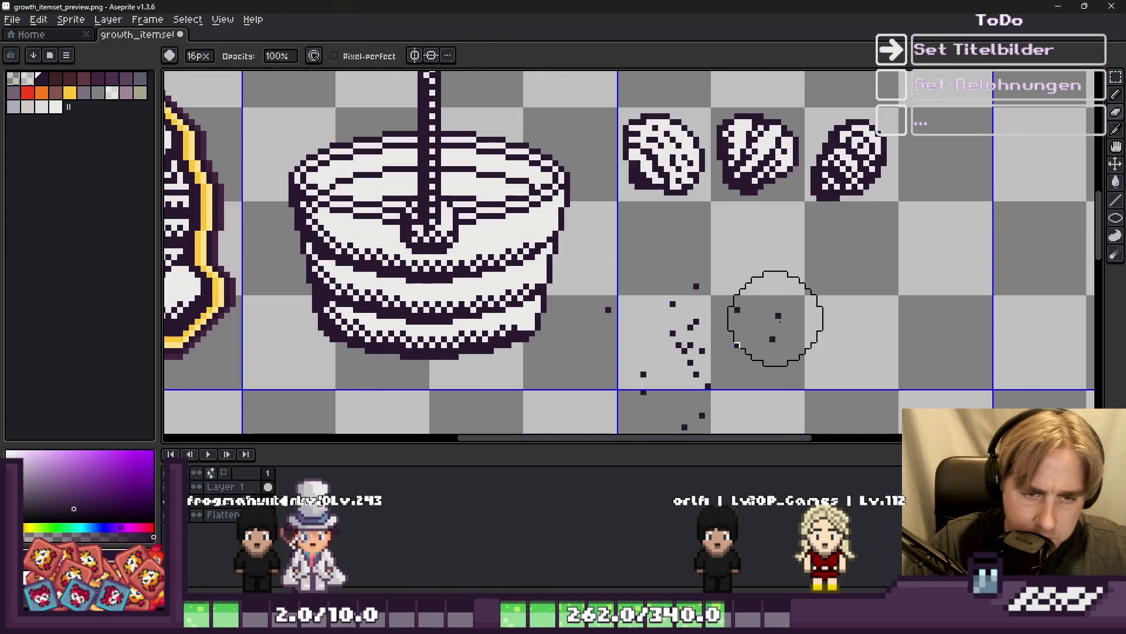
mouse_move(775, 319)
left_mouse_down()
mouse_move(623, 314)
mouse_move(726, 382)
mouse_move(712, 322)
left_mouse_up()
scroll(712, 322, "down", 1)
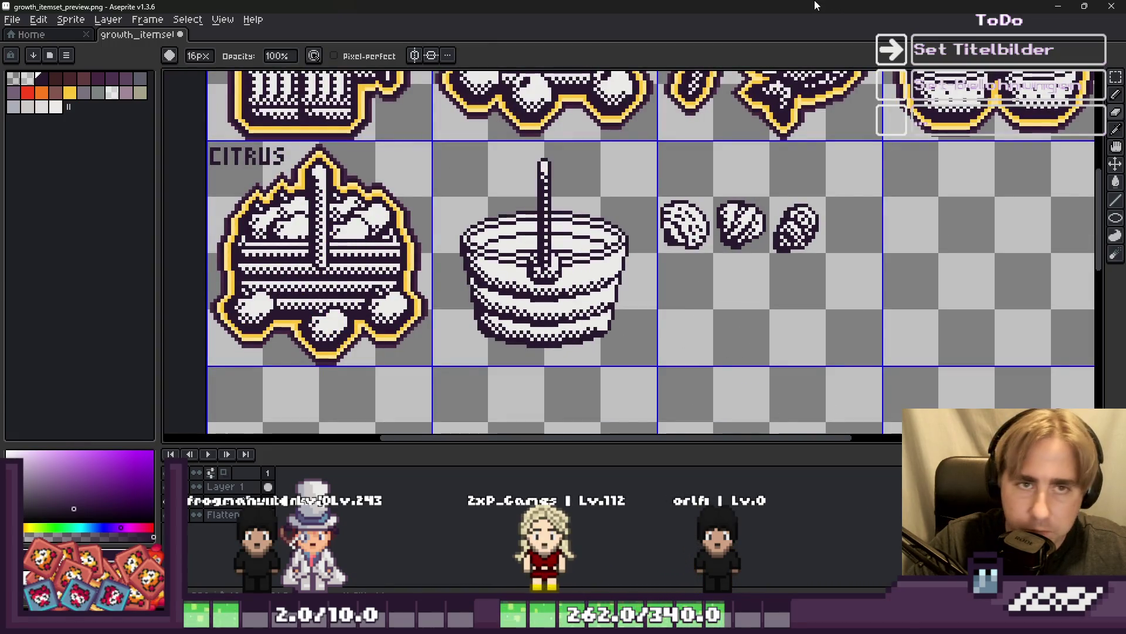
Move the left and right shells onto the top of the cake.
key("m")
scroll(744, 167, "up", 2)
left_click_drag(666, 347, 685, 379)
mouse_move(644, 286)
left_mouse_down()
mouse_move(413, 274)
mouse_move(474, 286)
mouse_move(403, 270)
mouse_move(414, 266)
left_mouse_up()
mouse_move(789, 204)
left_mouse_down()
mouse_move(891, 346)
mouse_move(932, 363)
left_mouse_up()
left_click_drag(800, 213, 946, 352)
mouse_move(864, 309)
left_mouse_down()
mouse_move(477, 268)
mouse_move(504, 293)
mouse_move(487, 282)
mouse_move(480, 297)
left_mouse_up()
key("ctrl+d")
Place the middle shell onto the cake and select the three leftover shell sprites.
mouse_move(700, 212)
left_mouse_down()
mouse_move(794, 326)
mouse_move(794, 350)
left_mouse_up()
left_click_drag(774, 302, 404, 310)
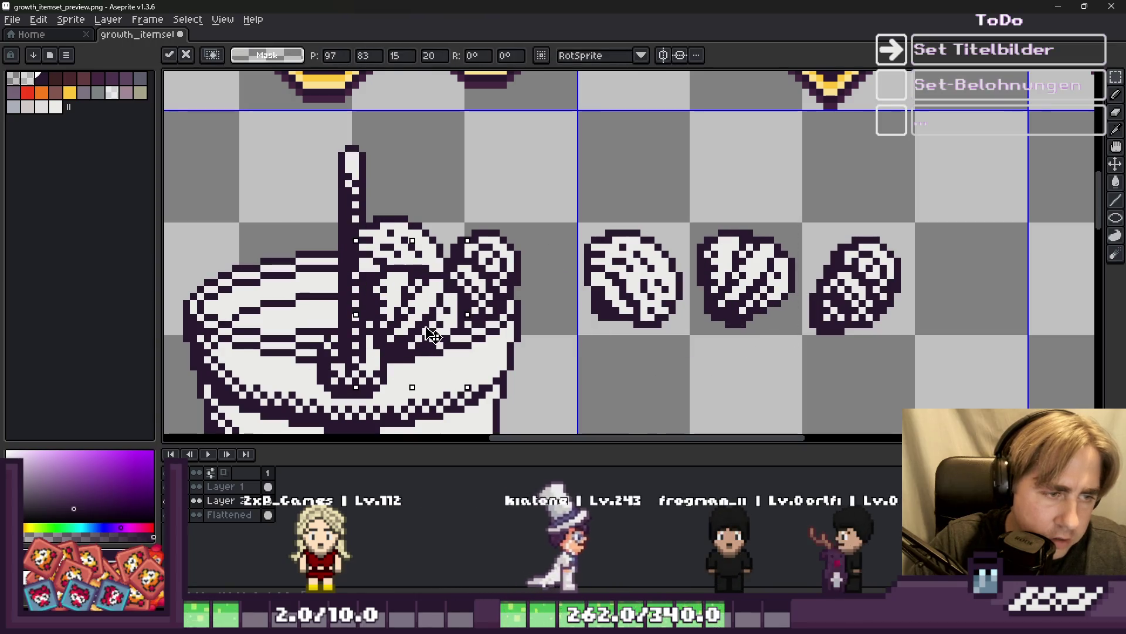
key("ctrl+d")
scroll(726, 156, "down", 2)
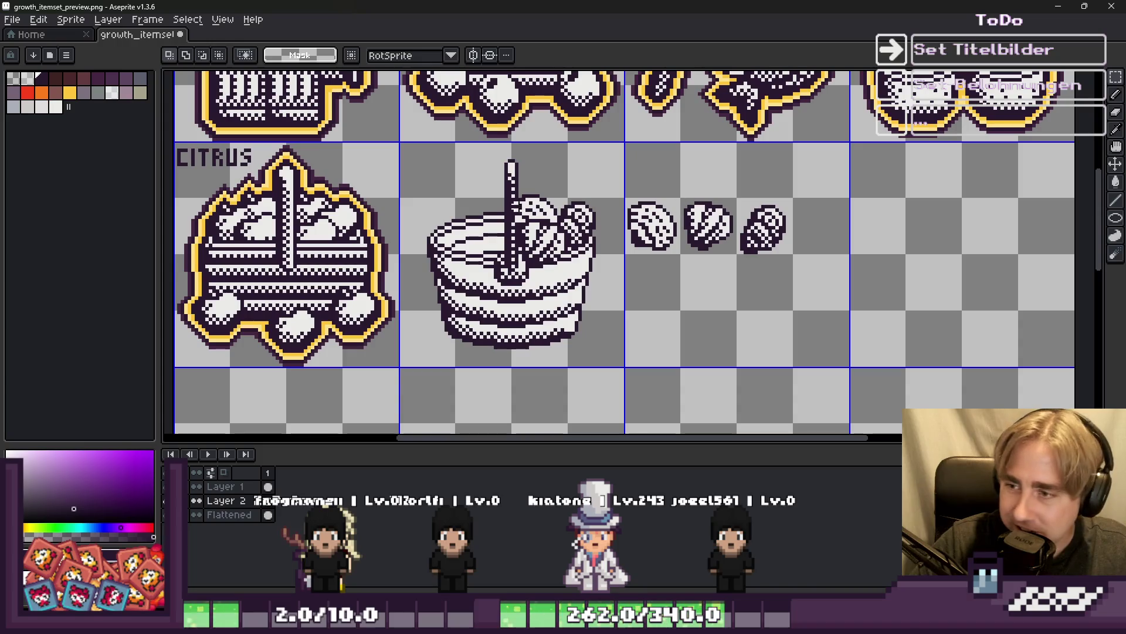
left_click_drag(608, 167, 874, 271)
left_click(787, 284)
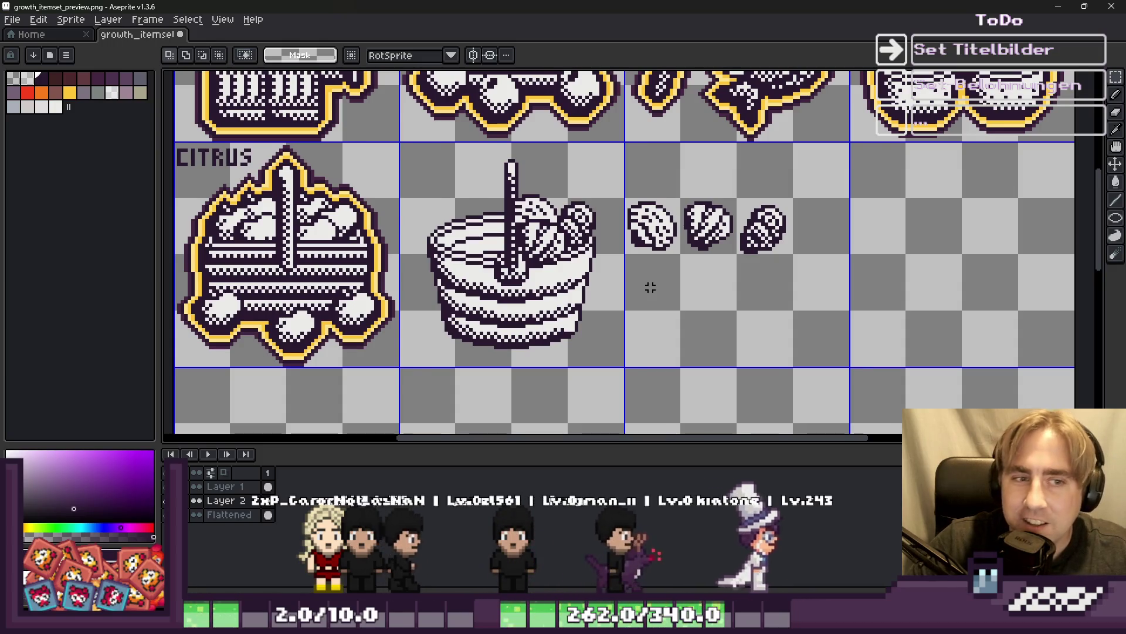
scroll(642, 286, "down", 2)
scroll(641, 286, "up", 1)
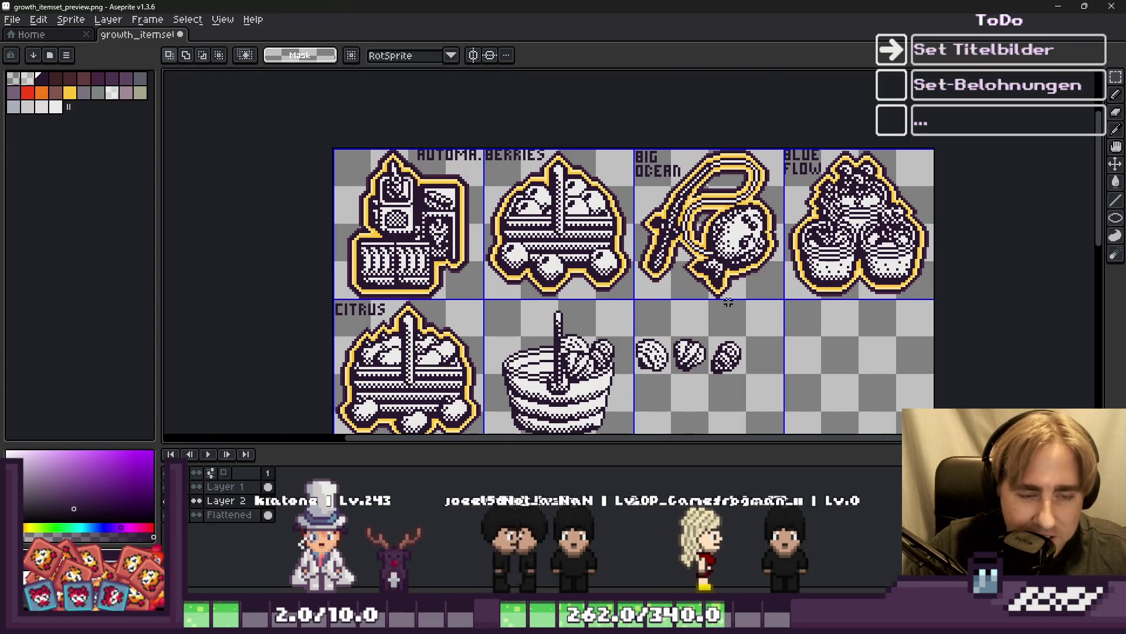
scroll(622, 372, "up", 1)
scroll(623, 371, "down", 1)
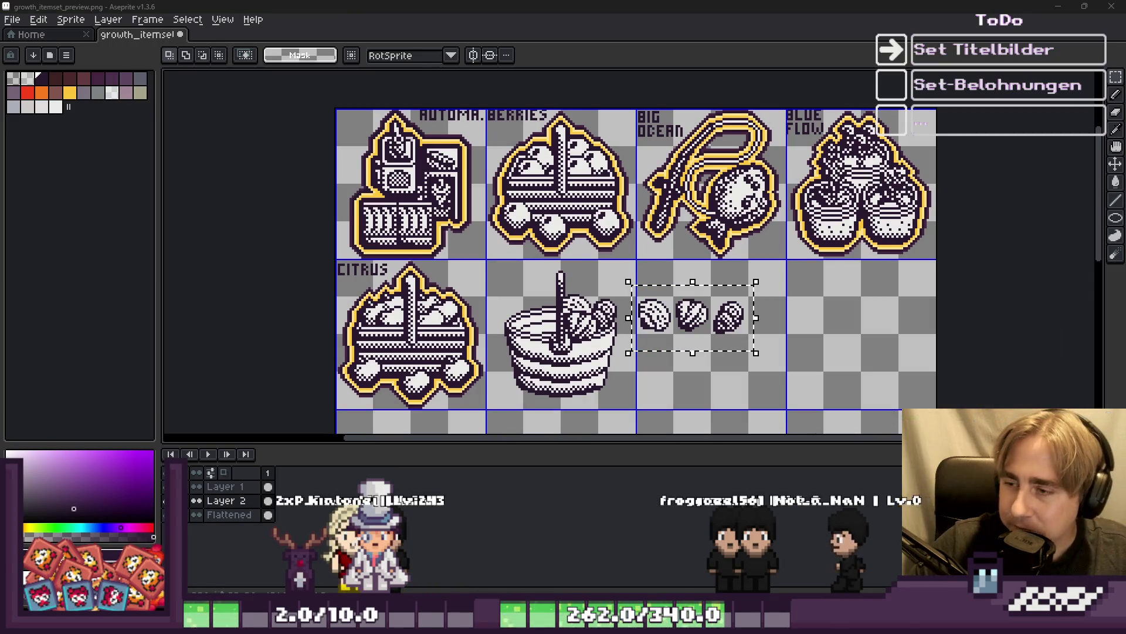
Switch to Godot, select the third fair stand, and run the Growth project.
key("alt+Tab")
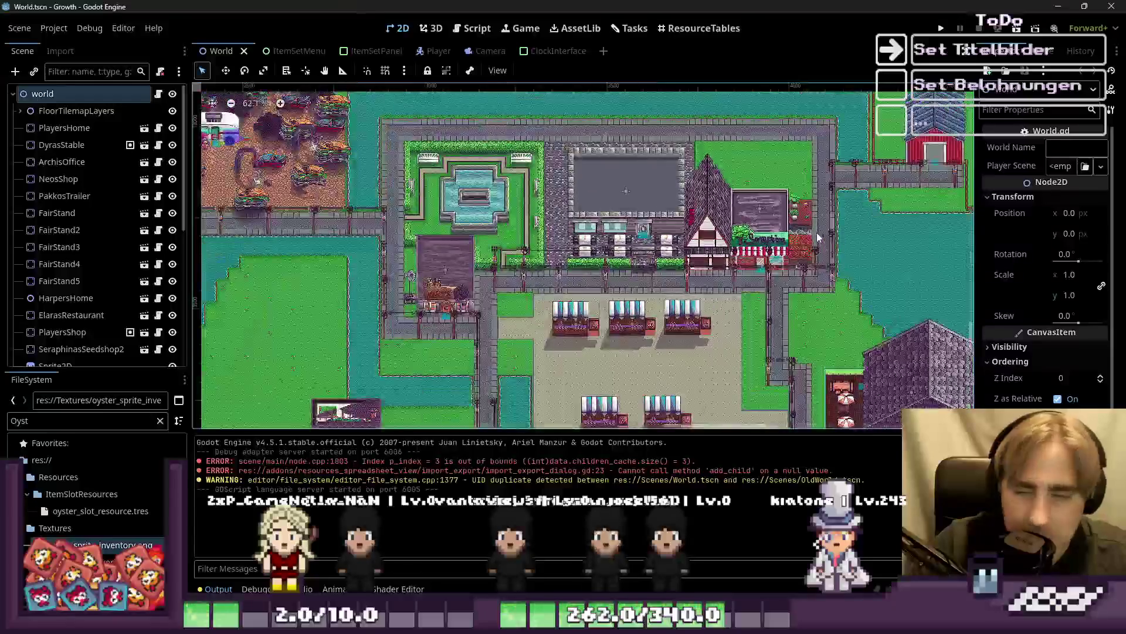
scroll(662, 219, "down", 3)
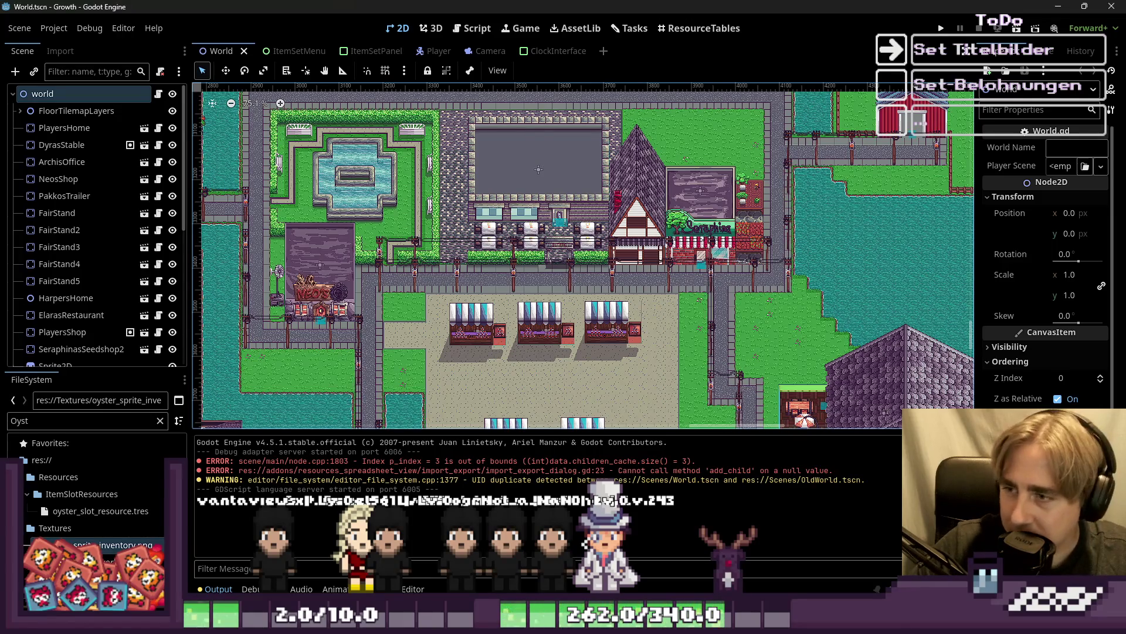
scroll(636, 265, "down", 3)
scroll(635, 264, "up", 4)
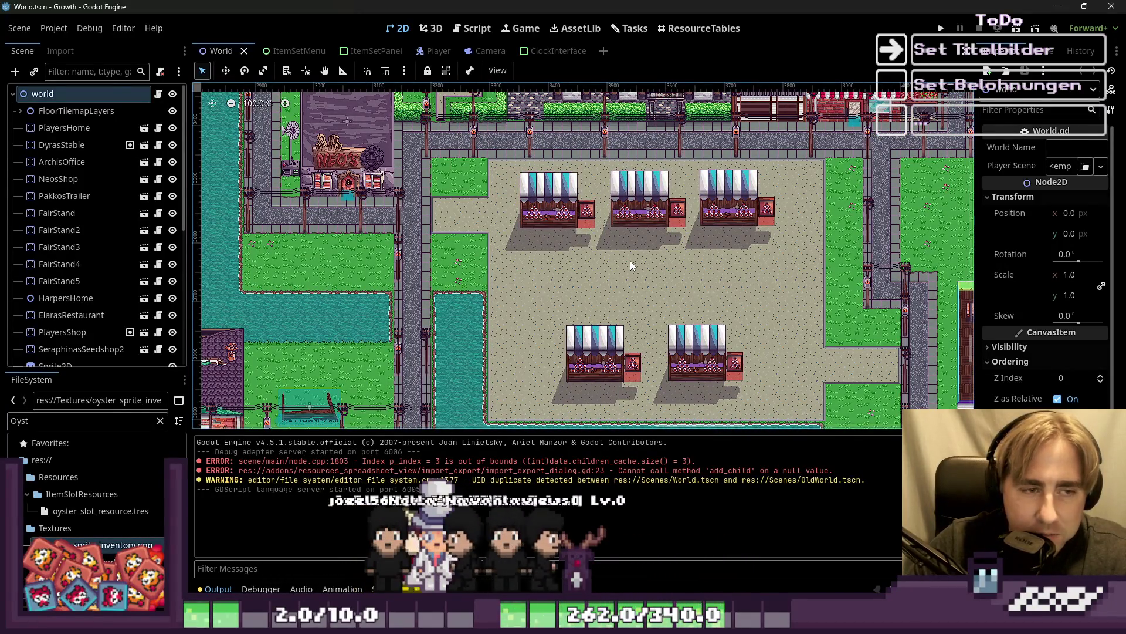
scroll(506, 225, "up", 5)
scroll(507, 224, "down", 2)
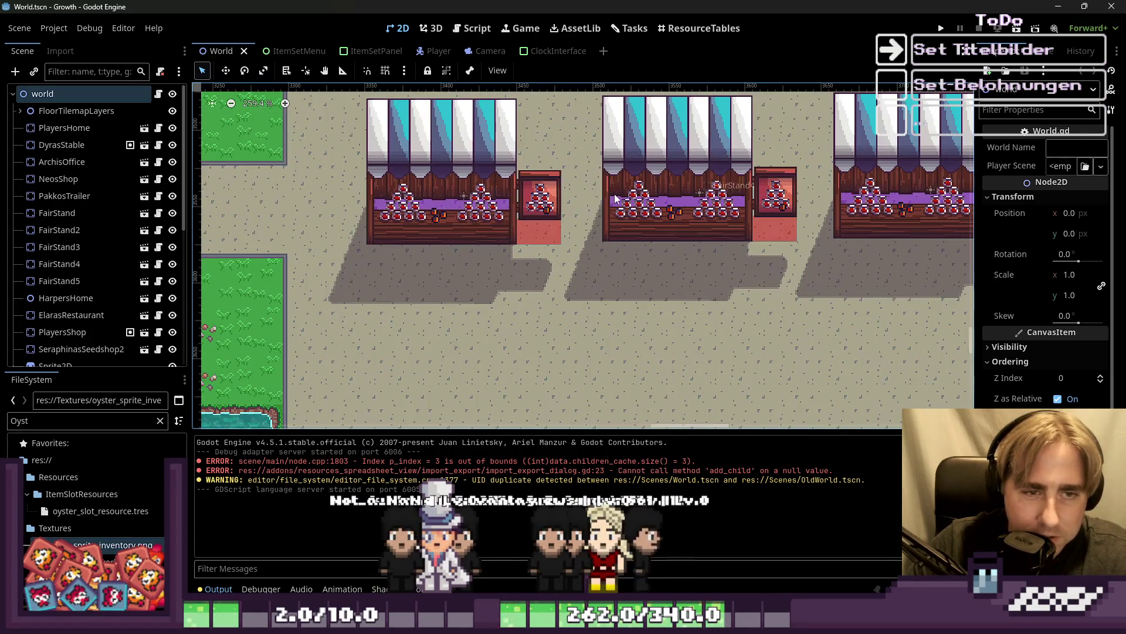
scroll(615, 198, "down", 2)
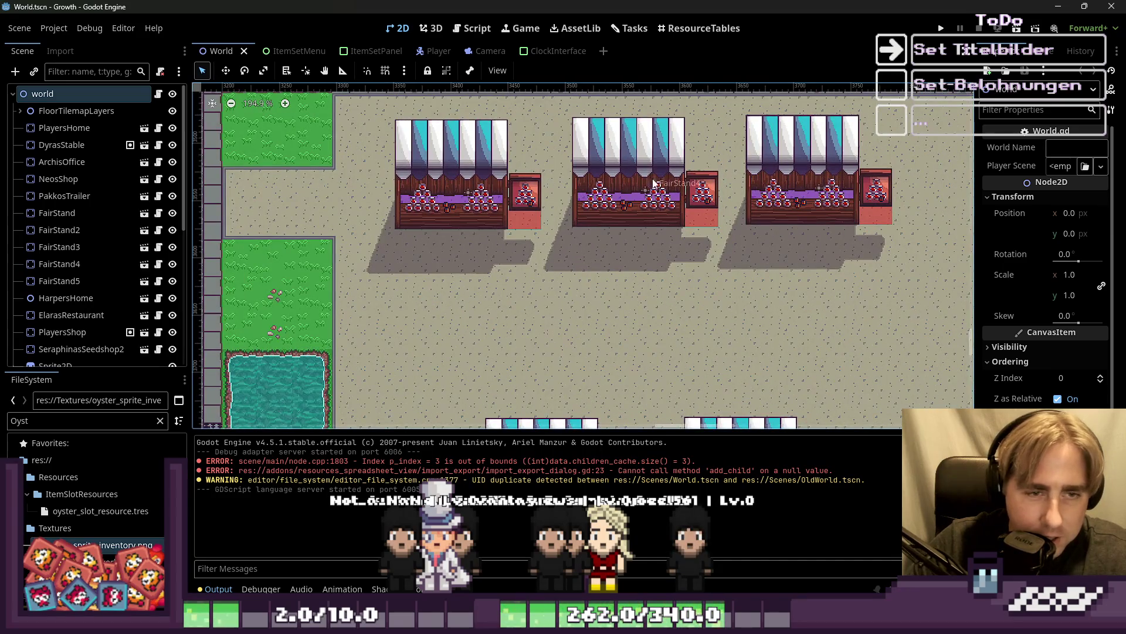
left_click(814, 189)
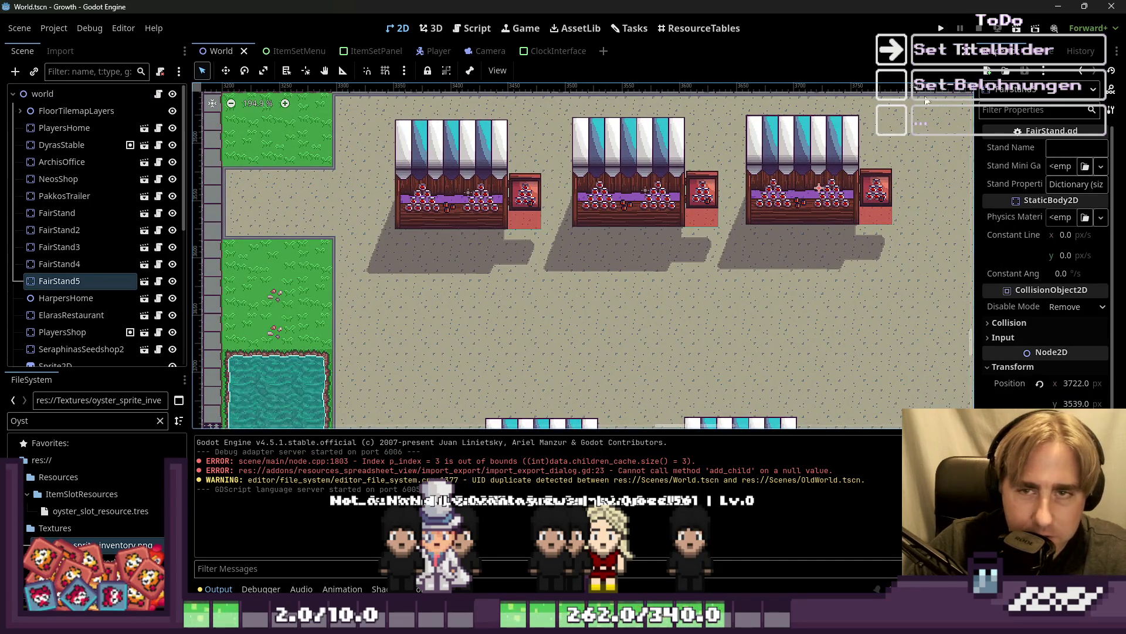
left_click(943, 28)
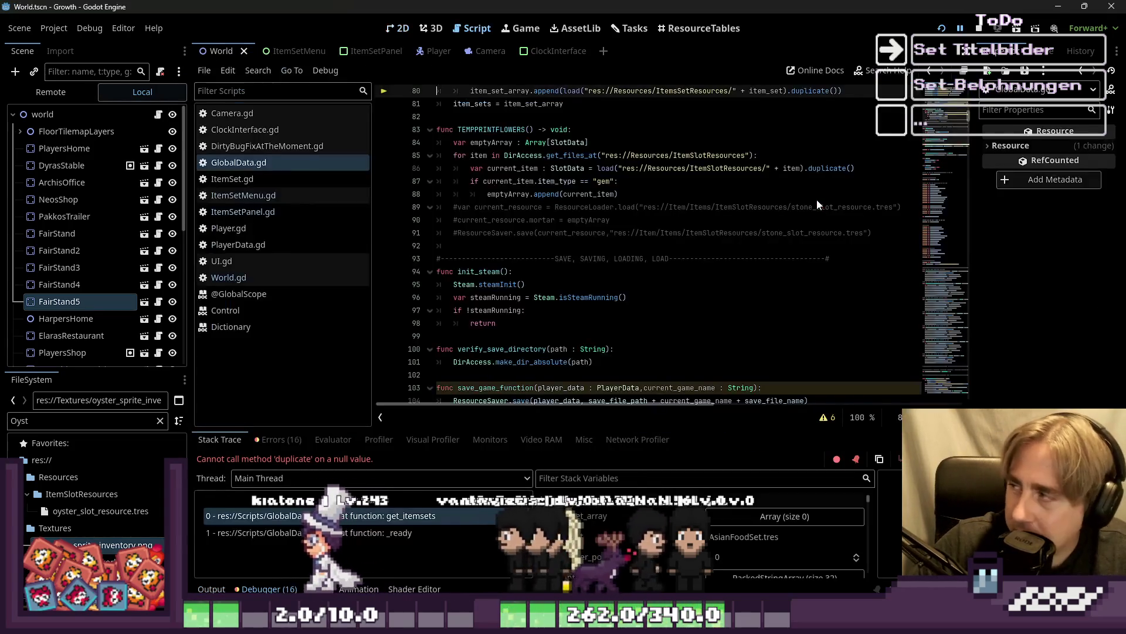
Inspect the item-set loading functions around the failing line in GlobalData.gd.
left_click(645, 283)
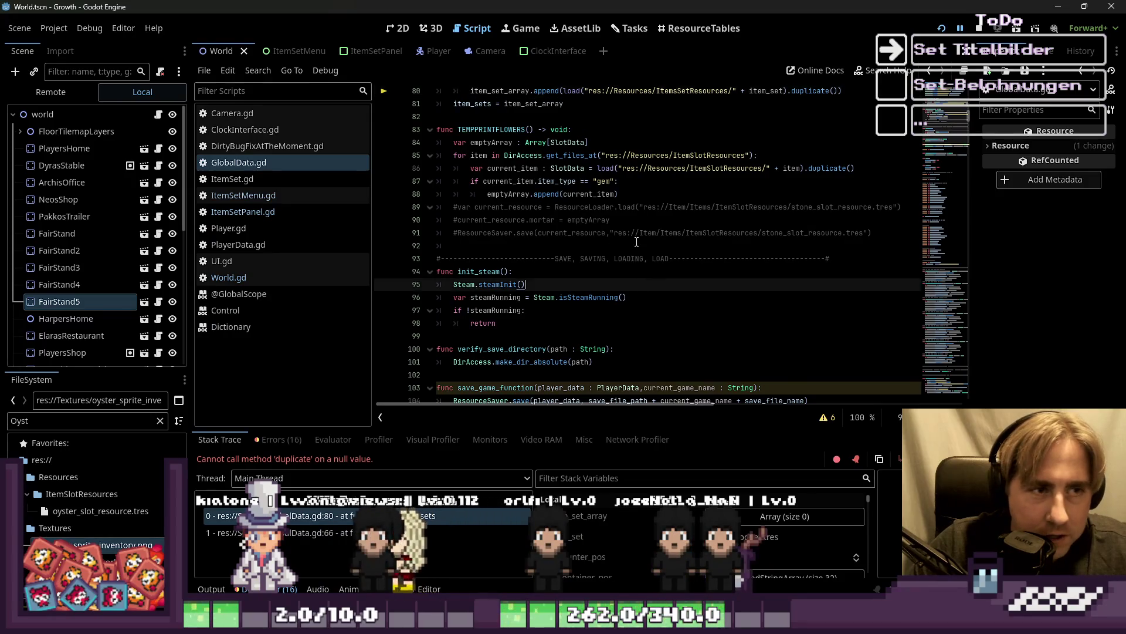
scroll(645, 264, "up", 1)
left_click(649, 176)
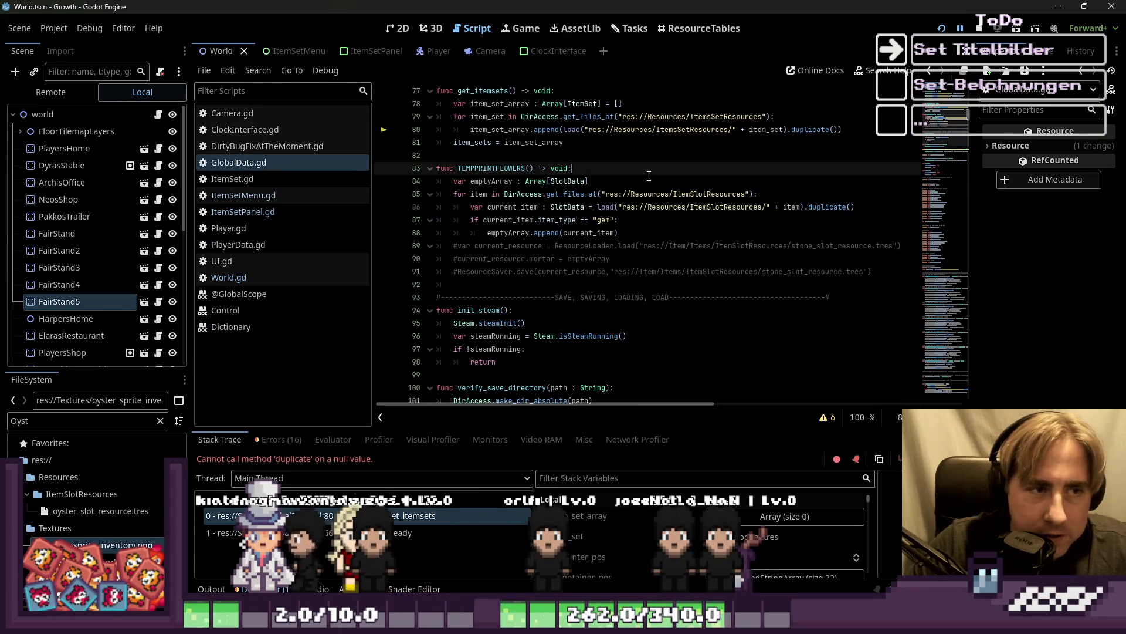
Rerun the game and examine the ItemsSetResources folder path on line 80.
left_click(984, 33)
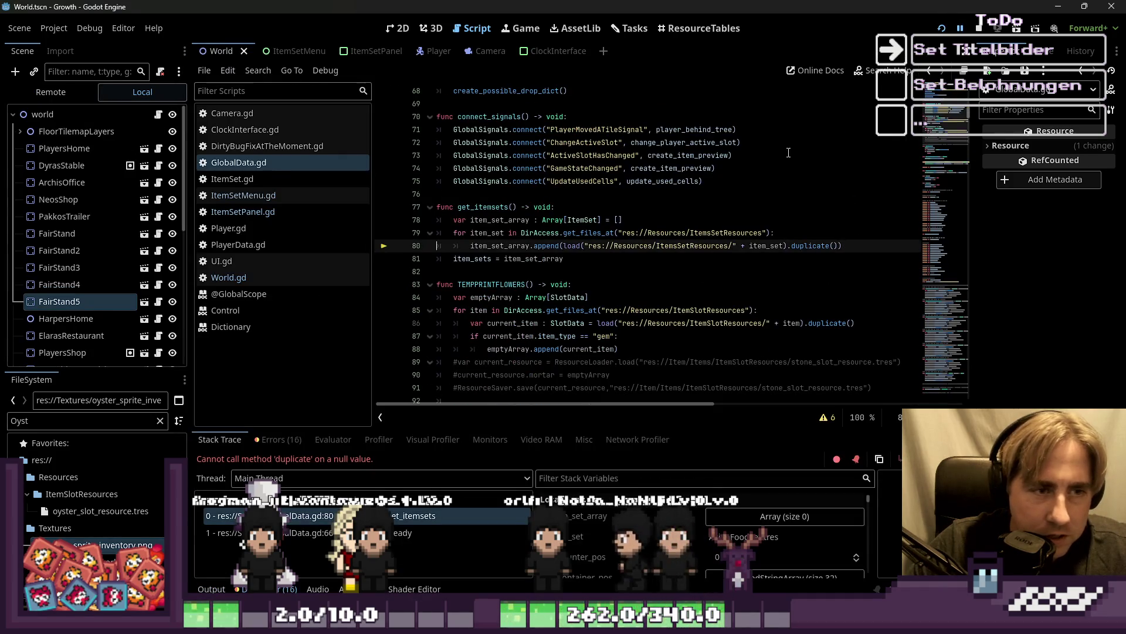
left_click(774, 169)
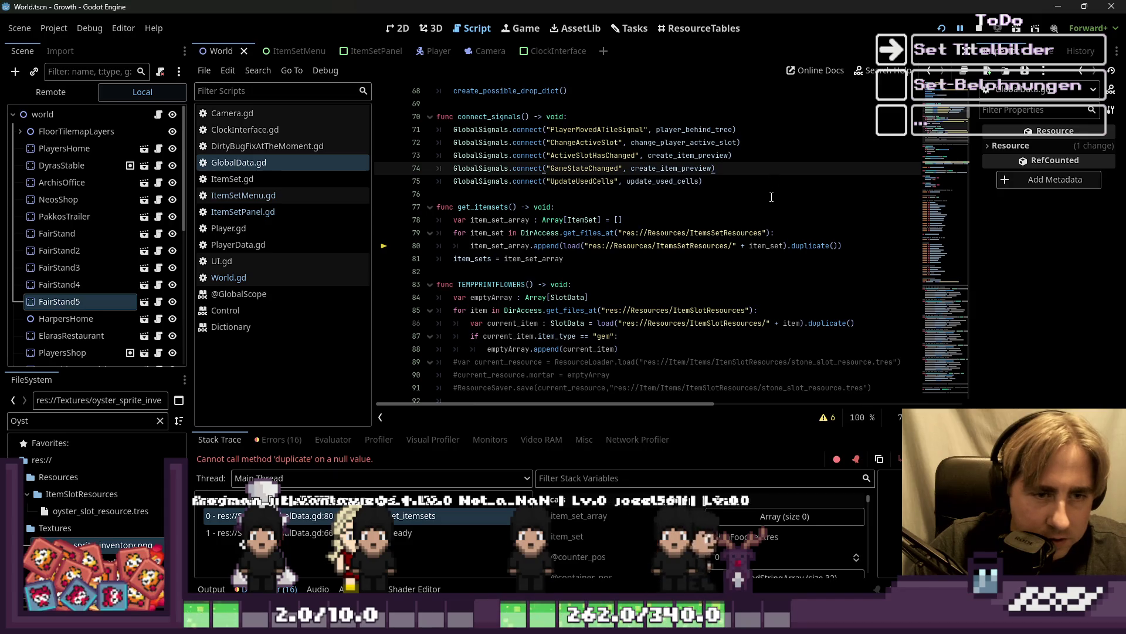
left_click(718, 249)
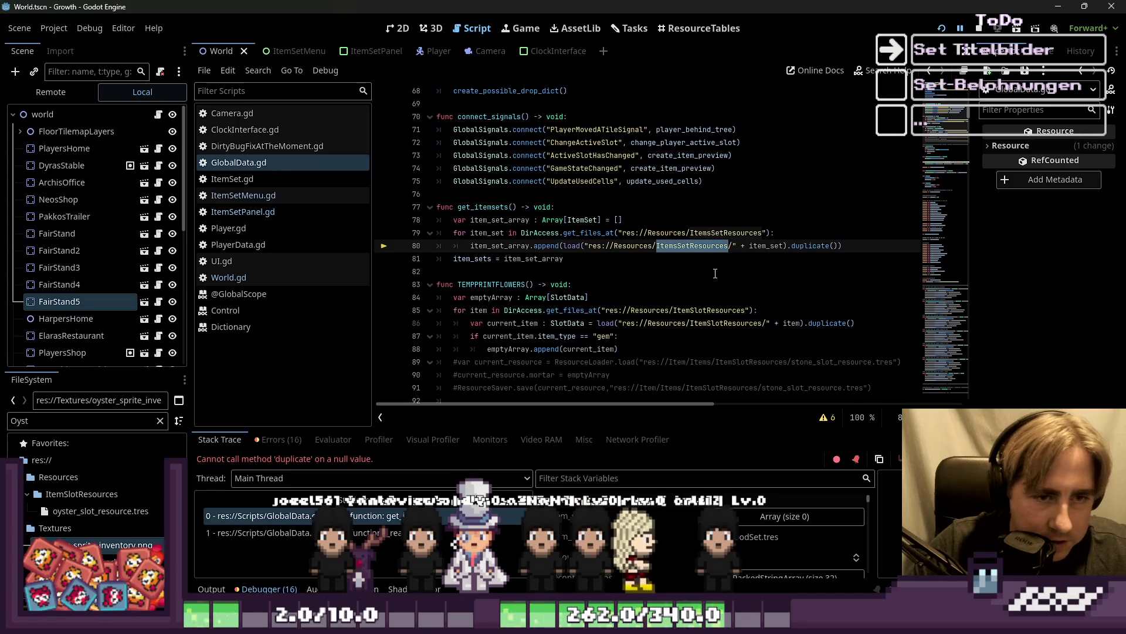
left_click(715, 274)
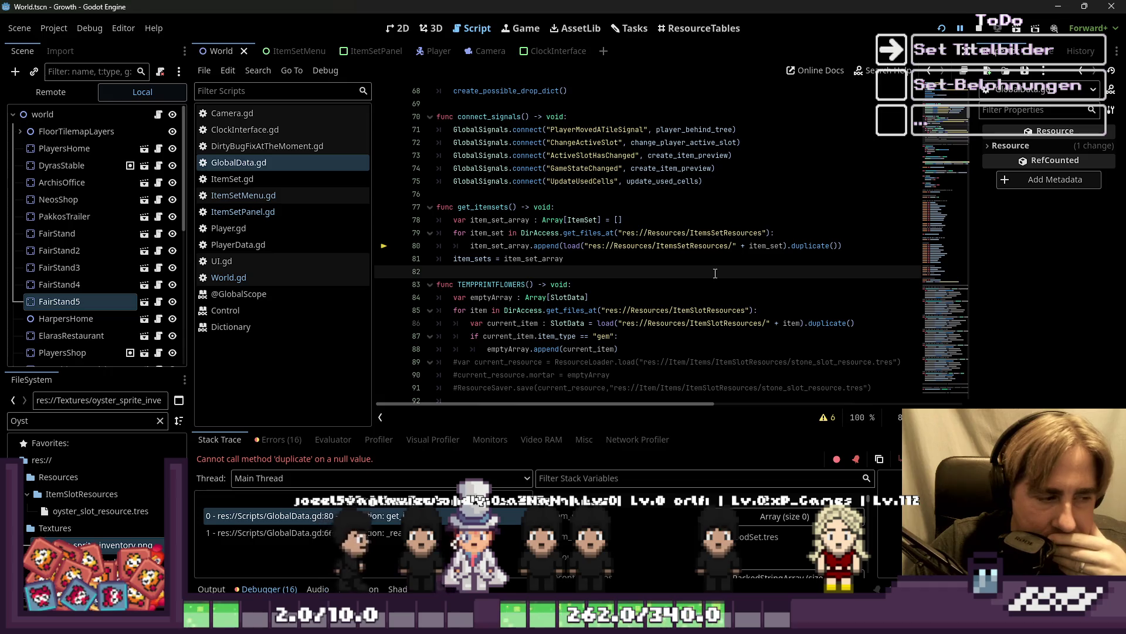
left_click(405, 30)
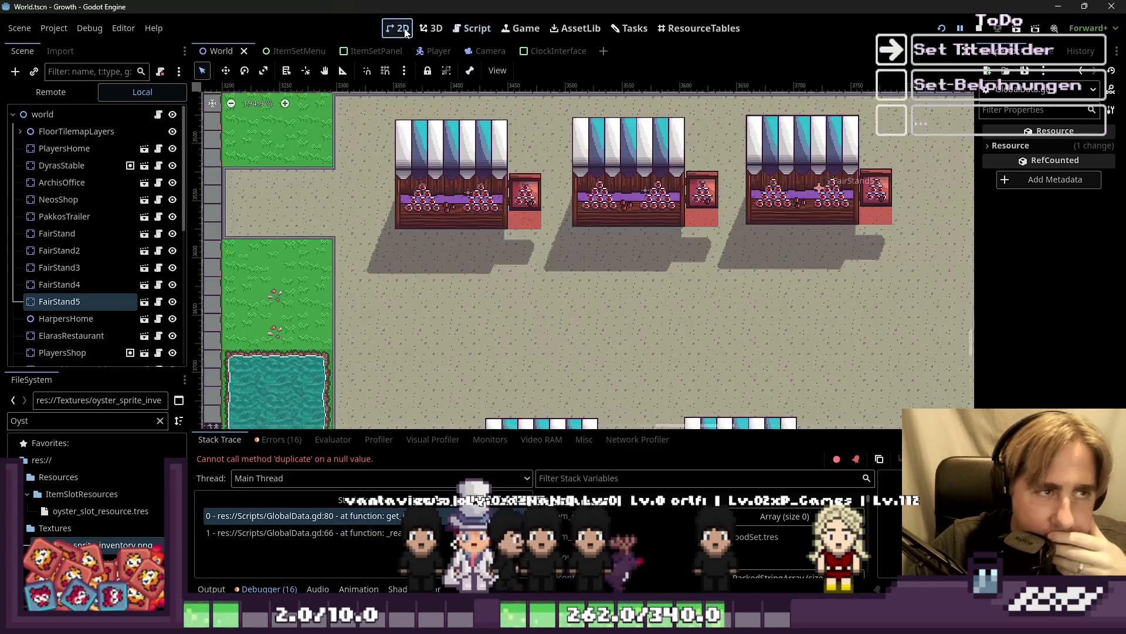
scroll(435, 200, "down", 4)
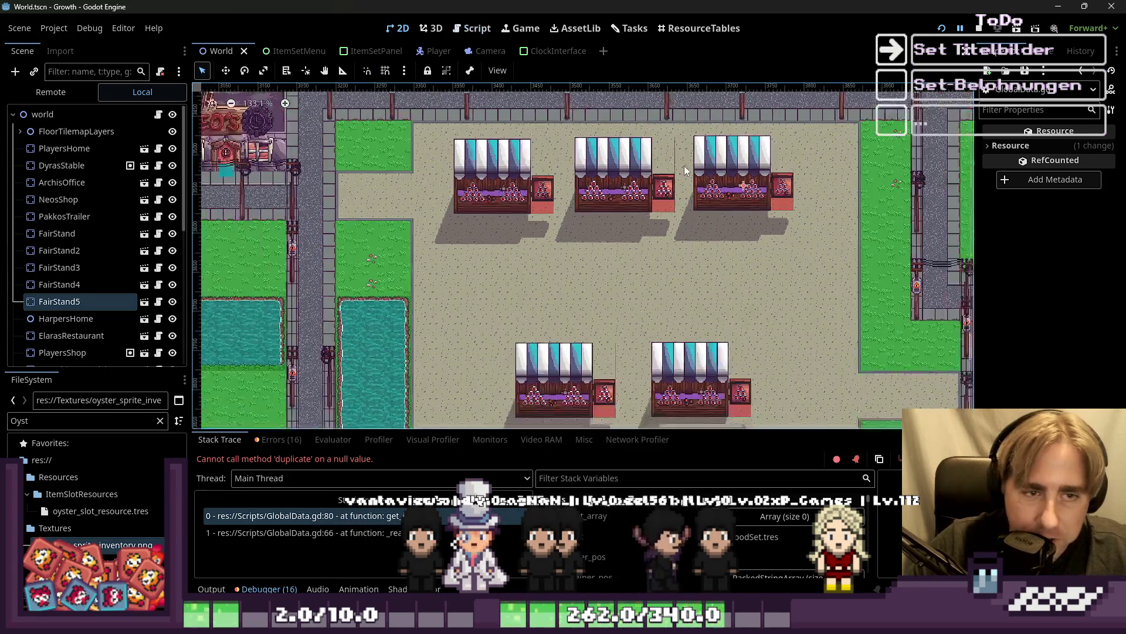
scroll(684, 188, "down", 3)
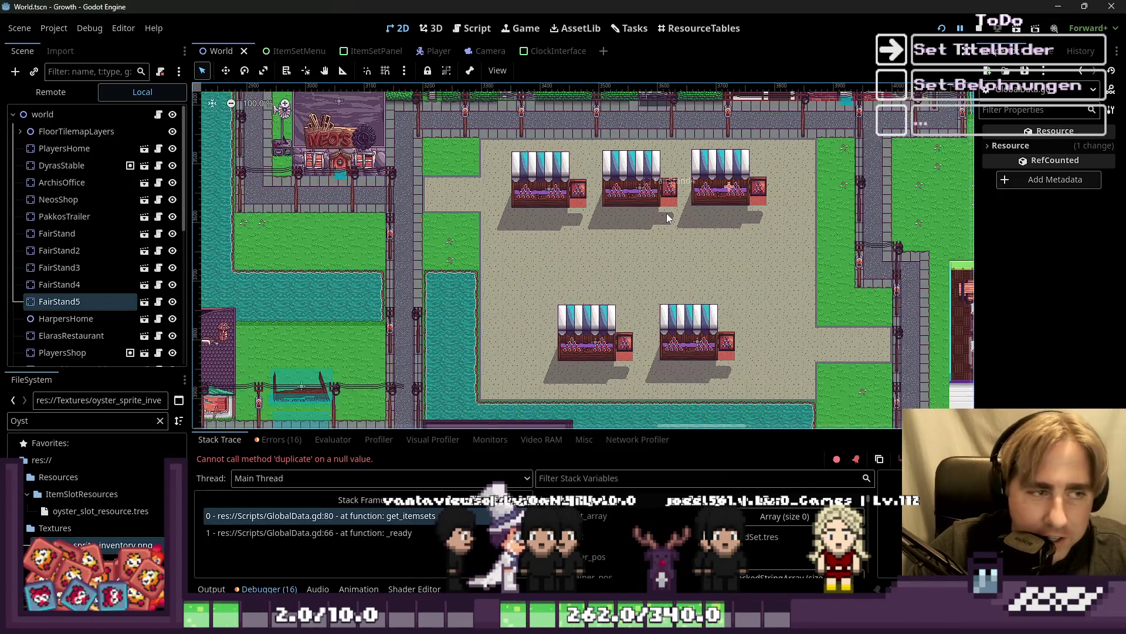
scroll(604, 208, "left", 1)
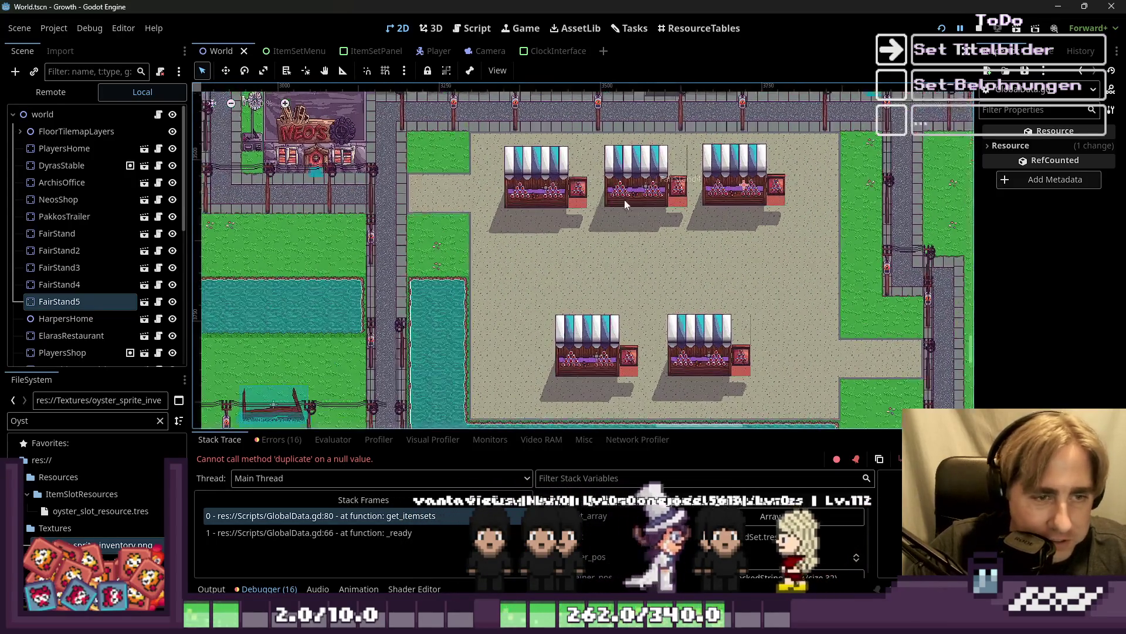
scroll(550, 199, "down", 9)
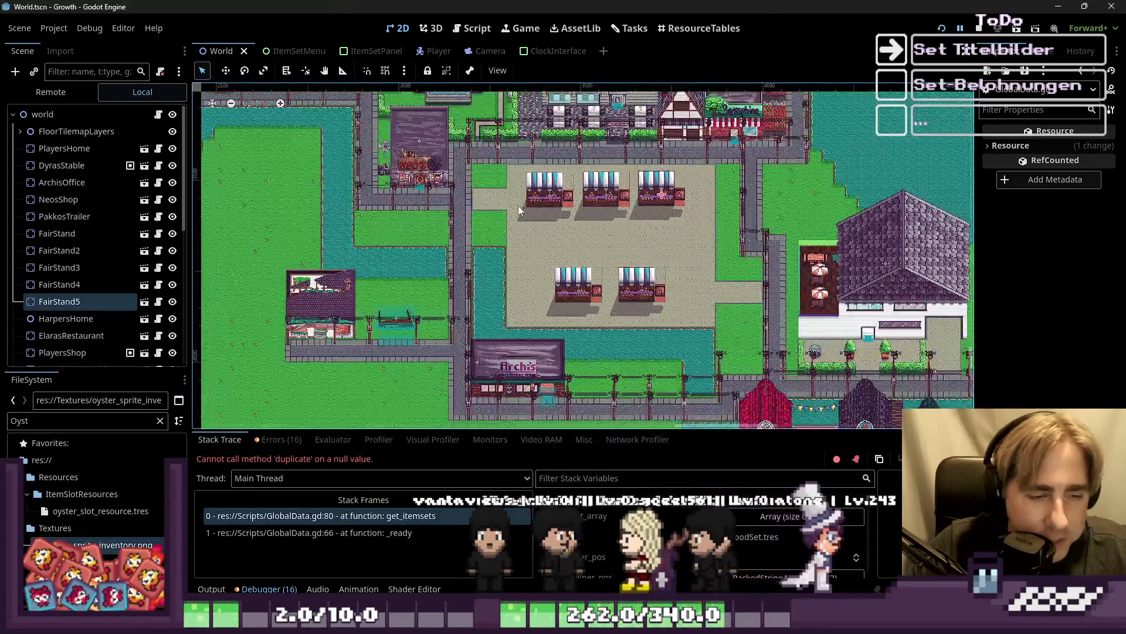
scroll(666, 244, "down", 3)
scroll(778, 391, "up", 5)
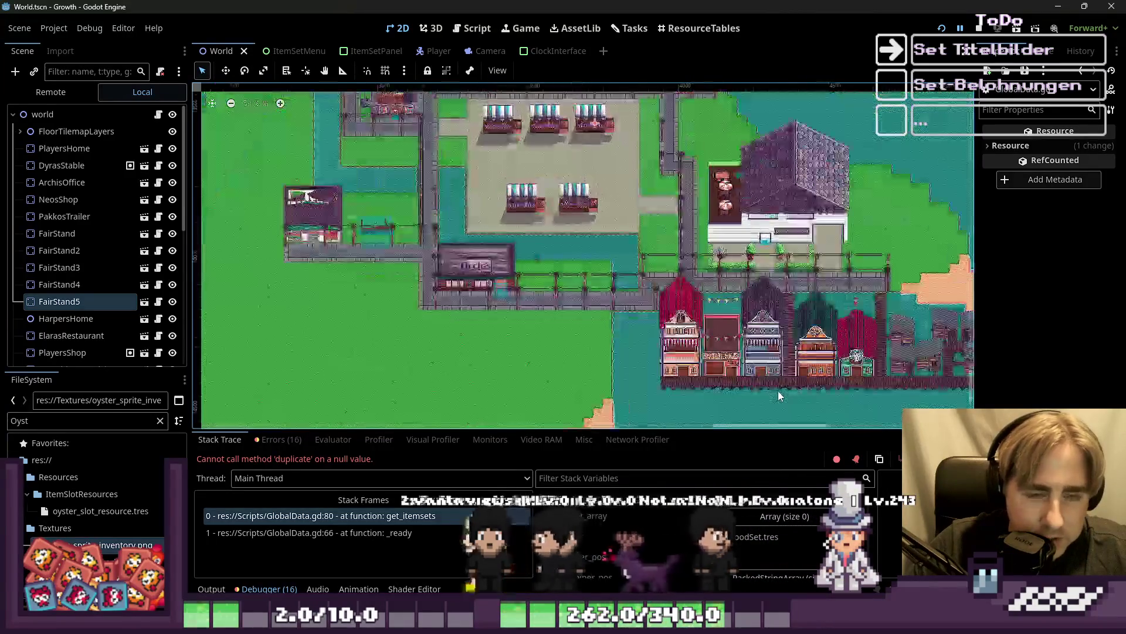
scroll(522, 297, "right", 3)
scroll(685, 278, "up", 2)
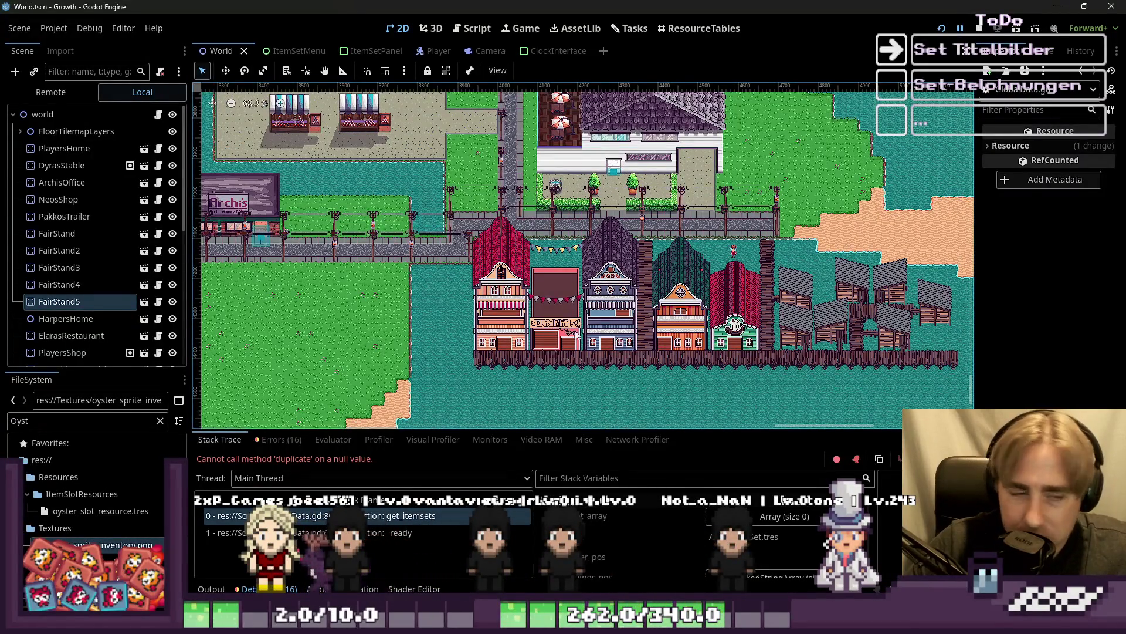
scroll(573, 325, "up", 3)
scroll(265, 205, "down", 1)
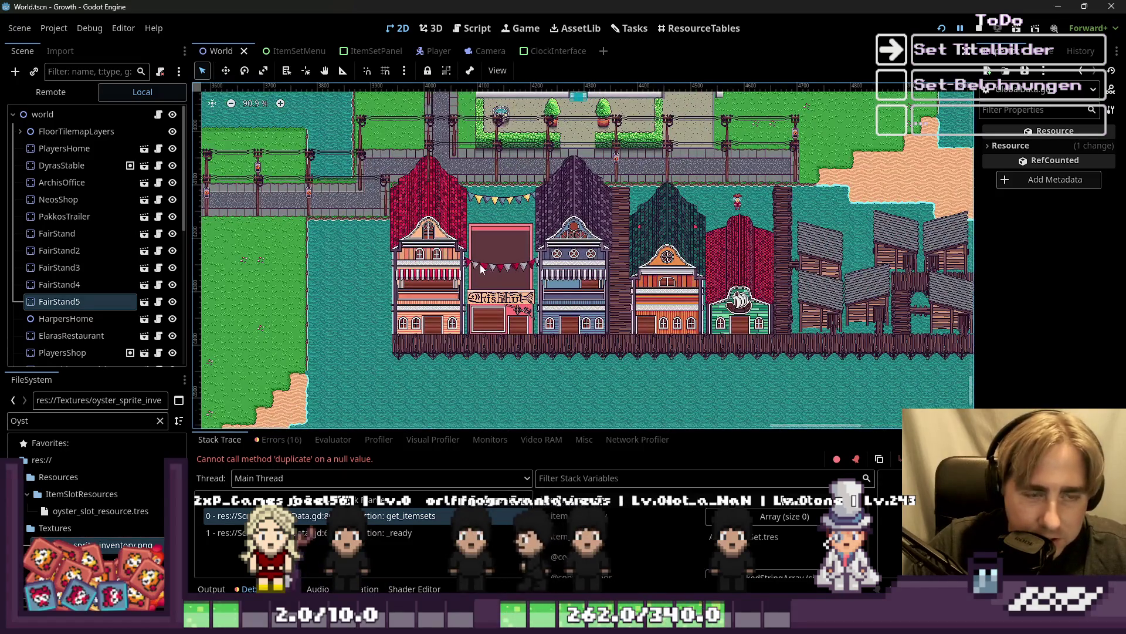
scroll(751, 366, "right", 2)
scroll(751, 366, "right", 3)
scroll(561, 328, "up", 1)
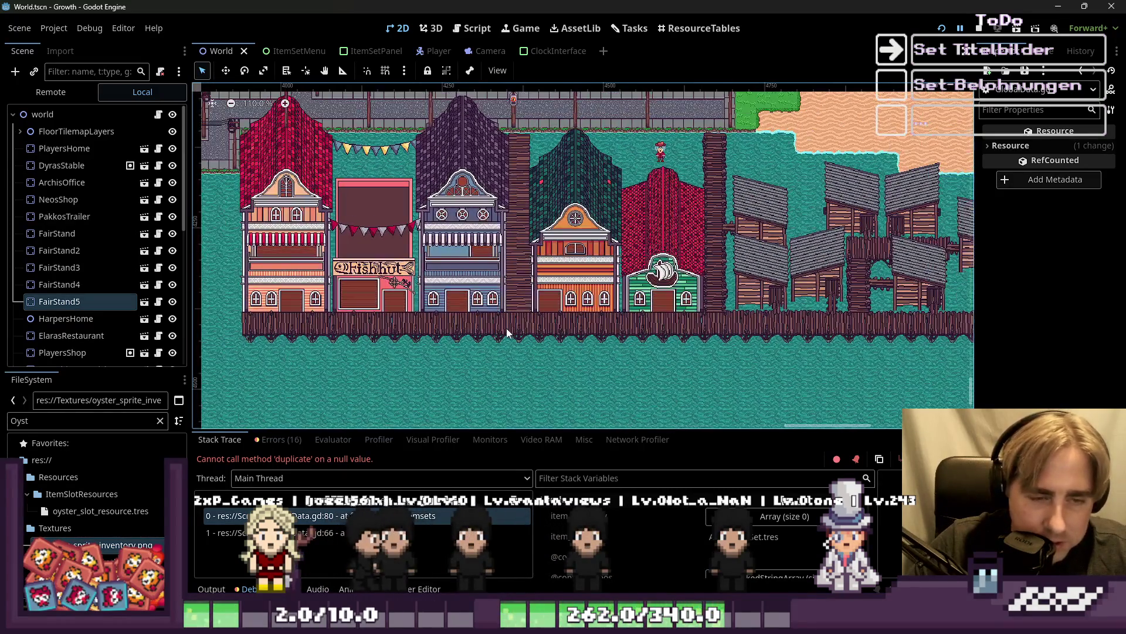
scroll(561, 328, "right", 2)
scroll(618, 301, "up", 1)
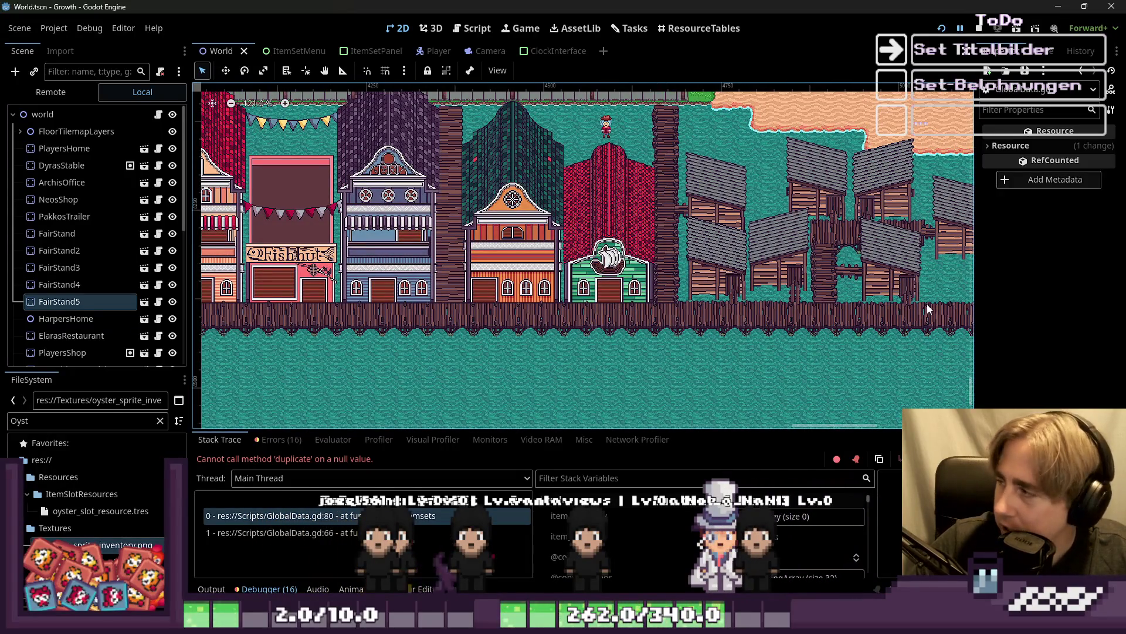
scroll(811, 369, "down", 9)
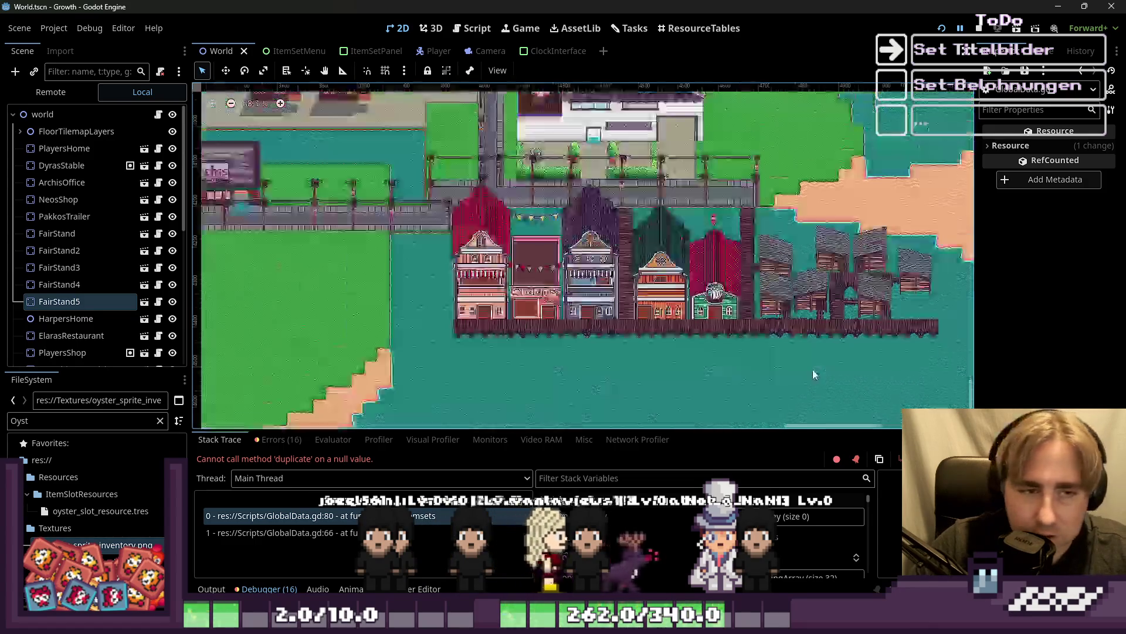
scroll(505, 326, "down", 3)
scroll(425, 231, "left", 3)
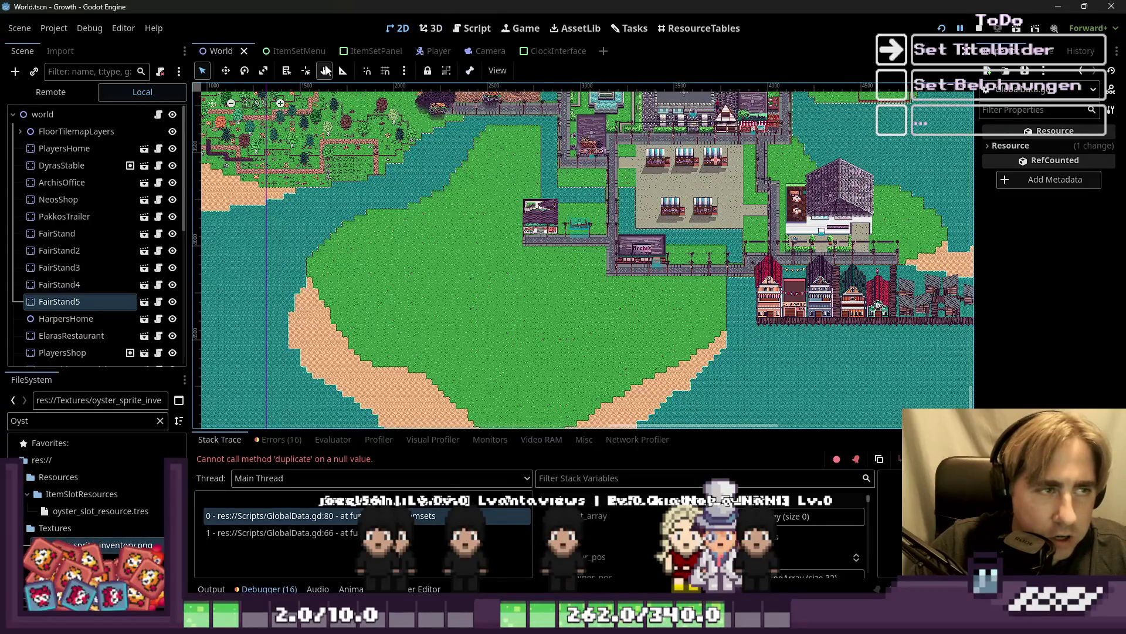
Switch from the ItemSetMenu scene to the ItemSetPanel scene with the Automation Machines card.
left_click(308, 54)
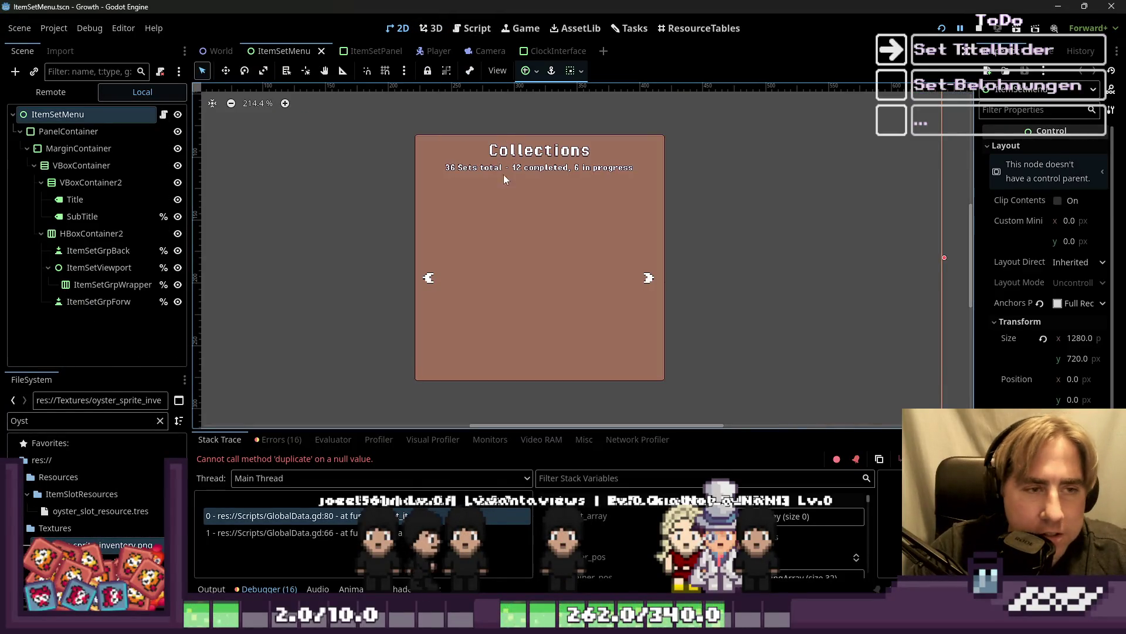
left_click(369, 51)
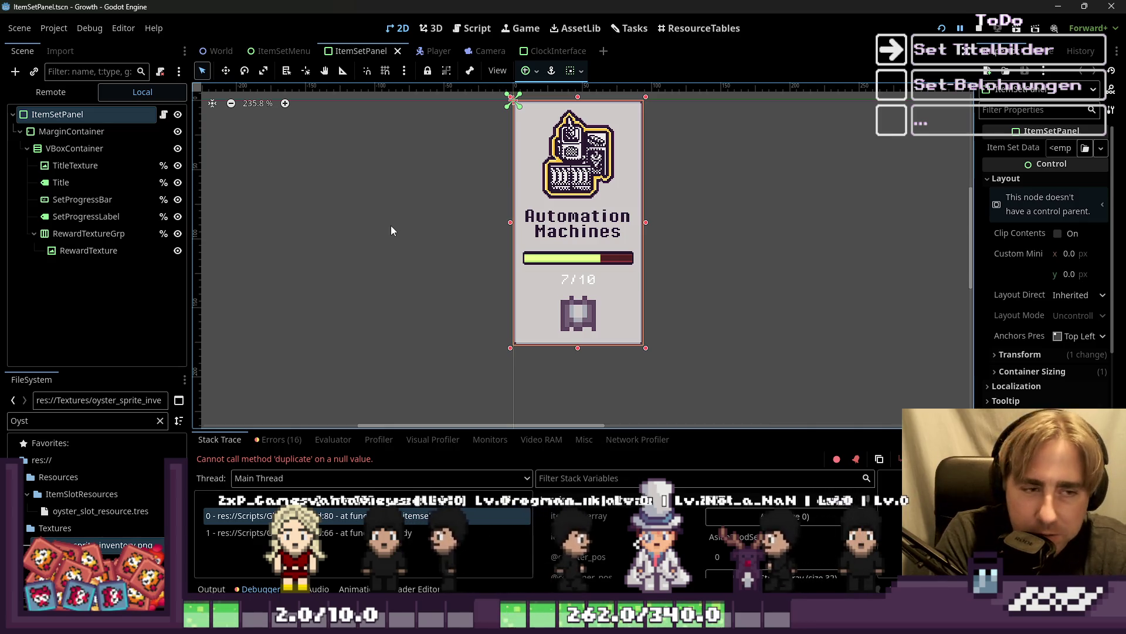
left_click(488, 252)
key("ctrl+minus")
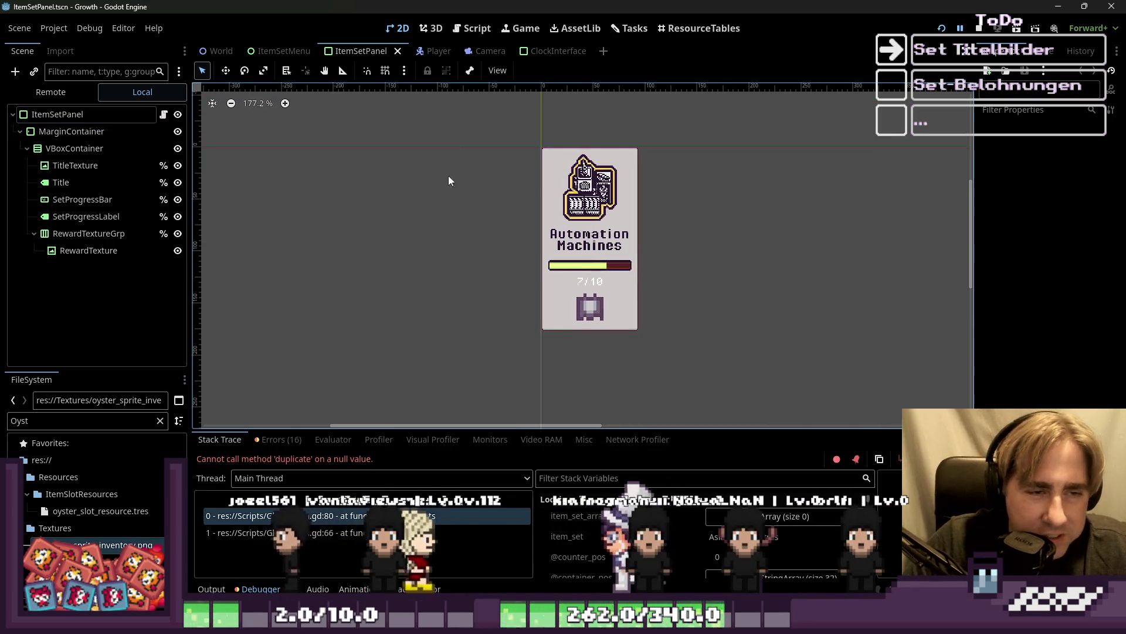
left_click_drag(480, 135, 741, 351)
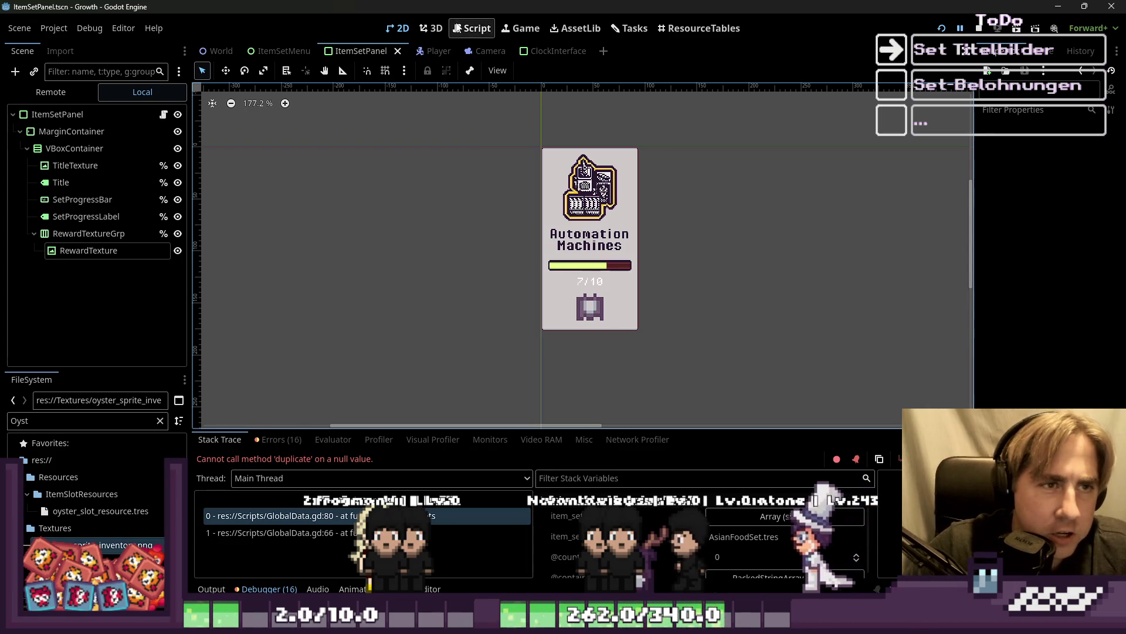
left_click(475, 28)
Review create_reward_textures lines 17–21 in ItemSetPanel.gd, comparing against the panel's 2D view.
left_click(544, 222)
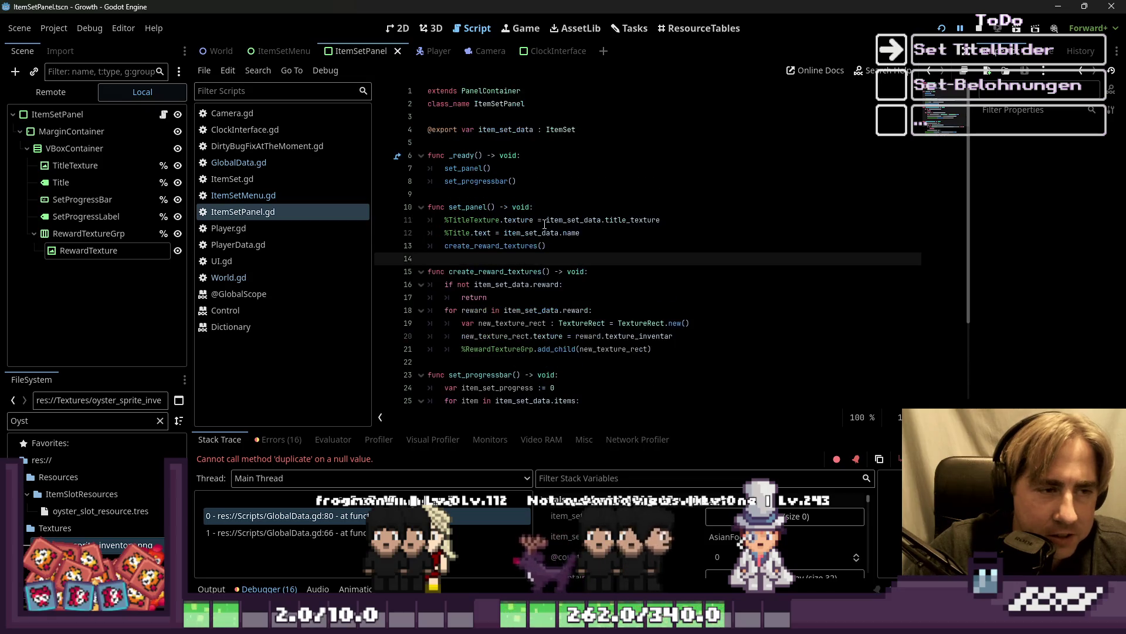
key("ctrl+F1")
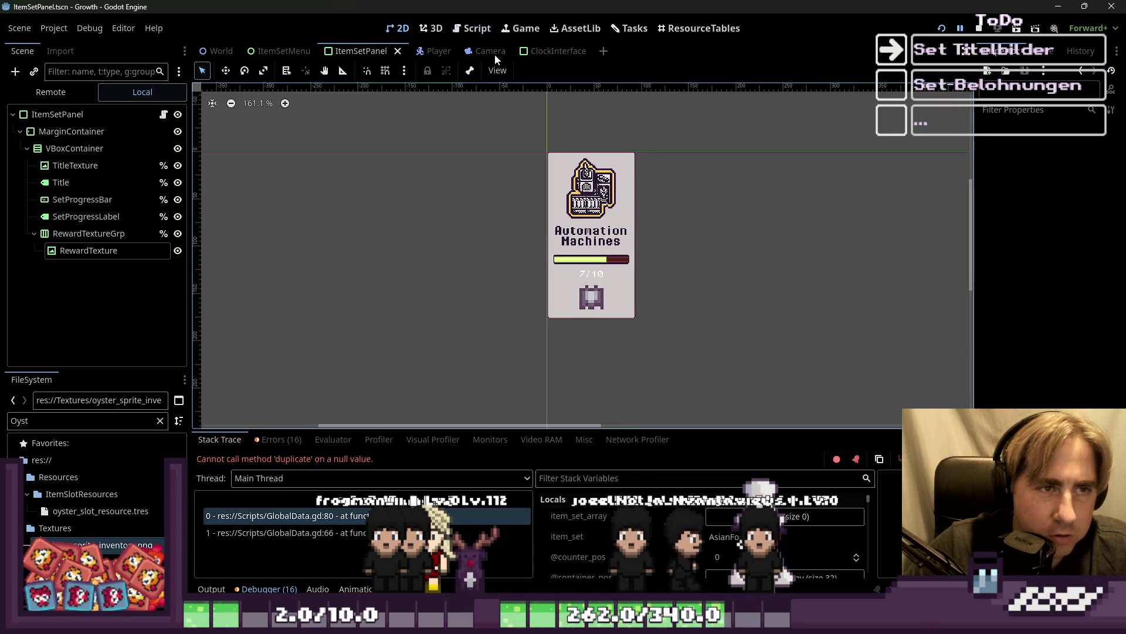
key("ctrl+F3")
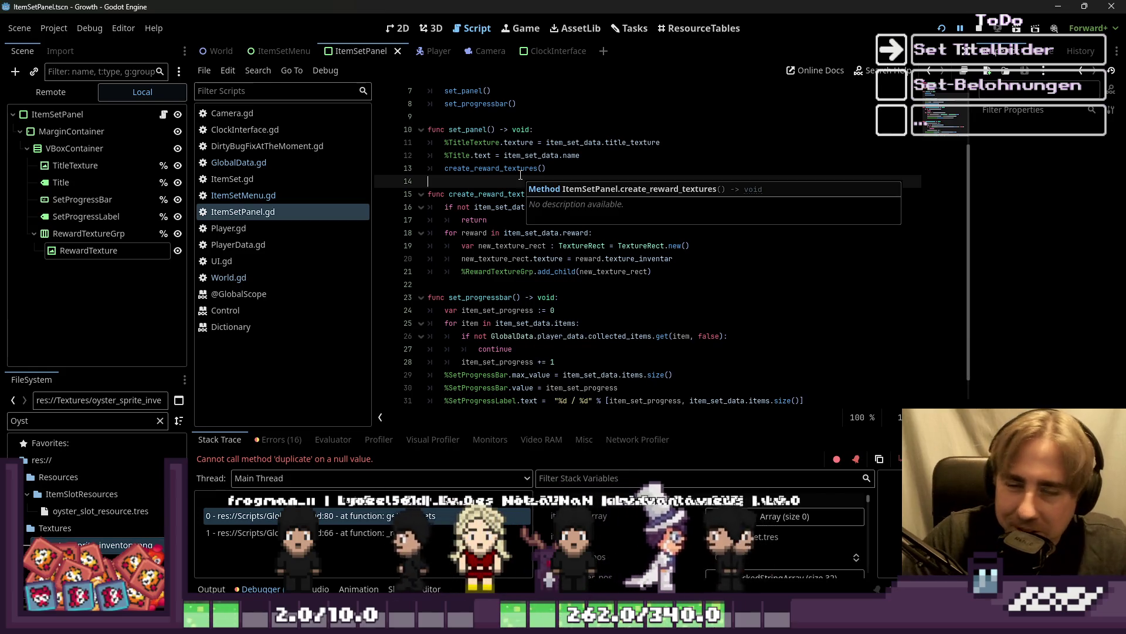
left_click(696, 271)
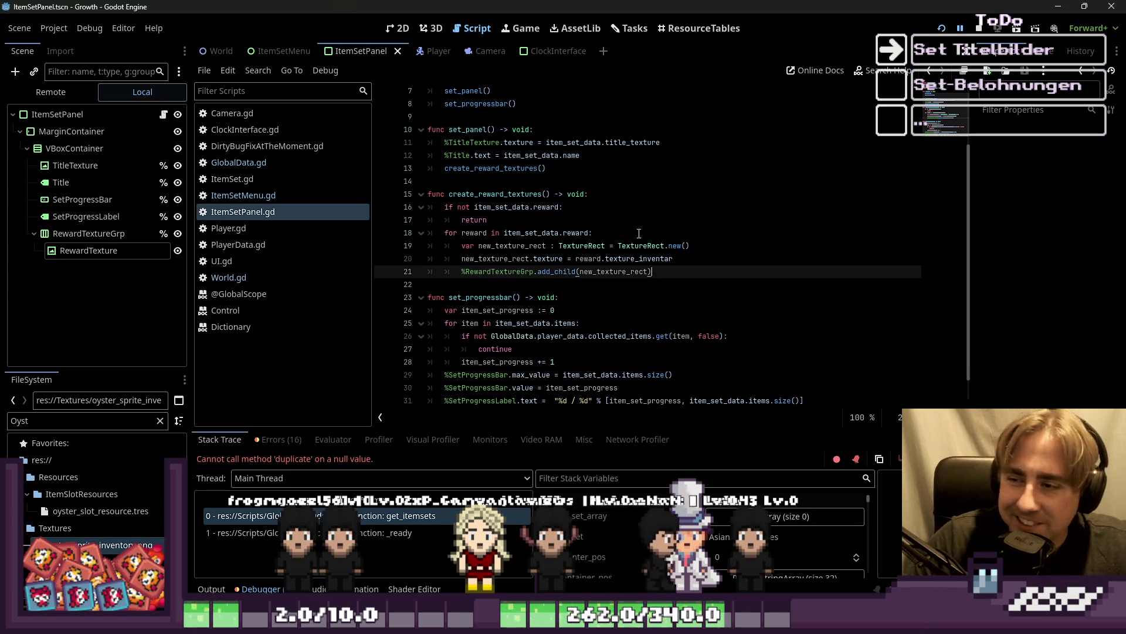
left_click(658, 237)
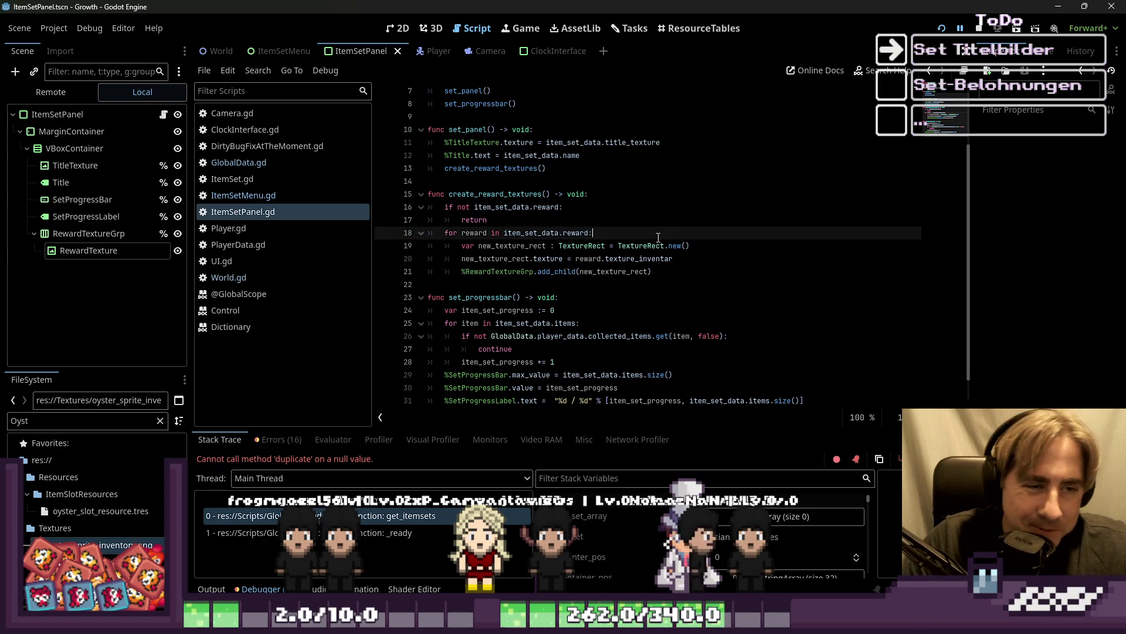
left_click(392, 30)
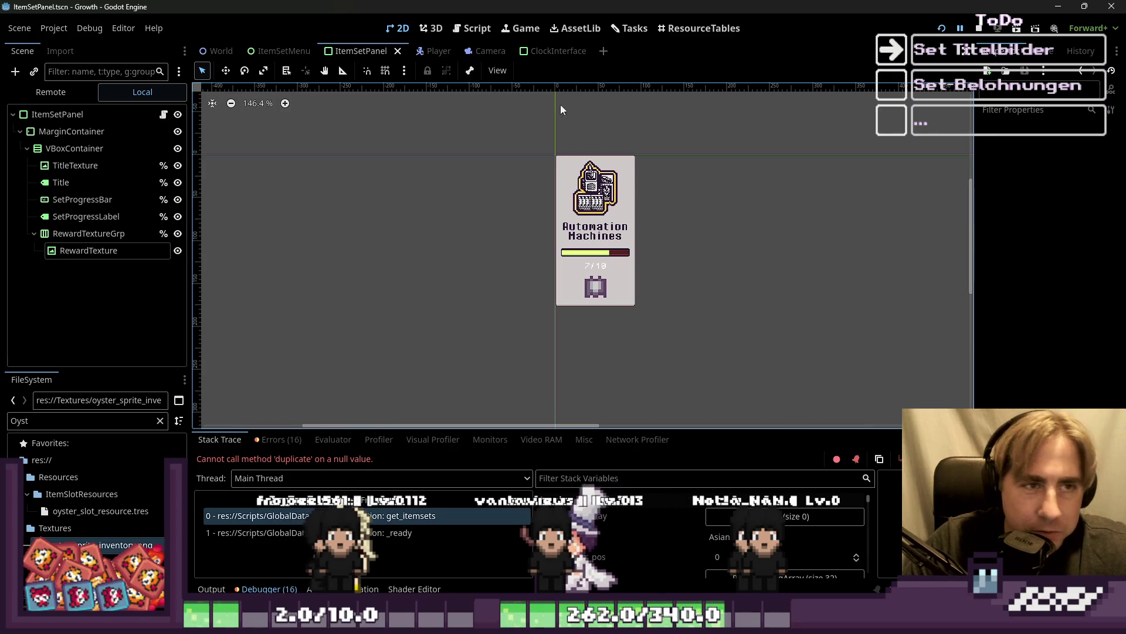
left_click(473, 29)
left_click(591, 216)
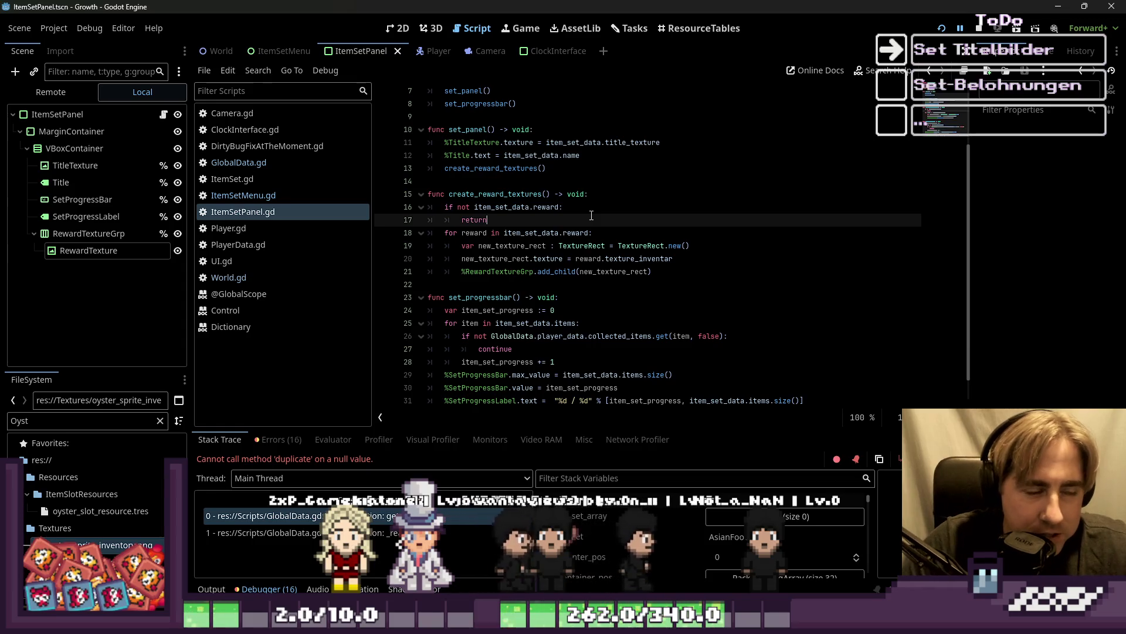
left_click(405, 30)
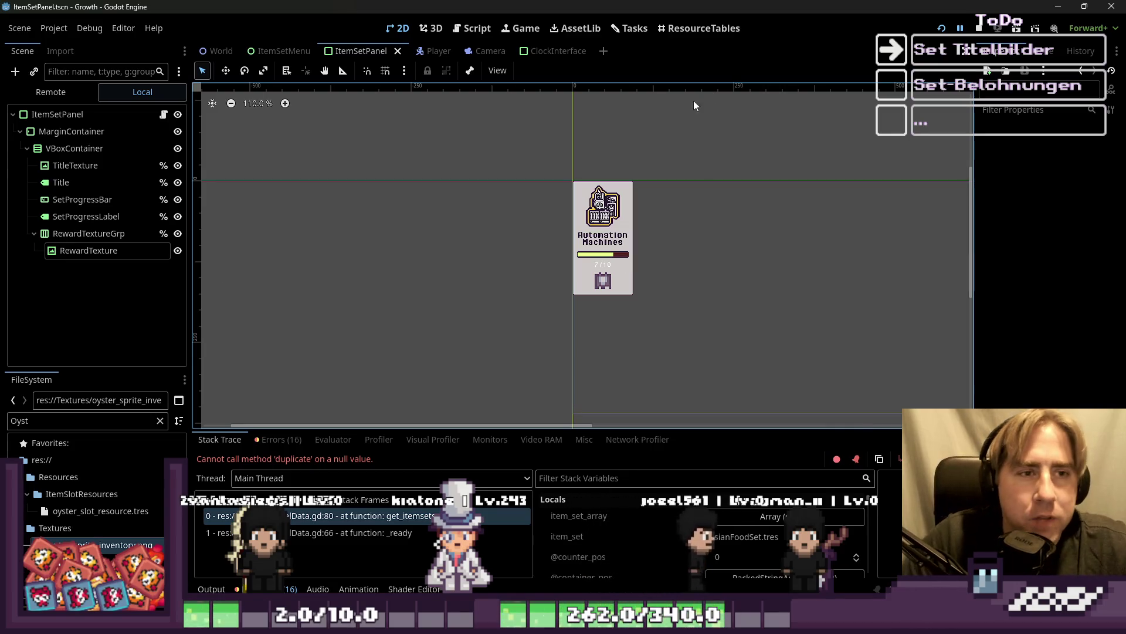
key("ctrl+F3")
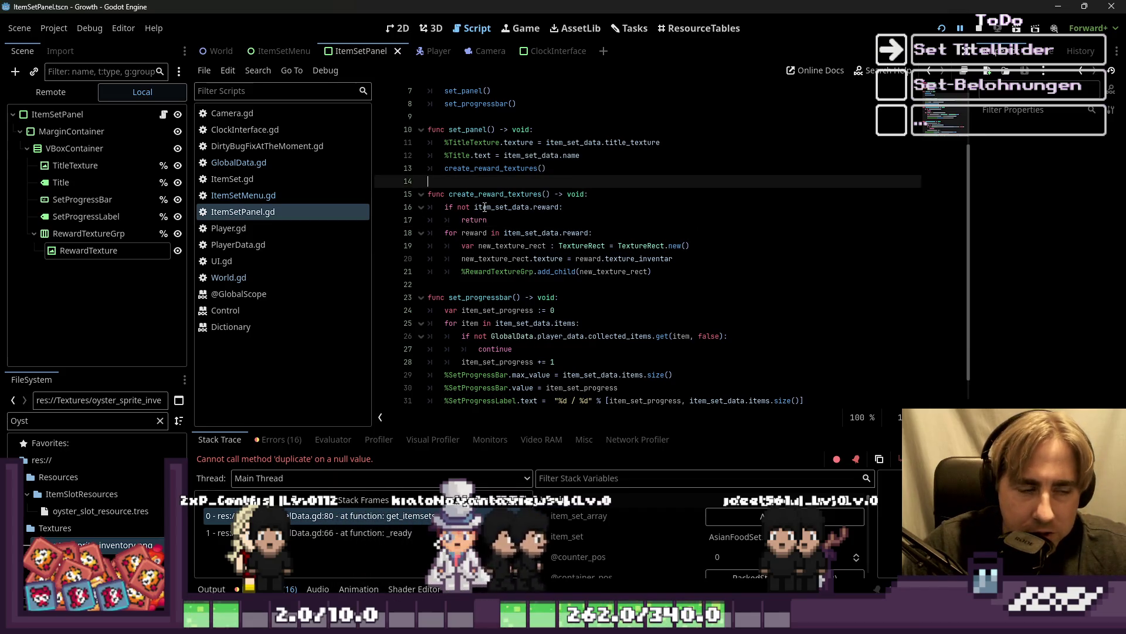
Insert a new line after the return on line 17, then check the panel in 2D.
key("Return")
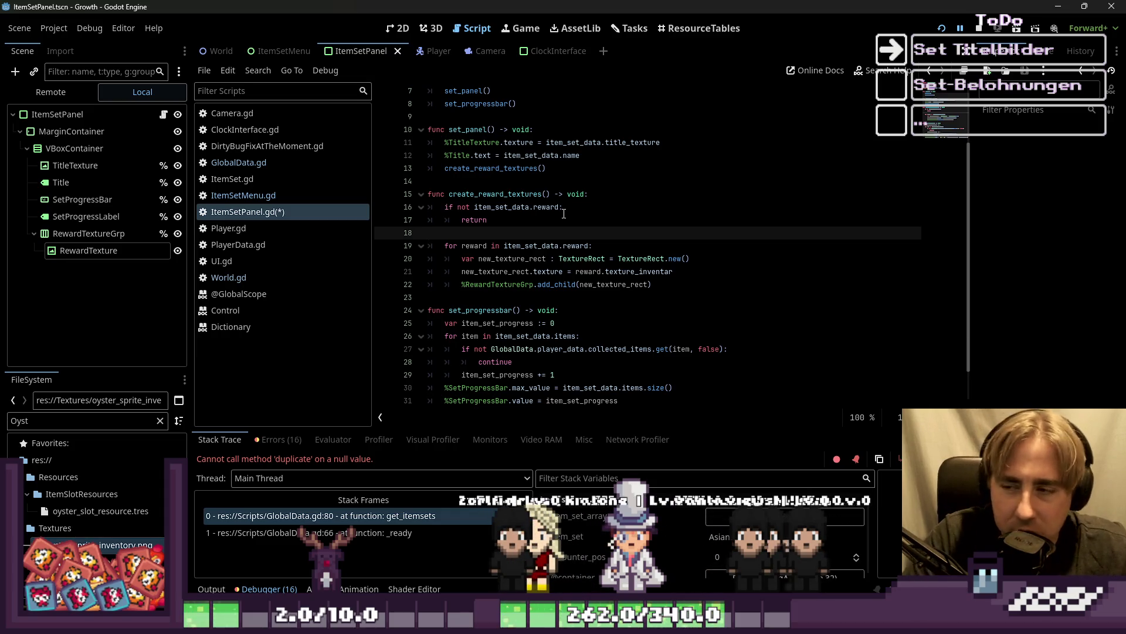
left_click(390, 26)
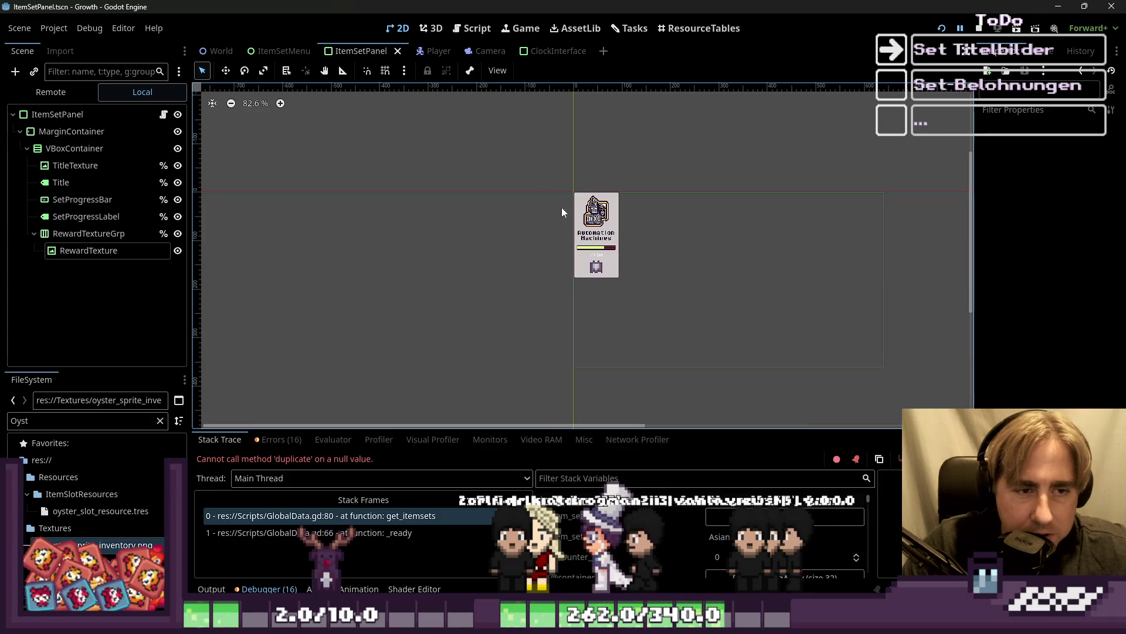
left_click_drag(536, 160, 692, 316)
left_click(525, 267)
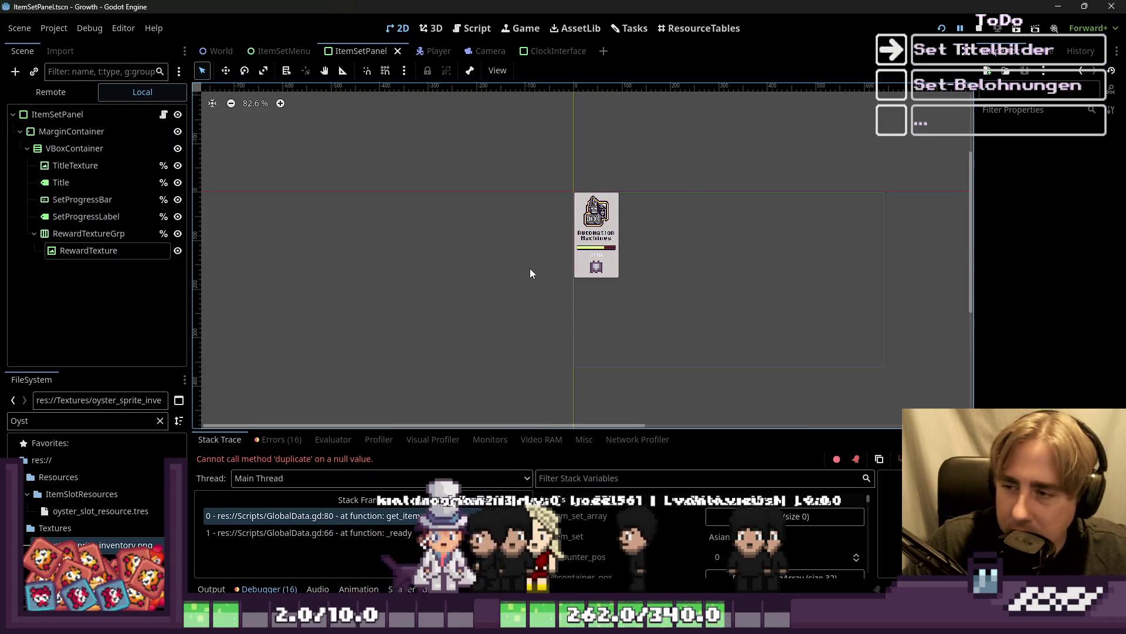
Review the reward check on line 16 and return to the panel's 2D view.
left_click(471, 29)
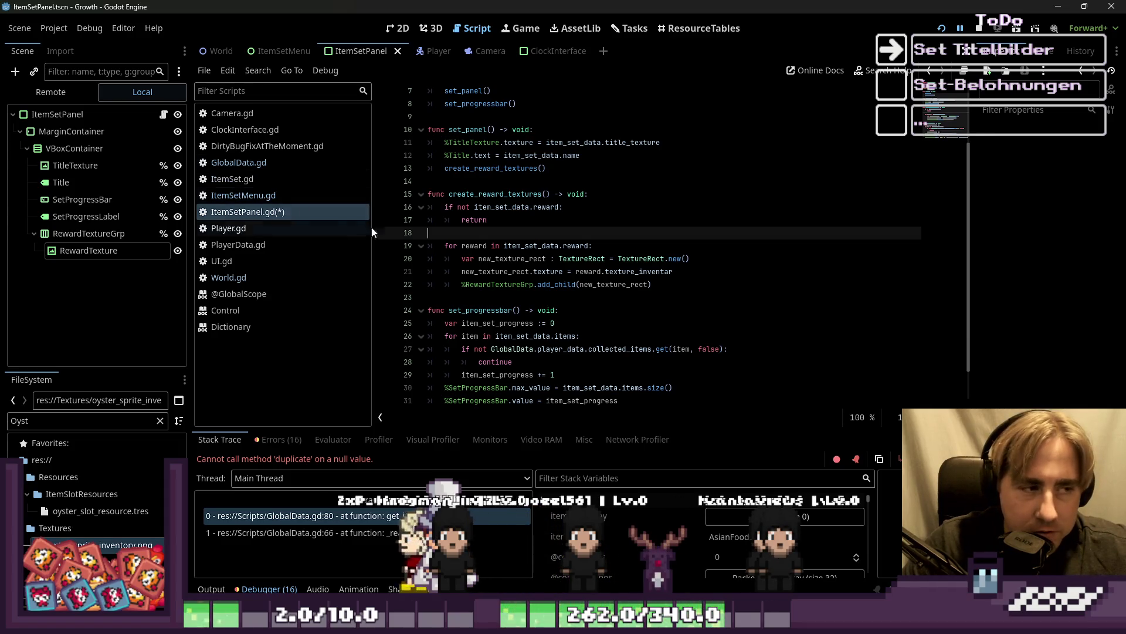
left_click(522, 207)
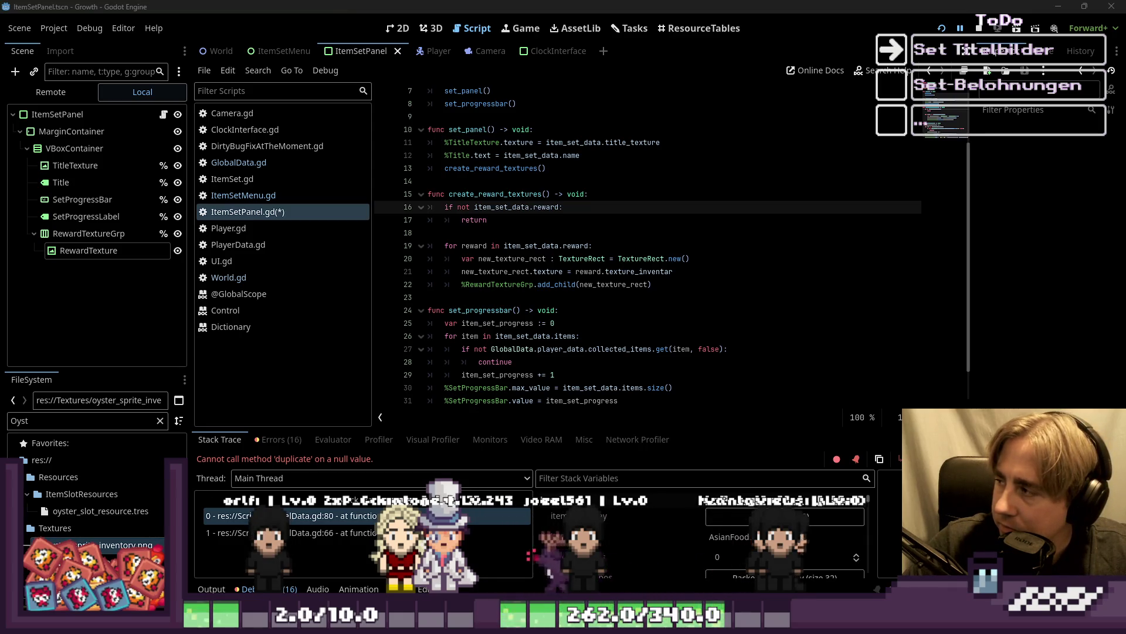
left_click(402, 31)
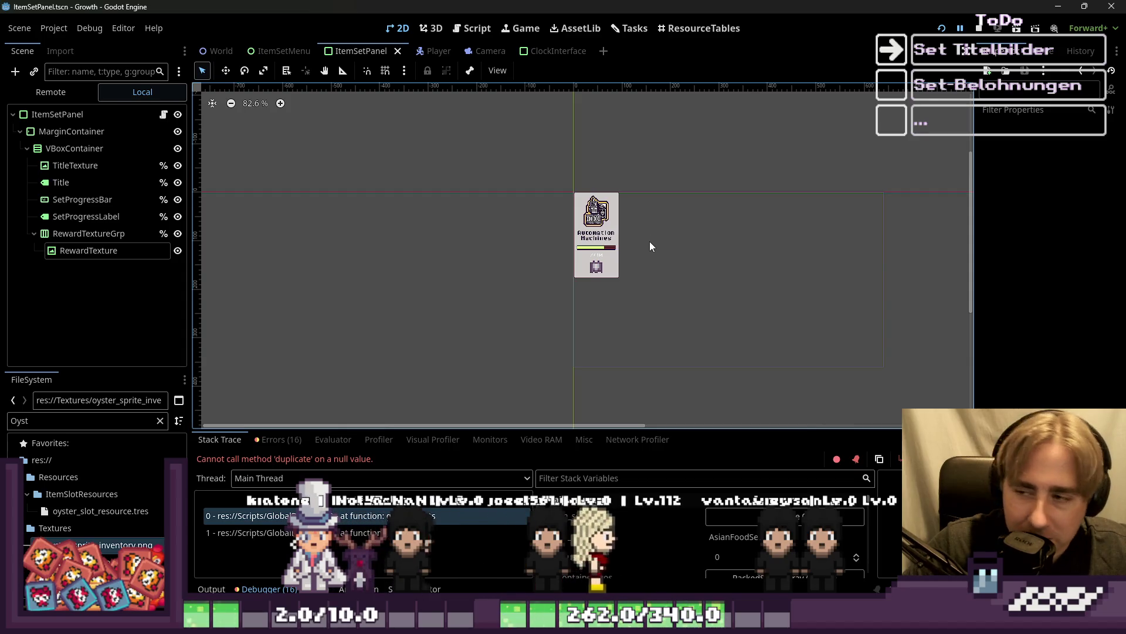
left_click_drag(533, 176, 709, 307)
left_click(514, 244)
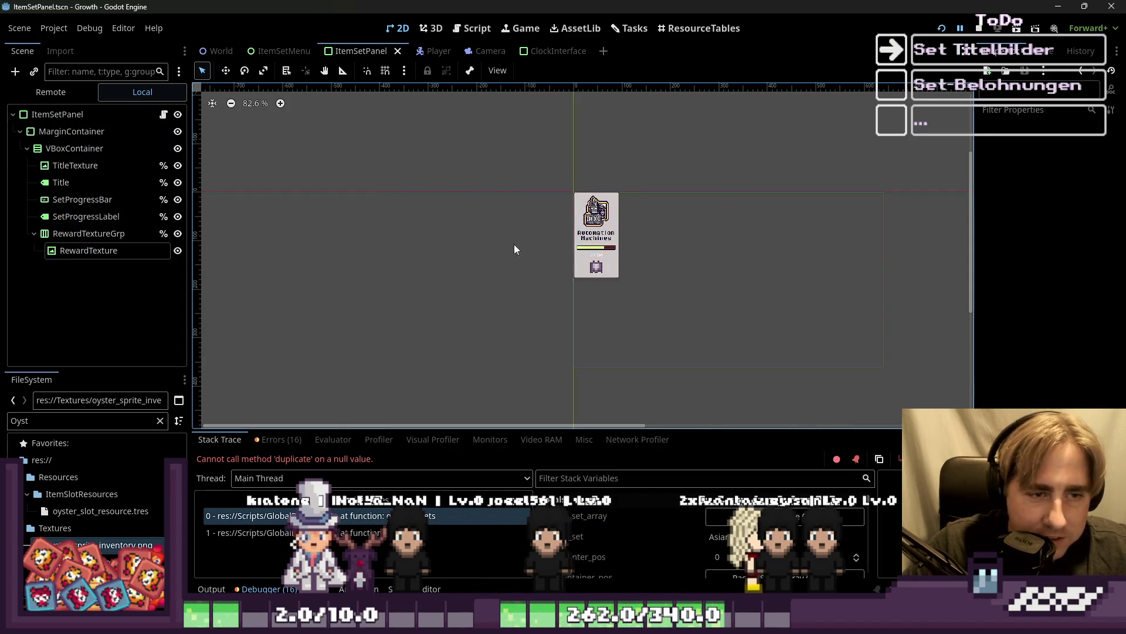
scroll(601, 236, "up", 4)
scroll(601, 237, "up", 1)
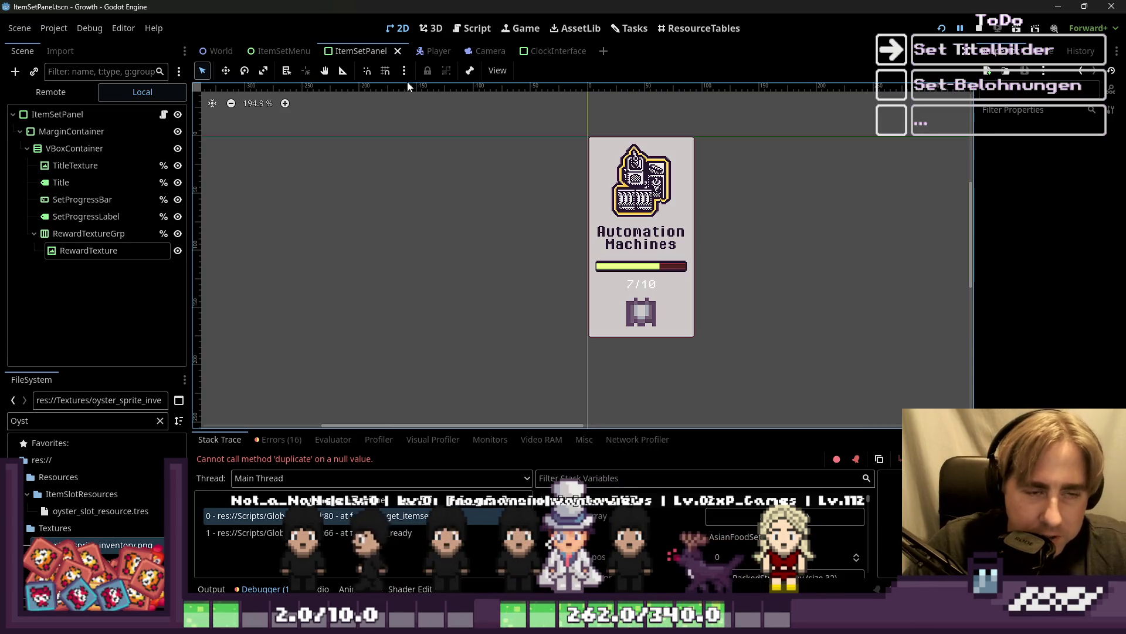
mouse_move(229, 55)
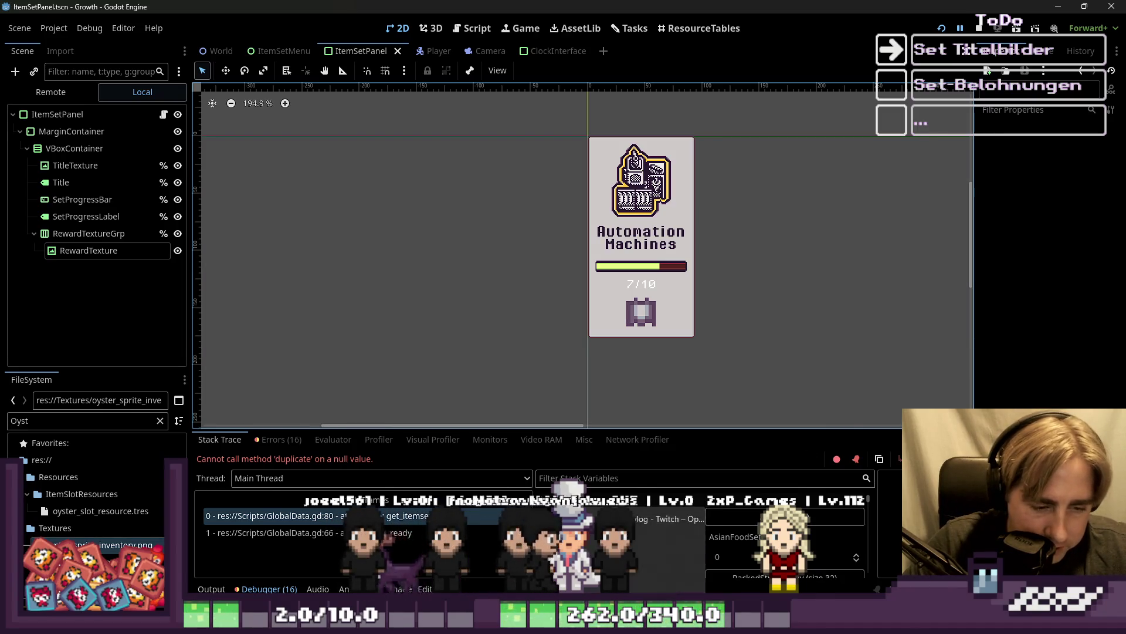
left_click(258, 571)
scroll(678, 237, "down", 2)
scroll(678, 238, "up", 4)
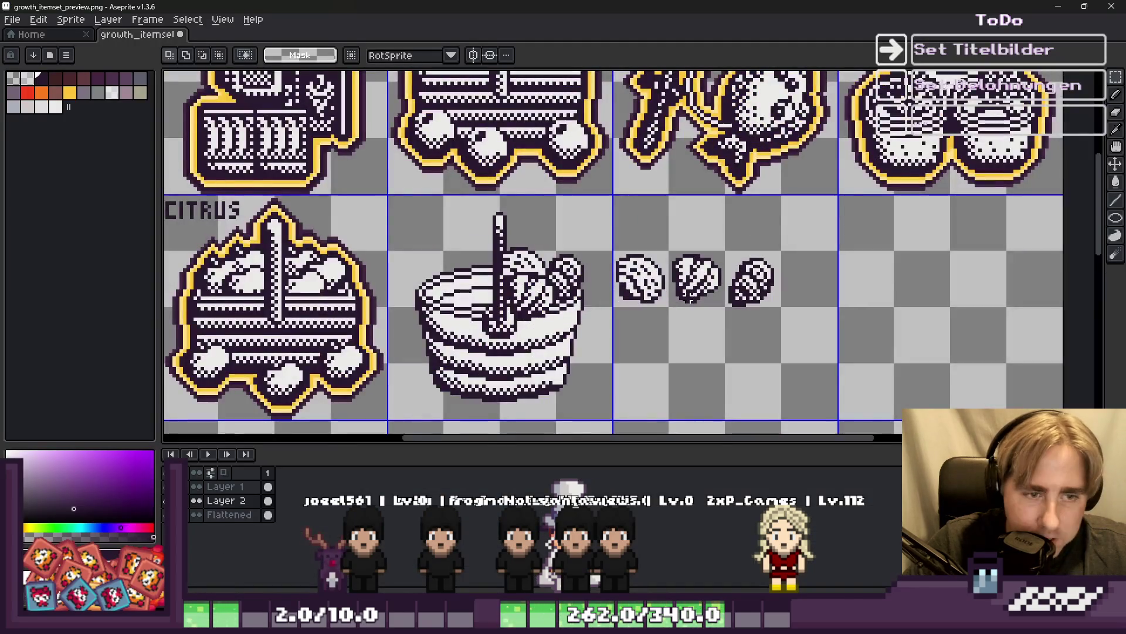
scroll(677, 238, "down", 1)
scroll(634, 364, "up", 2)
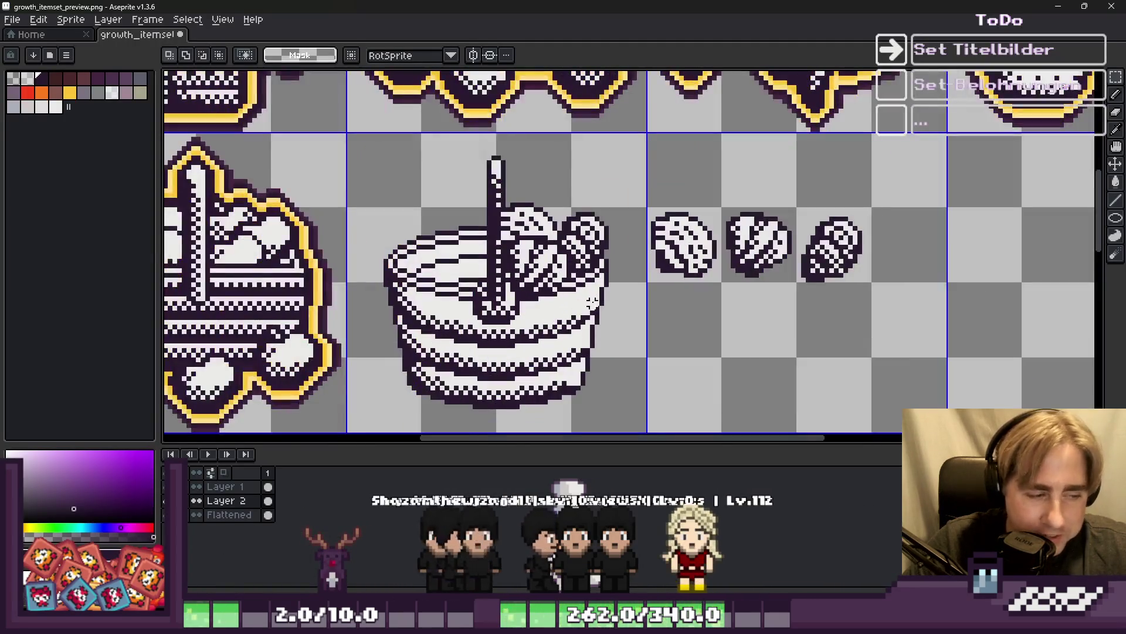
key("b")
scroll(492, 269, "up", 2)
key("minus")
key("minus")
key("minus")
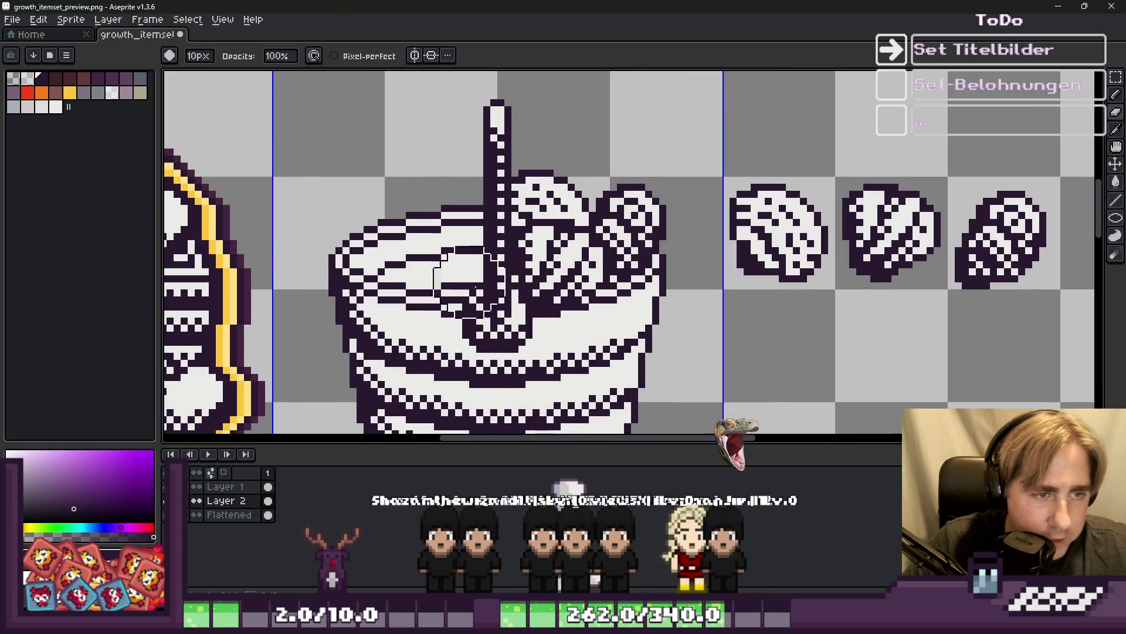
scroll(480, 306, "down", 1)
scroll(528, 269, "up", 2)
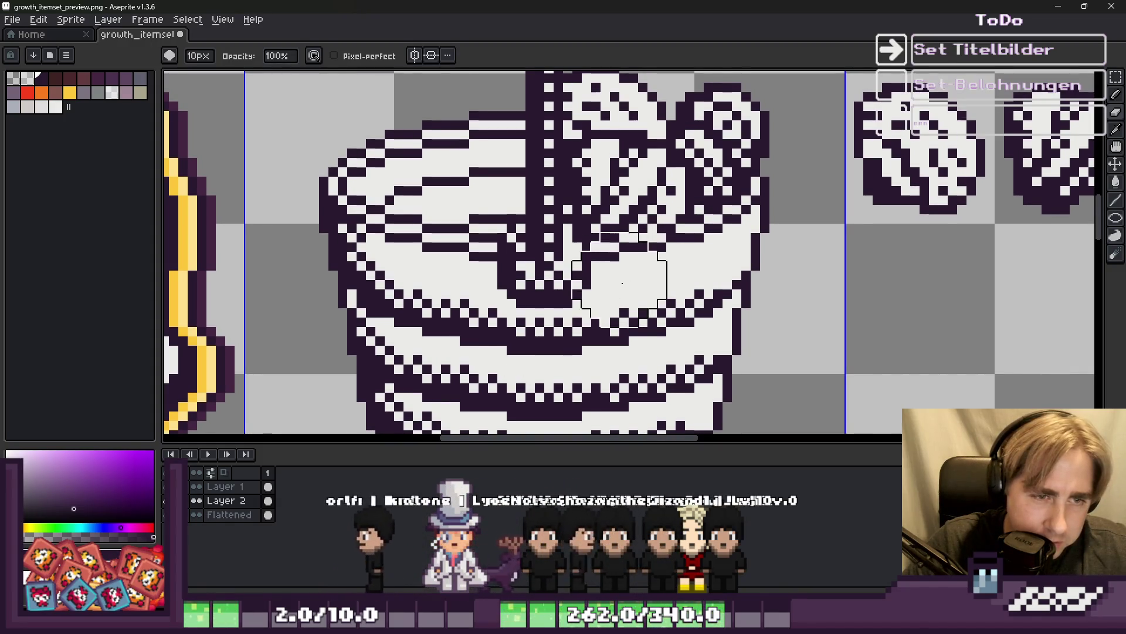
scroll(592, 284, "down", 3)
scroll(532, 288, "up", 1)
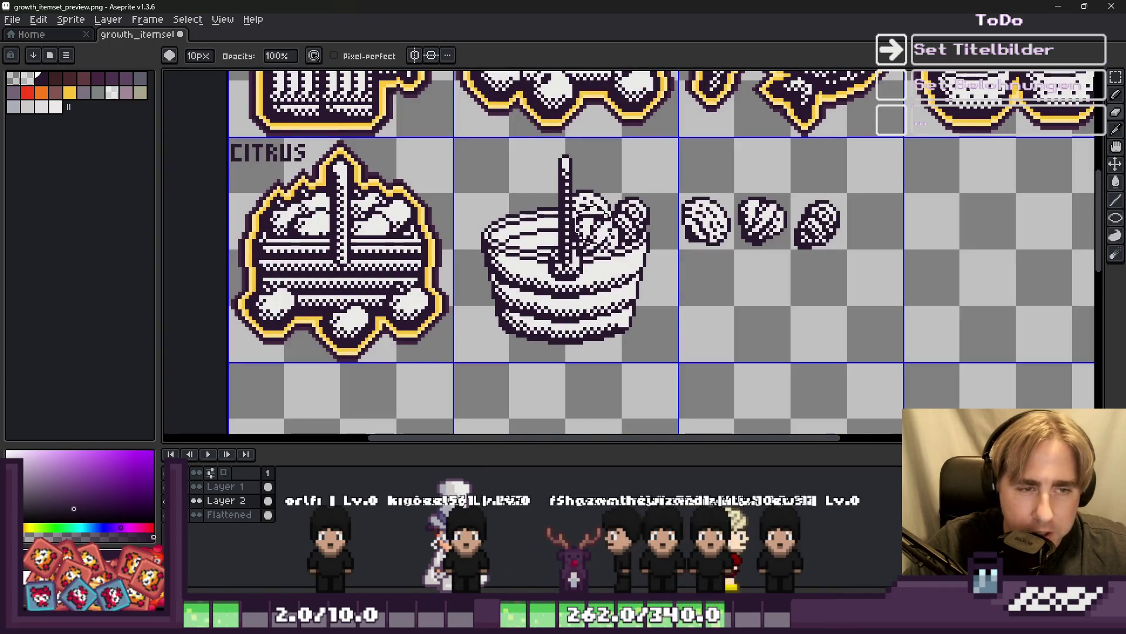
scroll(663, 305, "down", 1)
scroll(645, 308, "down", 1)
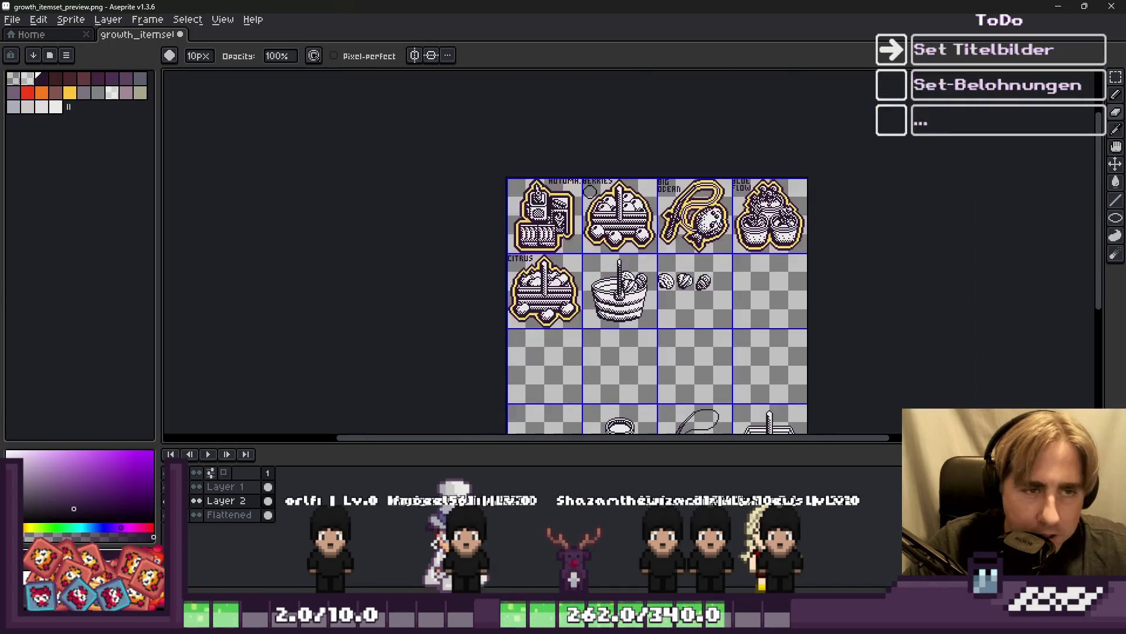
scroll(583, 182, "up", 1)
scroll(672, 410, "up", 1)
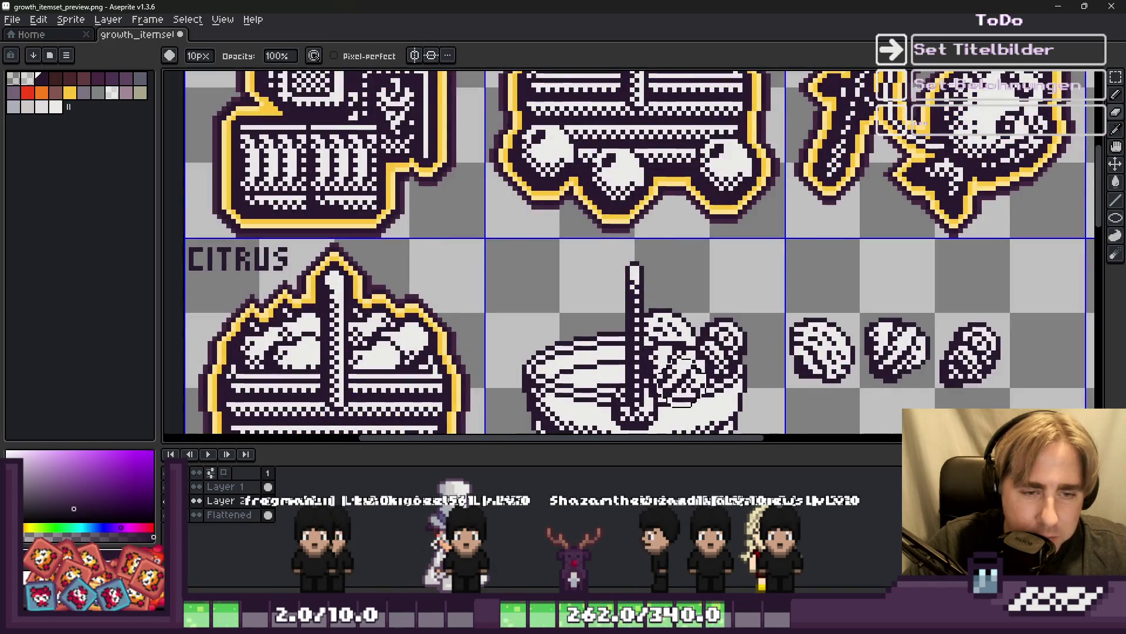
scroll(645, 328, "down", 2)
scroll(997, 223, "up", 1)
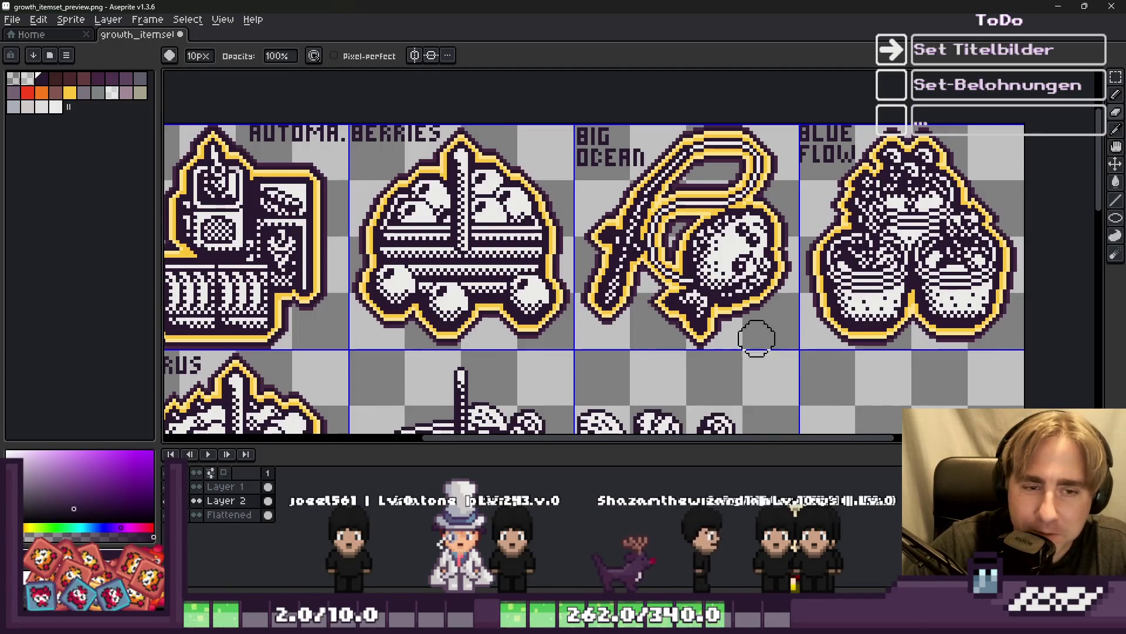
scroll(754, 322, "down", 1)
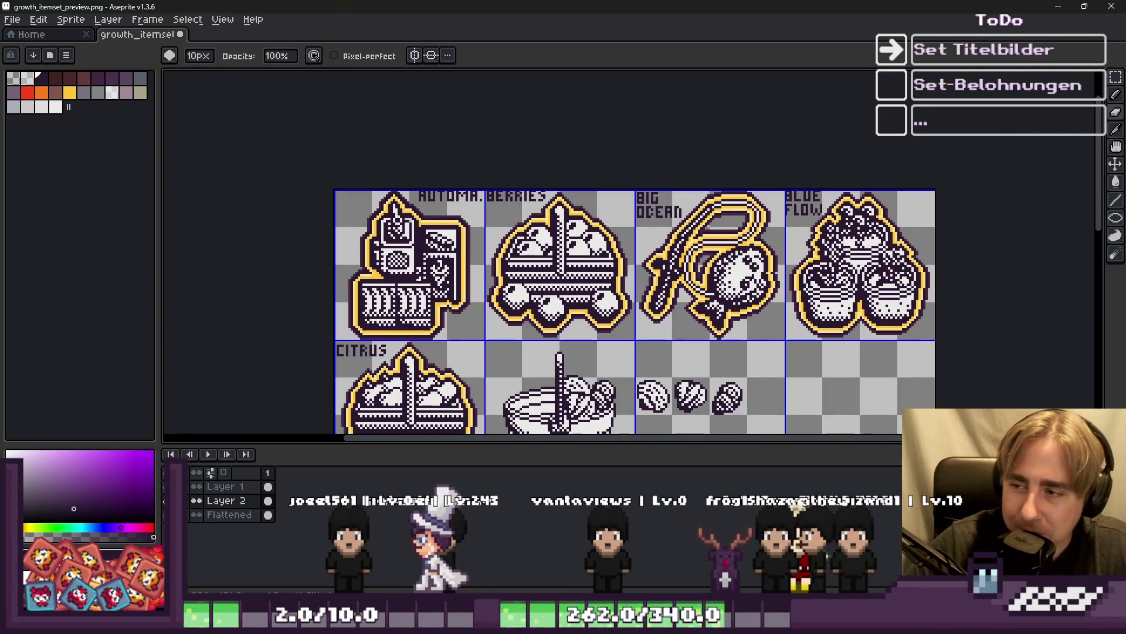
scroll(873, 202, "down", 1)
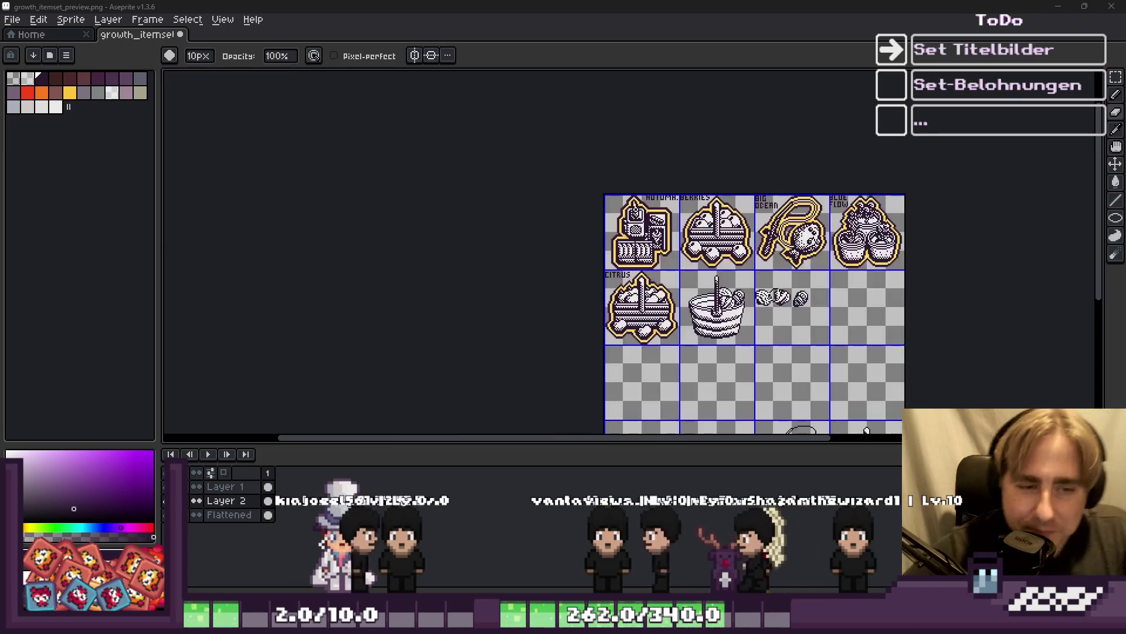
scroll(825, 249, "up", 1)
scroll(523, 275, "down", 1)
scroll(566, 346, "up", 1)
scroll(564, 355, "up", 1)
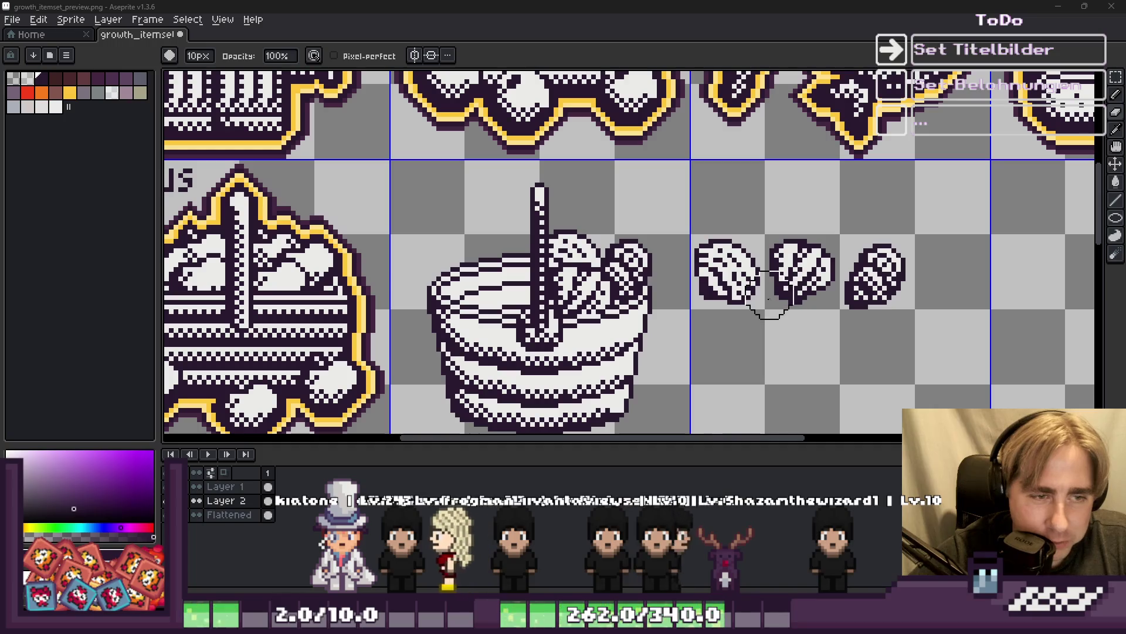
scroll(763, 302, "down", 1)
scroll(730, 311, "up", 1)
scroll(688, 269, "down", 2)
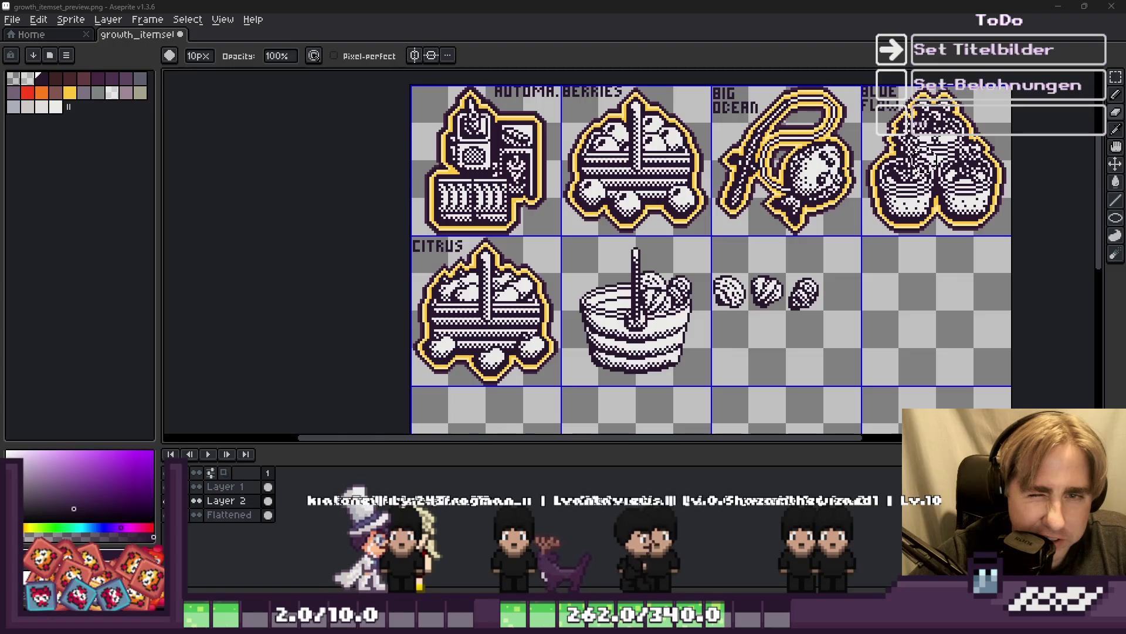
scroll(730, 287, "up", 2)
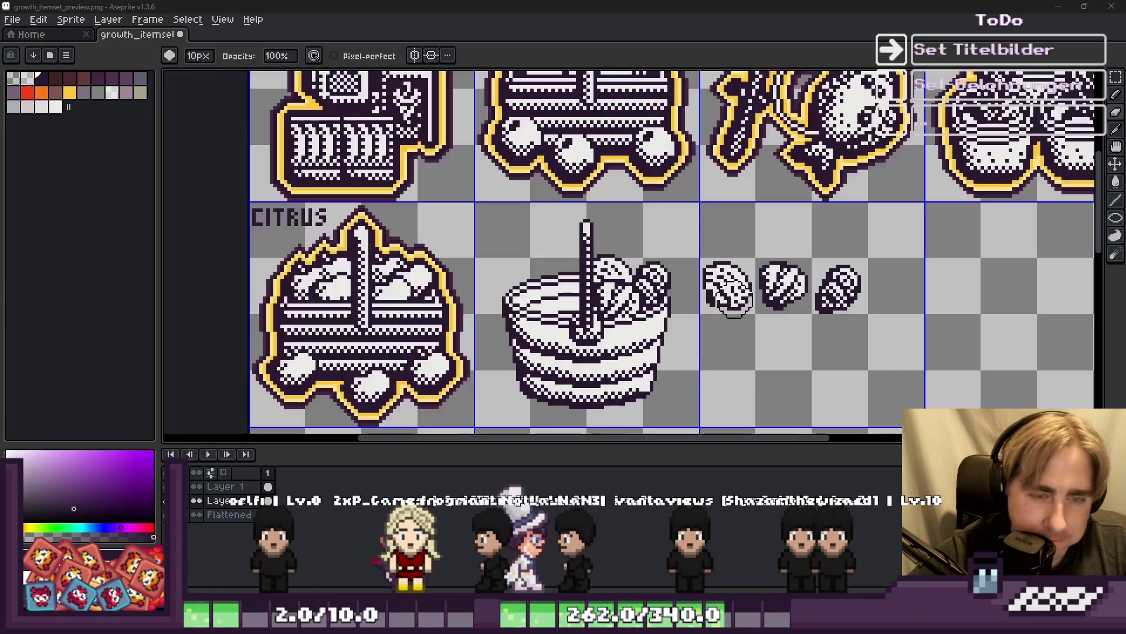
scroll(645, 247, "down", 5)
scroll(567, 200, "up", 2)
scroll(567, 199, "up", 1)
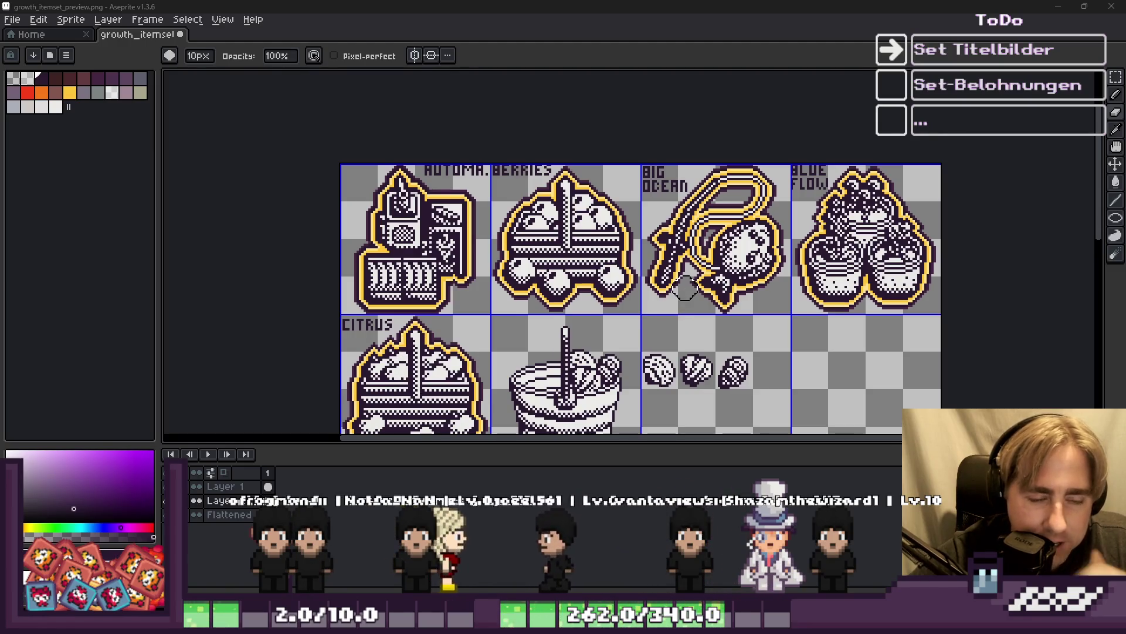
scroll(670, 296, "down", 2)
scroll(674, 355, "up", 4)
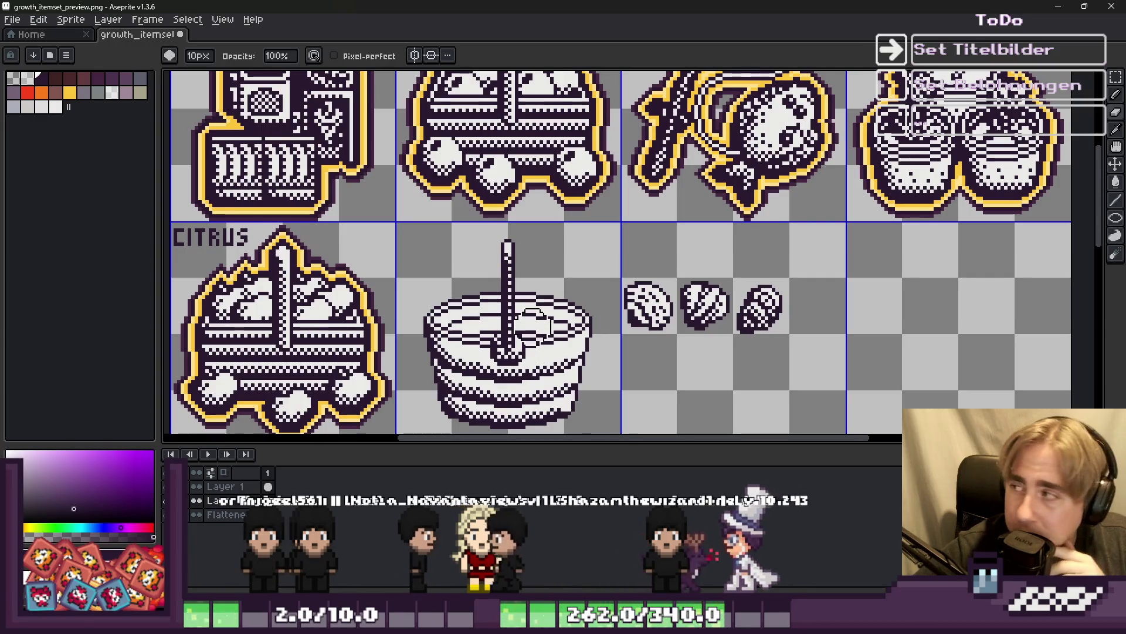
scroll(666, 332, "up", 1)
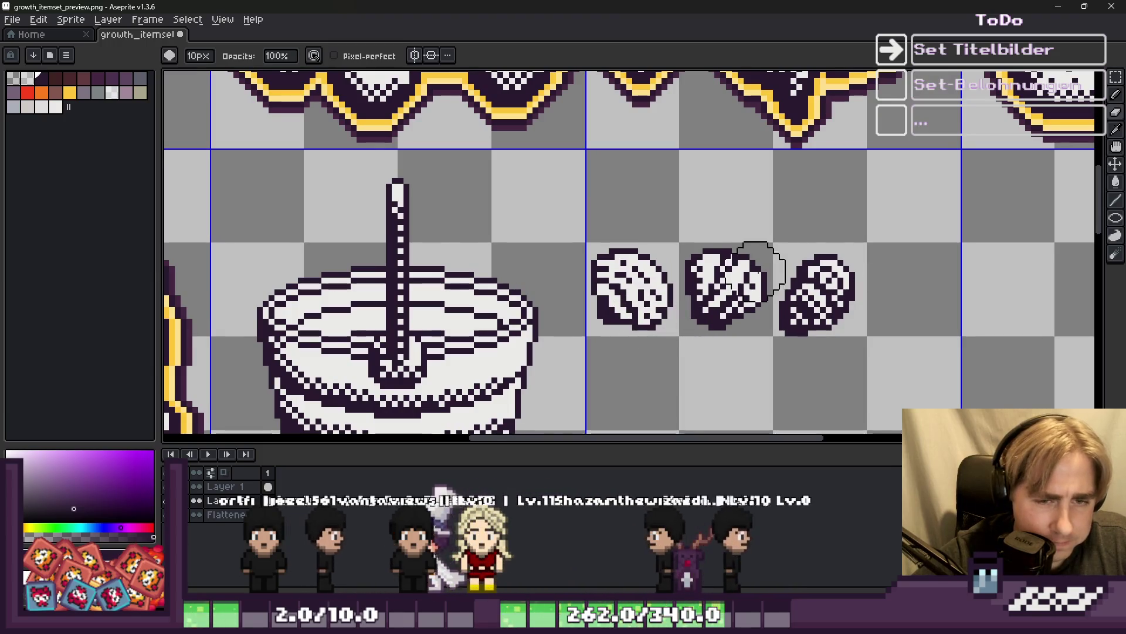
scroll(595, 173, "down", 1)
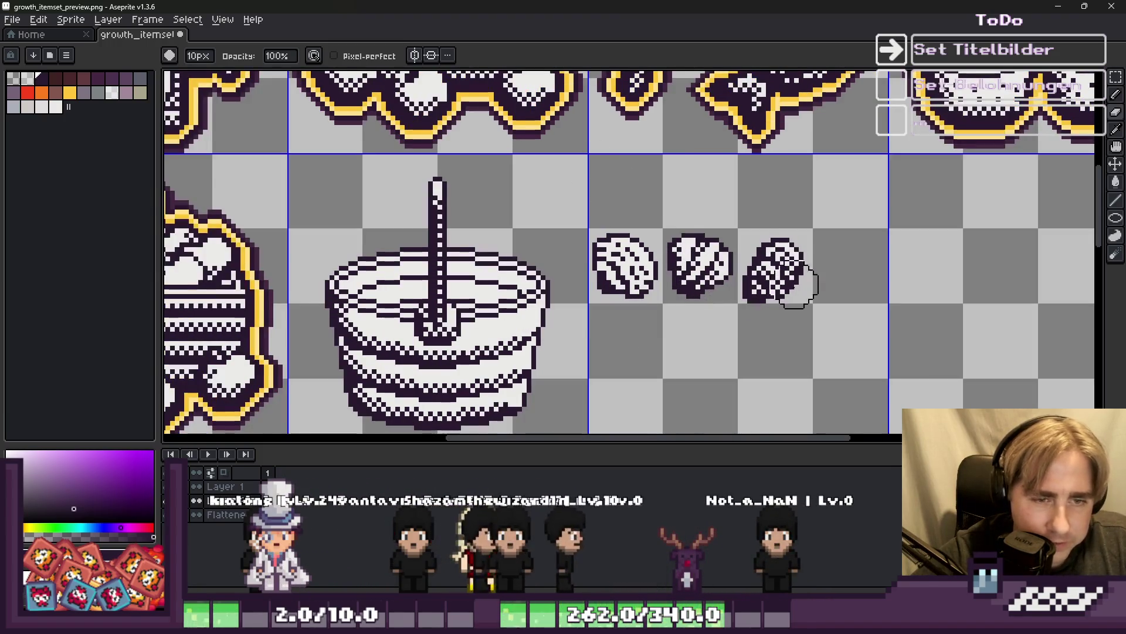
scroll(725, 286, "up", 1)
key("b")
scroll(566, 249, "down", 2)
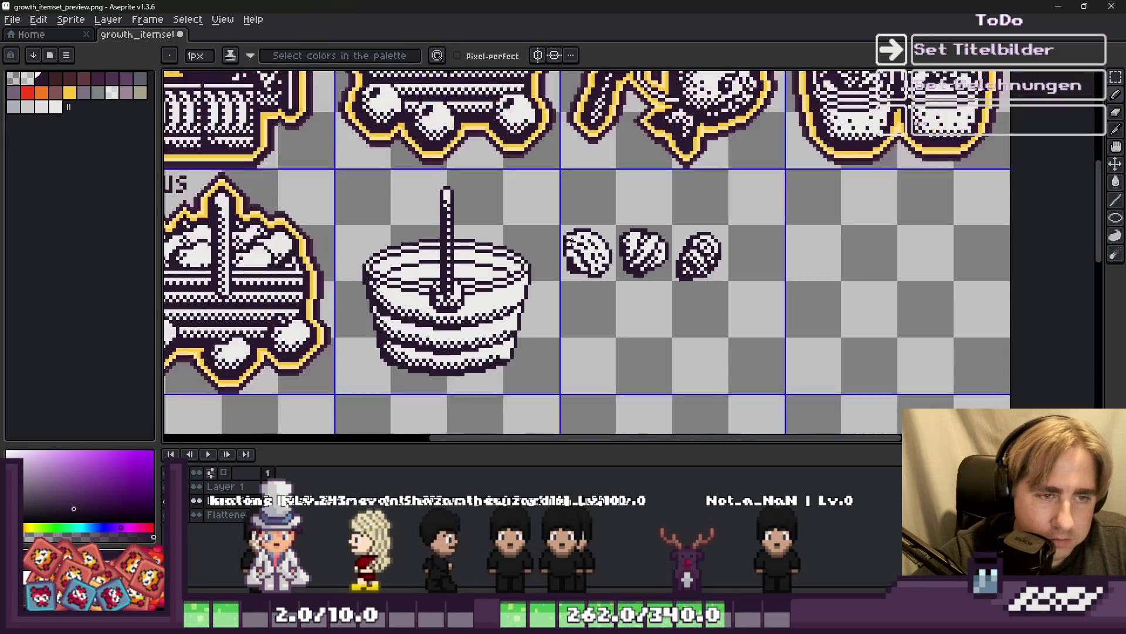
scroll(566, 249, "down", 1)
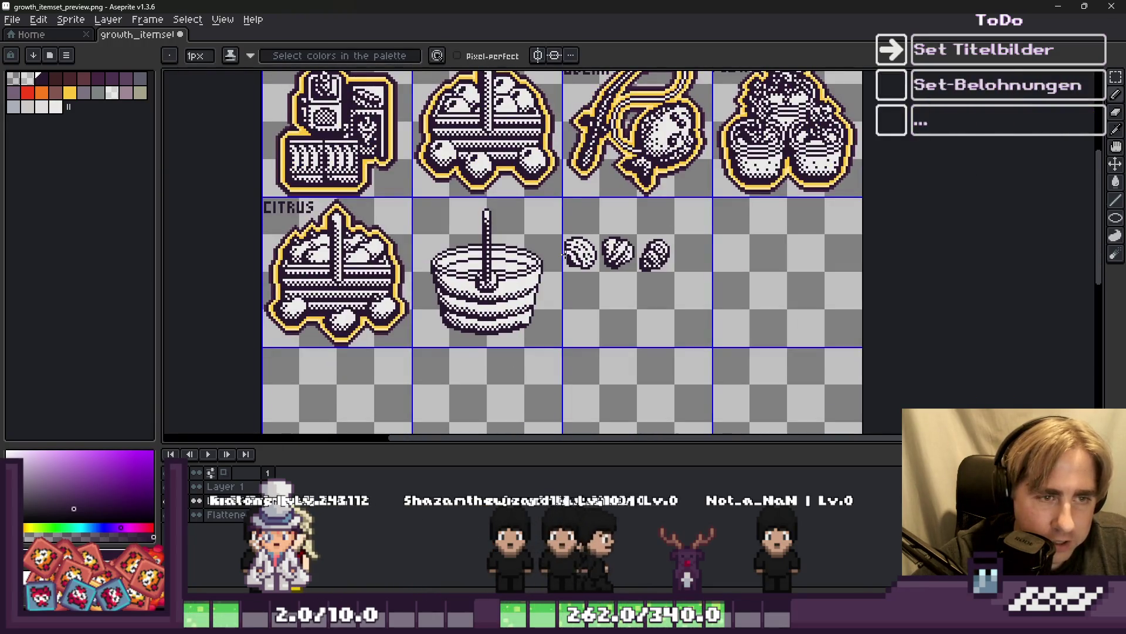
scroll(565, 254, "up", 2)
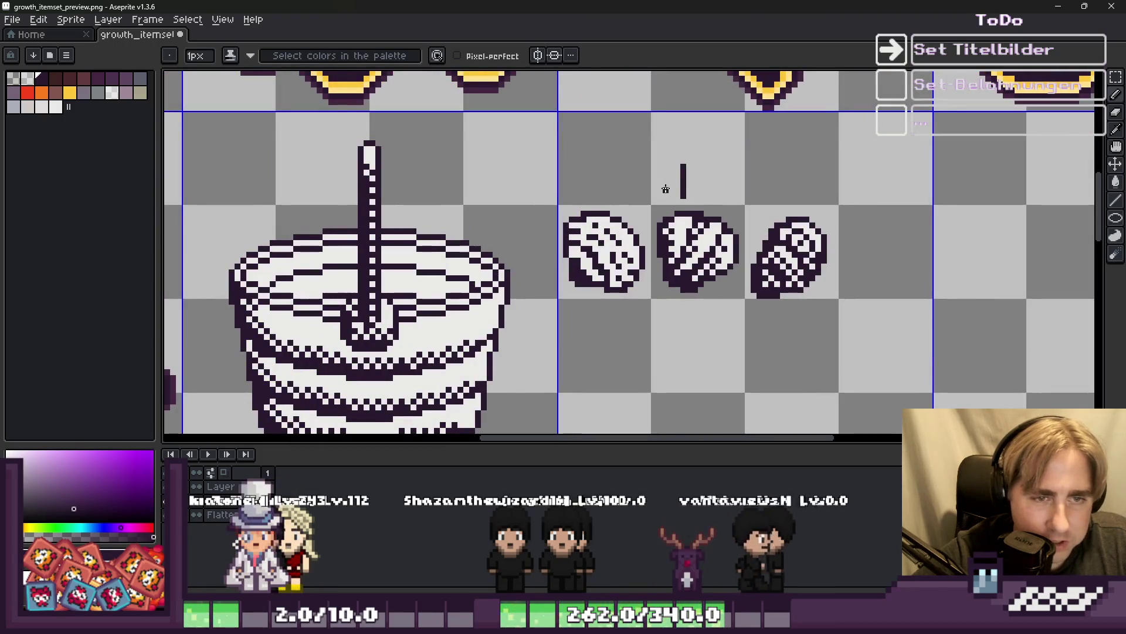
left_click_drag(664, 185, 678, 202)
left_click_drag(712, 172, 687, 199)
scroll(572, 271, "down", 2)
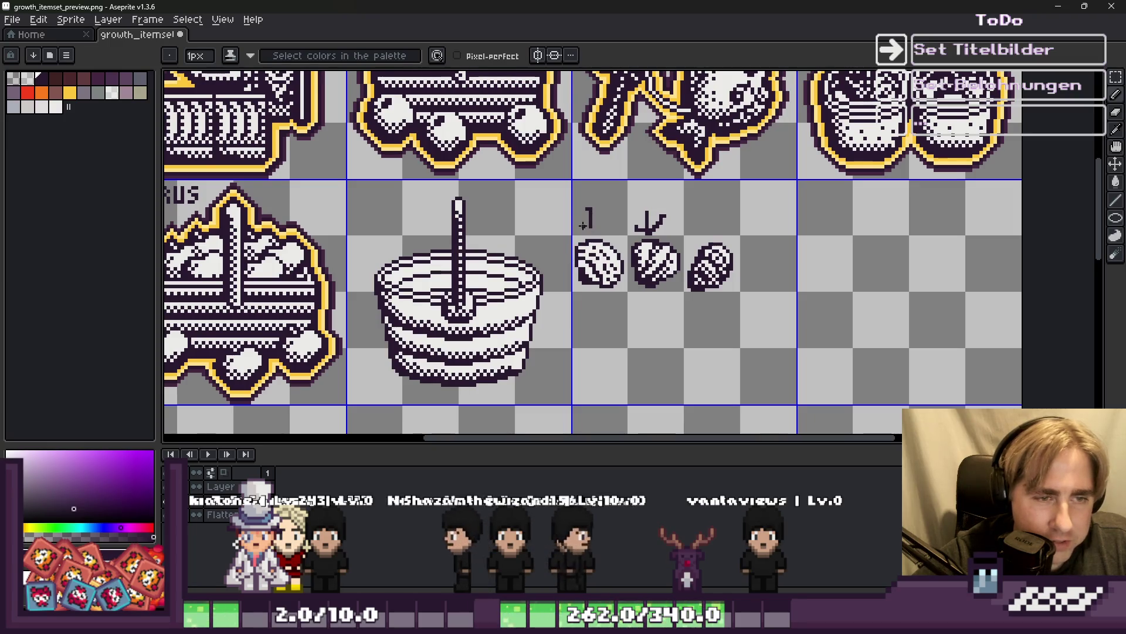
left_click_drag(597, 231, 603, 215)
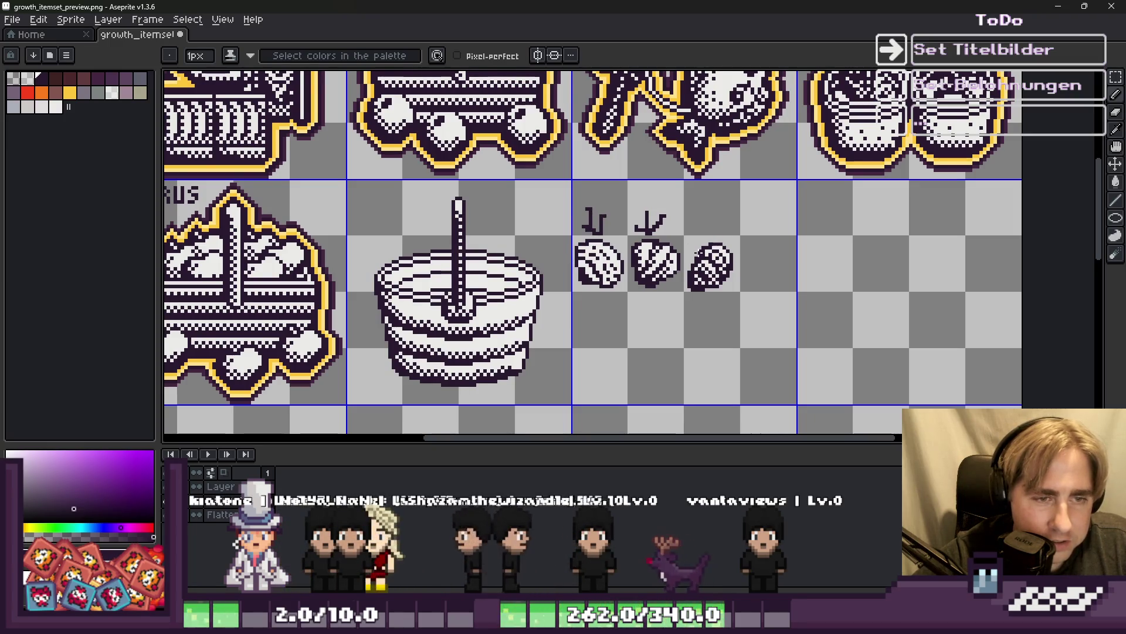
key("ctrl+z")
key("ctrl+z")
scroll(644, 273, "up", 2)
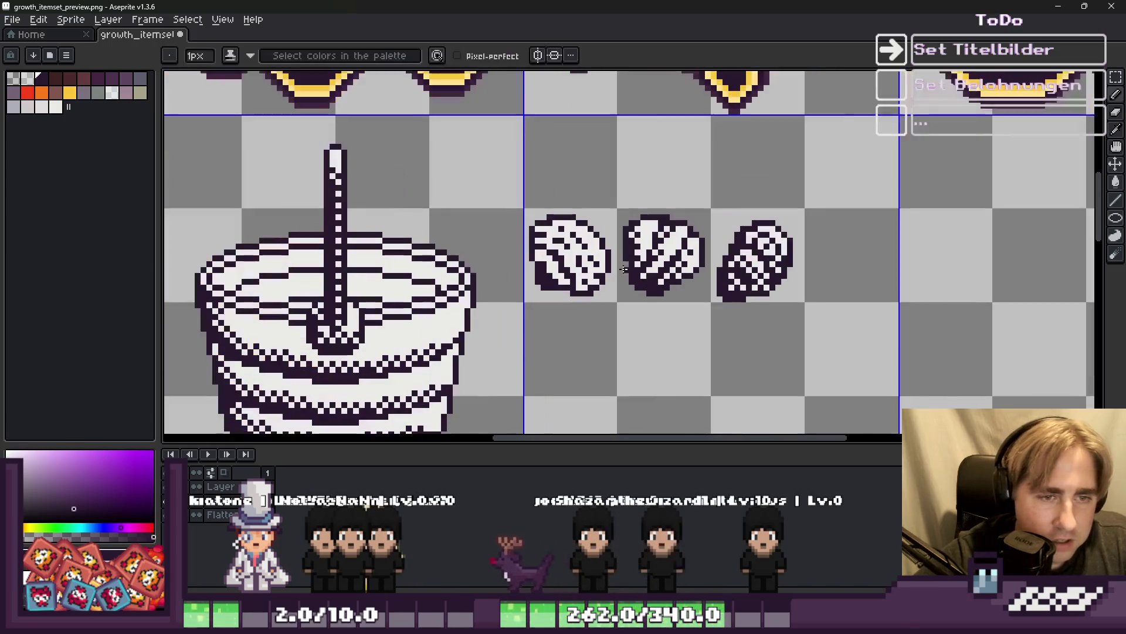
key("m")
mouse_move(486, 195)
left_mouse_down()
mouse_move(596, 337)
mouse_move(619, 345)
left_mouse_up()
left_click_drag(587, 282, 455, 301)
key("ctrl+z")
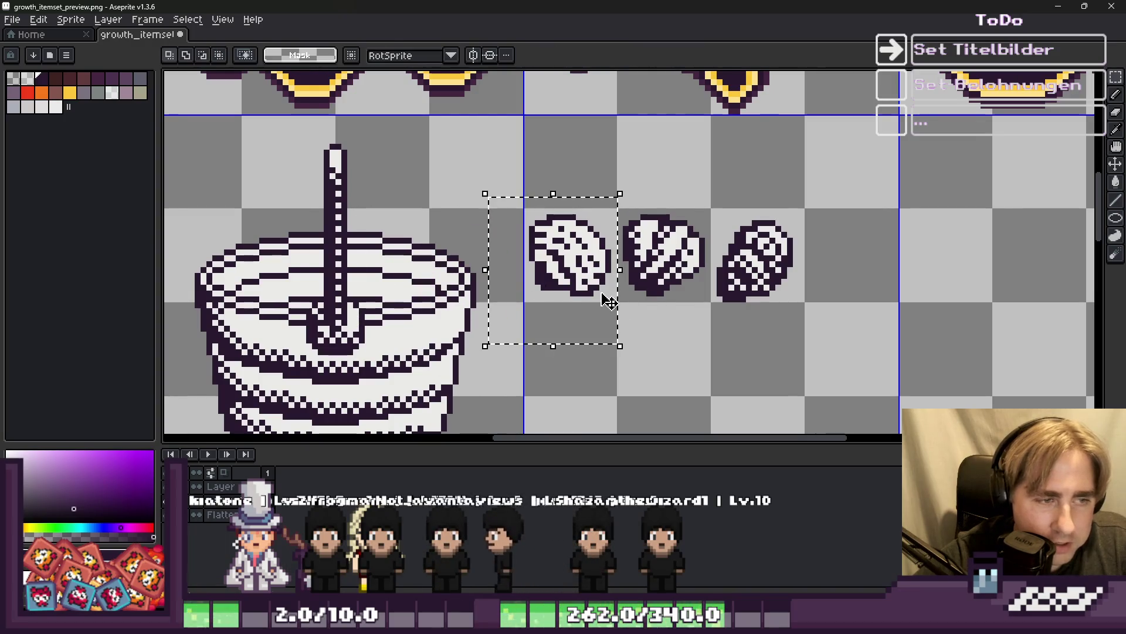
key("ctrl+d")
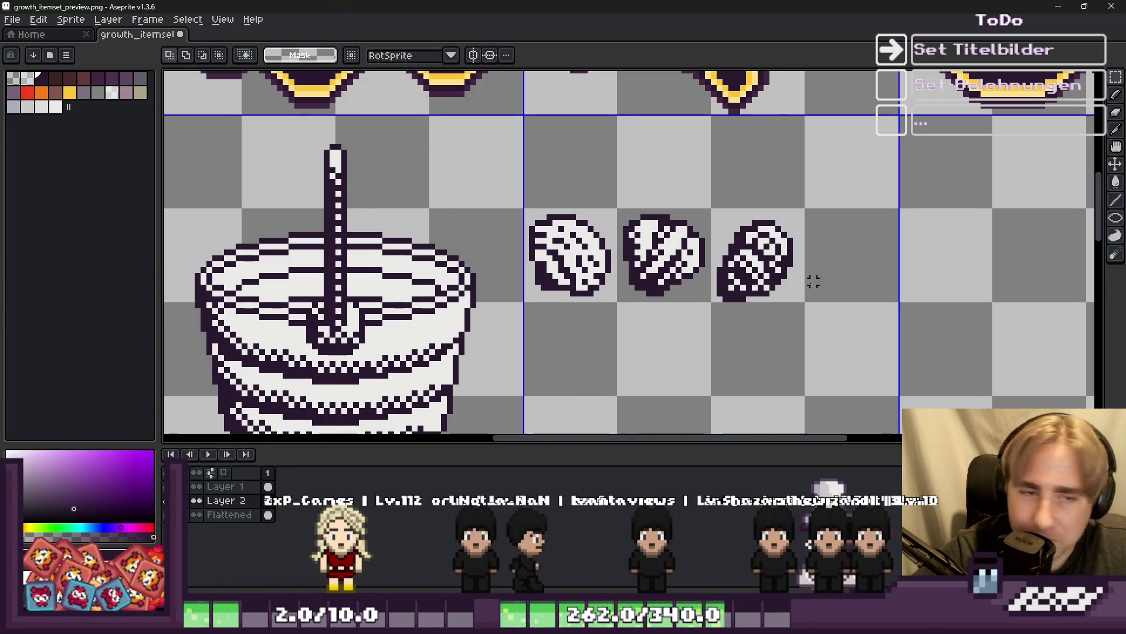
scroll(722, 279, "down", 1)
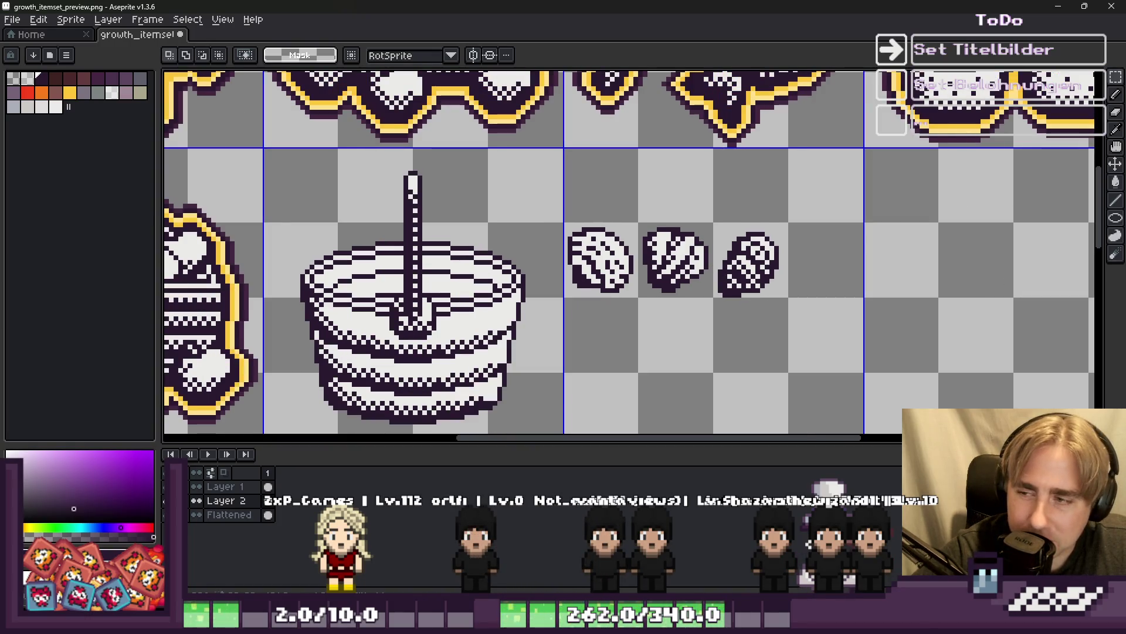
scroll(800, 251, "down", 3)
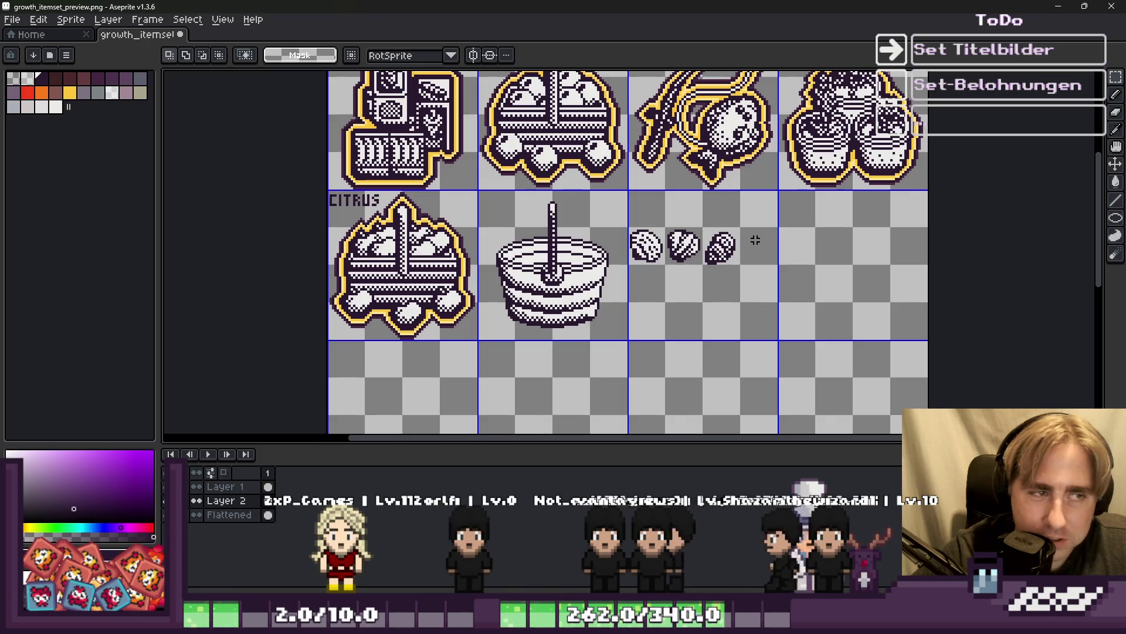
Test brush sizes and marquee selections, discarding a stray shell copy dropped on the cake.
scroll(495, 209, "up", 2)
key("alt")
scroll(235, 199, "up", 1)
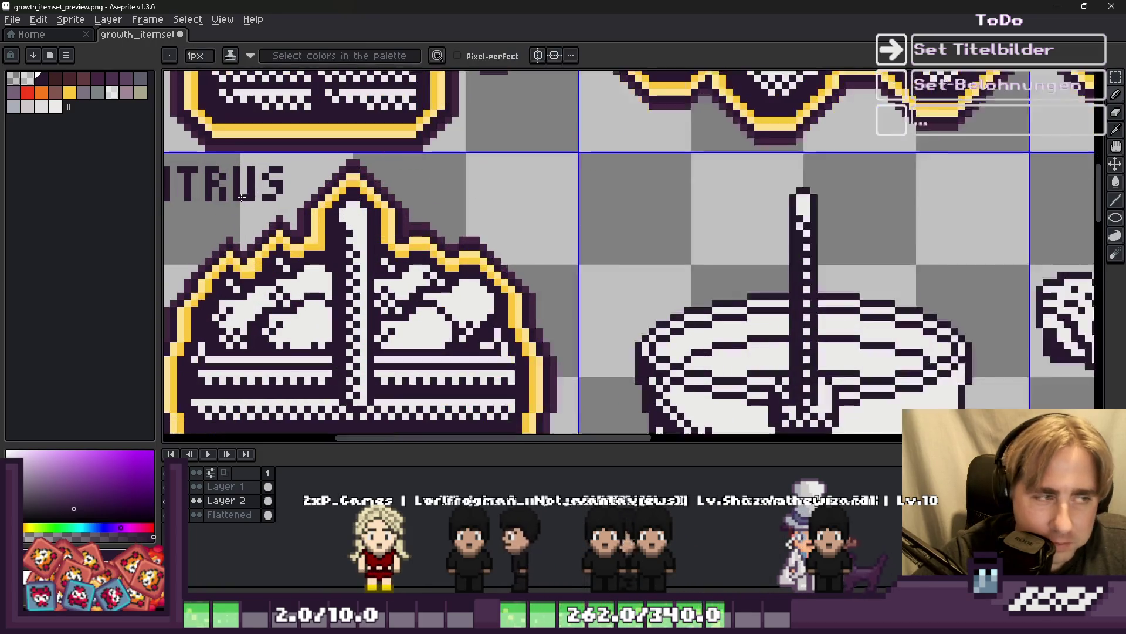
scroll(604, 173, "up", 2)
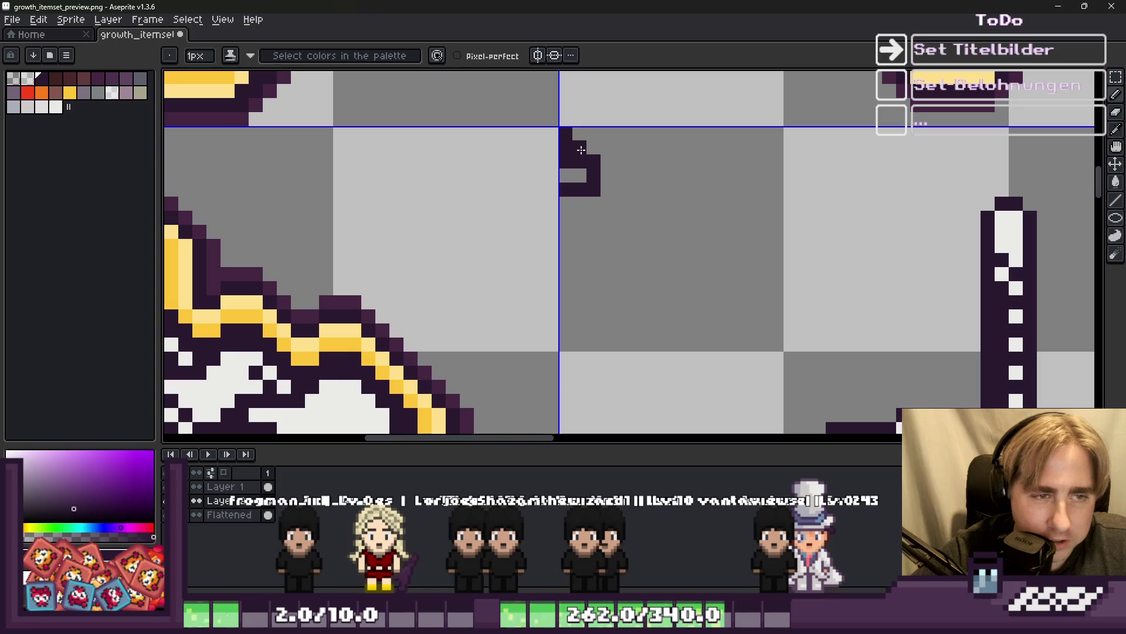
key("e")
key("b")
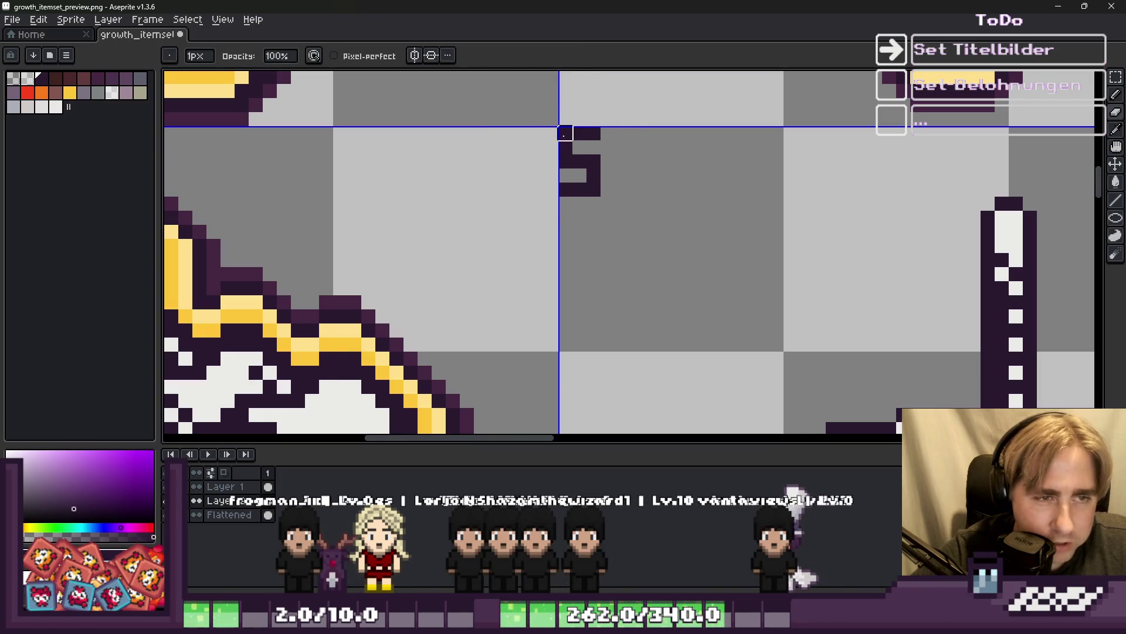
scroll(593, 189, "down", 8)
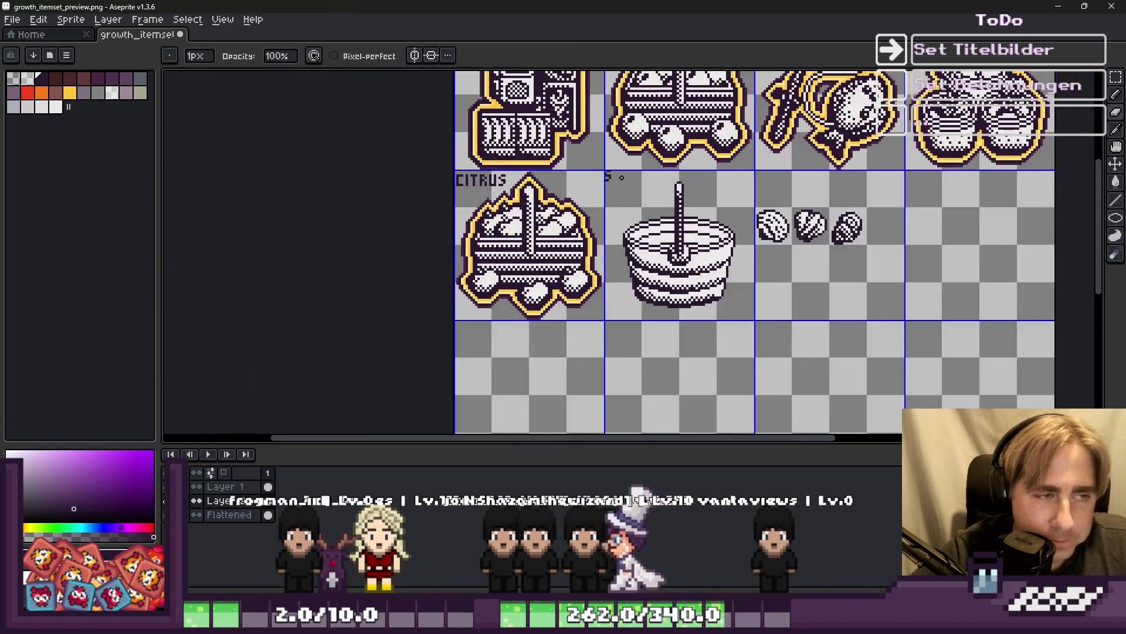
scroll(615, 186, "down", 2)
scroll(651, 130, "up", 5)
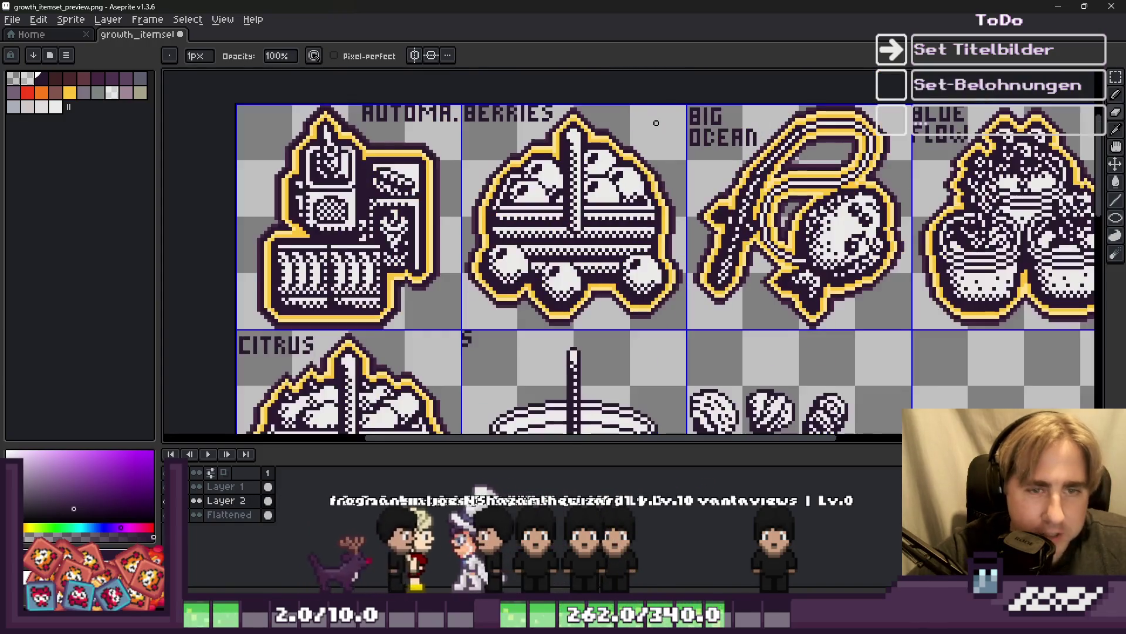
scroll(404, 140, "down", 5)
scroll(411, 144, "up", 3)
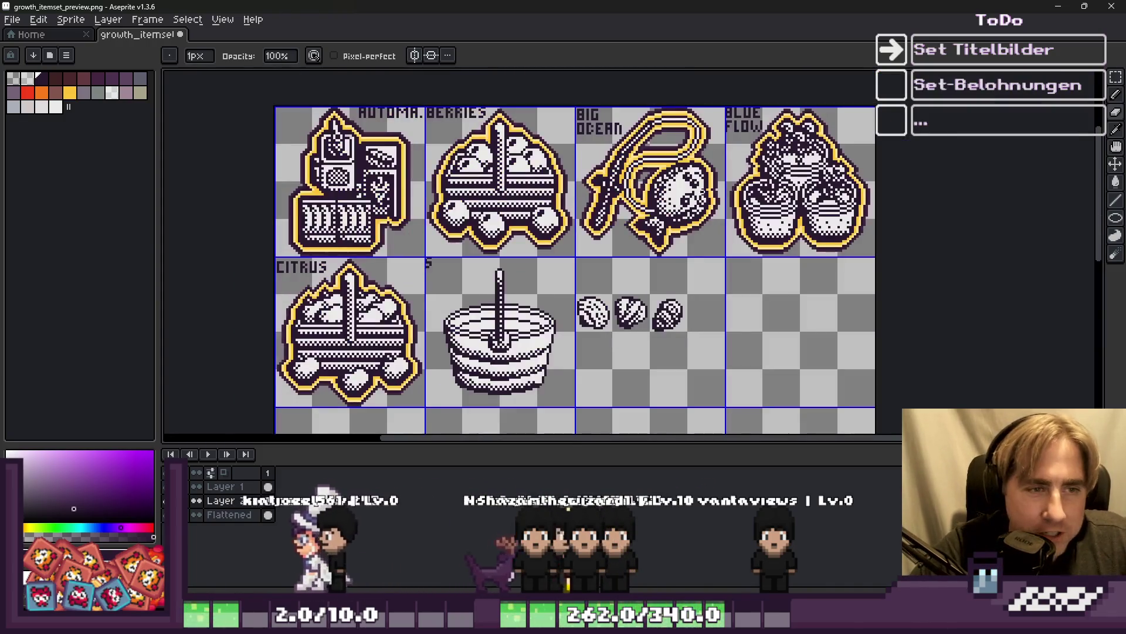
scroll(574, 351, "up", 3)
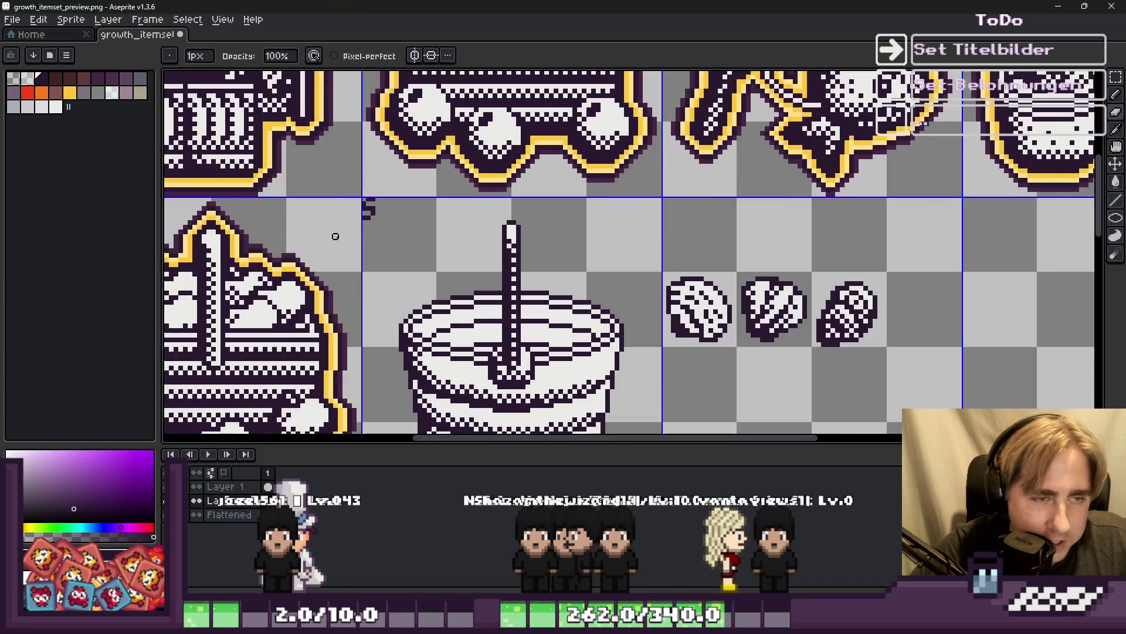
key("m")
left_click_drag(349, 193, 384, 236)
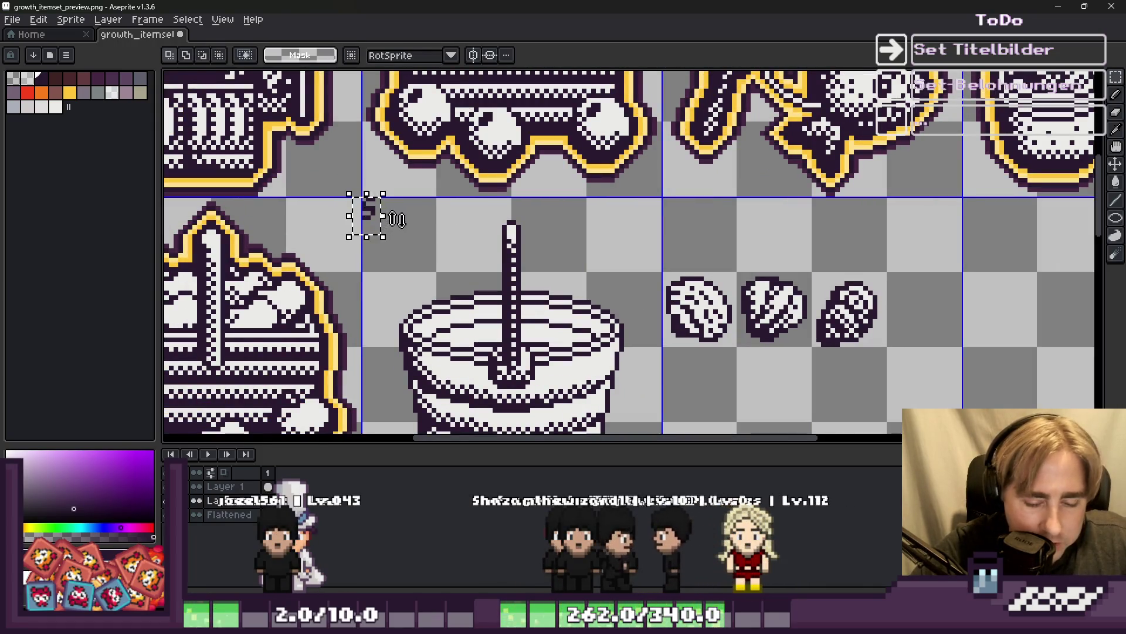
scroll(714, 293, "up", 1)
left_click_drag(734, 371, 736, 373)
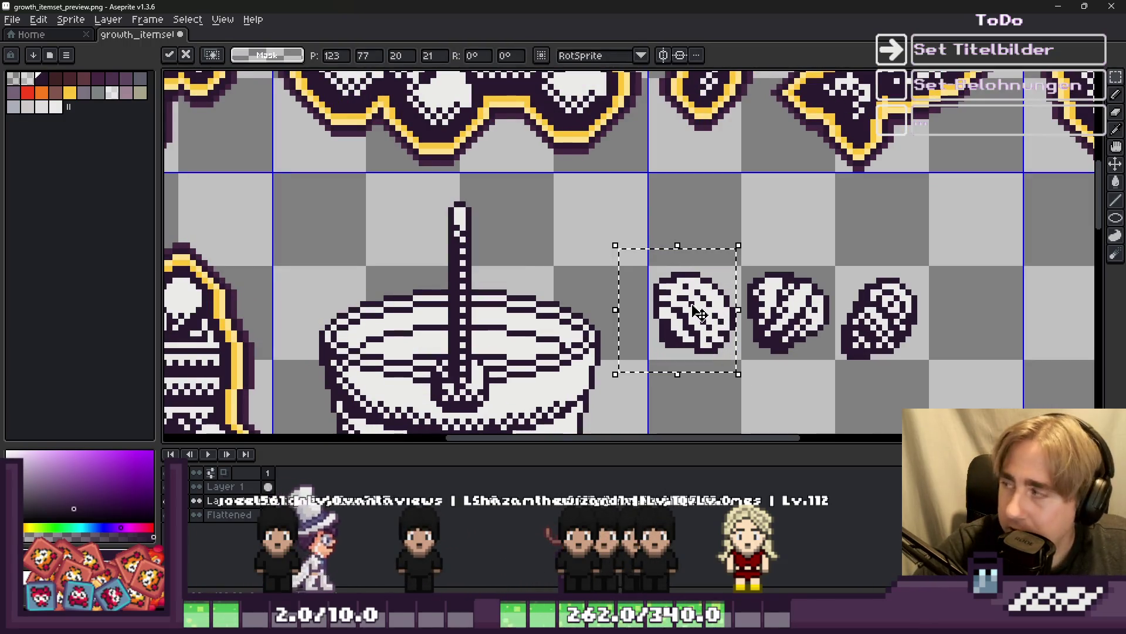
mouse_move(708, 316)
left_mouse_down()
mouse_move(556, 291)
mouse_move(592, 259)
left_mouse_up()
key("Escape")
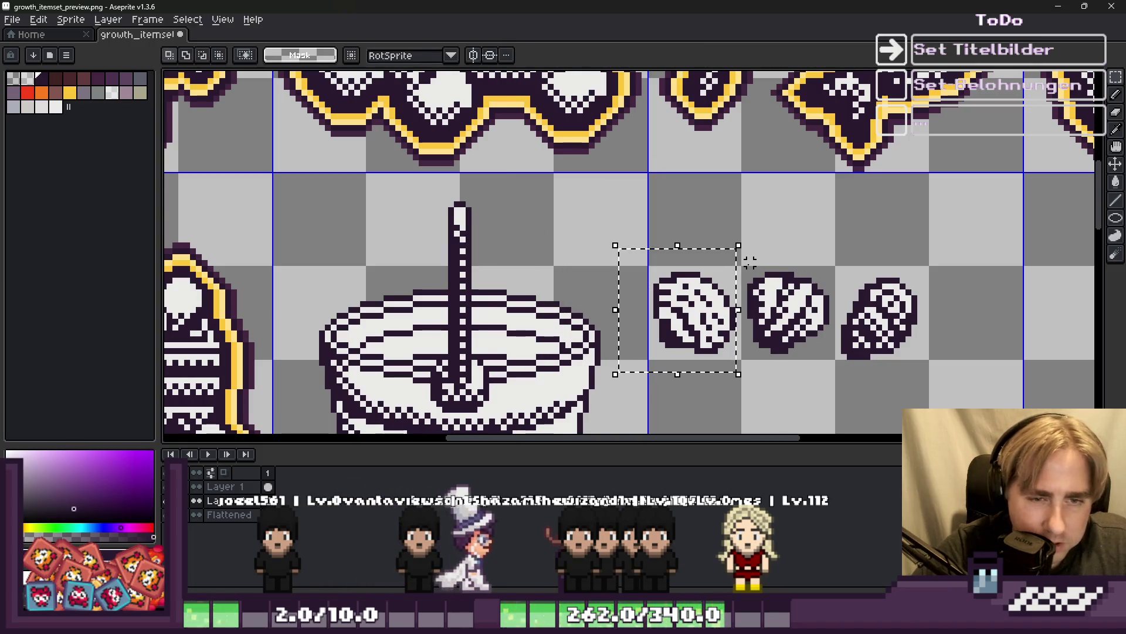
Copy the middle shell and place the copy below the row of three.
left_click_drag(789, 333, 833, 372)
scroll(685, 175, "down", 2)
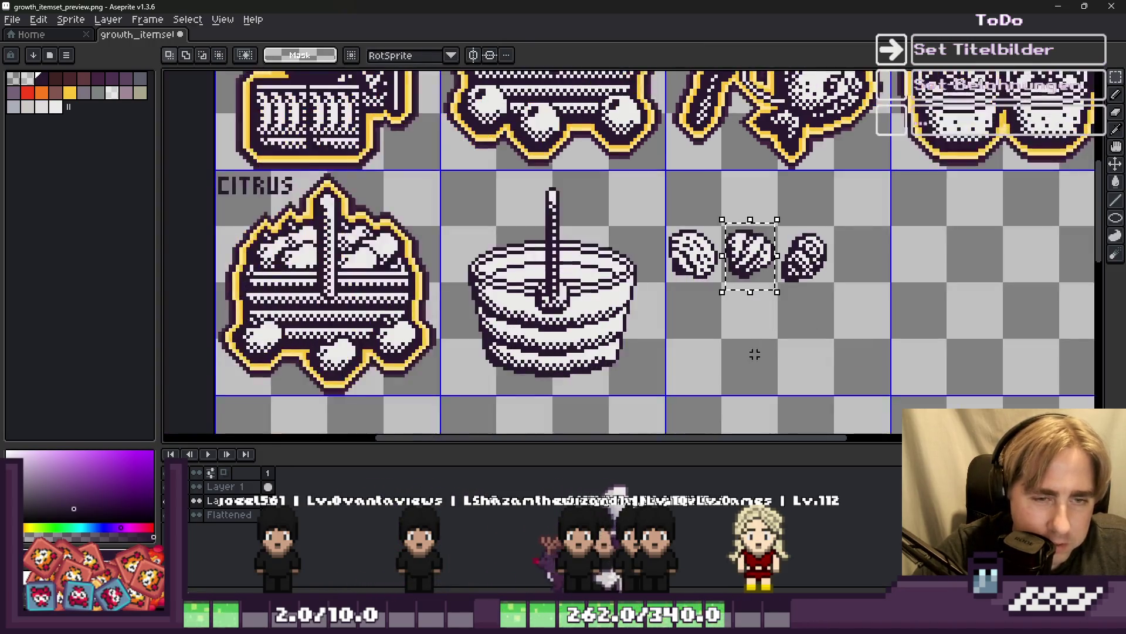
scroll(748, 358, "up", 2)
key("ctrl+c")
key("ctrl+v")
left_click_drag(750, 220, 713, 357)
scroll(713, 357, "up", 2)
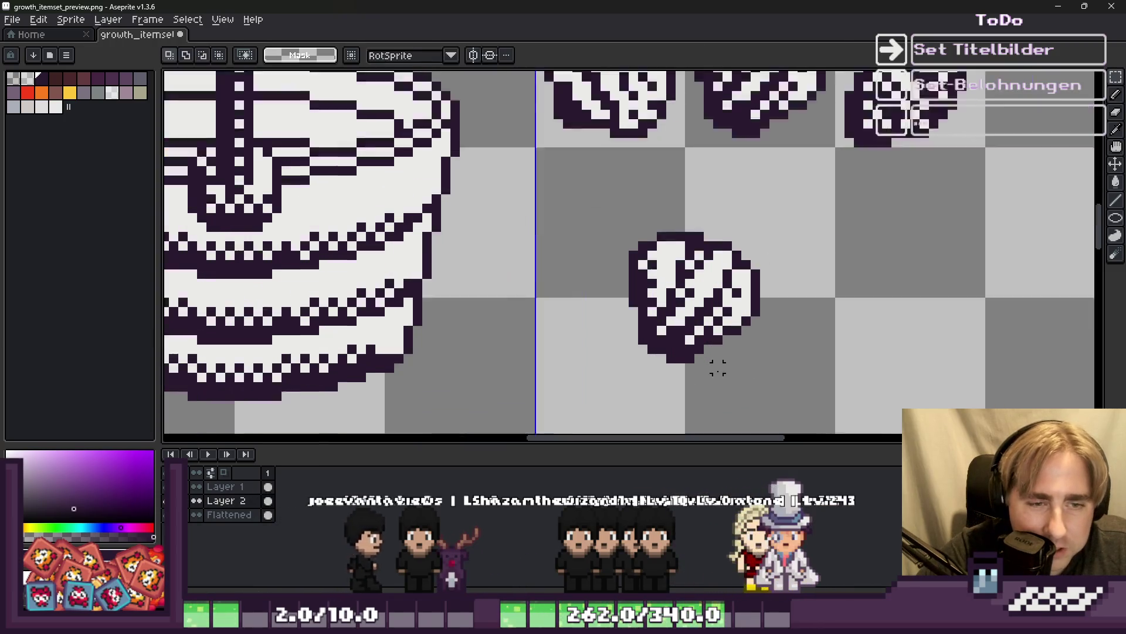
key("Return")
Retouch the shell copy: add a dark upper-right edge pixel and paint a stray grey pixel white.
key("b")
scroll(684, 178, "up", 2)
scroll(723, 92, "down", 3)
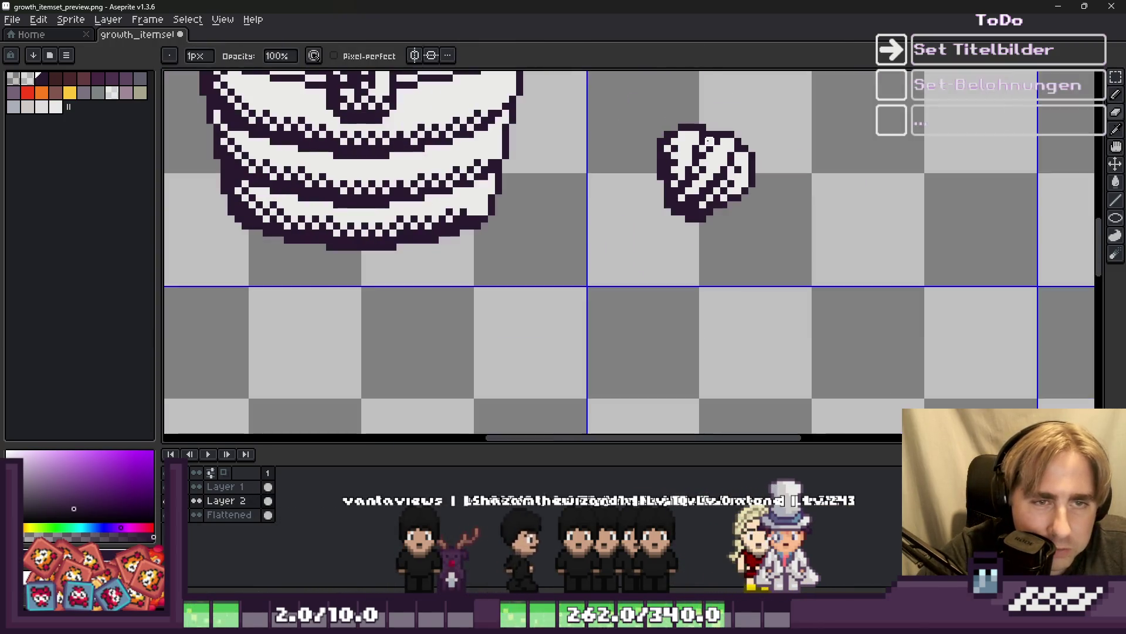
scroll(763, 170, "up", 2)
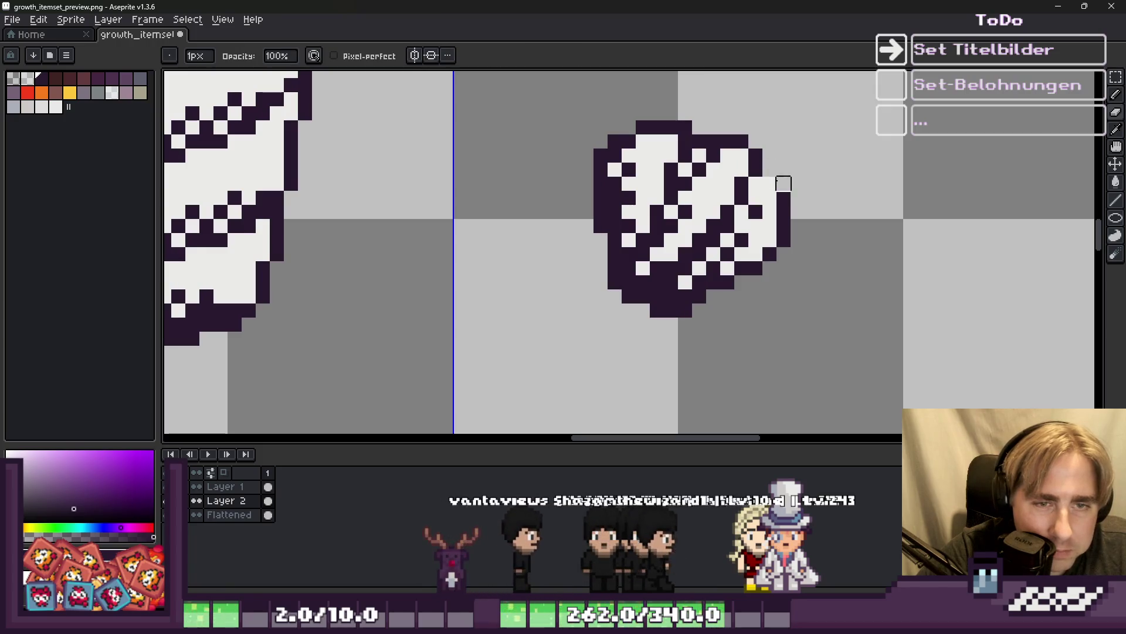
left_click(770, 170)
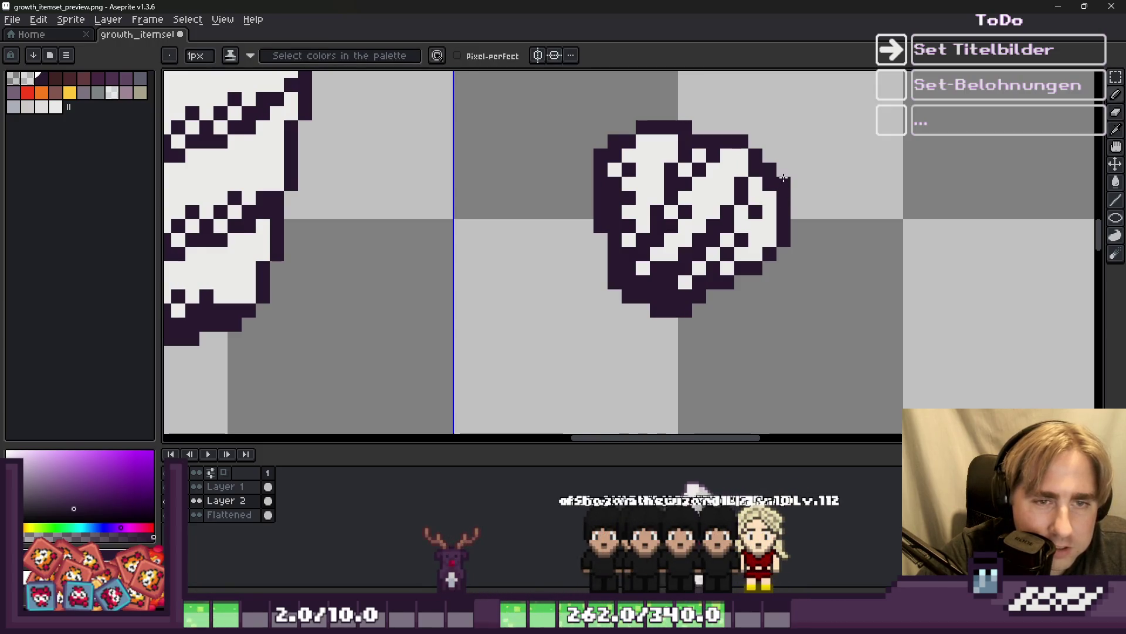
scroll(781, 181, "down", 3)
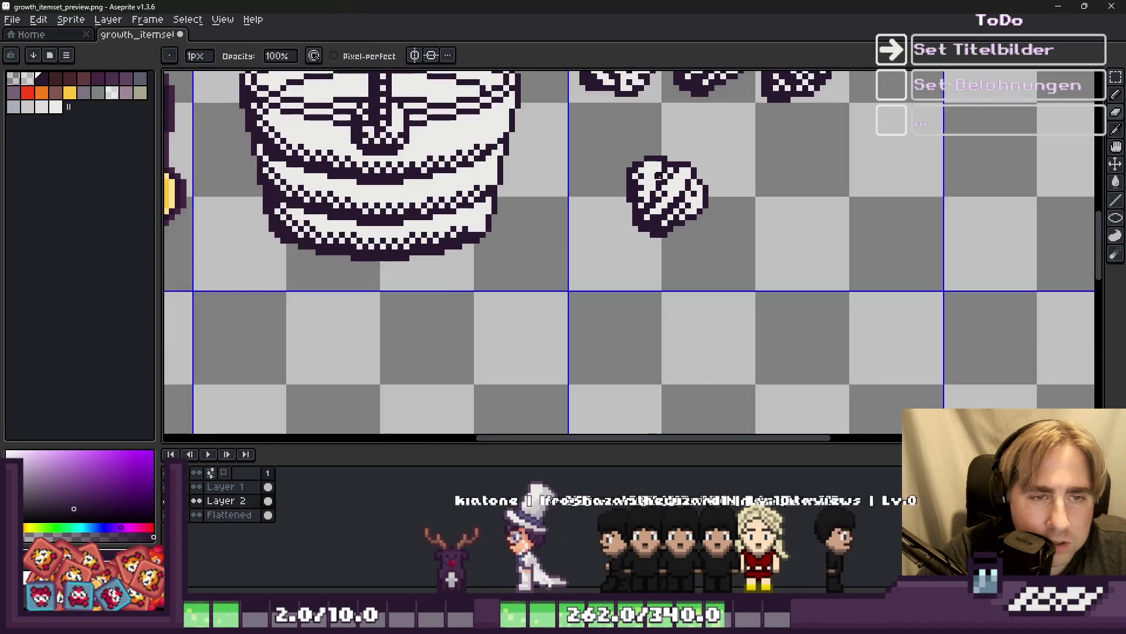
scroll(686, 183, "up", 3)
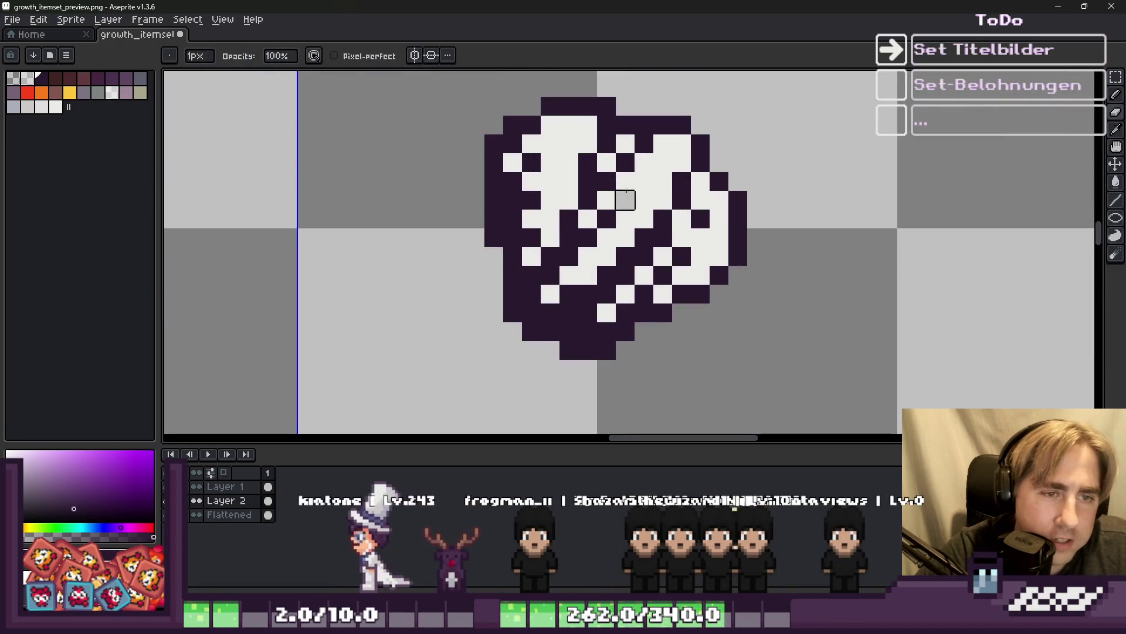
left_click(642, 191)
left_click(625, 200)
scroll(646, 215, "down", 3)
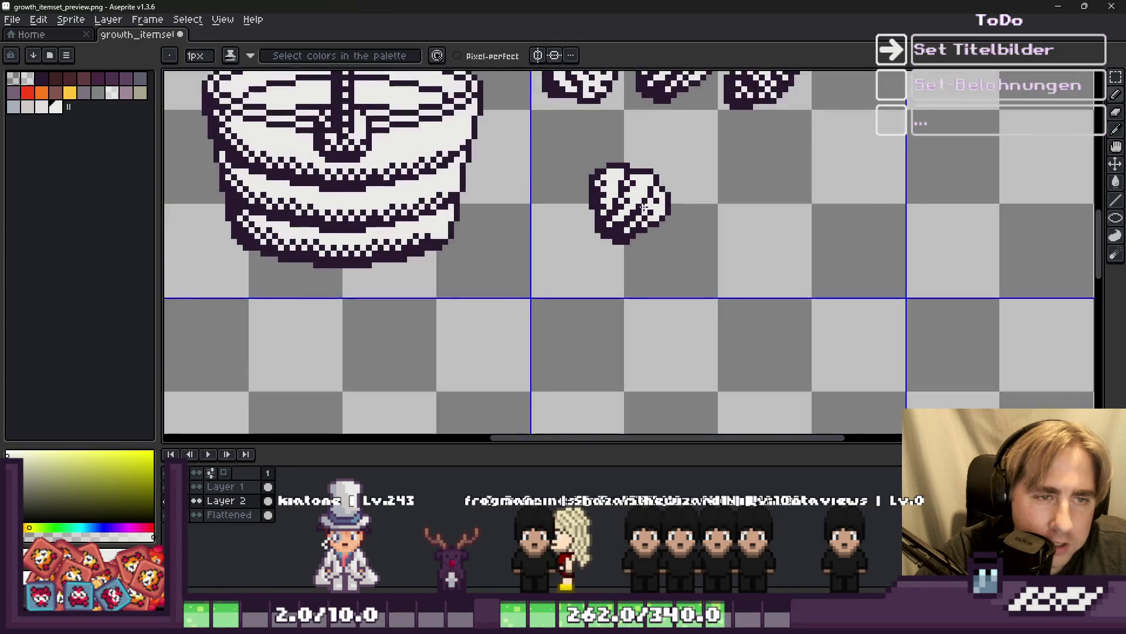
scroll(646, 214, "up", 3)
left_click(636, 170, "alt")
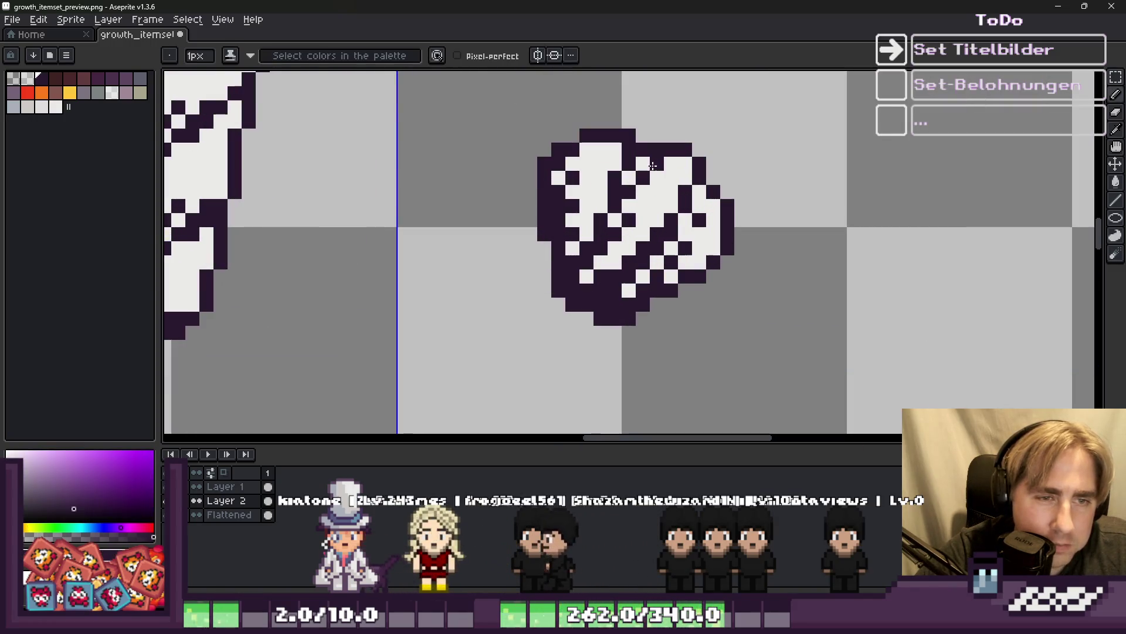
scroll(701, 224, "down", 3)
scroll(701, 224, "up", 3)
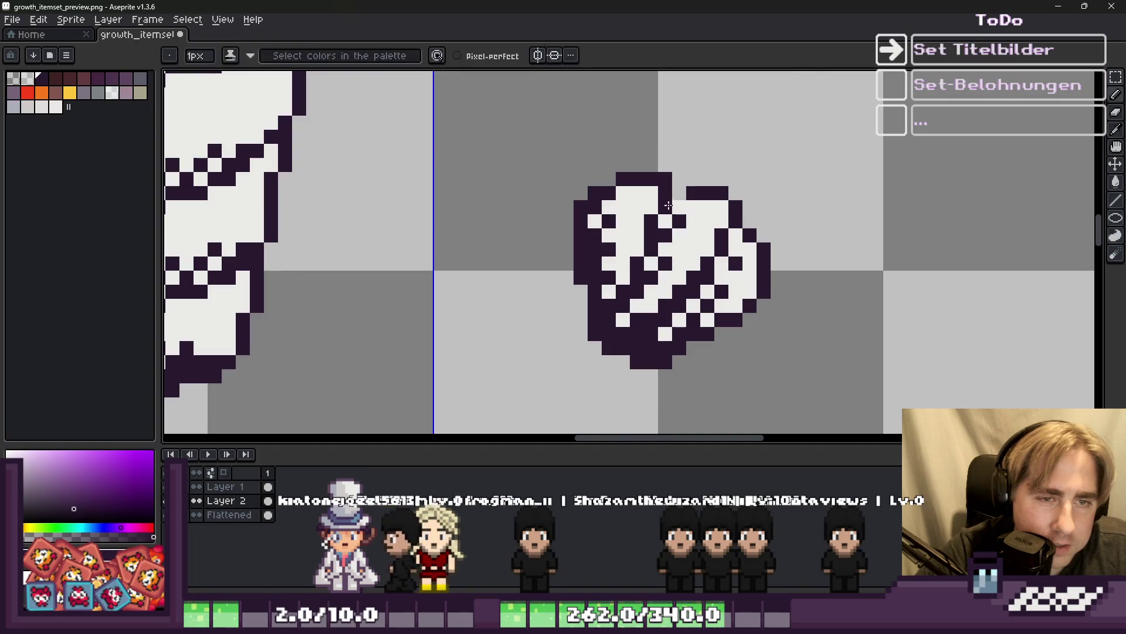
scroll(682, 206, "down", 3)
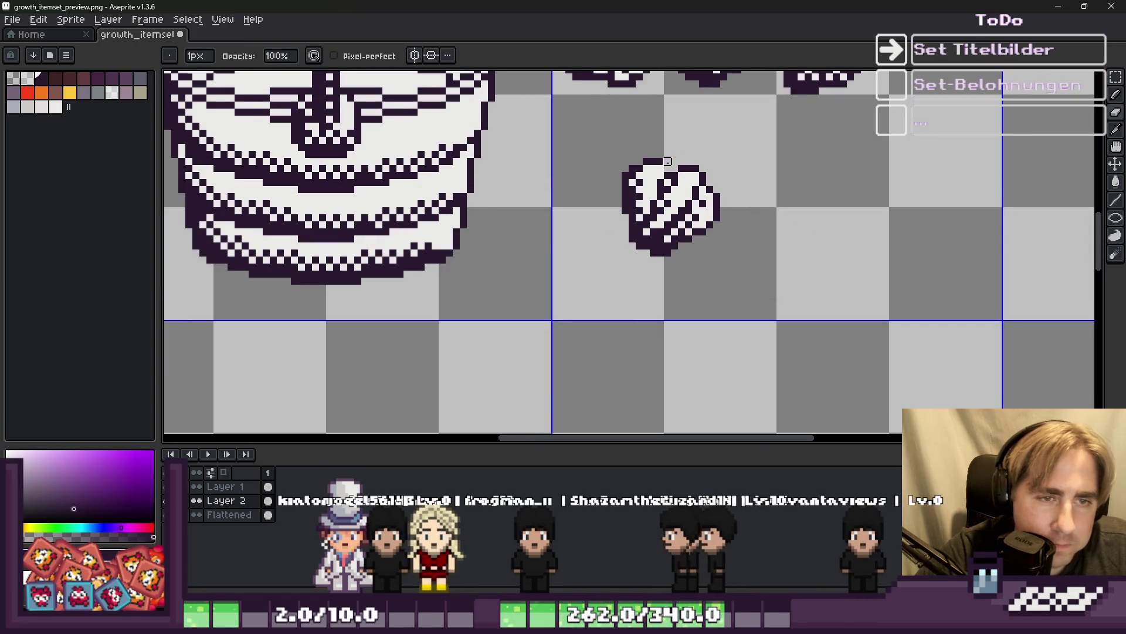
scroll(652, 144, "up", 4)
scroll(641, 205, "down", 3)
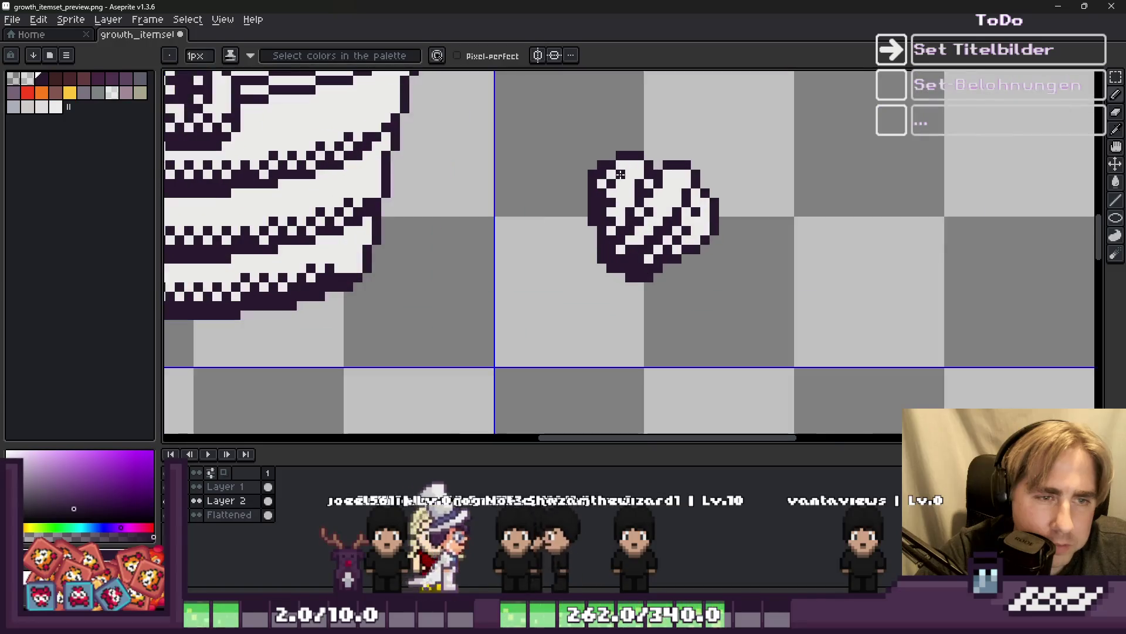
scroll(644, 256, "down", 1)
scroll(644, 256, "up", 1)
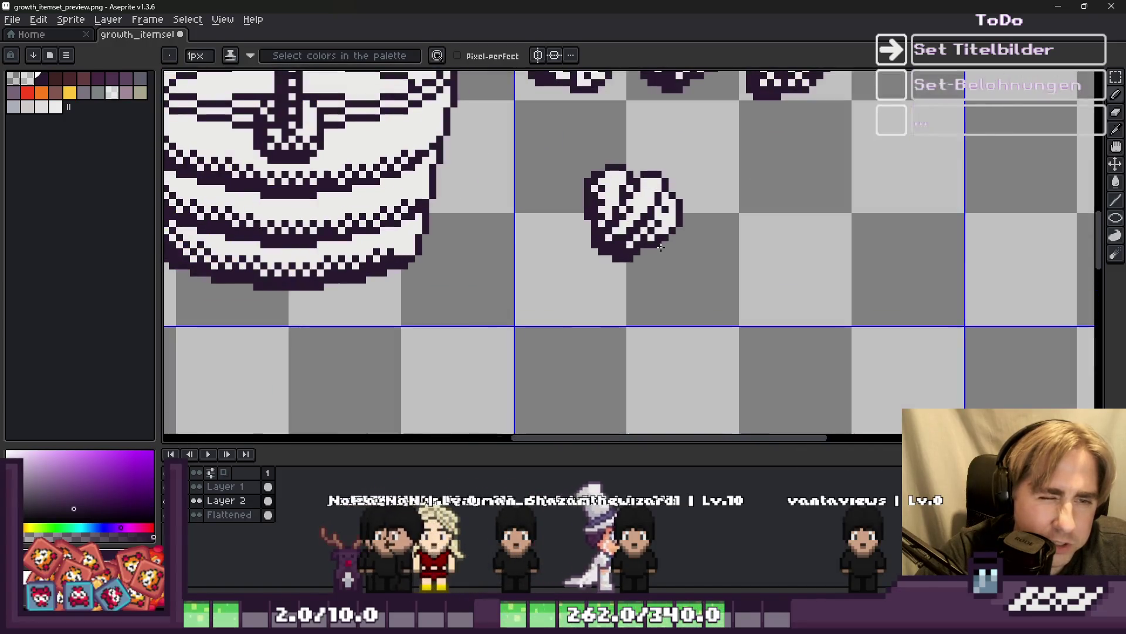
scroll(657, 251, "down", 1)
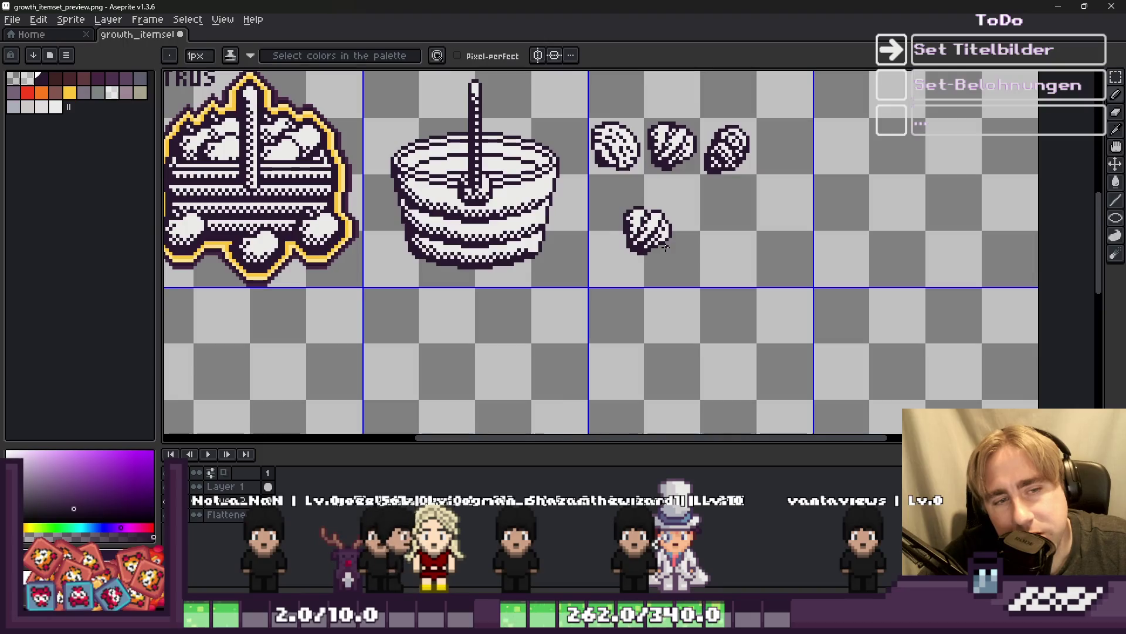
scroll(666, 240, "up", 2)
scroll(804, 239, "down", 1)
scroll(676, 143, "up", 3)
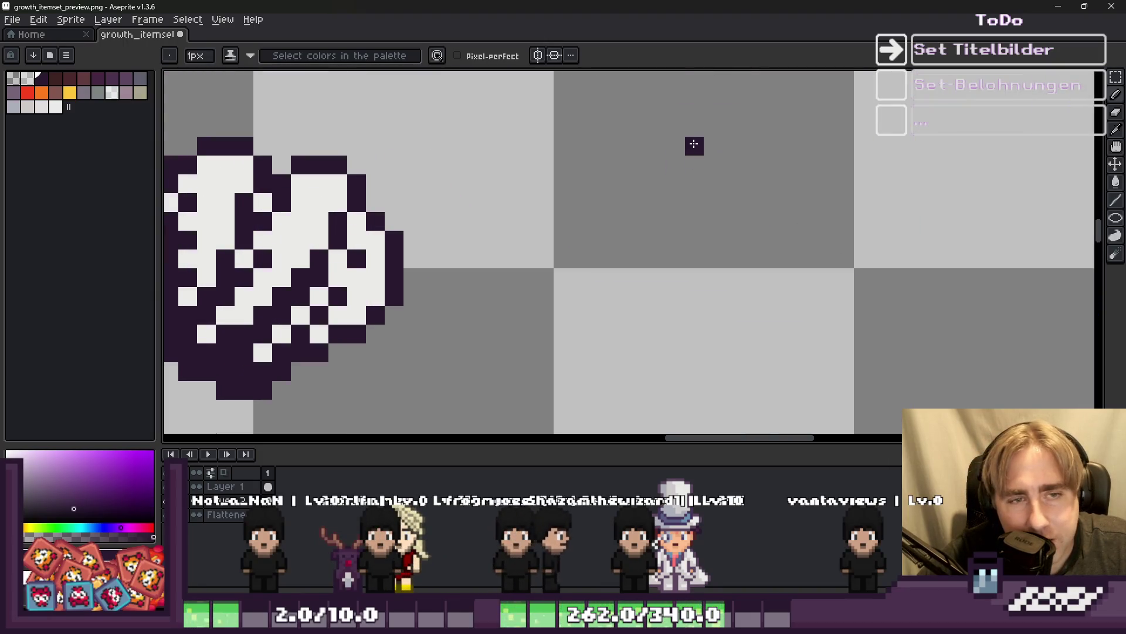
scroll(932, 271, "down", 3)
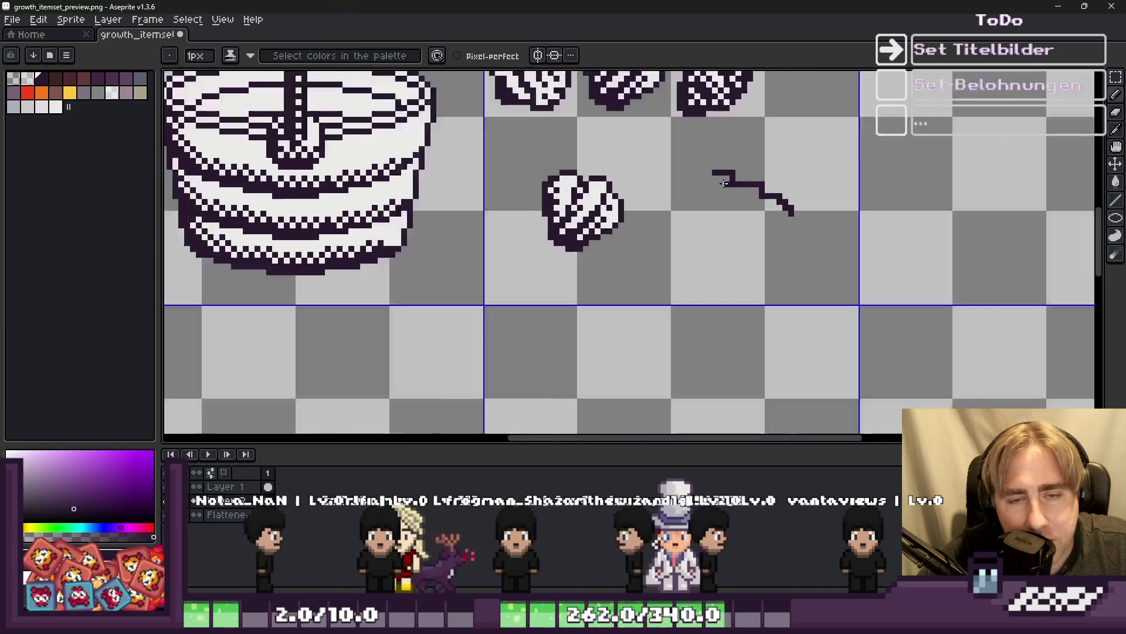
Undo the dark strokes drawn beside the shell.
key("ctrl+z")
scroll(697, 152, "up", 3)
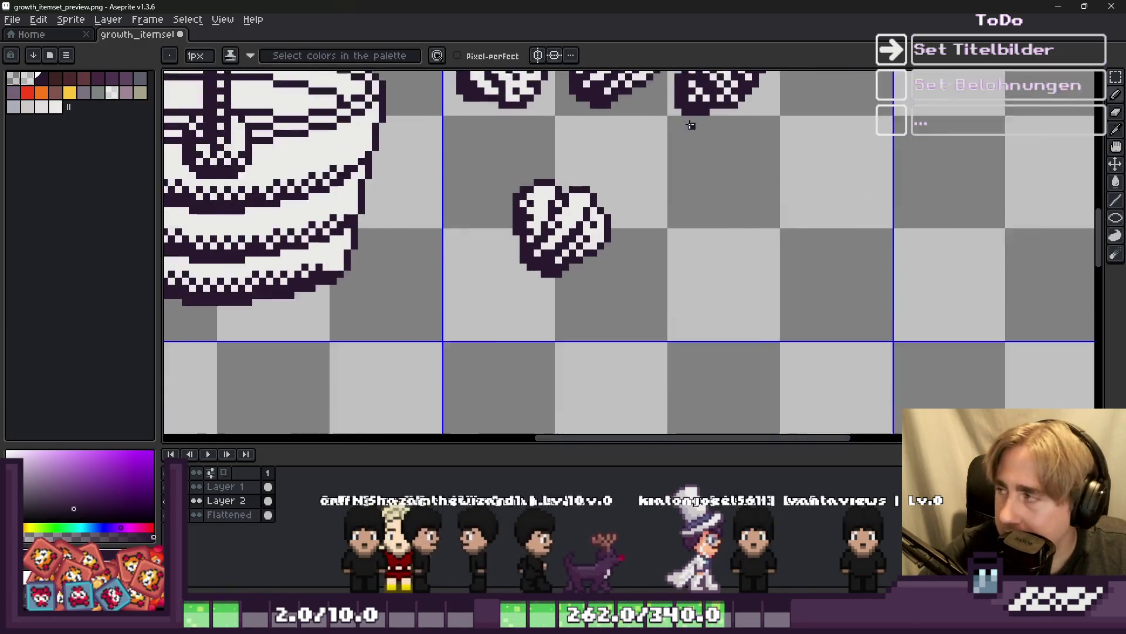
left_click_drag(686, 161, 851, 208)
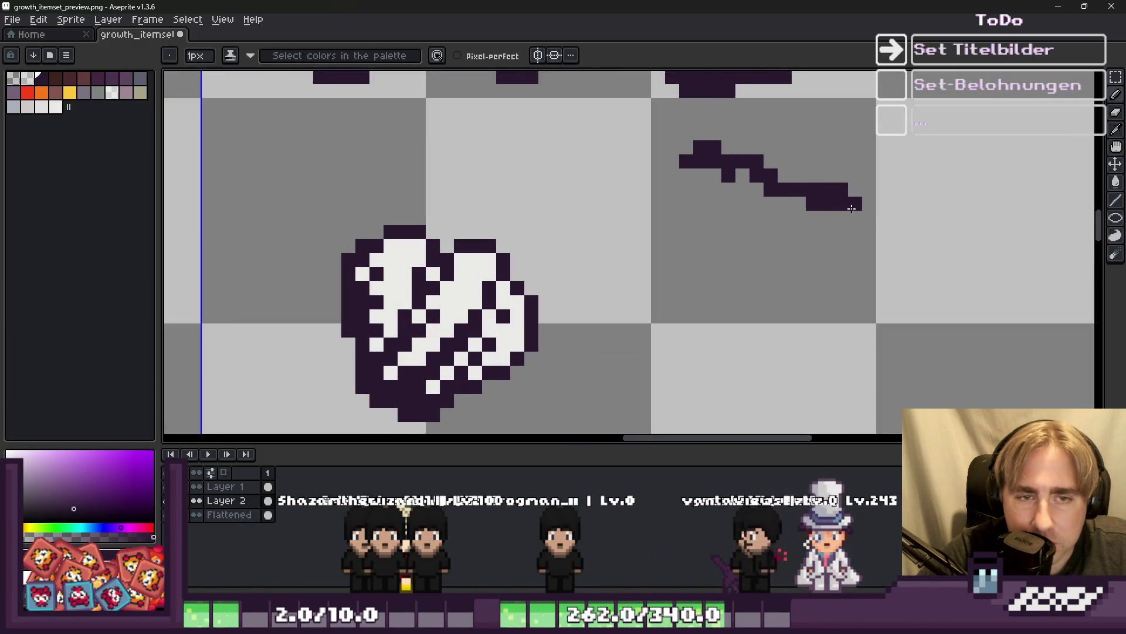
scroll(581, 184, "down", 1)
key("ctrl+z")
scroll(657, 231, "up", 2)
scroll(595, 205, "down", 3)
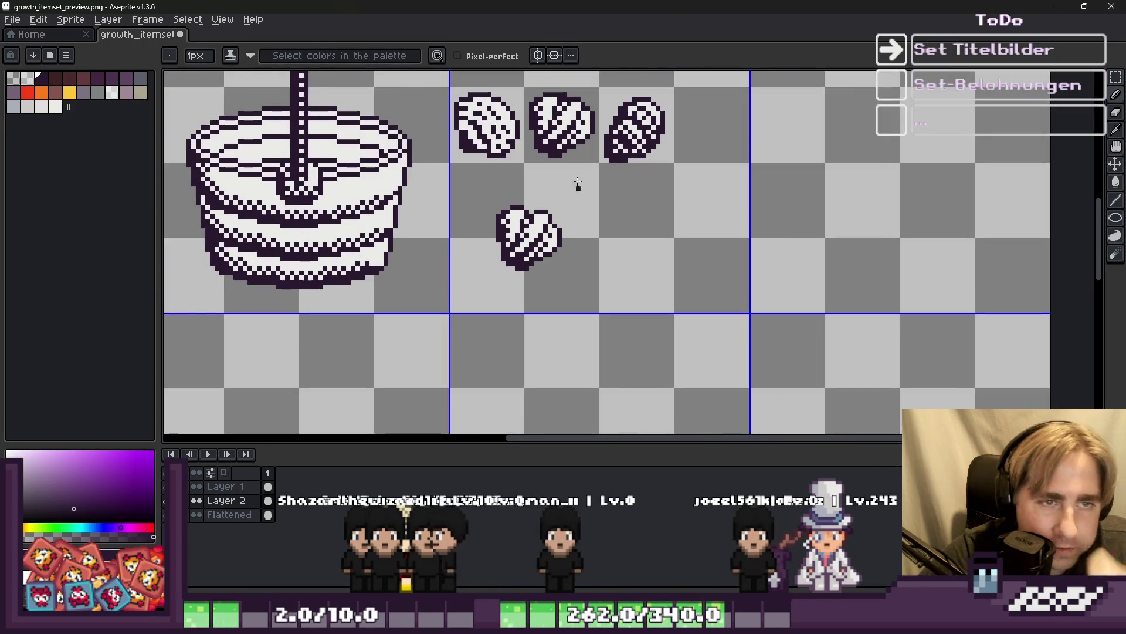
Cut away the lower shell copy below the row.
key("m")
left_click_drag(470, 188, 620, 324)
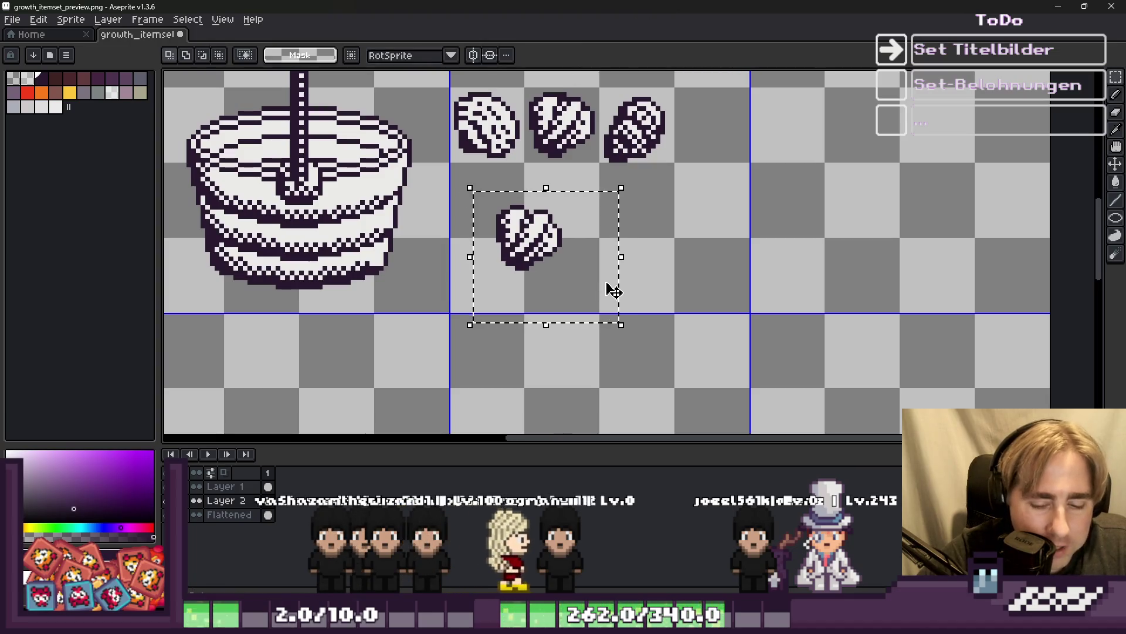
key("ctrl+x")
scroll(425, 106, "up", 1)
scroll(583, 241, "down", 1)
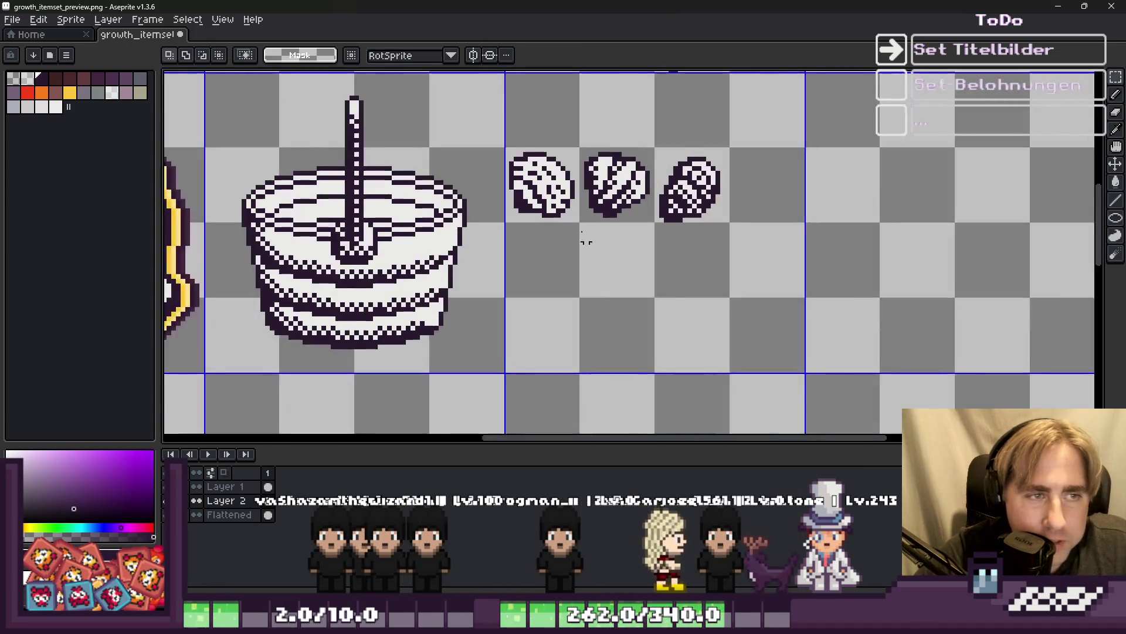
scroll(460, 126, "up", 2)
Paste a copy of the top-left shell onto the cake top, nudged one pixel left.
left_click_drag(462, 127, 604, 284)
scroll(808, 297, "down", 2)
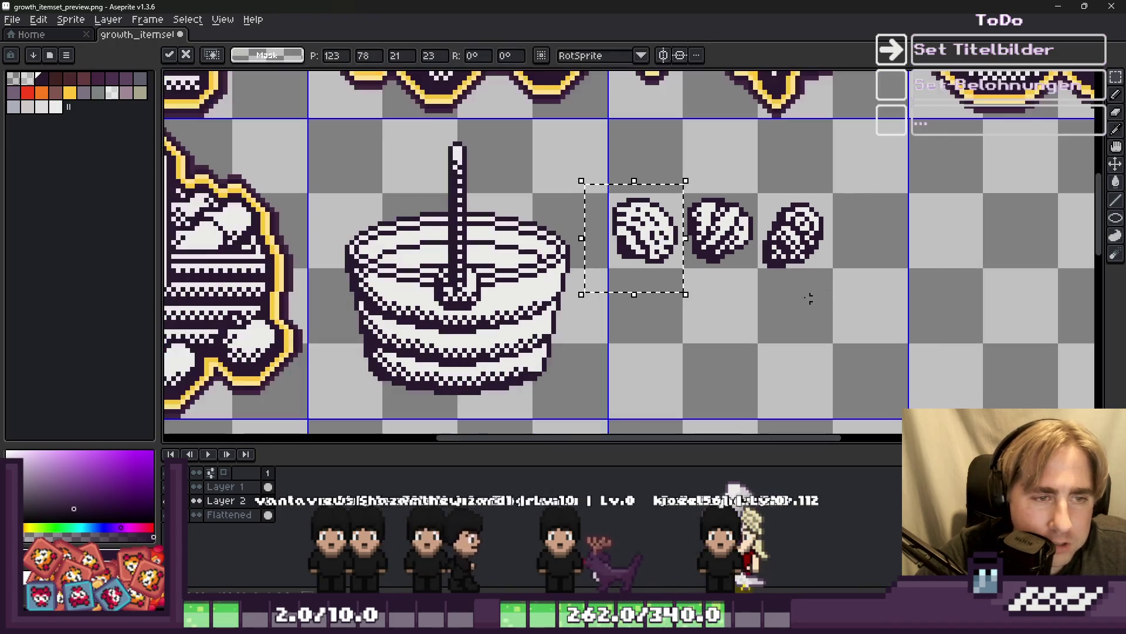
scroll(453, 258, "up", 2)
key("ctrl+v")
left_click_drag(810, 235, 568, 232)
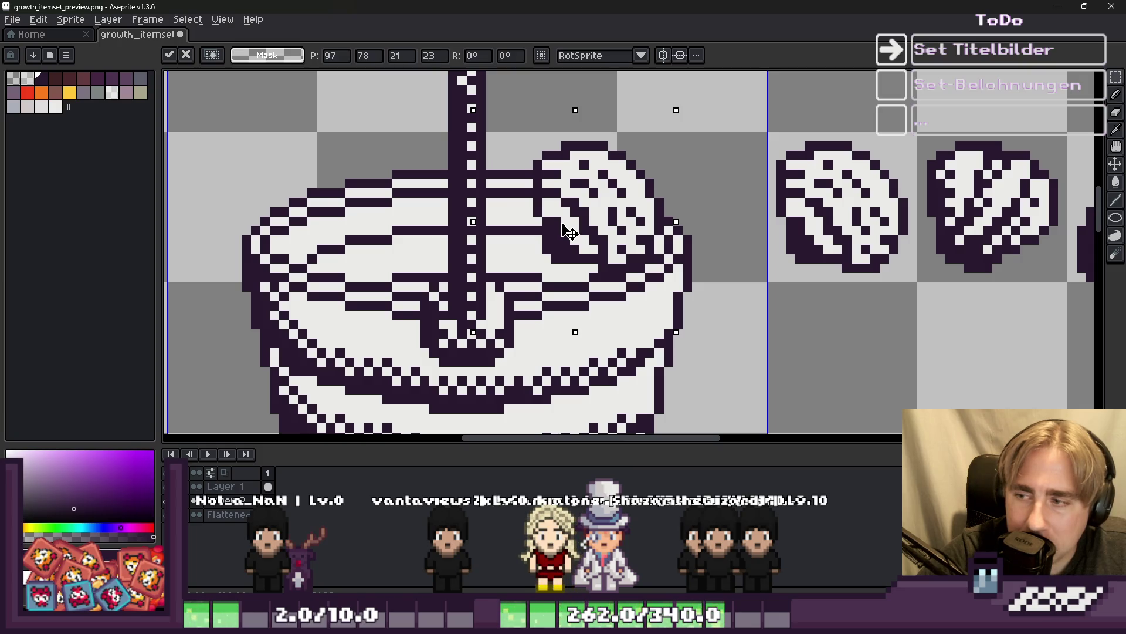
left_click_drag(567, 232, 525, 220)
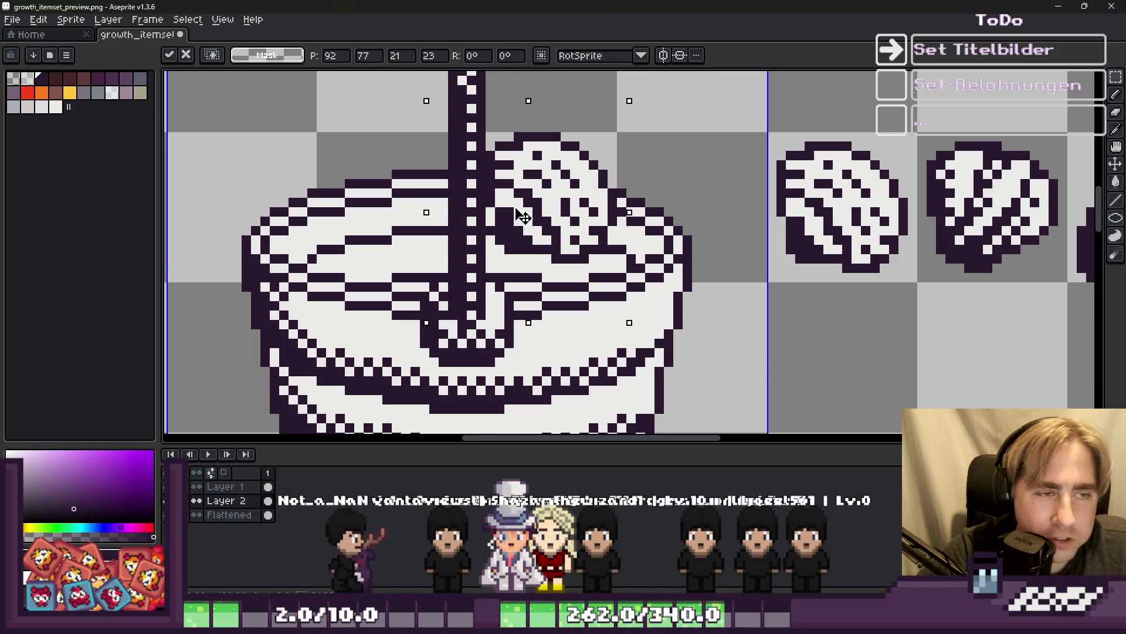
key("Left")
key("Return")
Place a second shell copy on the cake and commit it.
mouse_move(818, 193)
left_mouse_down()
mouse_move(584, 216)
mouse_move(584, 235)
mouse_move(594, 221)
mouse_move(578, 213)
mouse_move(518, 254)
left_mouse_up()
scroll(587, 234, "down", 4)
key("Return")
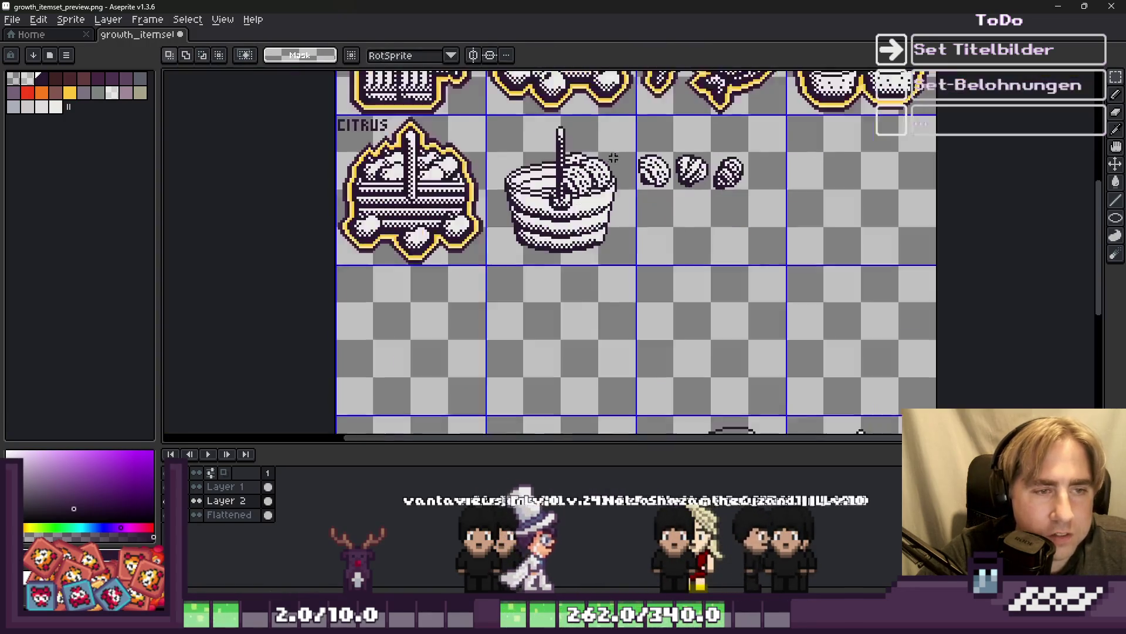
scroll(532, 154, "up", 2)
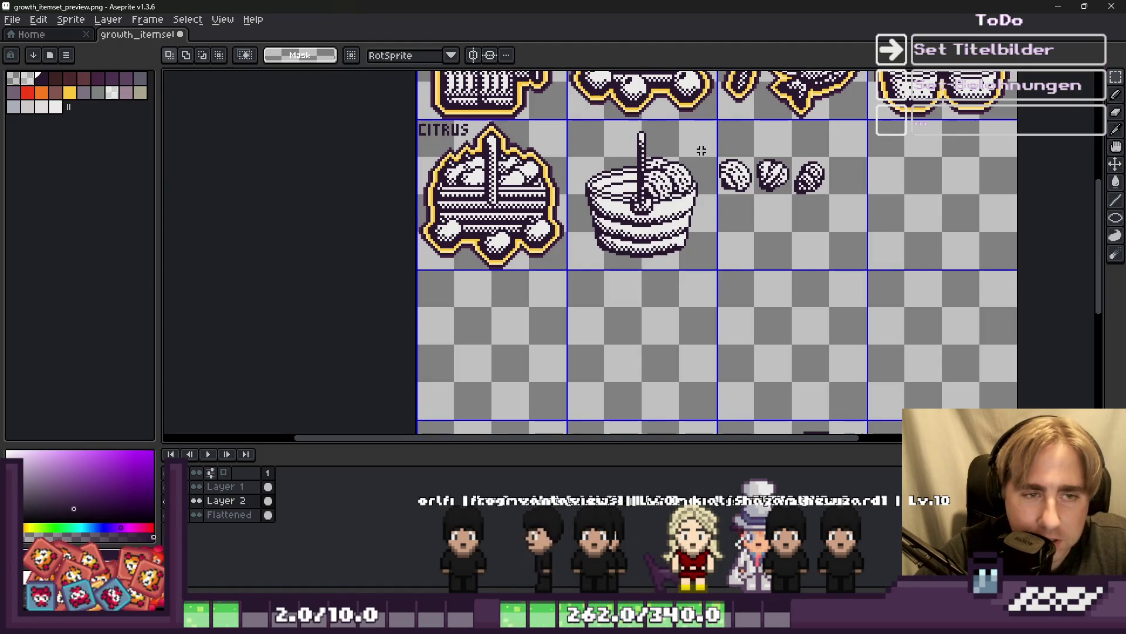
Move a copy of the third shell onto the cake and commit it.
scroll(706, 154, "up", 2)
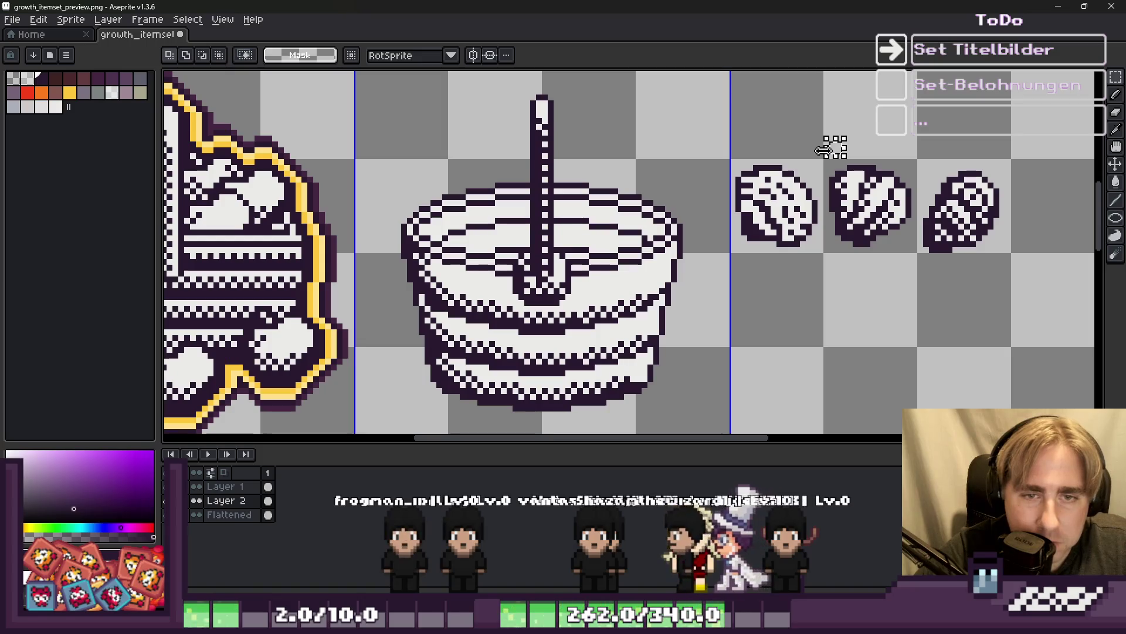
left_click_drag(915, 137, 1019, 307)
mouse_move(946, 217)
left_mouse_down()
mouse_move(631, 224)
mouse_move(585, 210)
mouse_move(592, 222)
mouse_move(902, 243)
mouse_move(586, 219)
mouse_move(642, 217)
mouse_move(569, 246)
left_mouse_up()
key("ctrl+z")
key("ctrl+y")
key("Return")
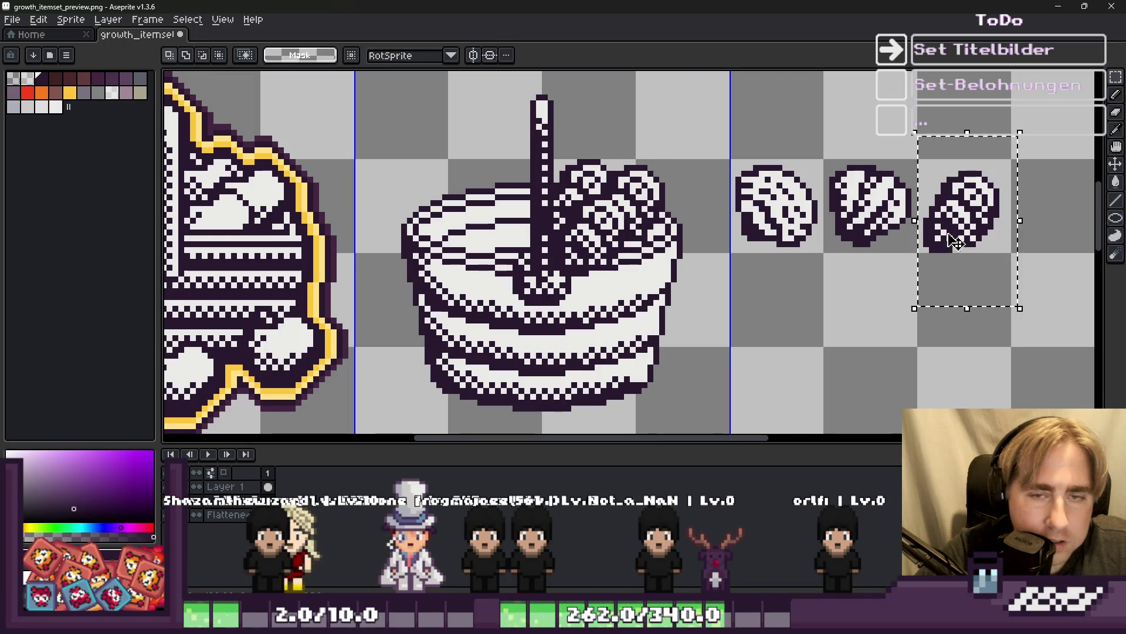
Discard two misplaced floating seed copies and switch back to the pencil.
mouse_move(953, 241)
left_mouse_down()
mouse_move(492, 226)
mouse_move(511, 226)
left_mouse_up()
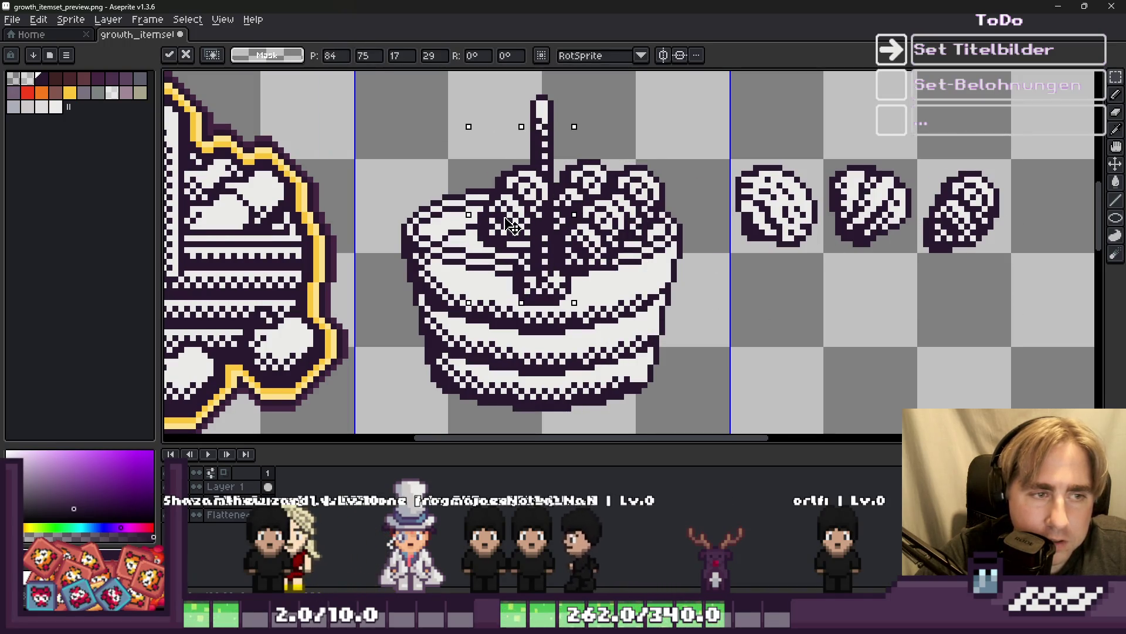
key("Escape")
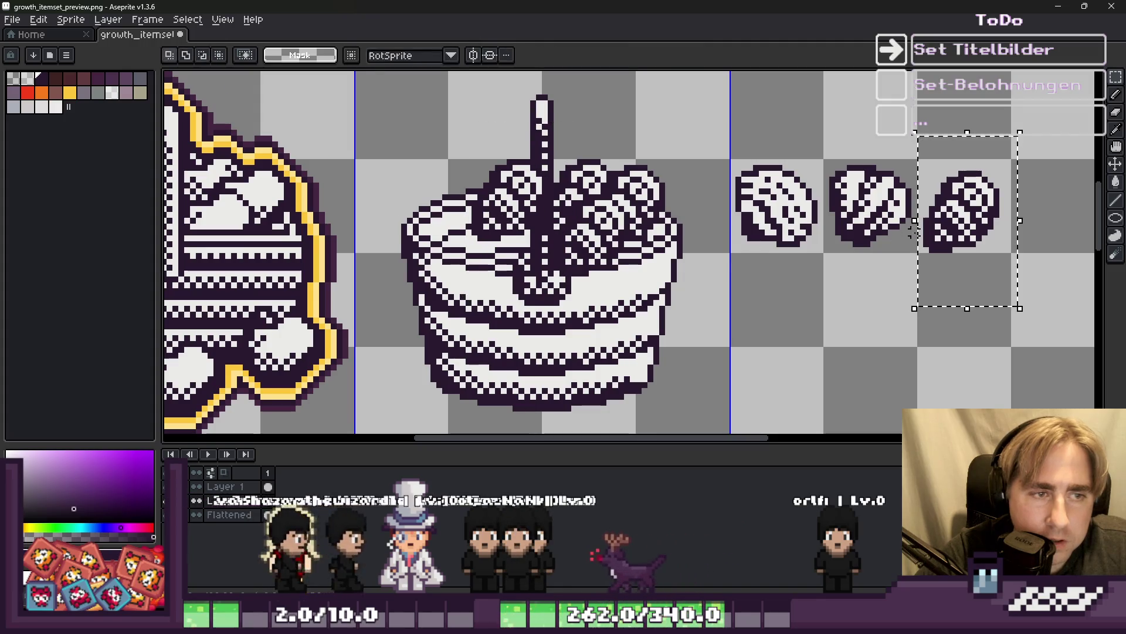
left_click_drag(965, 216, 452, 217)
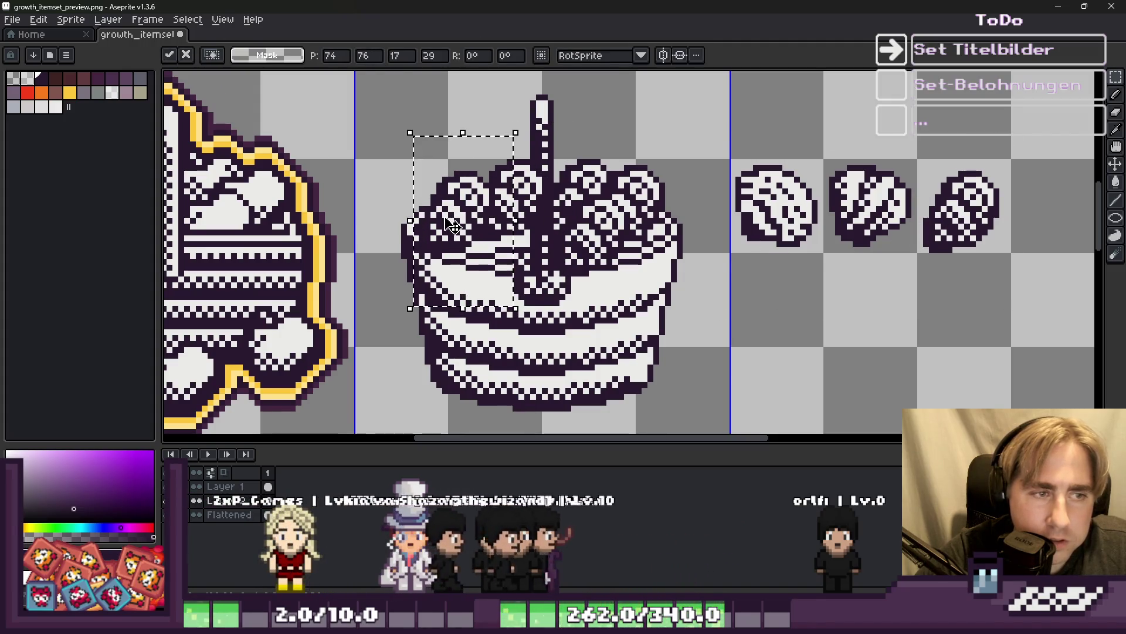
key("Escape")
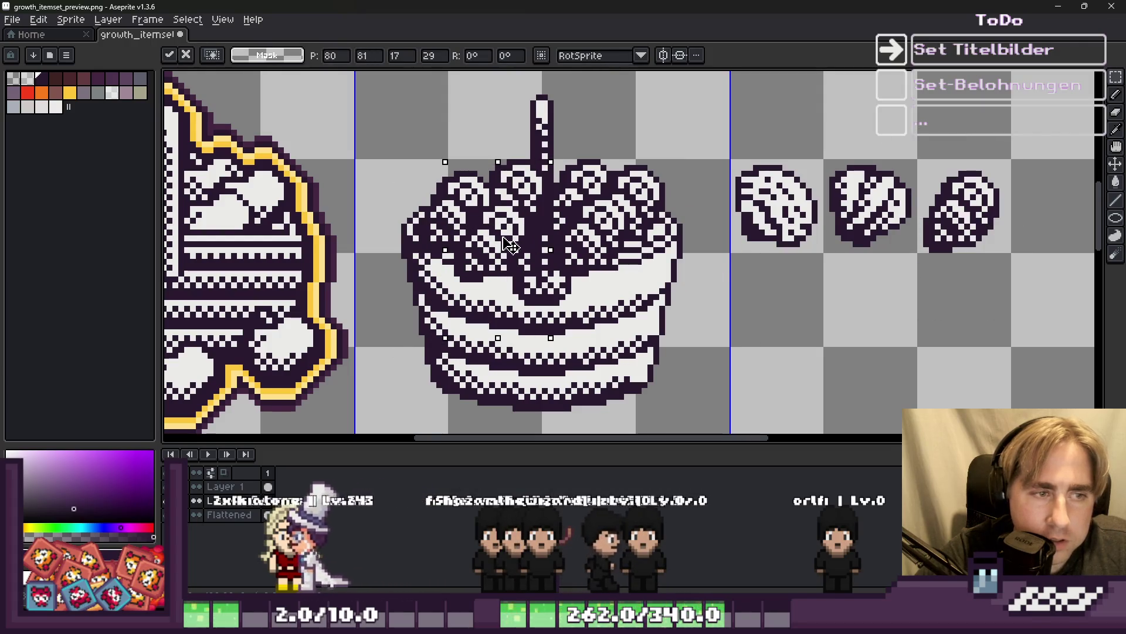
scroll(488, 189, "down", 1)
scroll(489, 189, "down", 2)
scroll(400, 195, "up", 1)
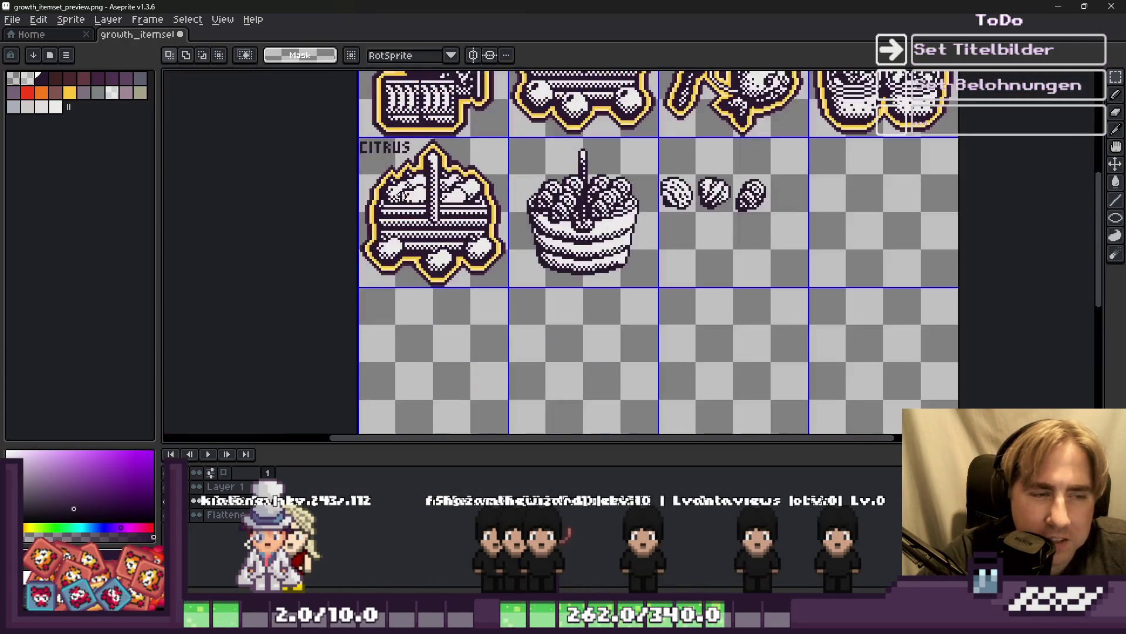
scroll(511, 207, "up", 1)
key("b")
scroll(511, 253, "down", 2)
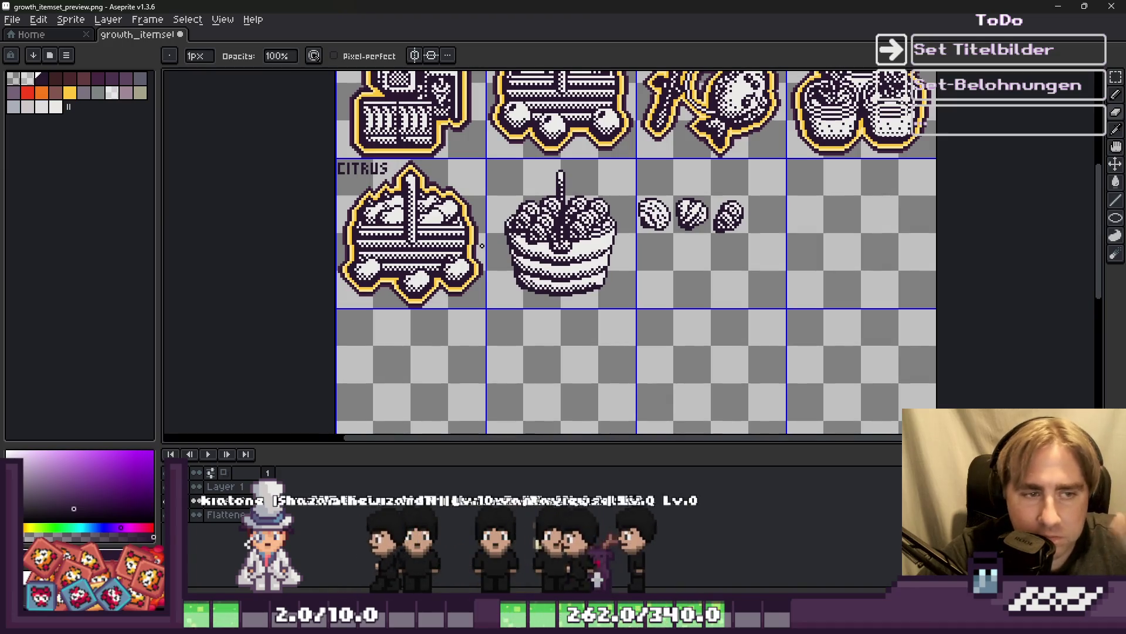
Make Layer 2 semi-transparent in its Layer Properties.
scroll(592, 120, "up", 2)
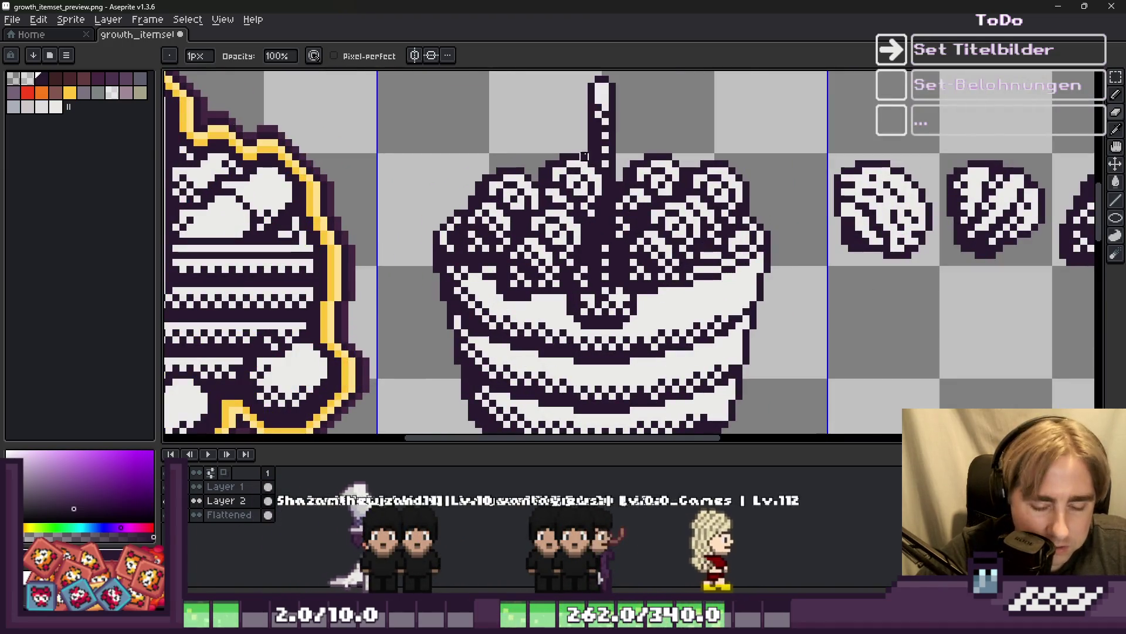
key("m")
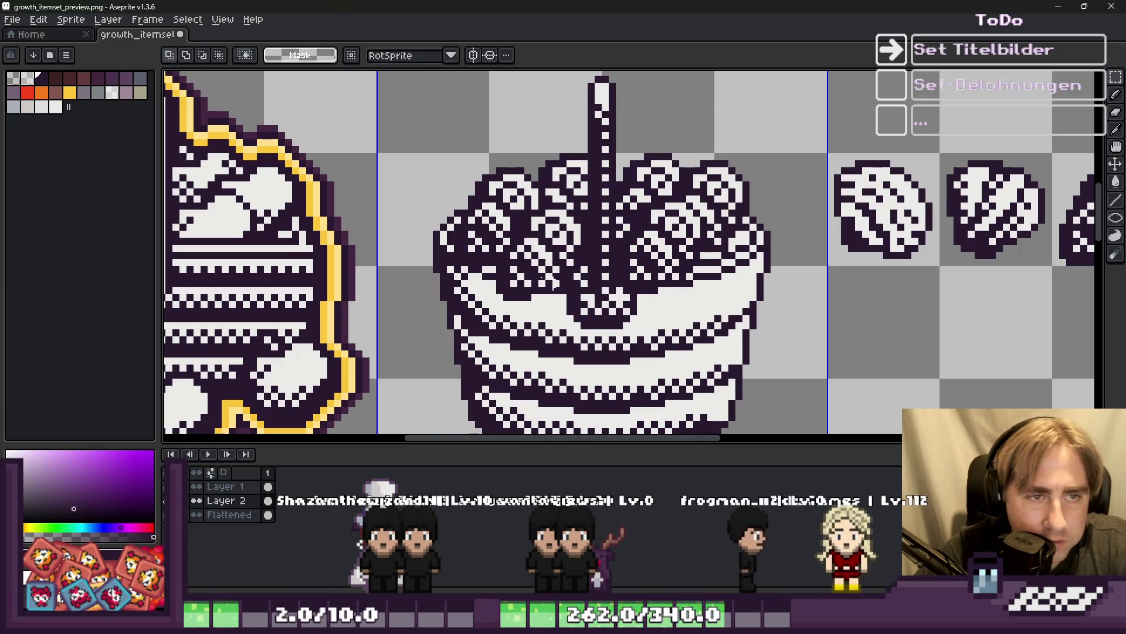
double_click(249, 500)
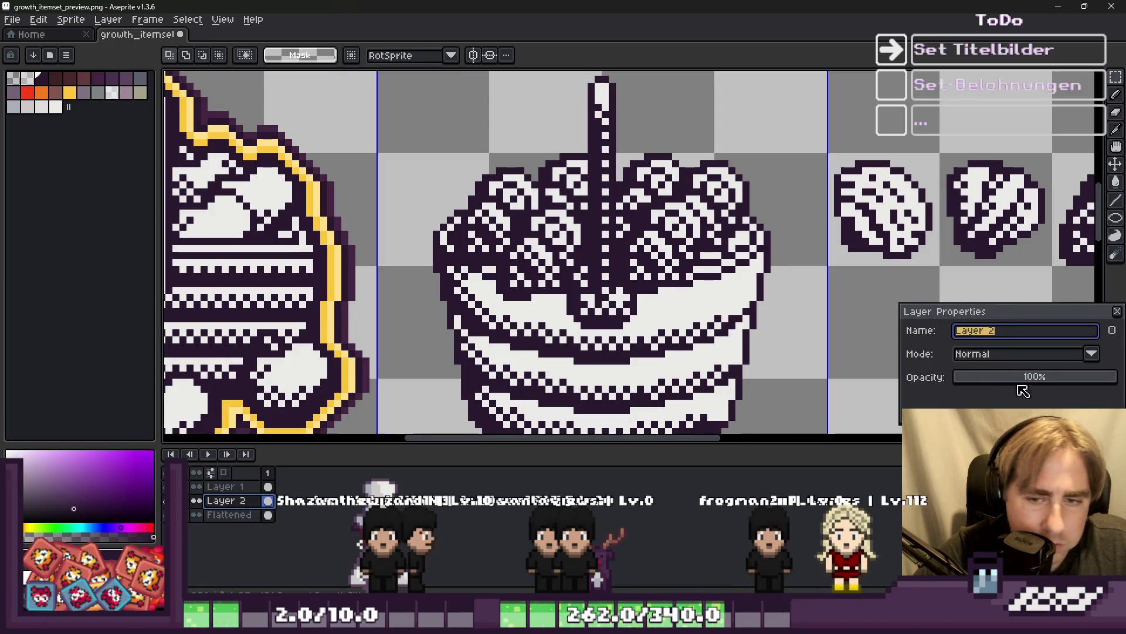
left_click_drag(1035, 378, 1048, 382)
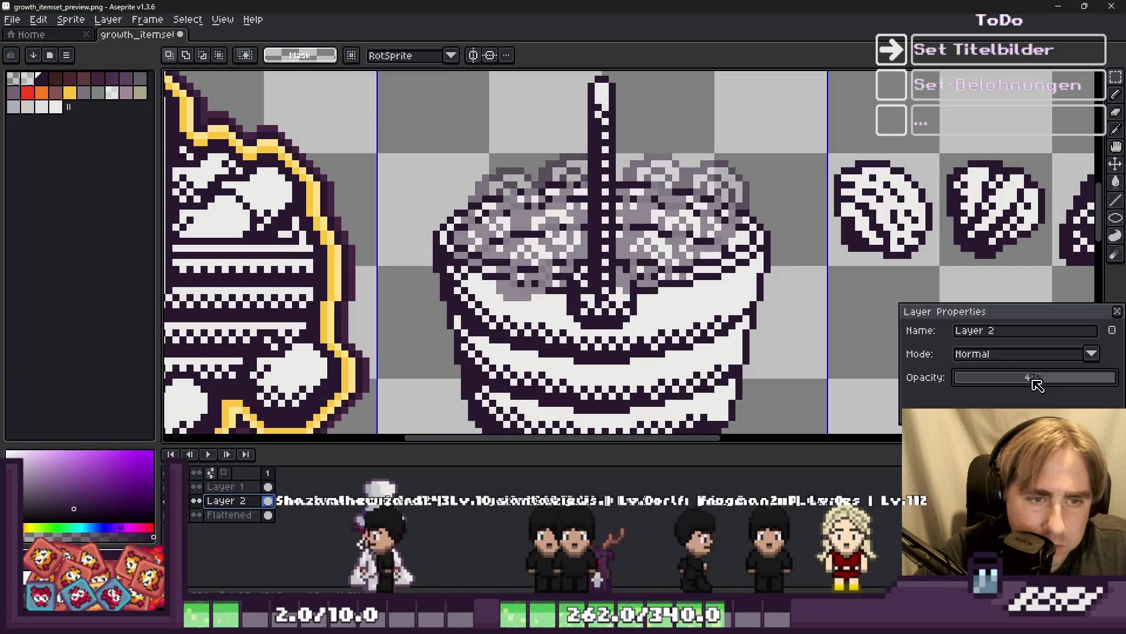
Take the pencil and resize its brush down to 1px, then up to 4px.
key("b")
scroll(695, 289, "up", 2)
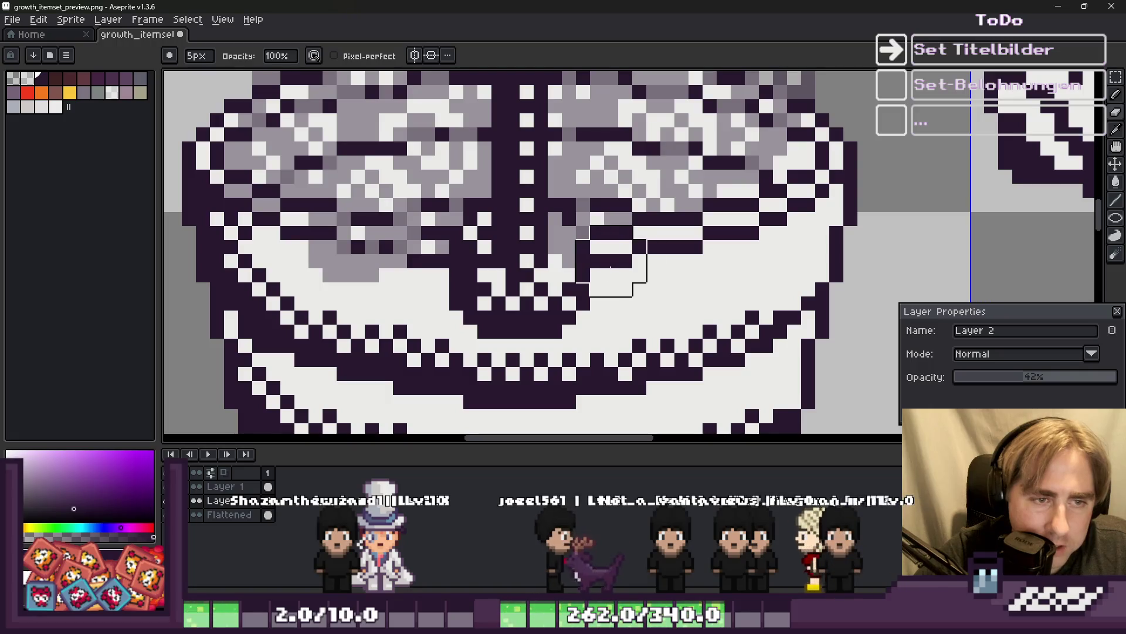
key("minus")
key("minus")
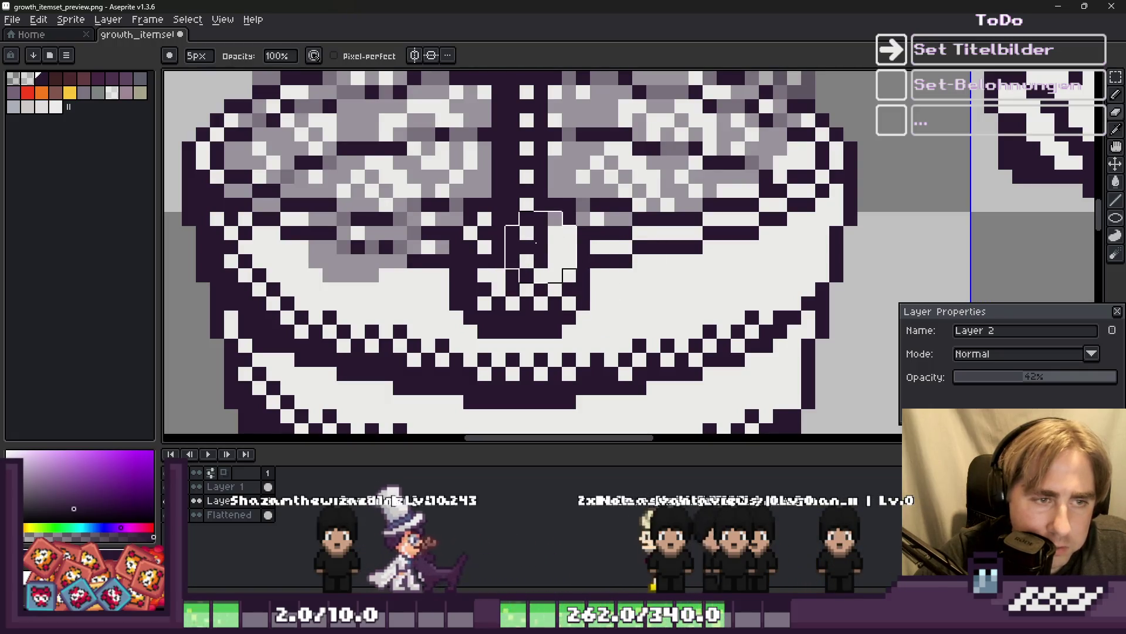
key("minus")
key("minus")
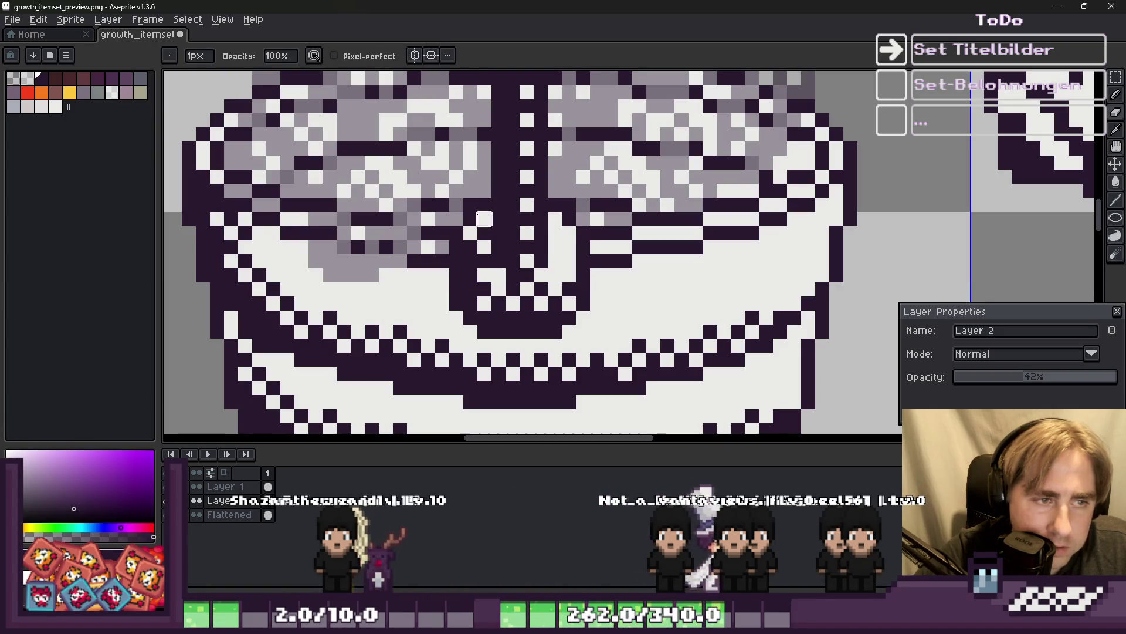
key("plus")
key("plus")
key("plus")
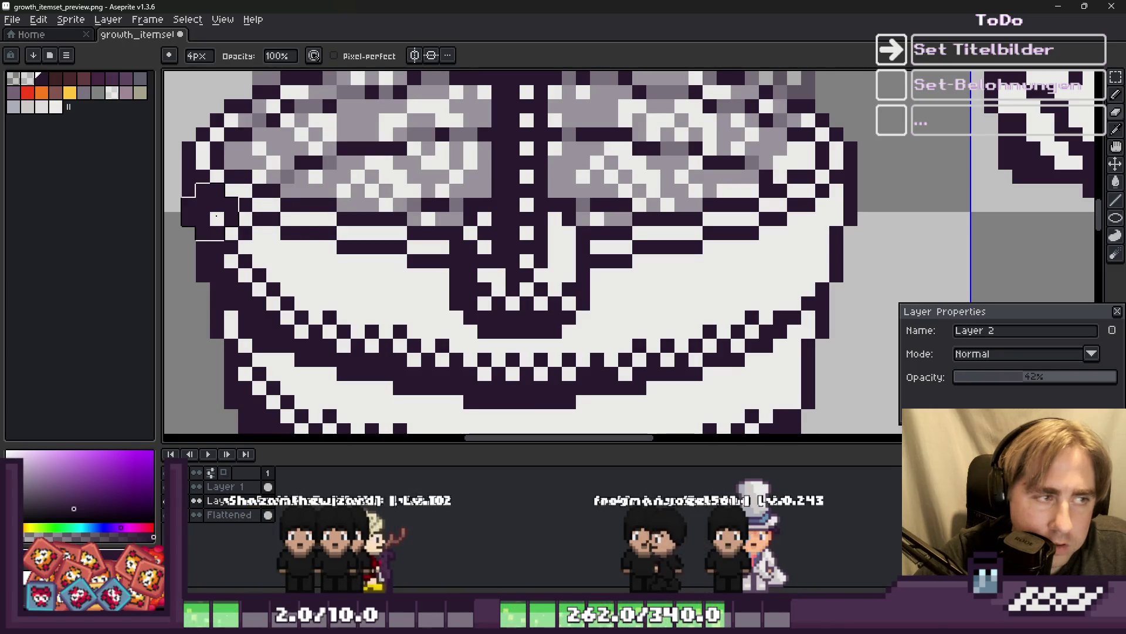
scroll(399, 289, "down", 3)
scroll(627, 254, "down", 3)
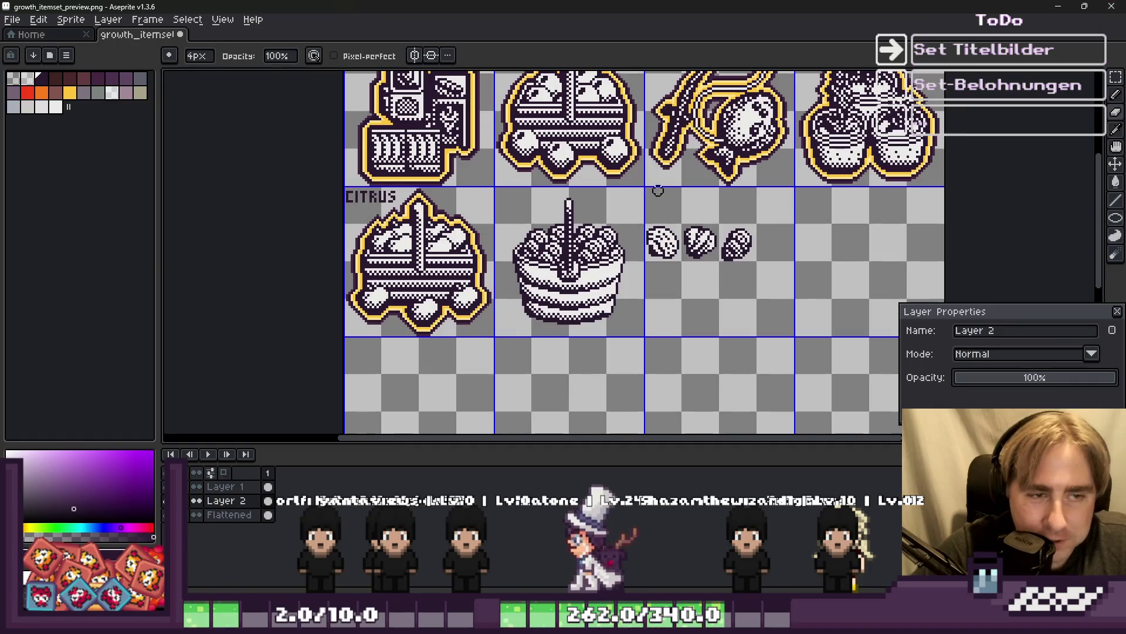
Close Layer Properties and flatten Layer 2 into the Flattened layer.
scroll(657, 194, "up", 2)
scroll(664, 263, "down", 1)
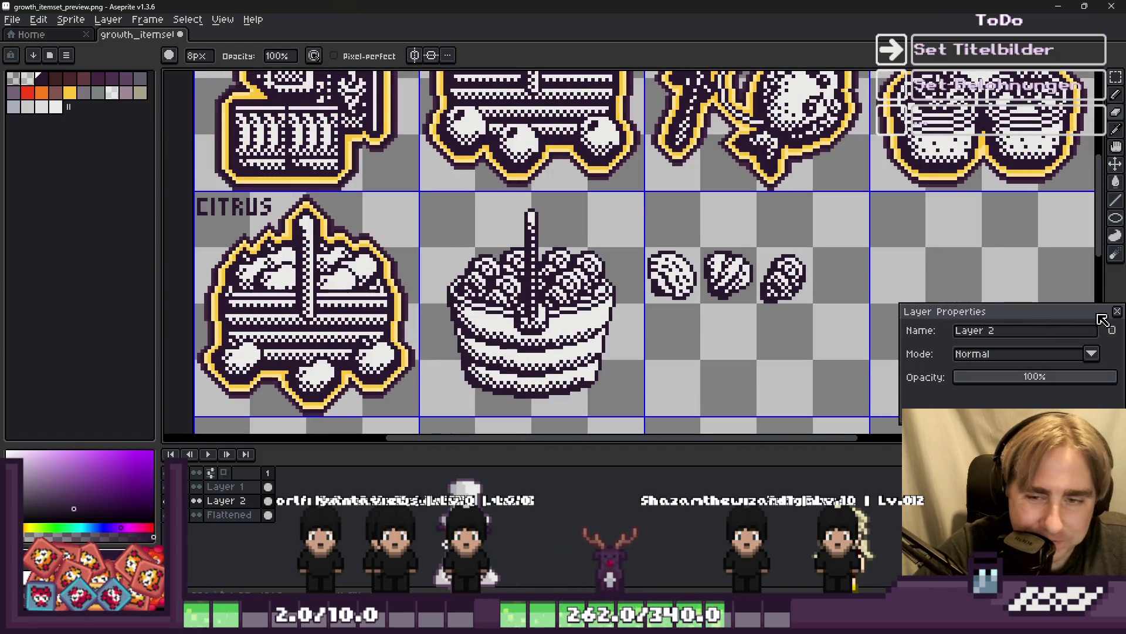
left_click(1117, 312)
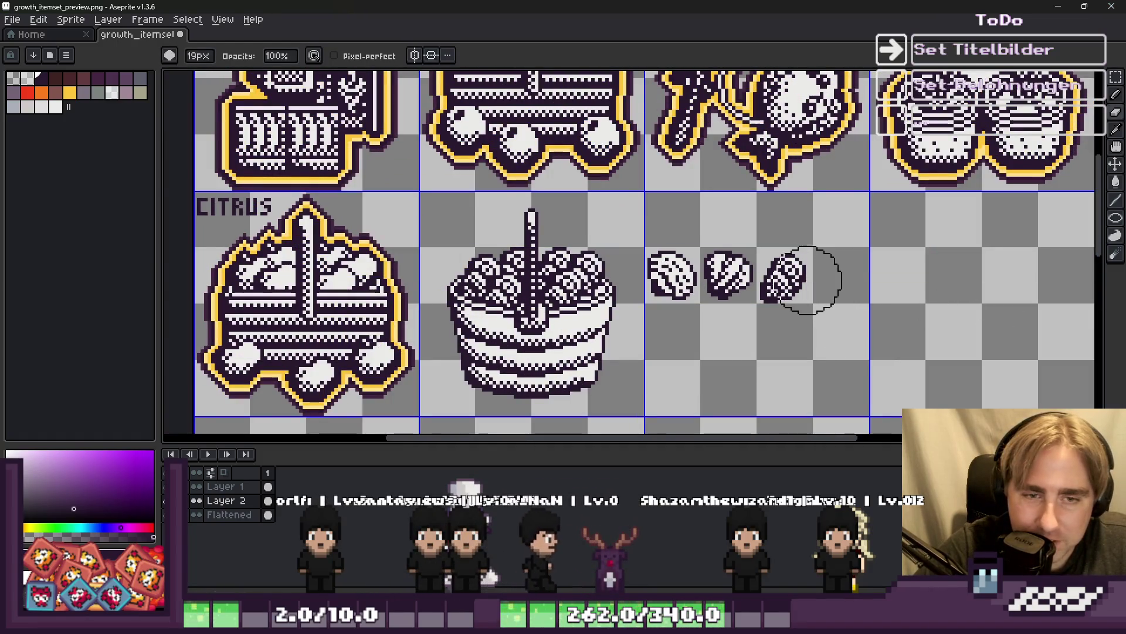
right_click(234, 519)
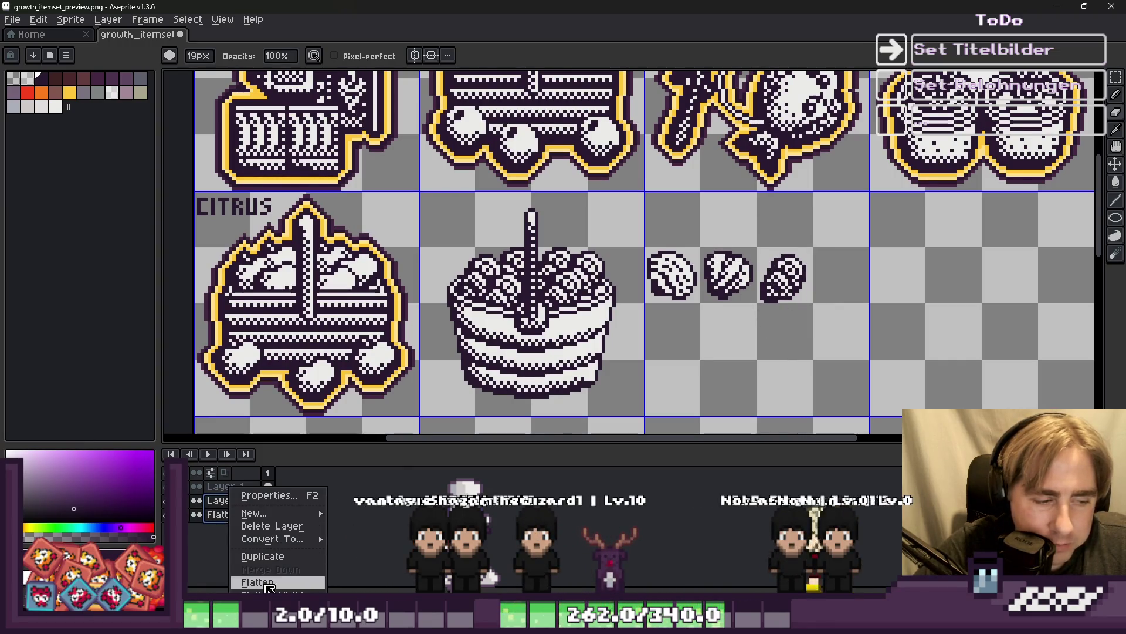
left_click(267, 584)
scroll(607, 361, "down", 4)
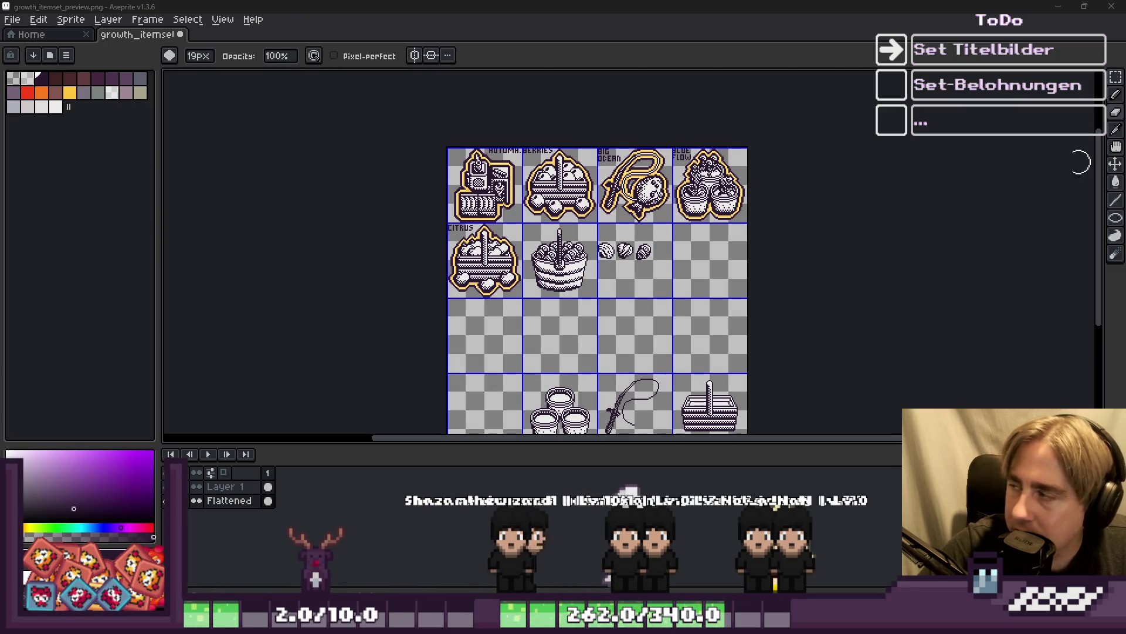
Marquee-select the whole clam-topped cake icon.
scroll(584, 275, "up", 3)
scroll(636, 182, "down", 1)
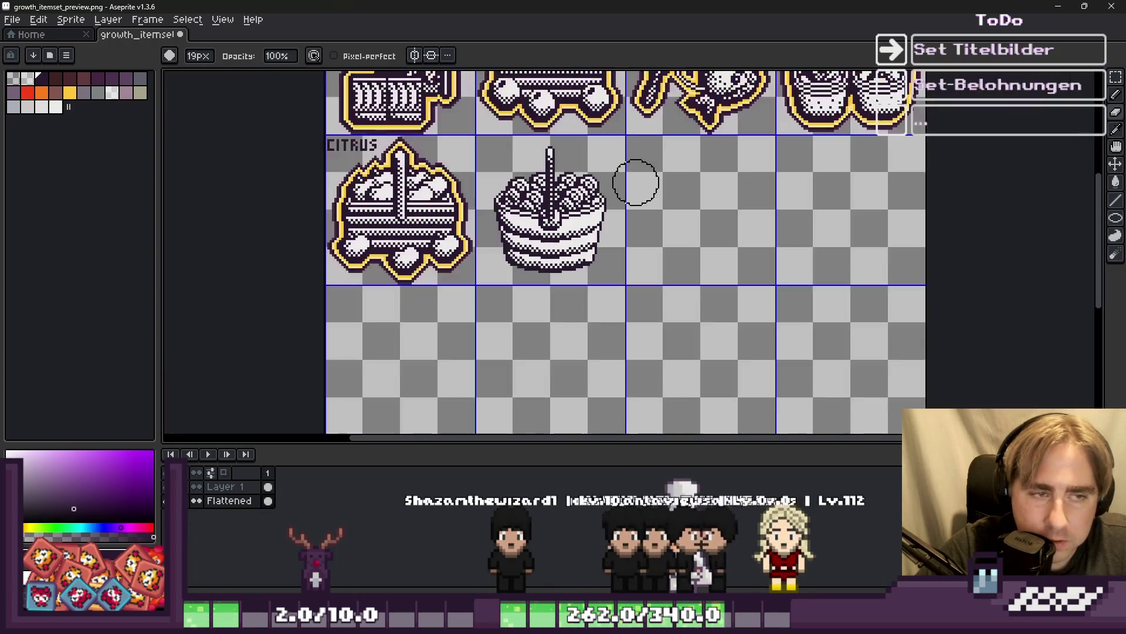
key("m")
scroll(511, 164, "up", 2)
mouse_move(451, 109)
left_mouse_down()
mouse_move(737, 367)
mouse_move(746, 406)
left_mouse_up()
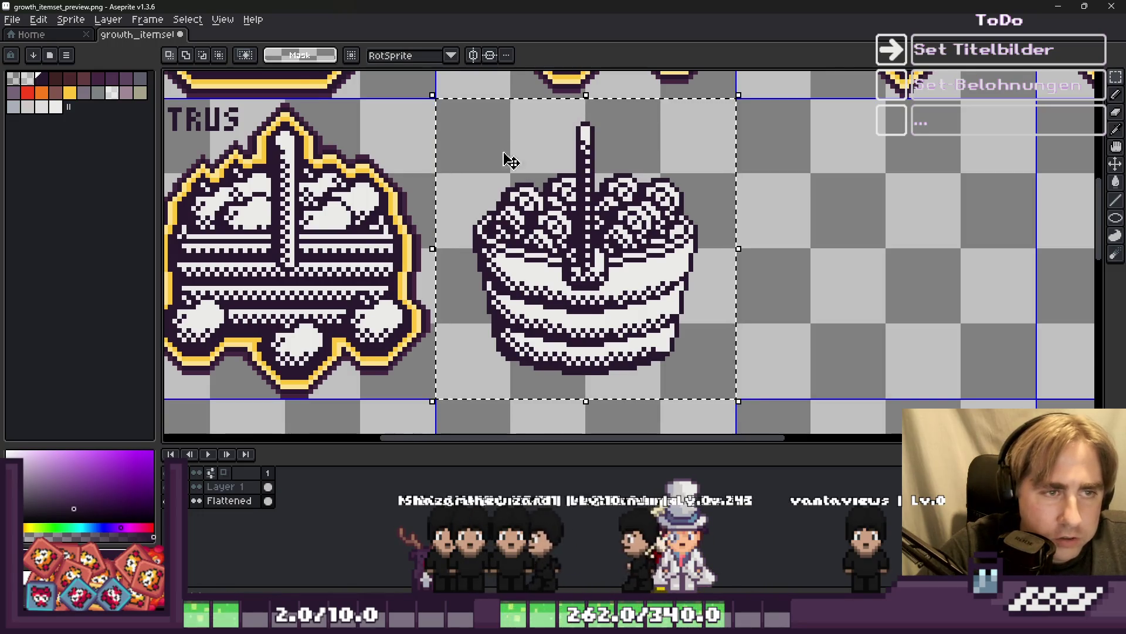
scroll(504, 235, "down", 1)
scroll(503, 242, "up", 3)
key("i")
key("m")
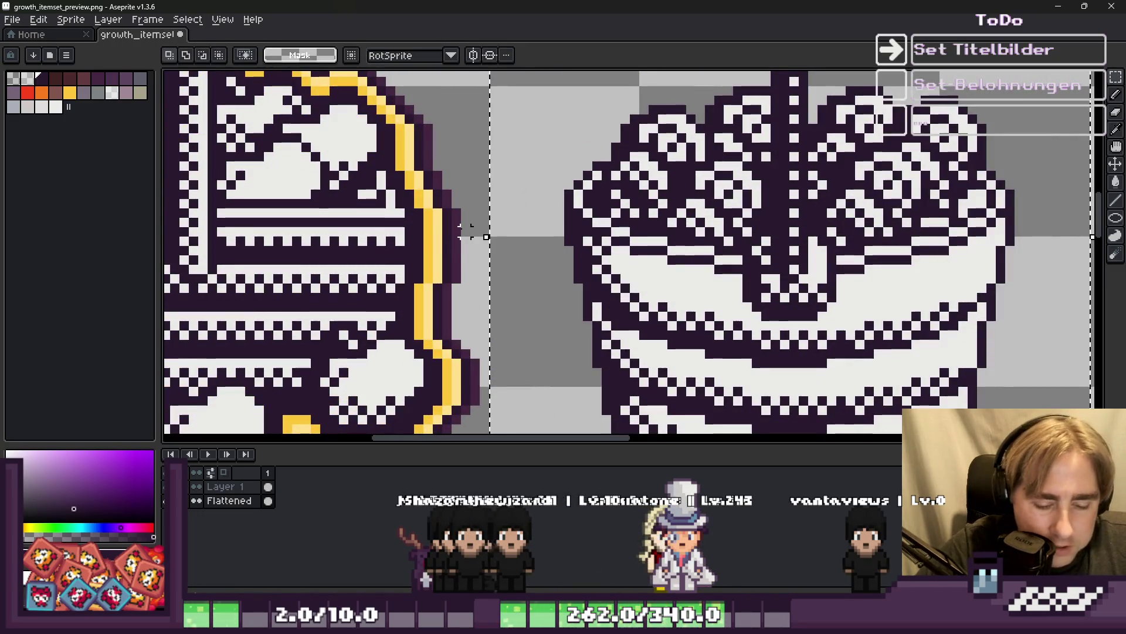
Apply a yellow outline around the selected cake.
key("shift+o")
left_click(693, 376)
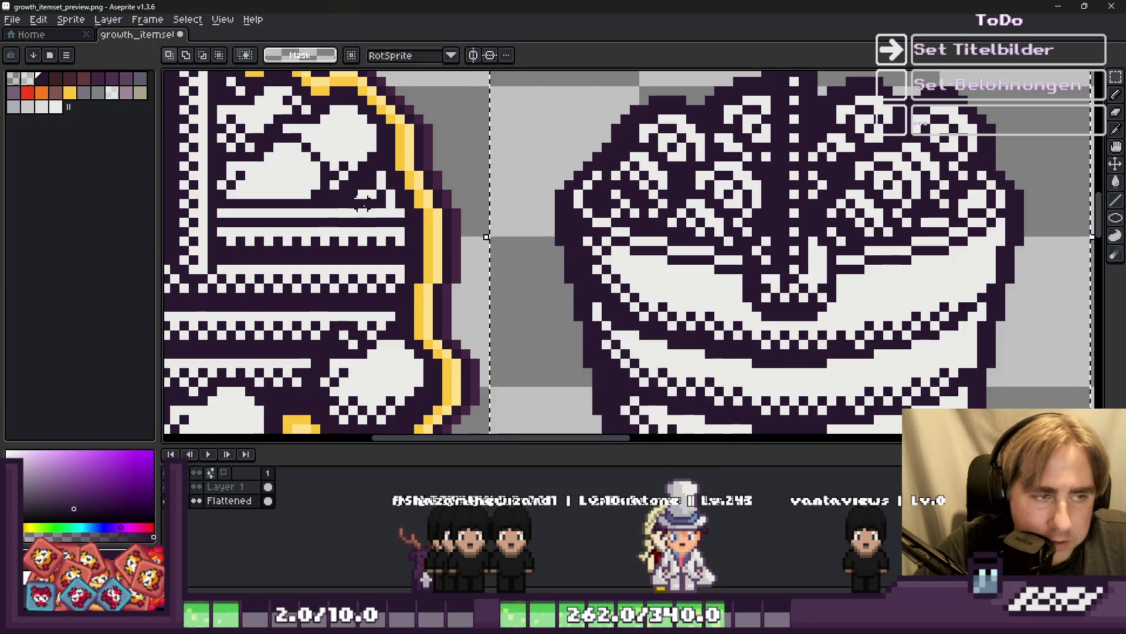
scroll(458, 244, "up", 1)
key("shift+o")
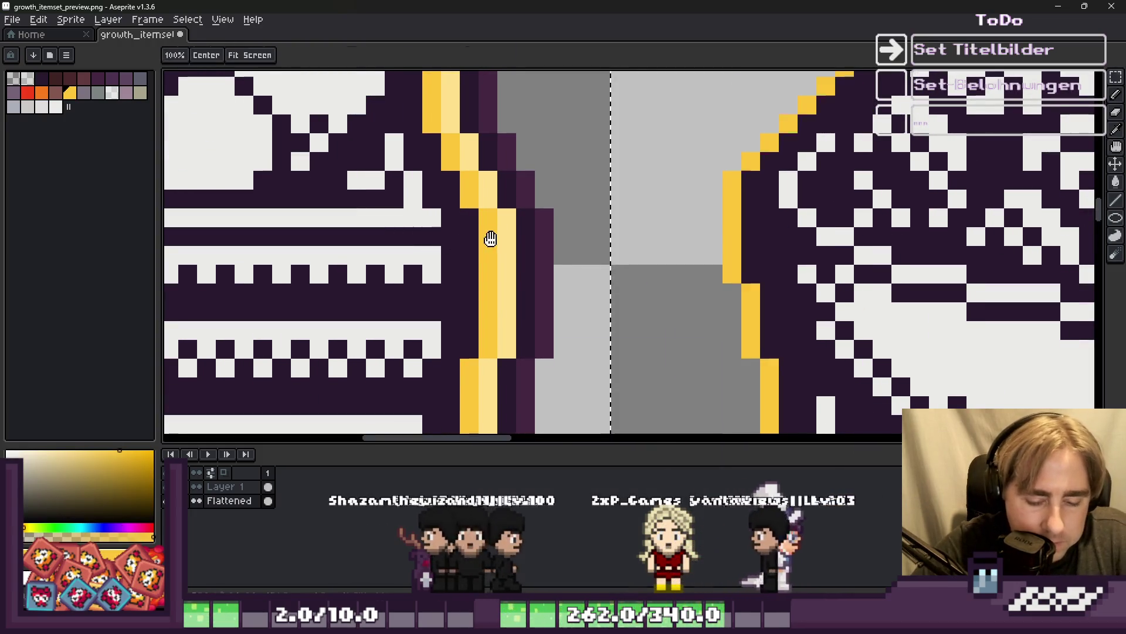
key("Return")
Run further outline passes on the cake to build up its border.
key("i")
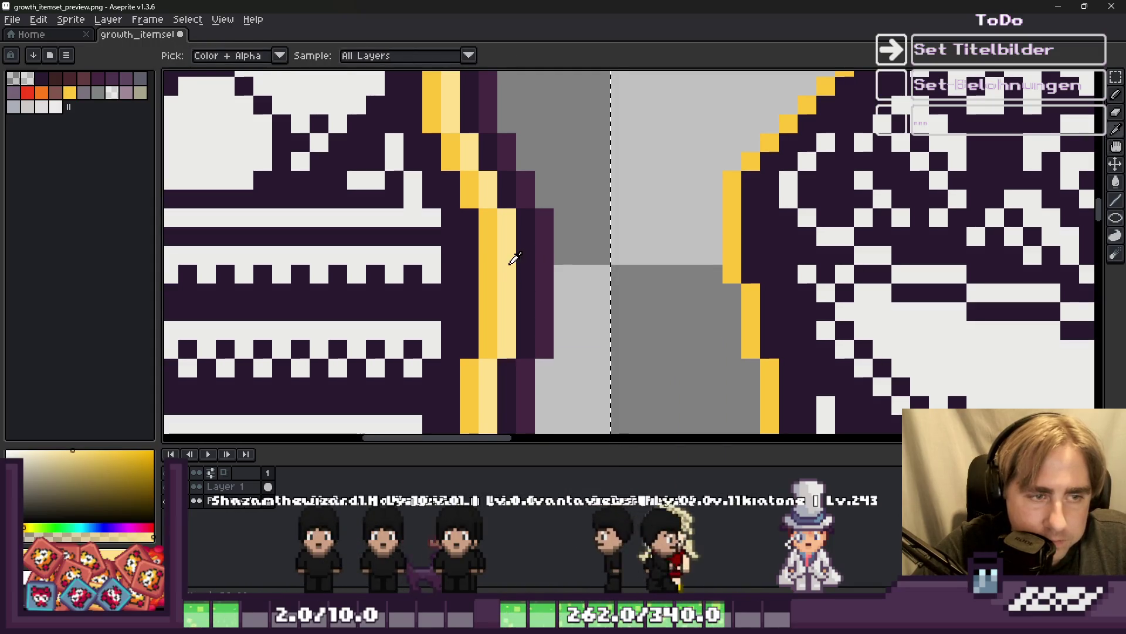
key("h")
key("shift+o")
key("Return")
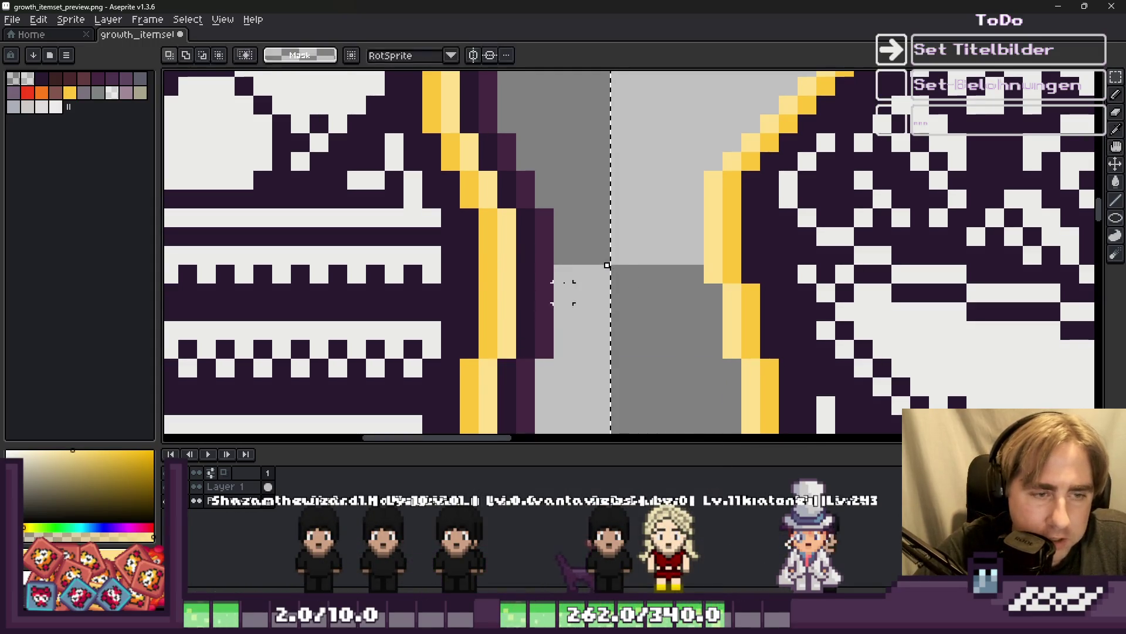
key("m")
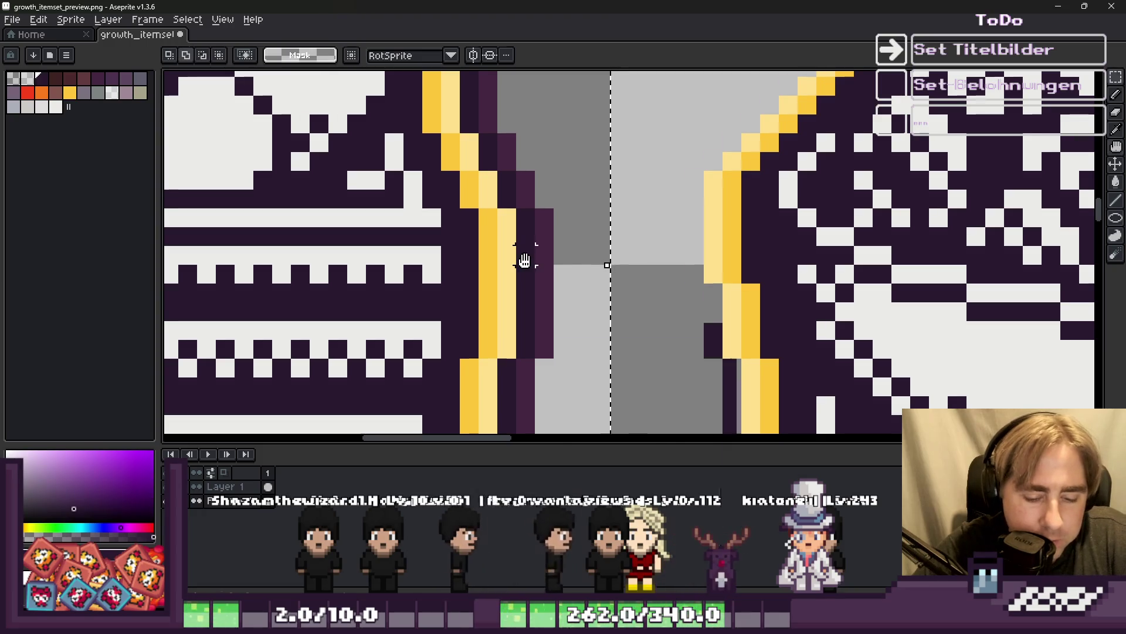
key("shift+o")
key("Return")
Sample the CITRUS icon's dark purple and apply it as the cake's outer outline.
key("i")
left_click(546, 262)
key("h")
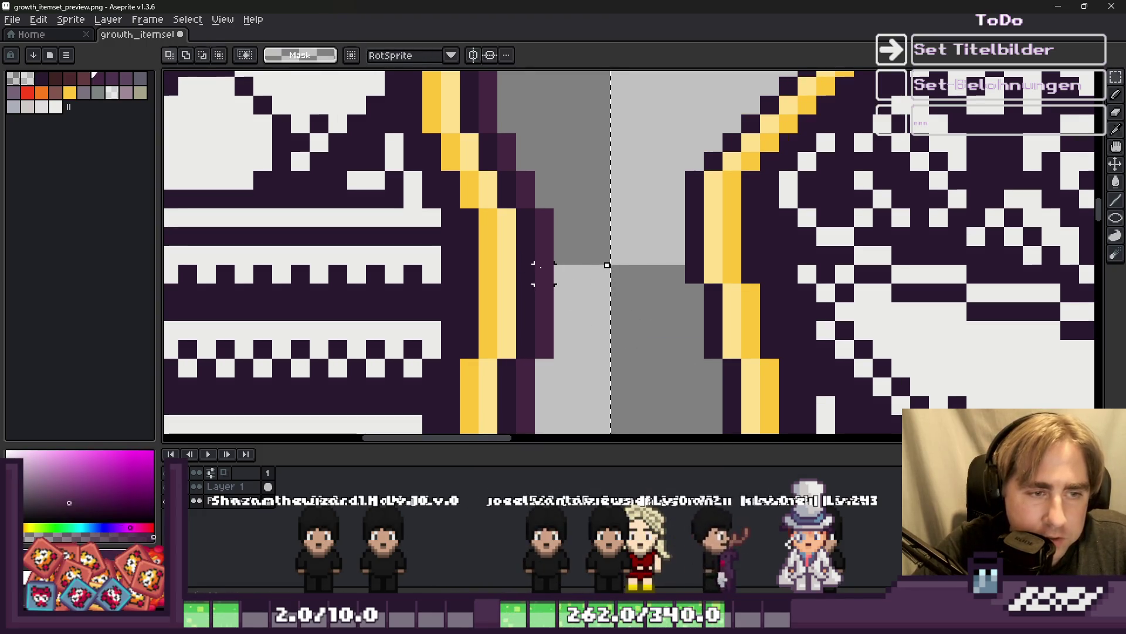
key("shift+o")
left_click(669, 367)
key("m")
scroll(689, 258, "down", 4)
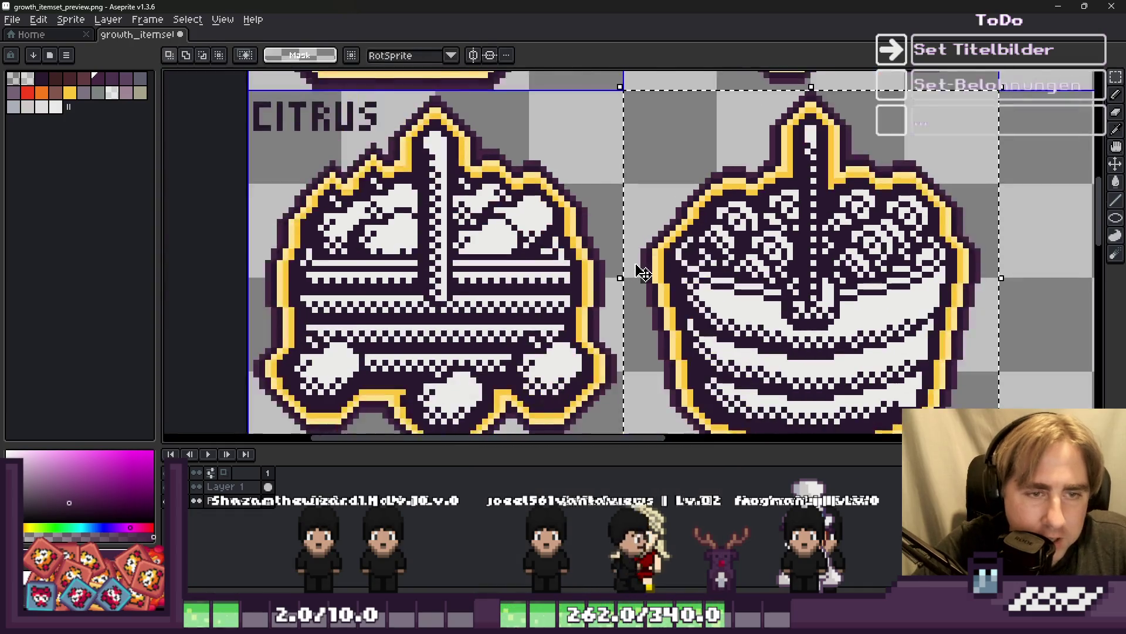
Nudge the small pixel block at the BERRIES icon's top tip and commit the move.
scroll(748, 292, "up", 1)
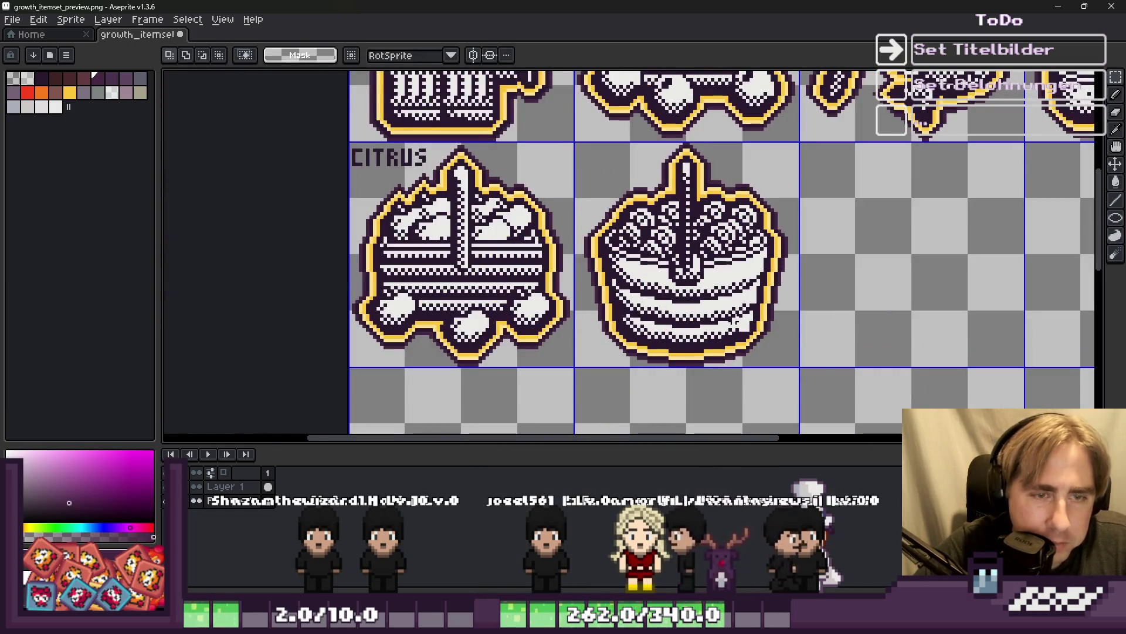
scroll(686, 381, "up", 6)
scroll(674, 381, "down", 5)
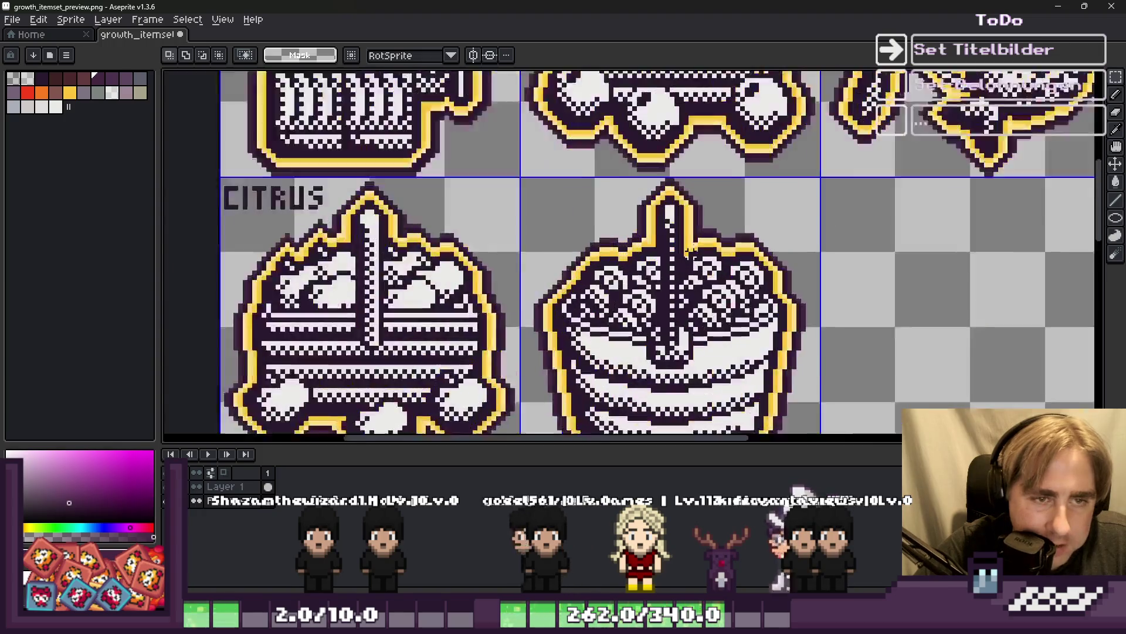
scroll(690, 252, "down", 3)
scroll(598, 185, "up", 2)
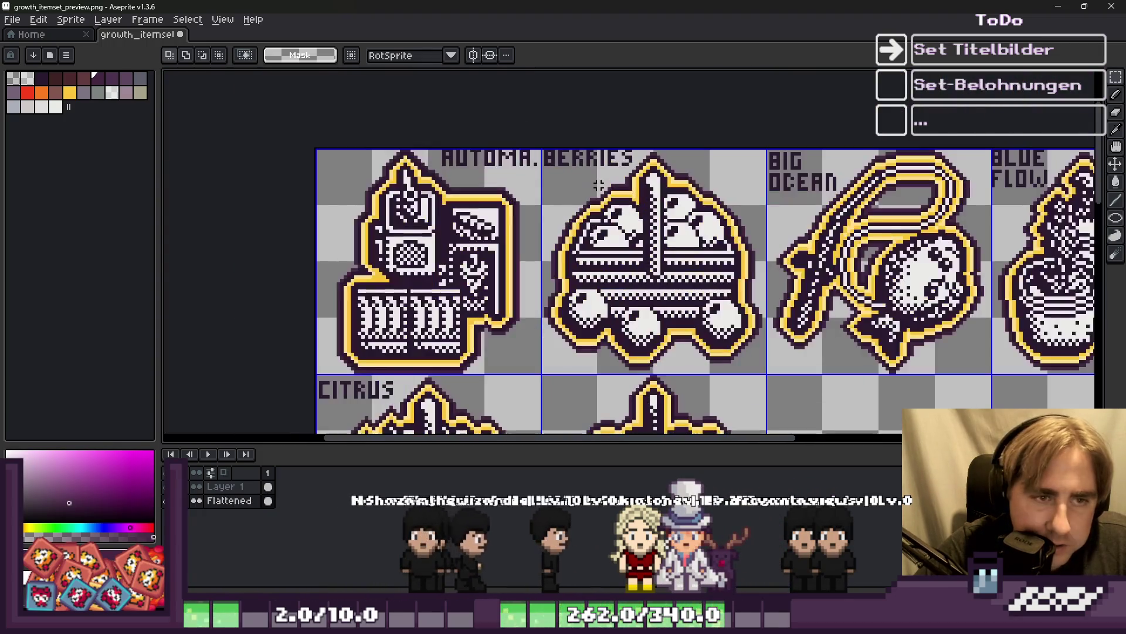
scroll(598, 185, "down", 1)
scroll(627, 167, "up", 5)
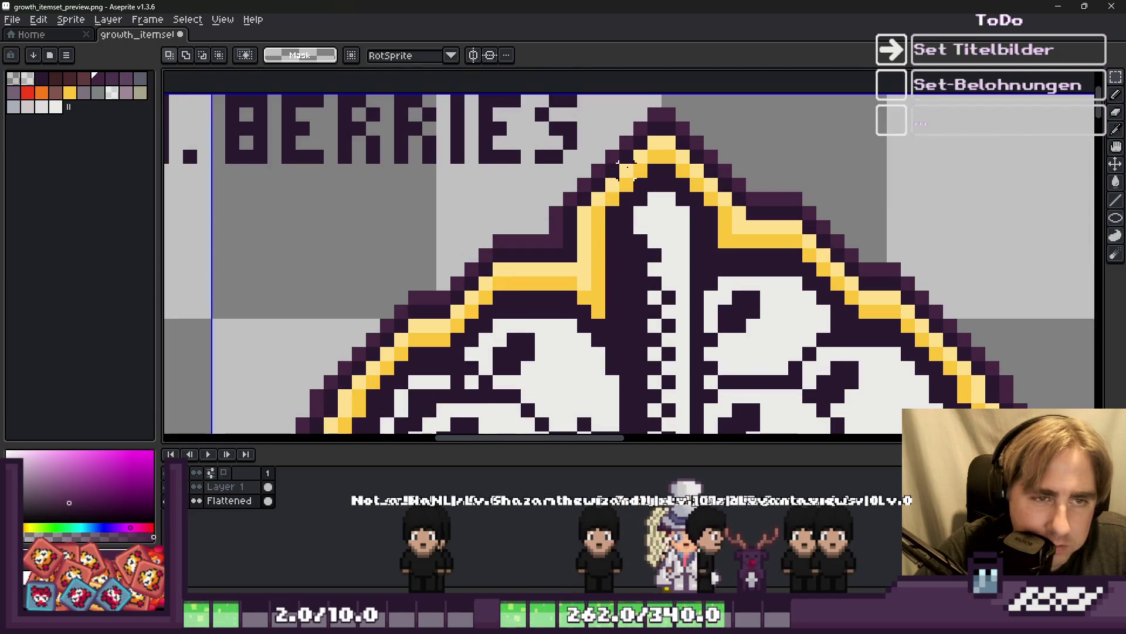
scroll(660, 151, "down", 2)
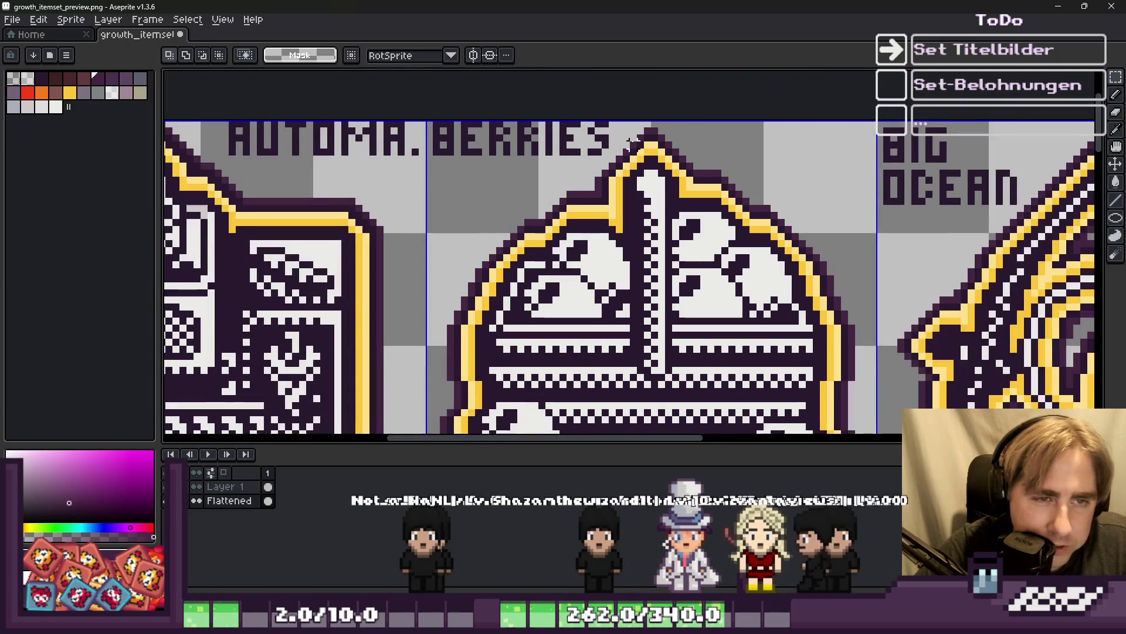
scroll(632, 142, "up", 4)
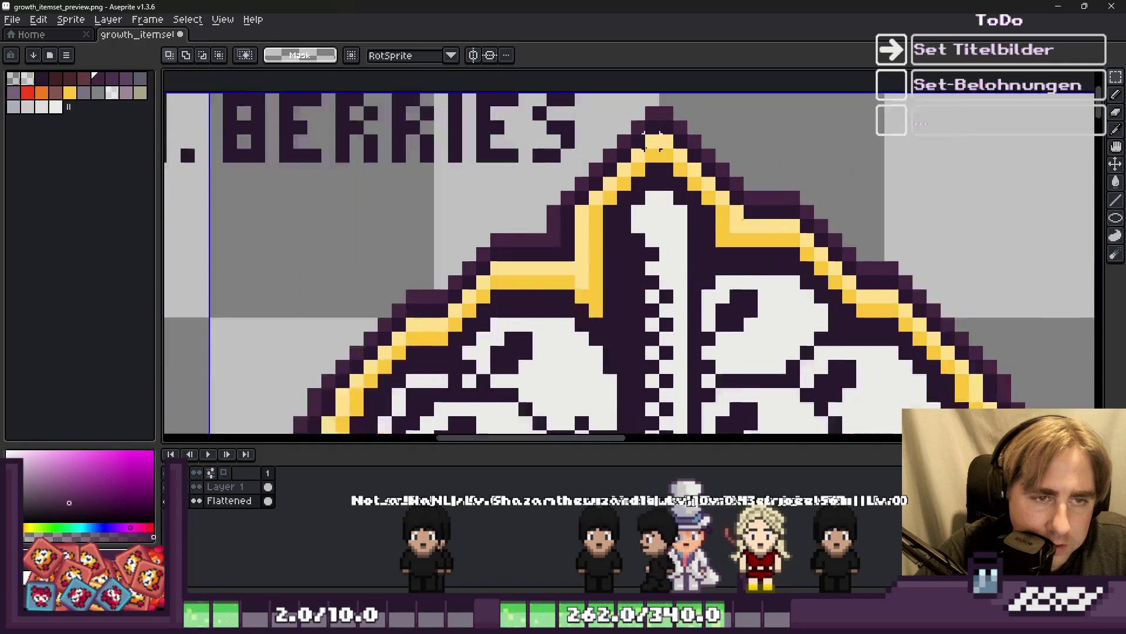
key("b")
scroll(636, 179, "down", 1)
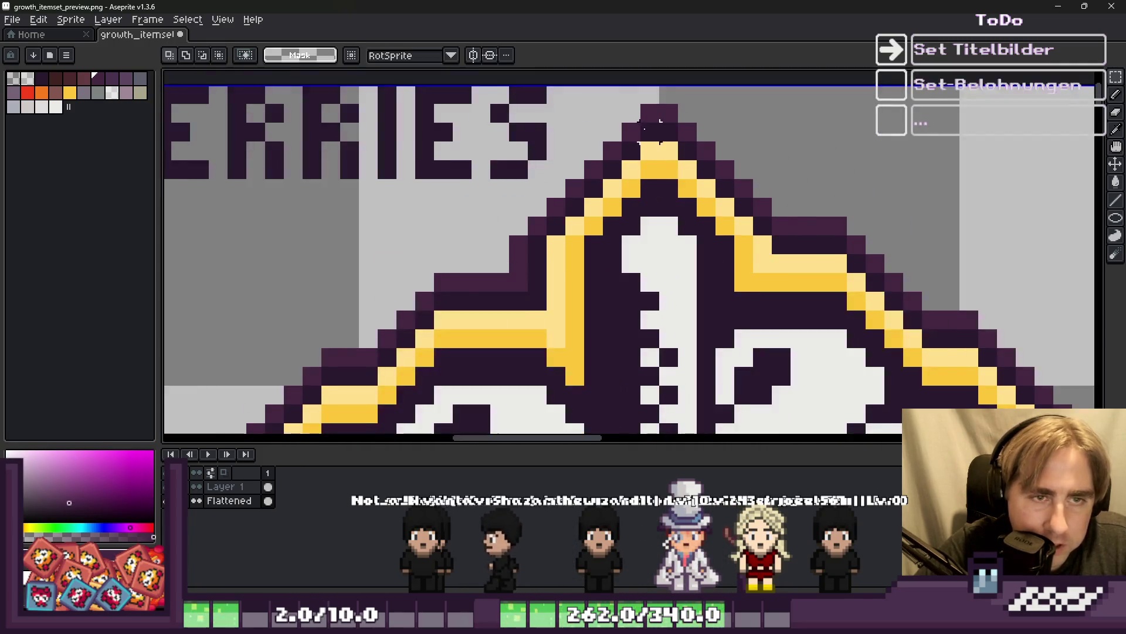
scroll(636, 178, "up", 1)
key("ctrl+v")
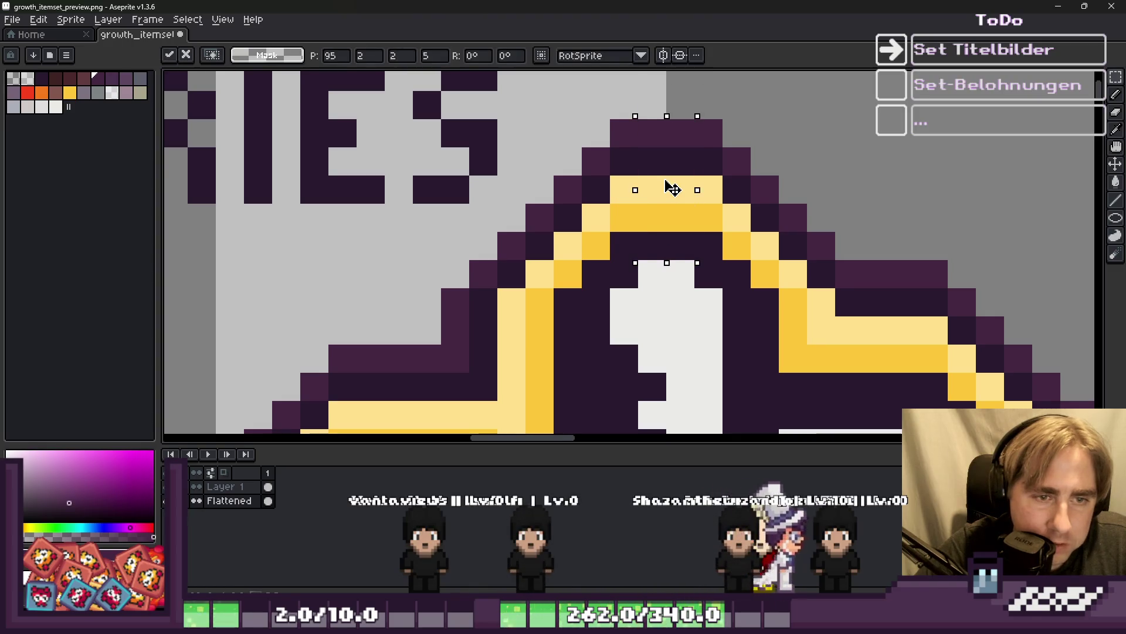
key("Return")
Zoom around the sheet to review the touched-up BERRIES tip and outlines.
scroll(646, 147, "down", 3)
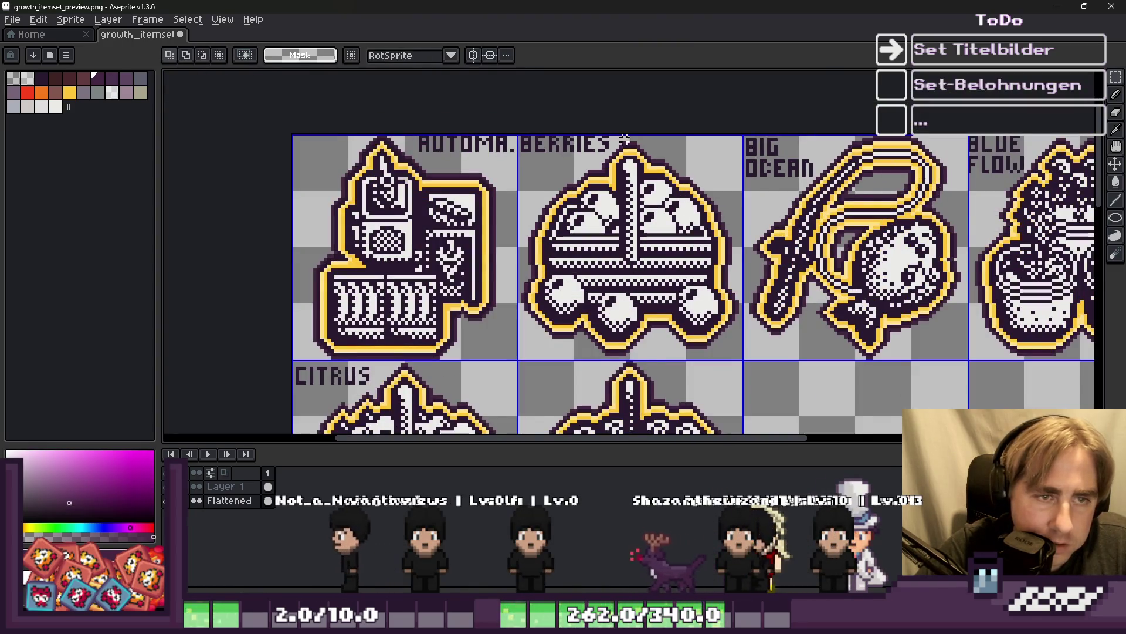
scroll(626, 138, "down", 1)
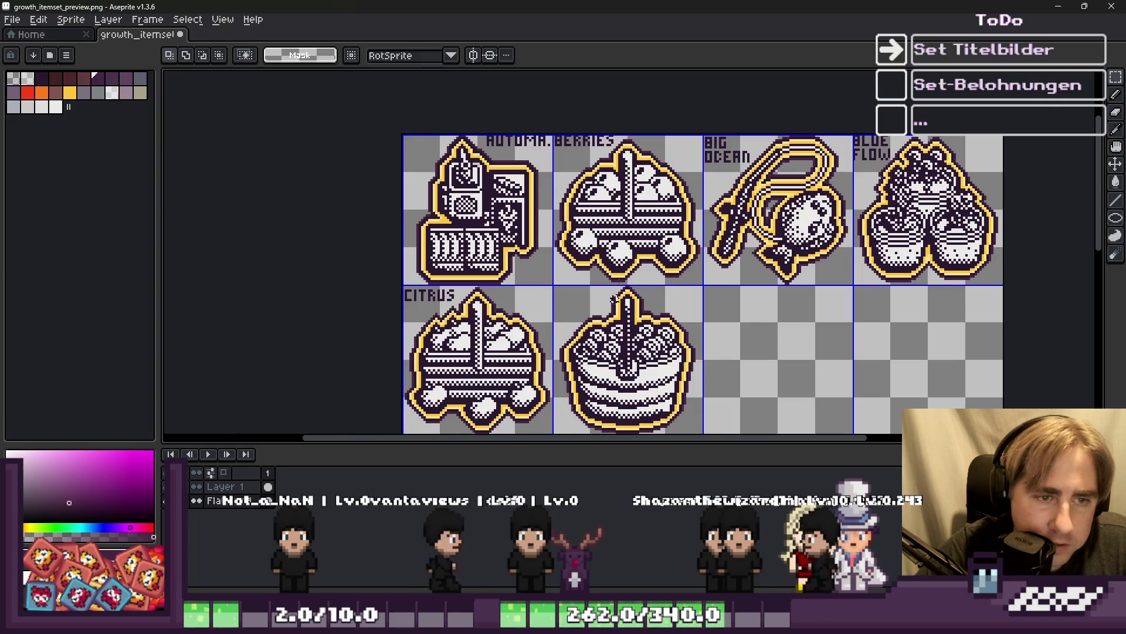
scroll(638, 181, "up", 5)
scroll(608, 294, "down", 4)
scroll(621, 169, "down", 3)
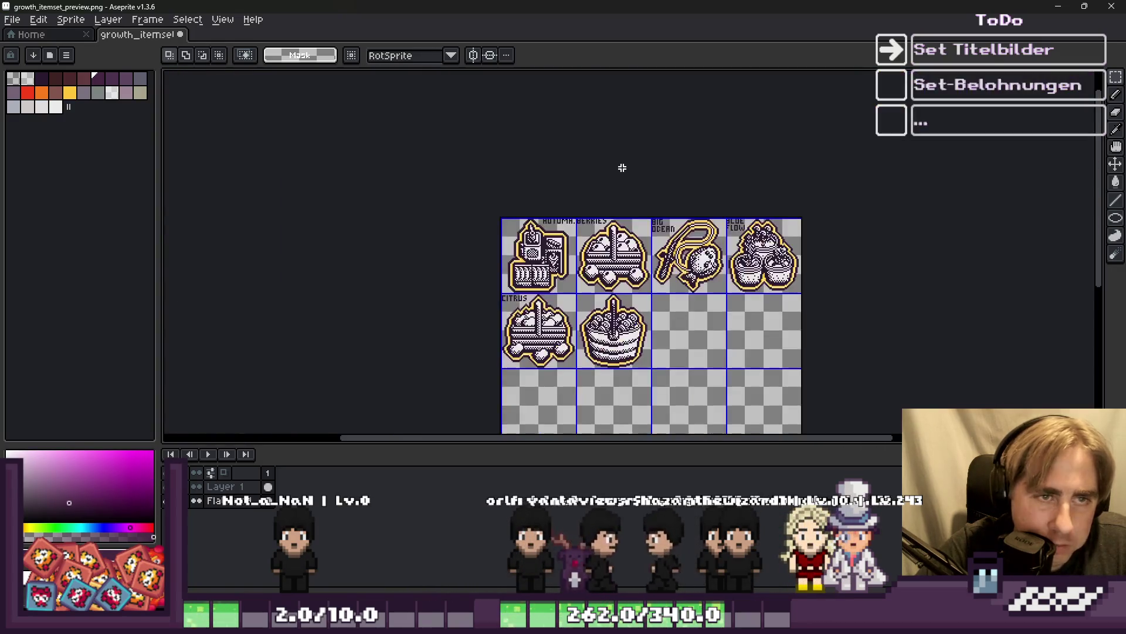
scroll(610, 182, "up", 4)
scroll(586, 300, "down", 3)
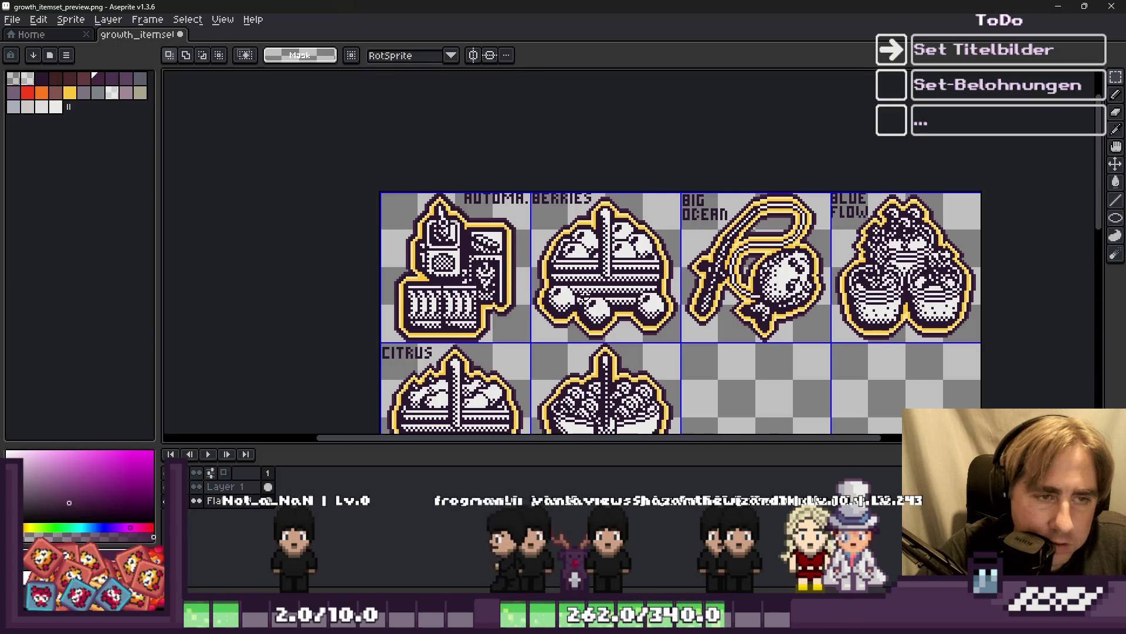
scroll(656, 160, "down", 1)
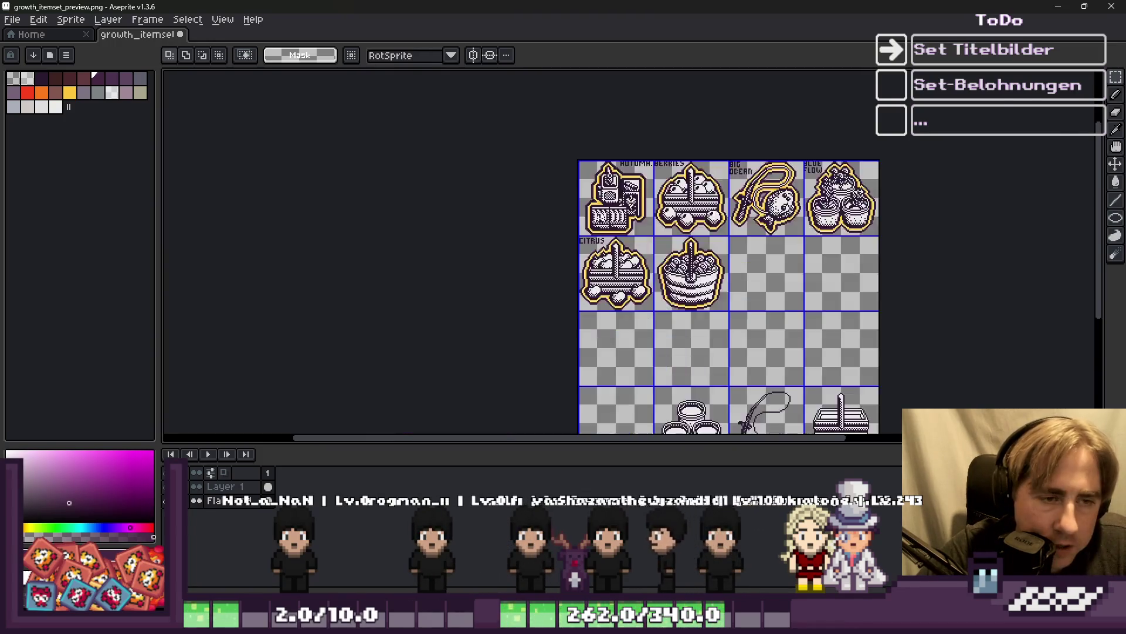
scroll(897, 367, "up", 3)
scroll(717, 211, "down", 1)
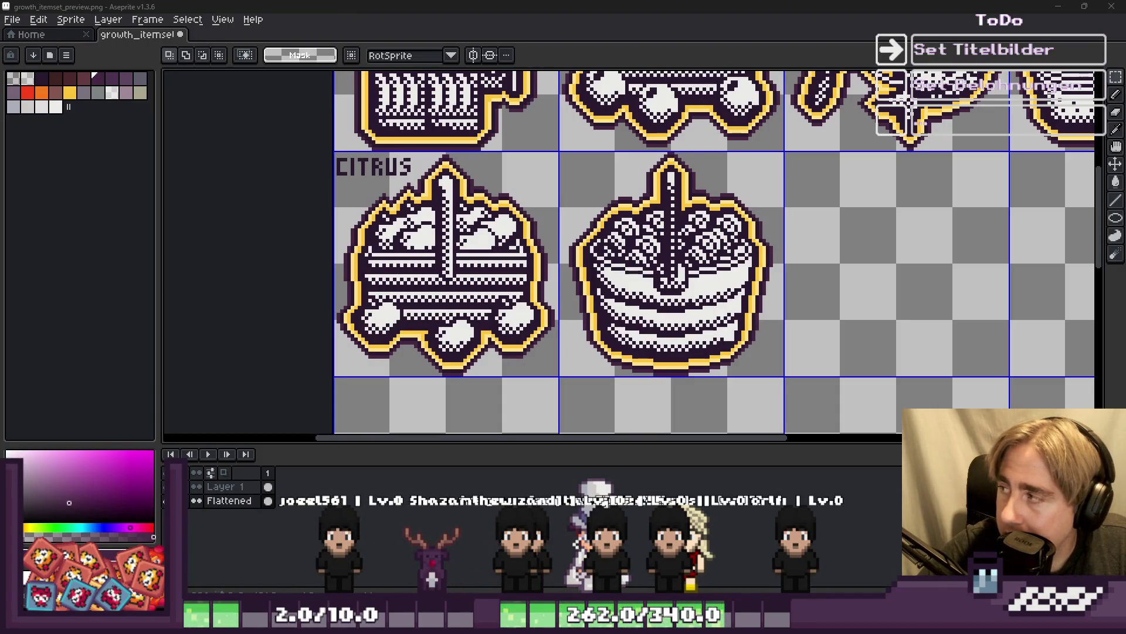
scroll(636, 190, "down", 2)
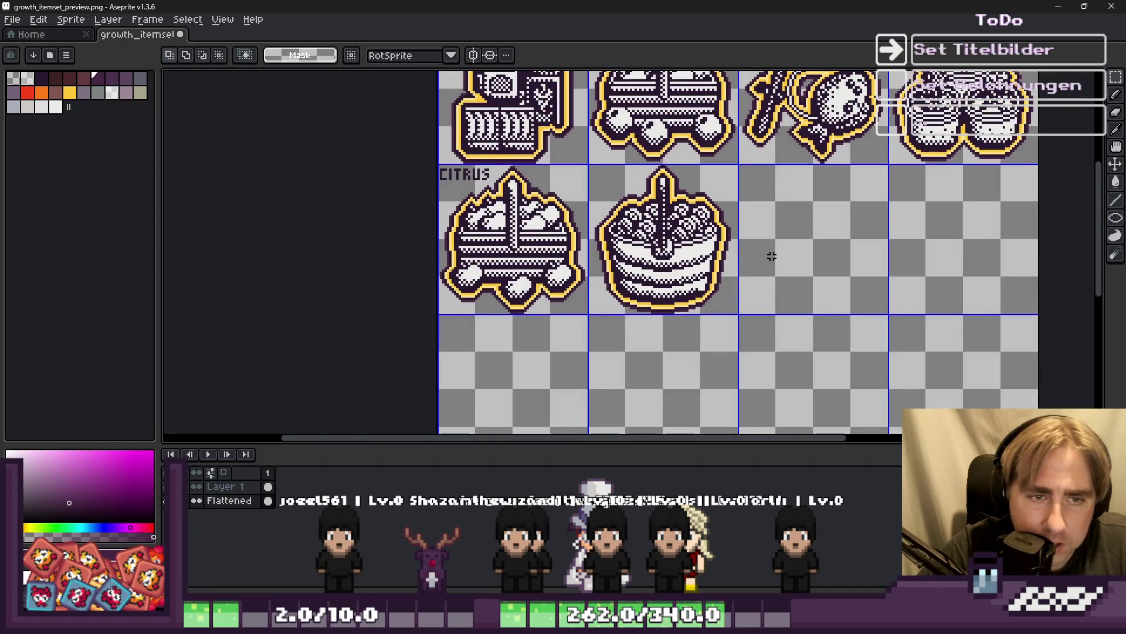
scroll(556, 180, "up", 2)
Sample the dark outline colour and pencil the letter C in the cake tile's corner.
key("i")
key("b")
scroll(622, 151, "up", 3)
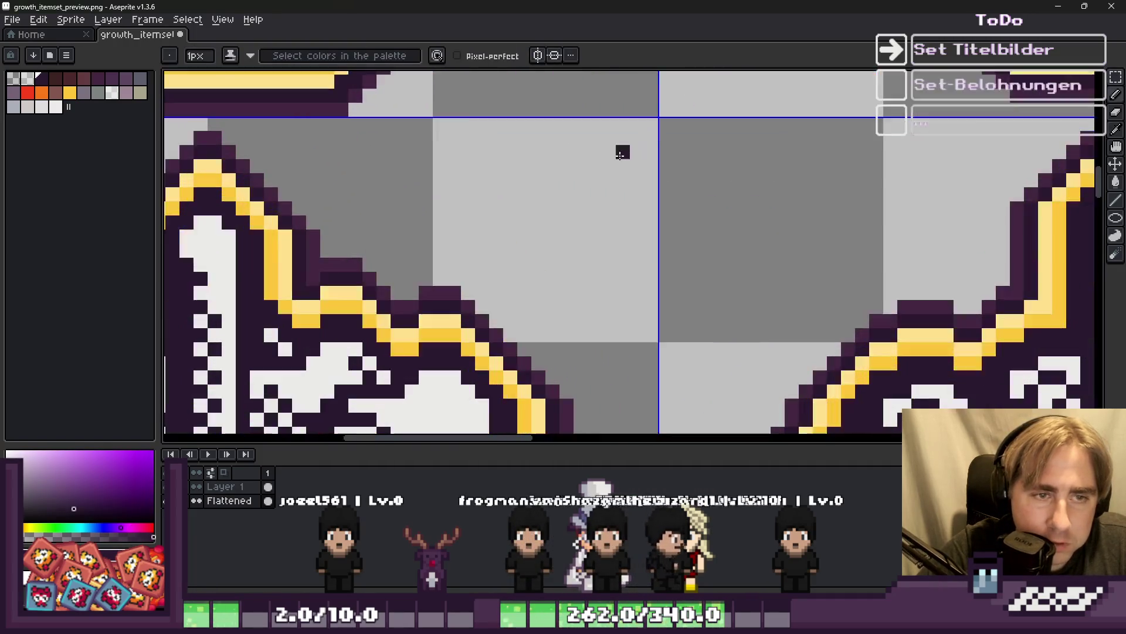
mouse_move(655, 133)
left_mouse_down()
mouse_move(667, 258)
mouse_move(694, 252)
left_mouse_up()
left_click(699, 134)
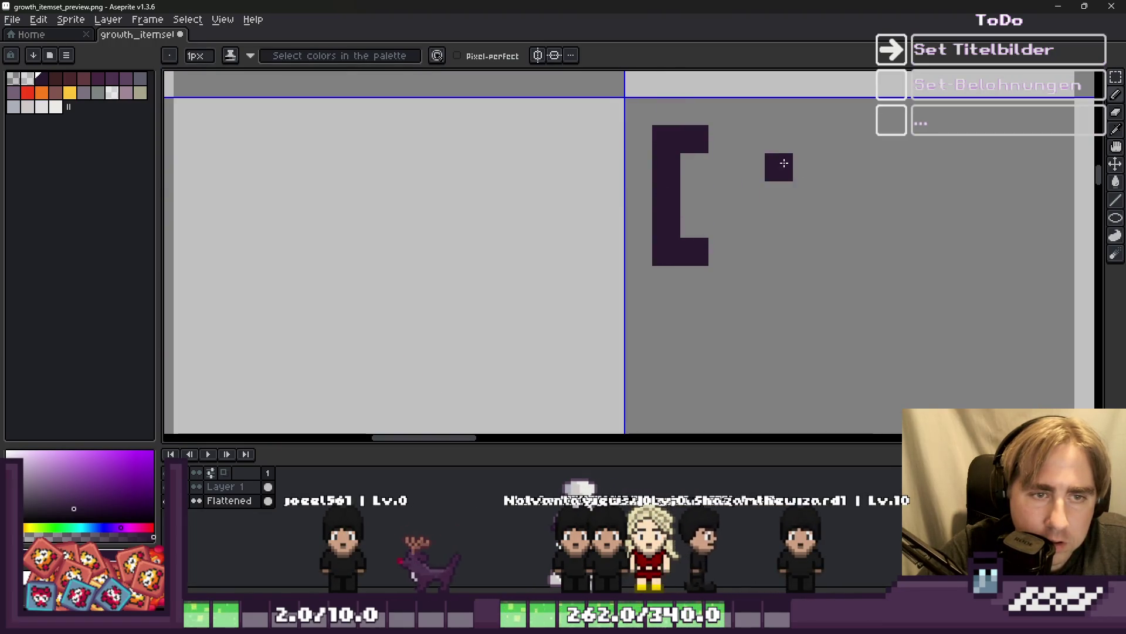
left_click_drag(749, 139, 764, 242)
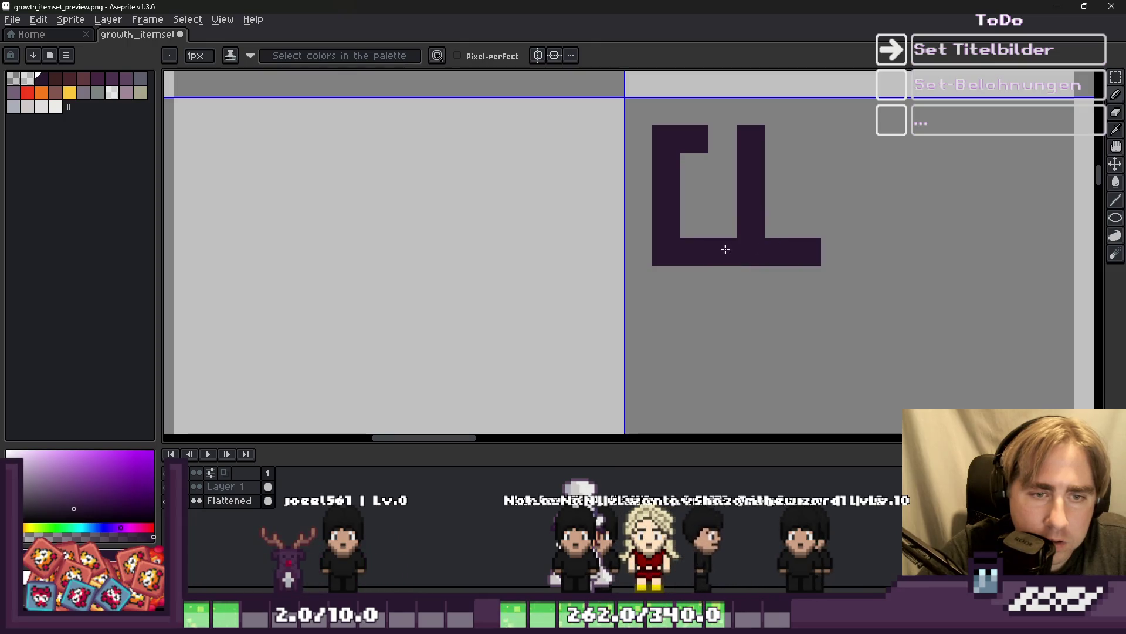
key("ctrl+z")
left_click(712, 139)
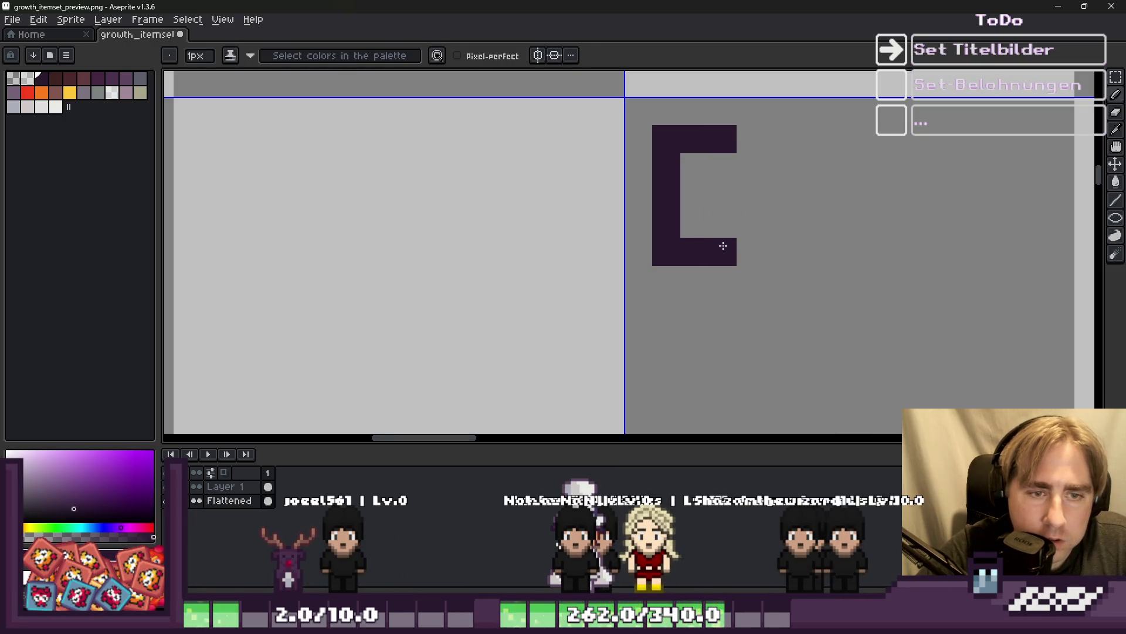
Draw the L and the A of the CLAMS label.
left_click_drag(775, 248, 829, 251)
left_click(891, 252)
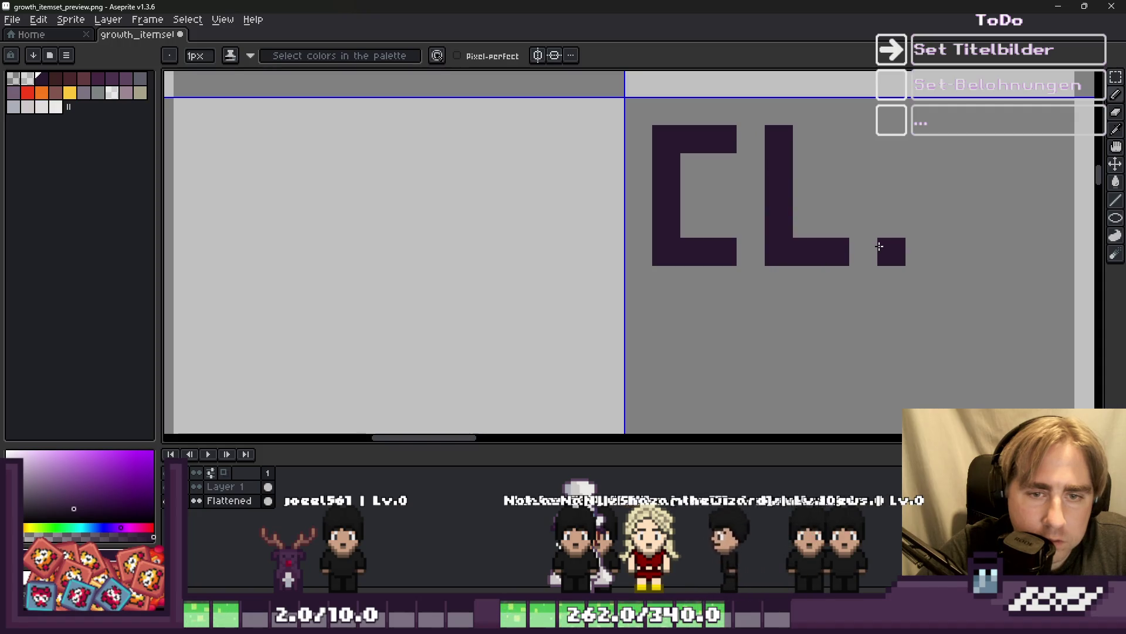
left_click_drag(892, 224, 863, 139)
key("ctrl+z")
key("ctrl+z")
key("ctrl+z")
mouse_move(892, 258)
left_mouse_down()
mouse_move(892, 156)
mouse_move(933, 139)
mouse_move(944, 257)
left_mouse_up()
left_click(920, 196)
scroll(901, 188, "down", 1)
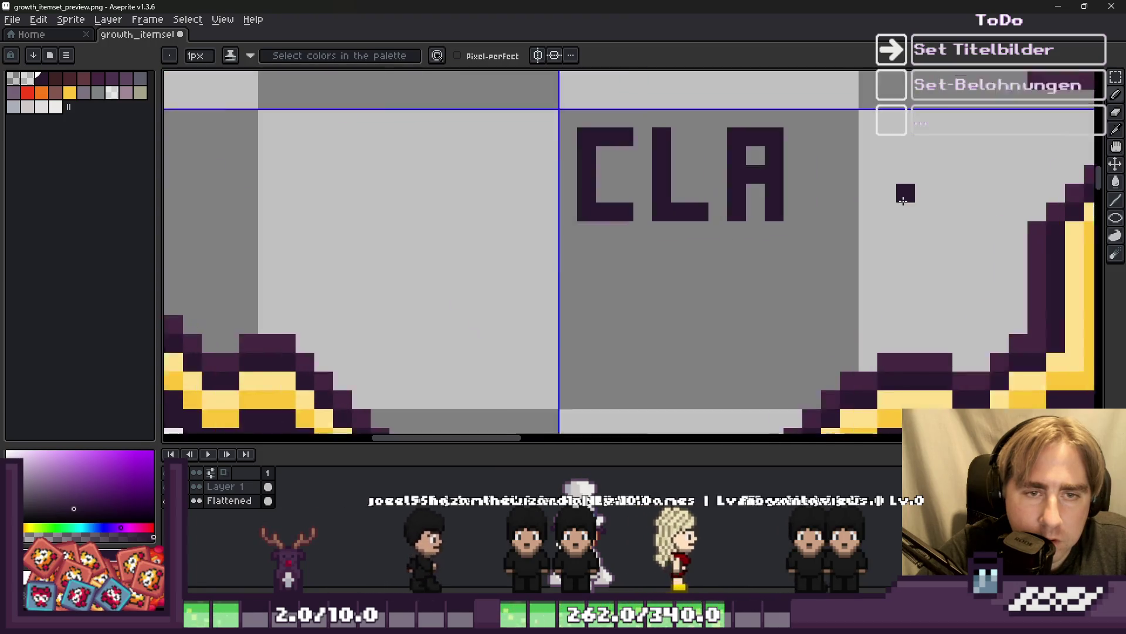
scroll(766, 216, "up", 1)
Draw the M and S to finish the CLAMS label.
mouse_move(766, 223)
left_mouse_down()
mouse_move(769, 122)
mouse_move(787, 105)
mouse_move(877, 173)
mouse_move(879, 226)
left_mouse_up()
scroll(879, 226, "down", 3)
scroll(775, 139, "up", 4)
left_click(776, 139)
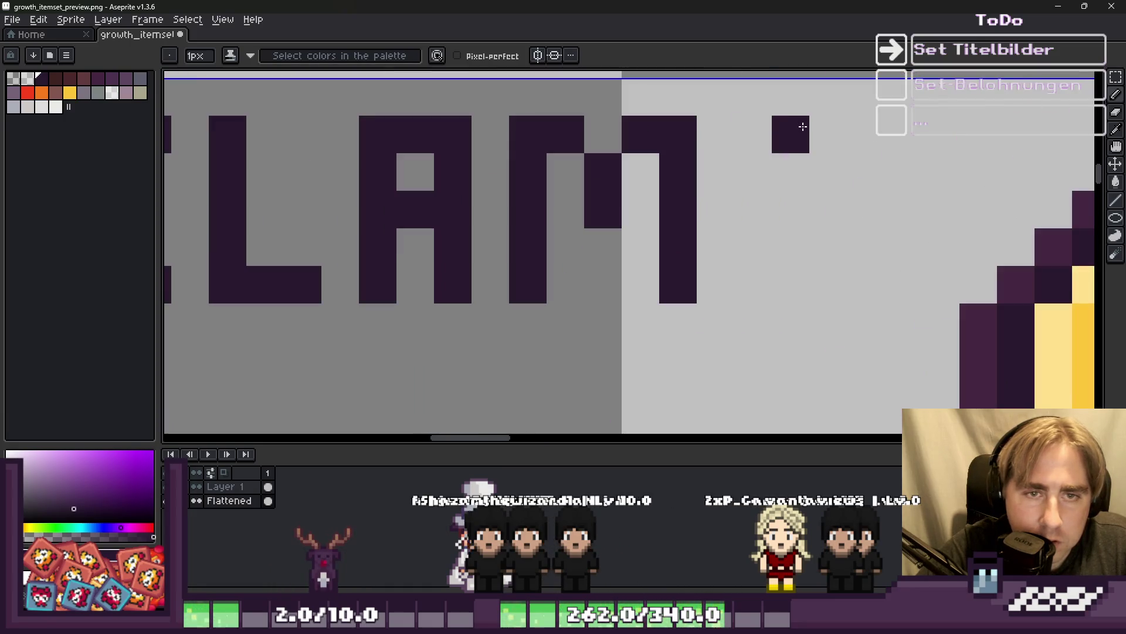
mouse_move(777, 133)
left_mouse_down()
mouse_move(759, 136)
mouse_move(776, 148)
mouse_move(759, 194)
mouse_move(828, 229)
left_mouse_up()
Enlarge the brush and capture a custom brush from part of the S.
key("e")
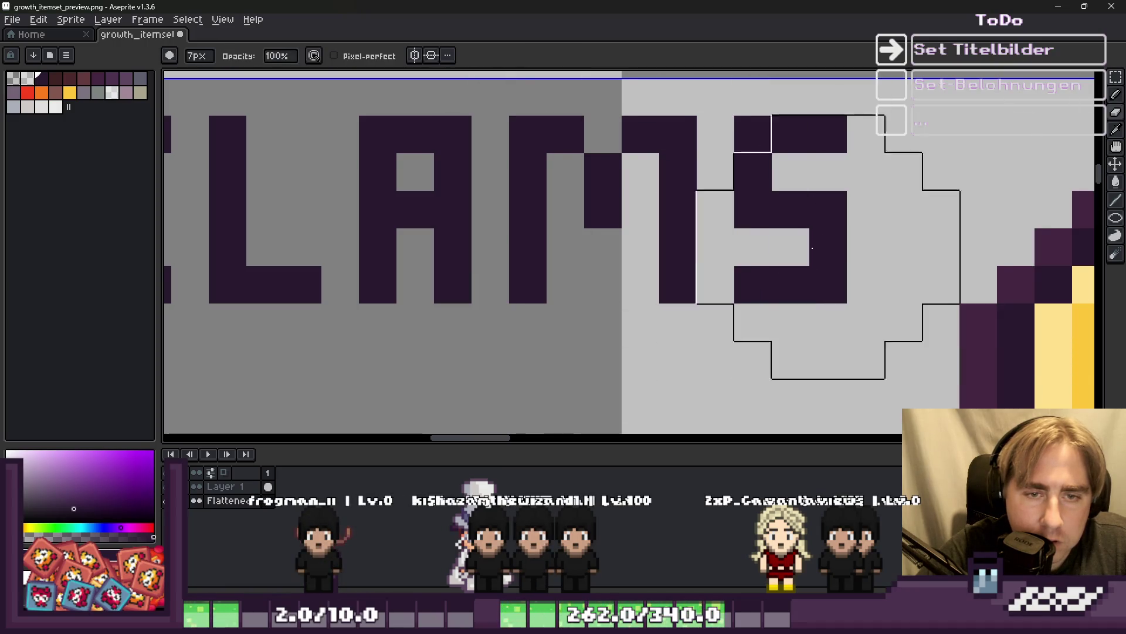
scroll(830, 208, "down", 5)
scroll(797, 202, "up", 4)
key("ctrl+b")
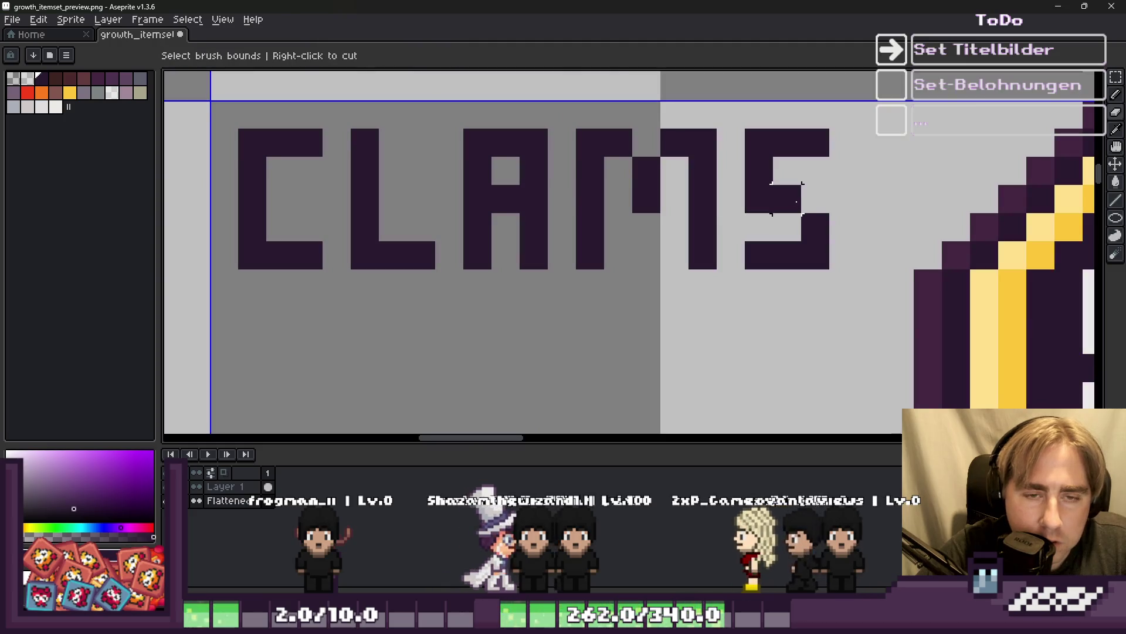
left_click_drag(788, 200, 815, 252)
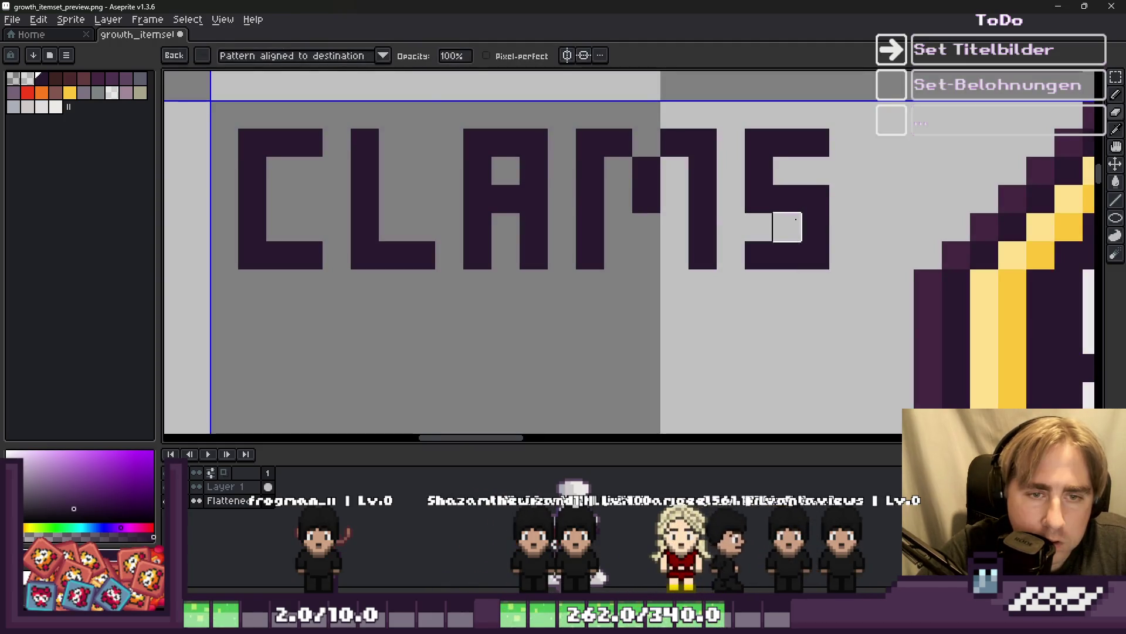
scroll(757, 188, "down", 6)
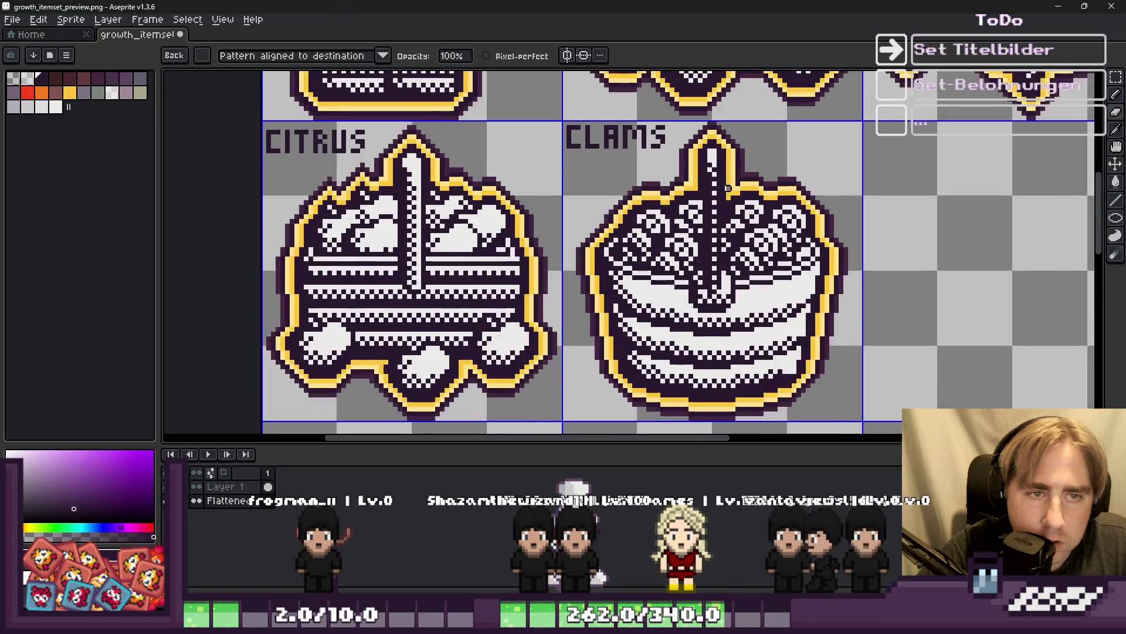
key("v")
key("b")
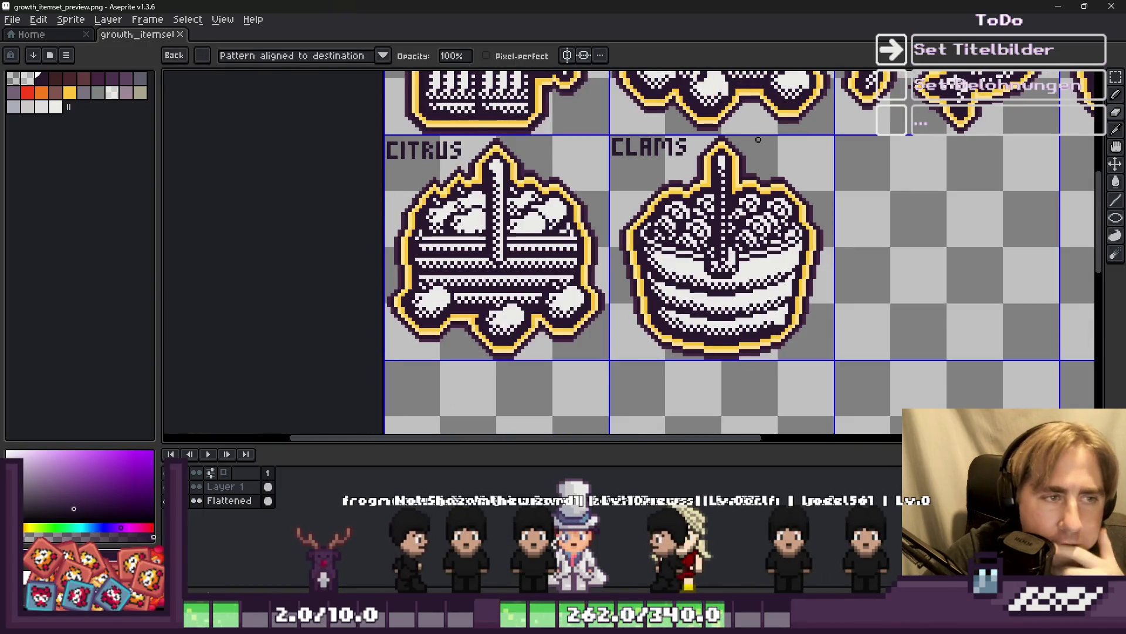
scroll(758, 139, "down", 1)
scroll(758, 139, "down", 1)
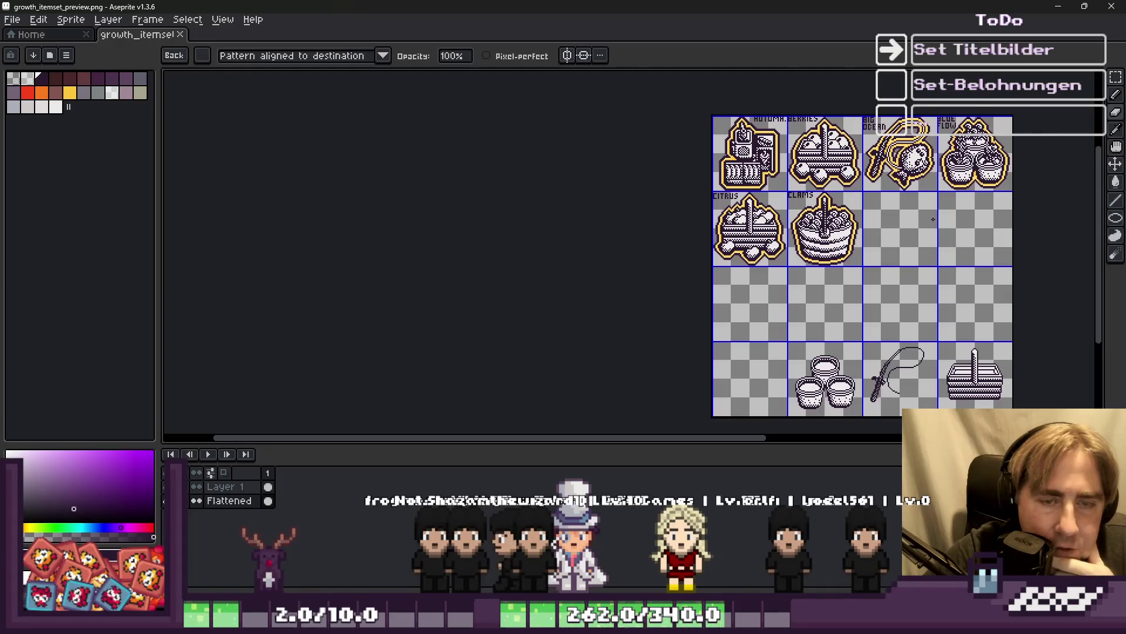
scroll(934, 219, "up", 1)
scroll(623, 220, "right", 2)
scroll(622, 220, "down", 1)
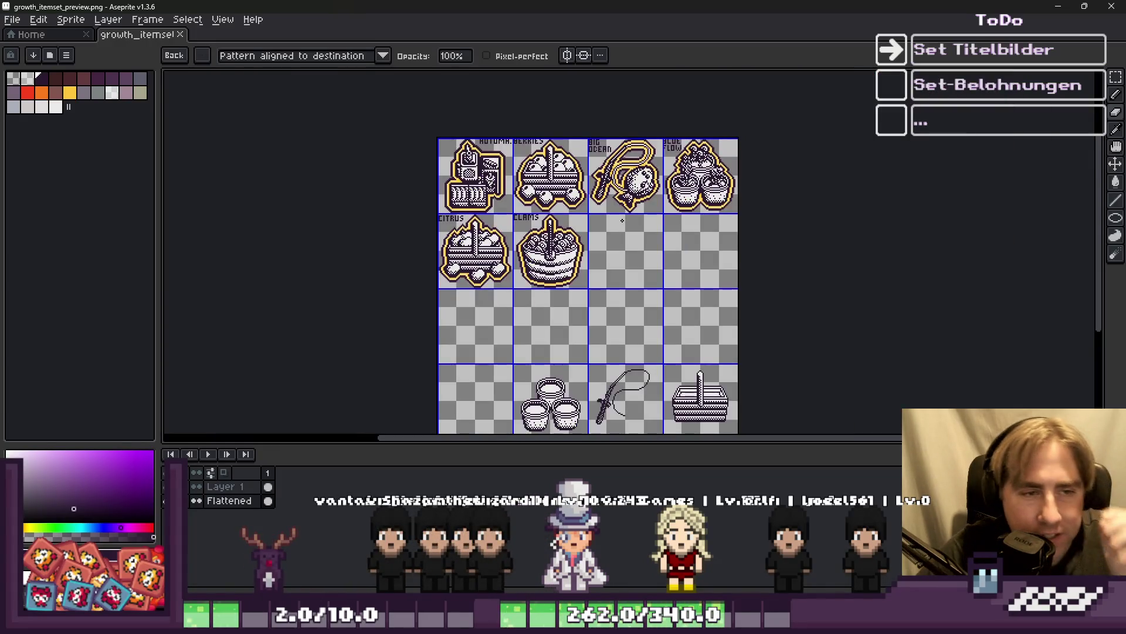
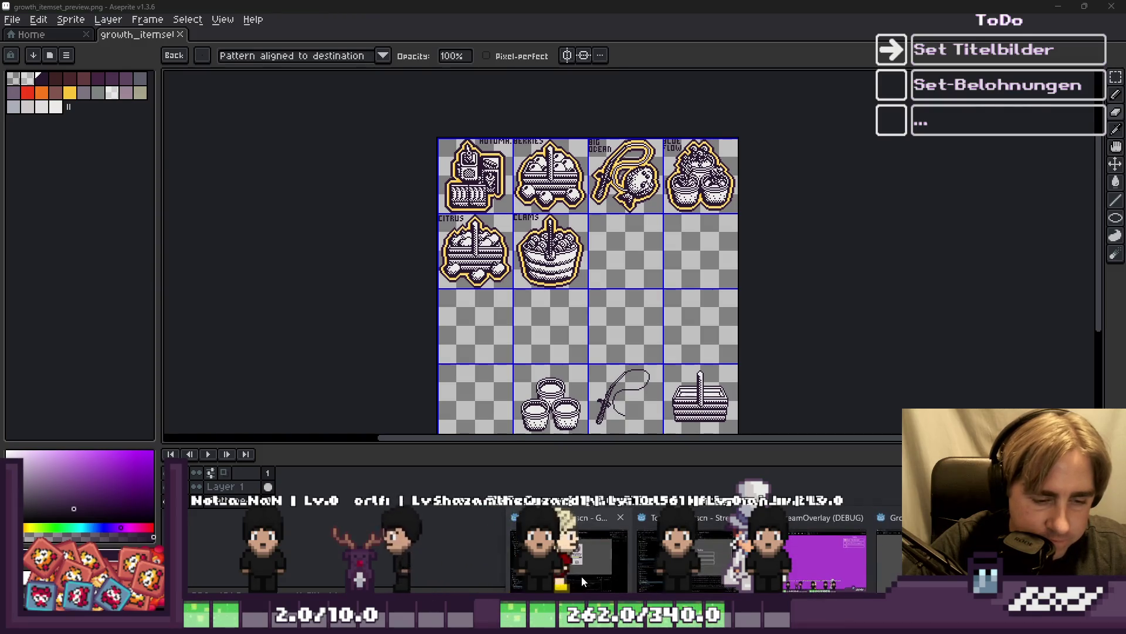
In Godot, show the ItemSetsResources table listing sets such as Clams and European Food.
key("alt+Tab")
left_click(470, 30)
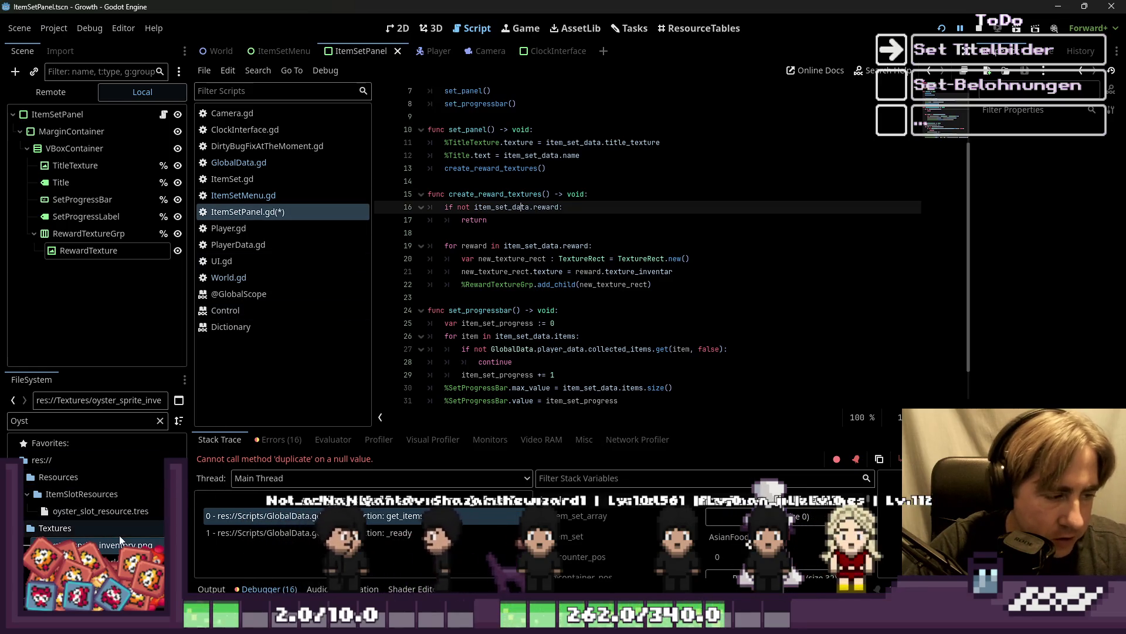
left_click(672, 31)
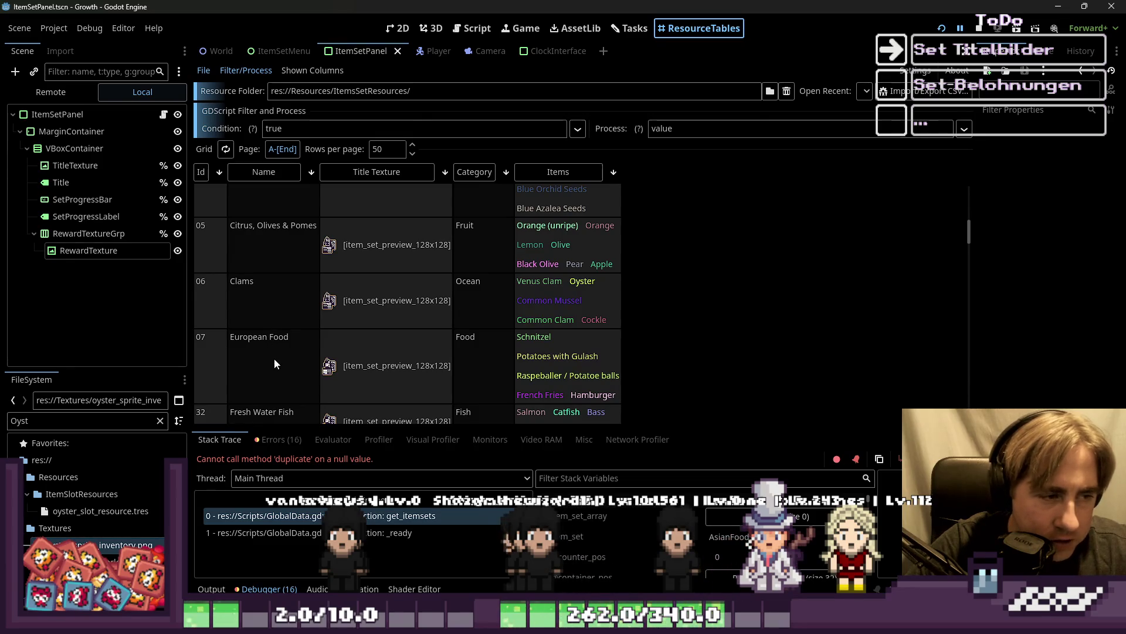
scroll(274, 363, "down", 1)
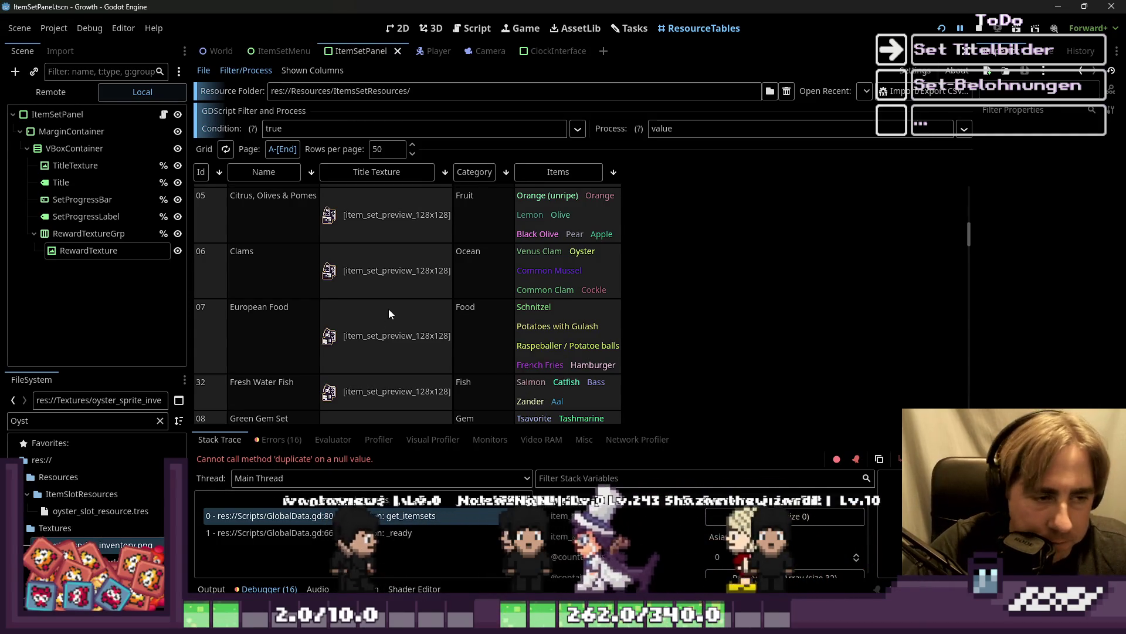
scroll(388, 309, "down", 1)
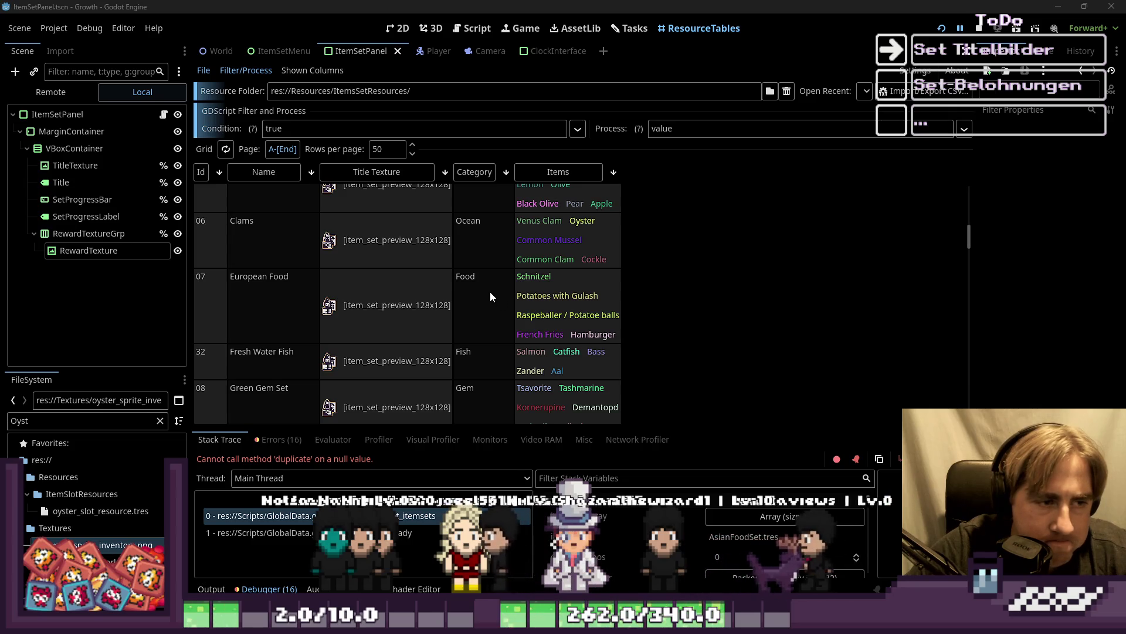
scroll(487, 292, "down", 2)
scroll(484, 293, "down", 3)
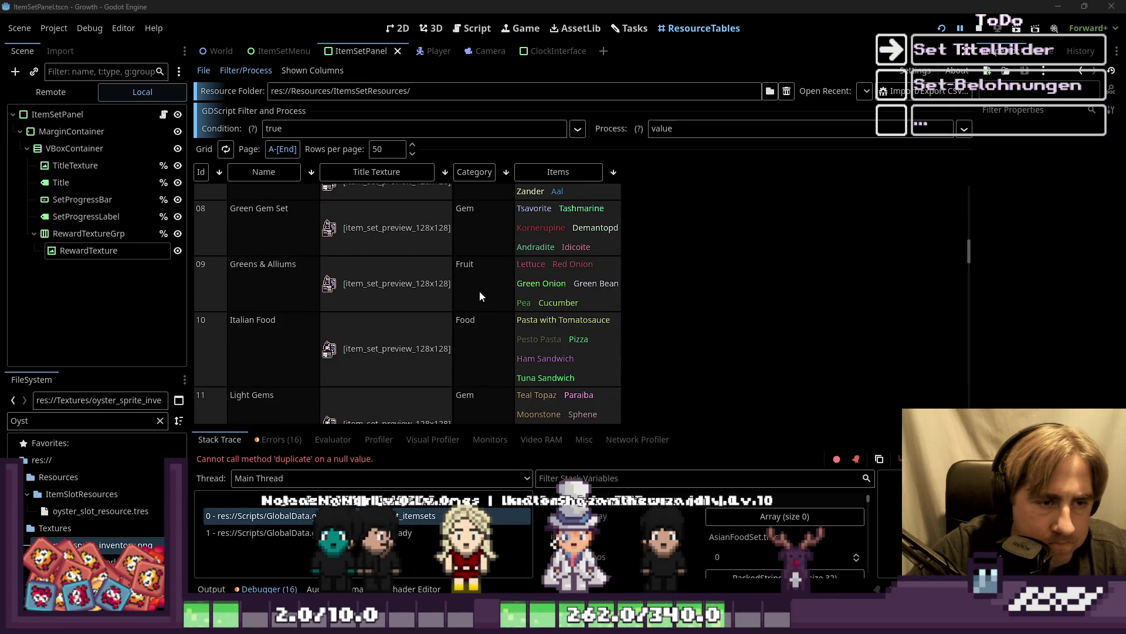
scroll(479, 291, "down", 2)
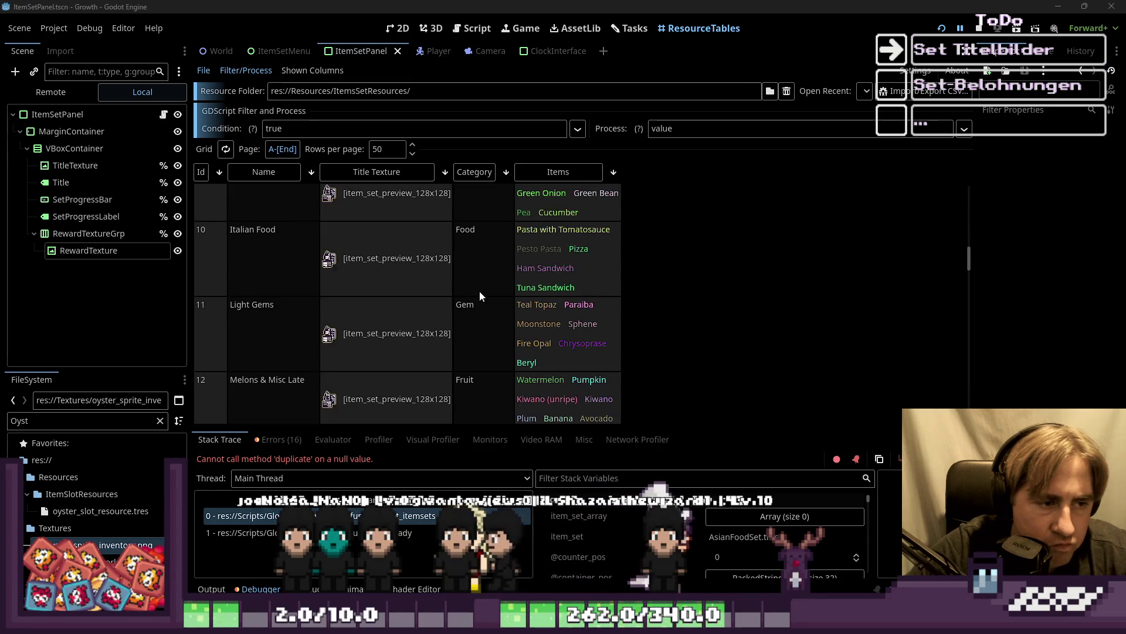
scroll(468, 293, "down", 1)
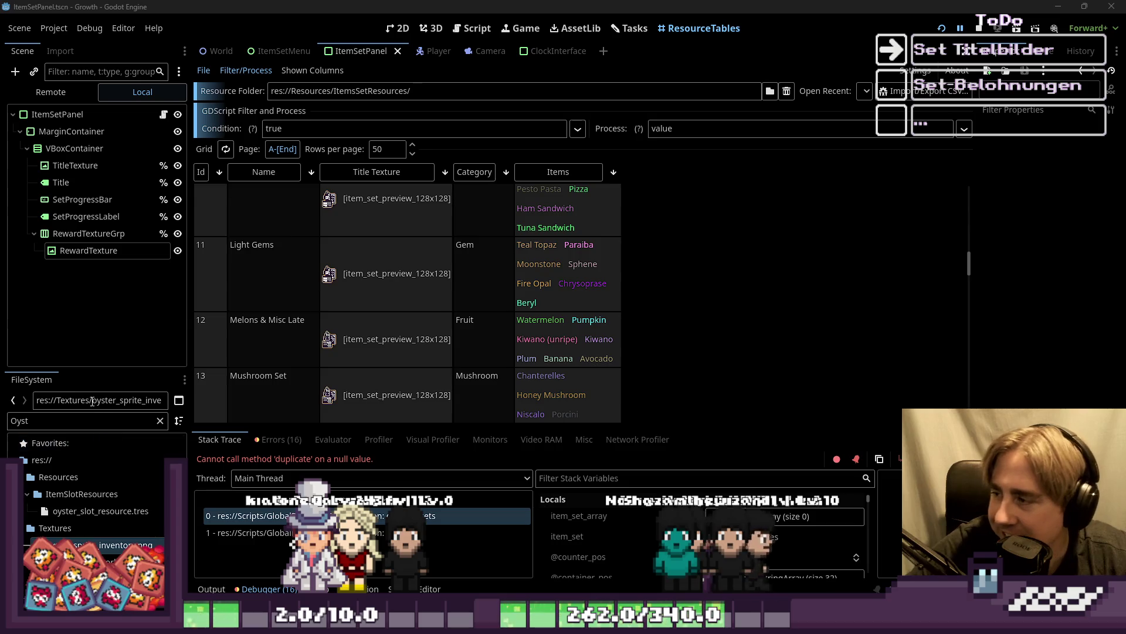
scroll(491, 326, "down", 2)
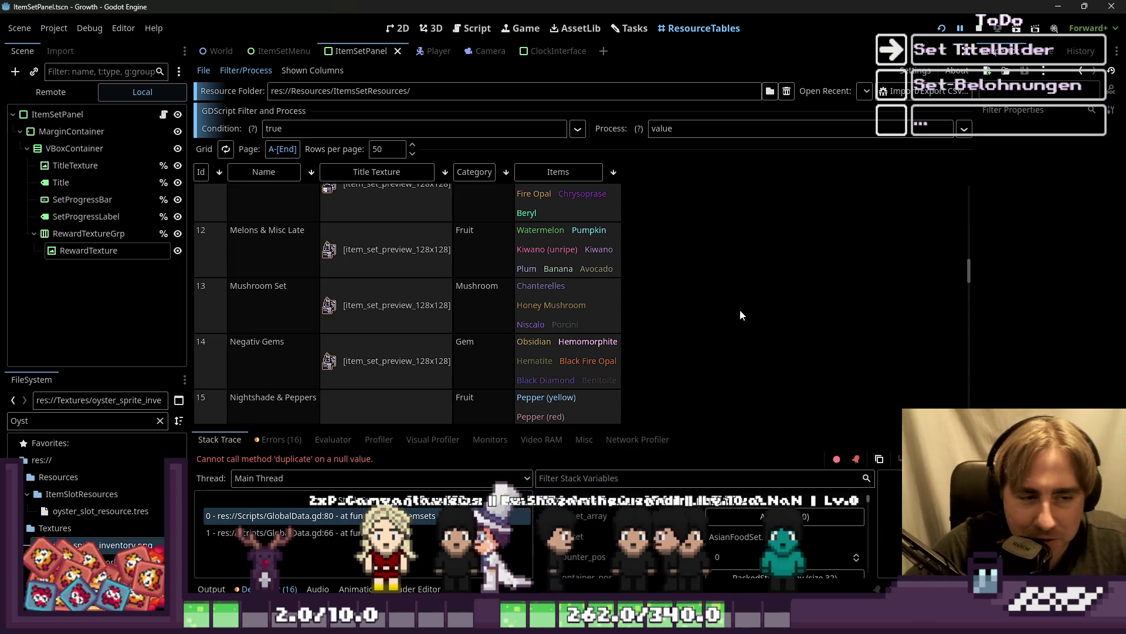
scroll(784, 295, "down", 1)
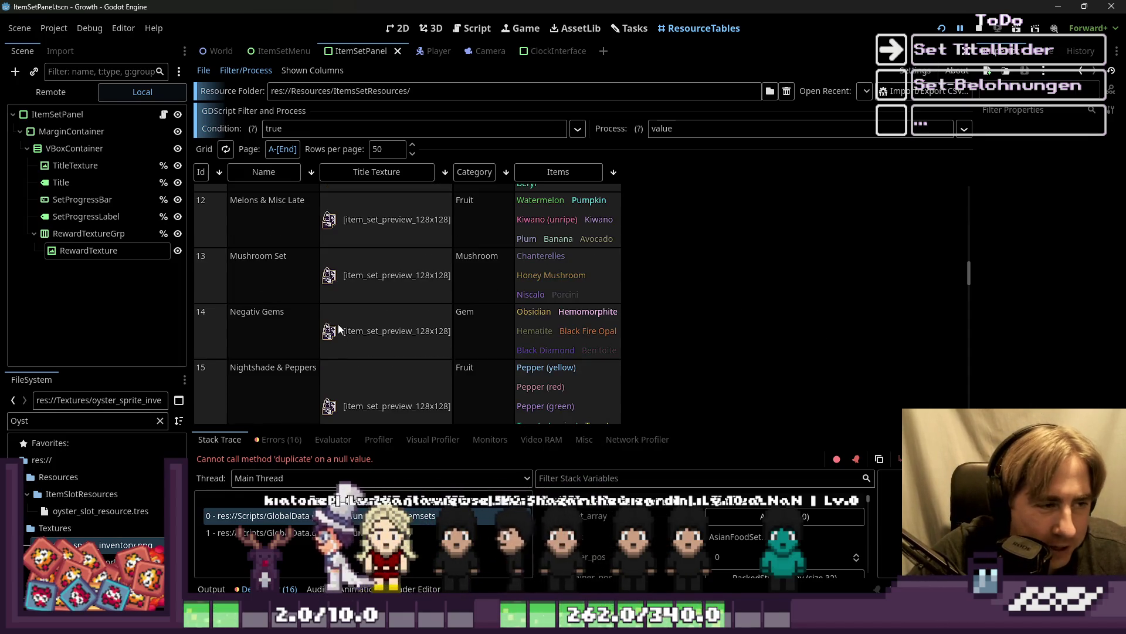
scroll(308, 276, "up", 1)
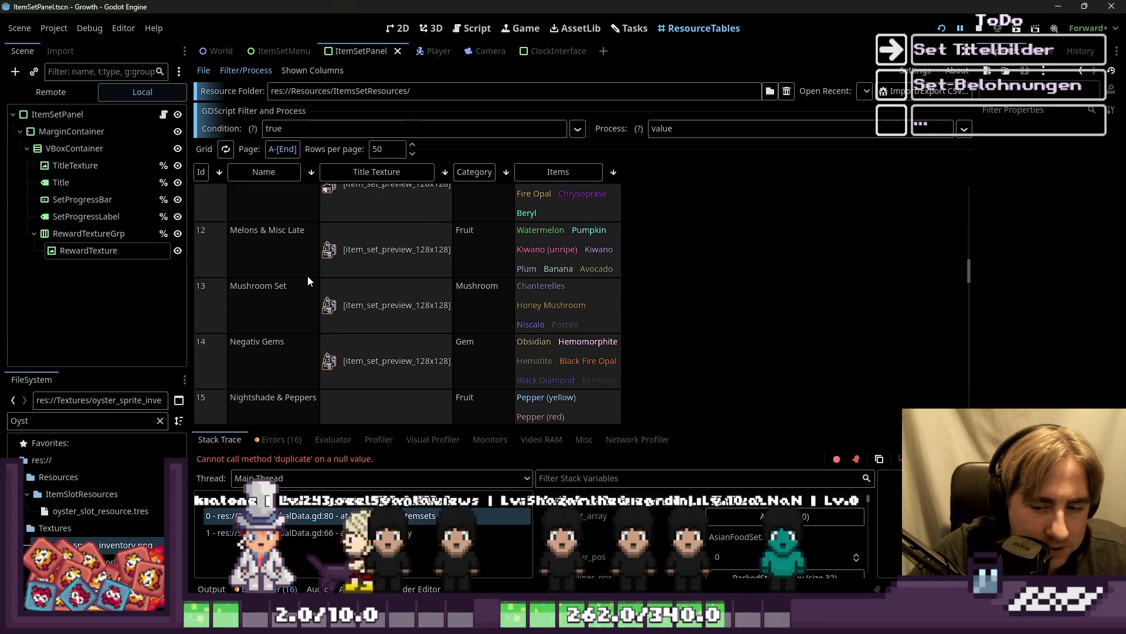
scroll(307, 276, "up", 2)
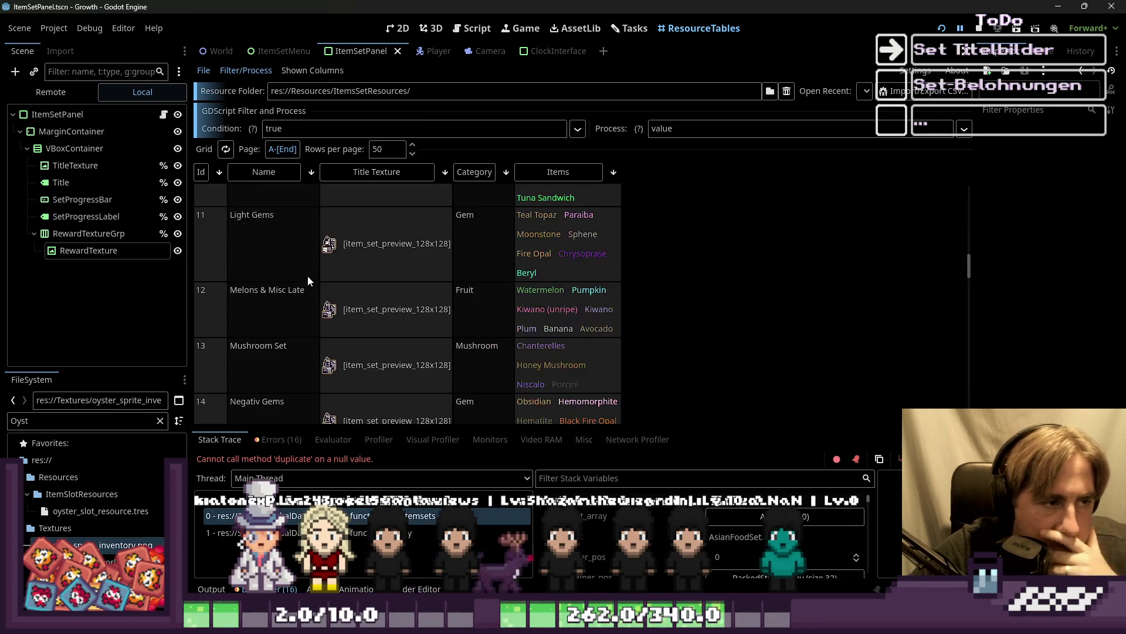
scroll(308, 276, "up", 6)
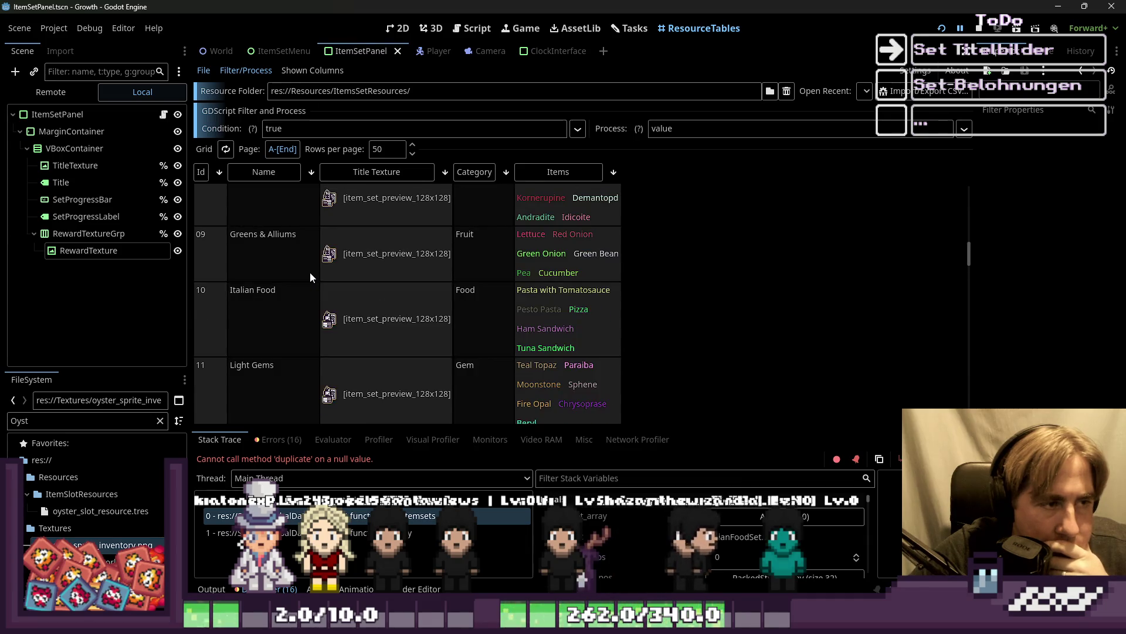
scroll(310, 272, "up", 6)
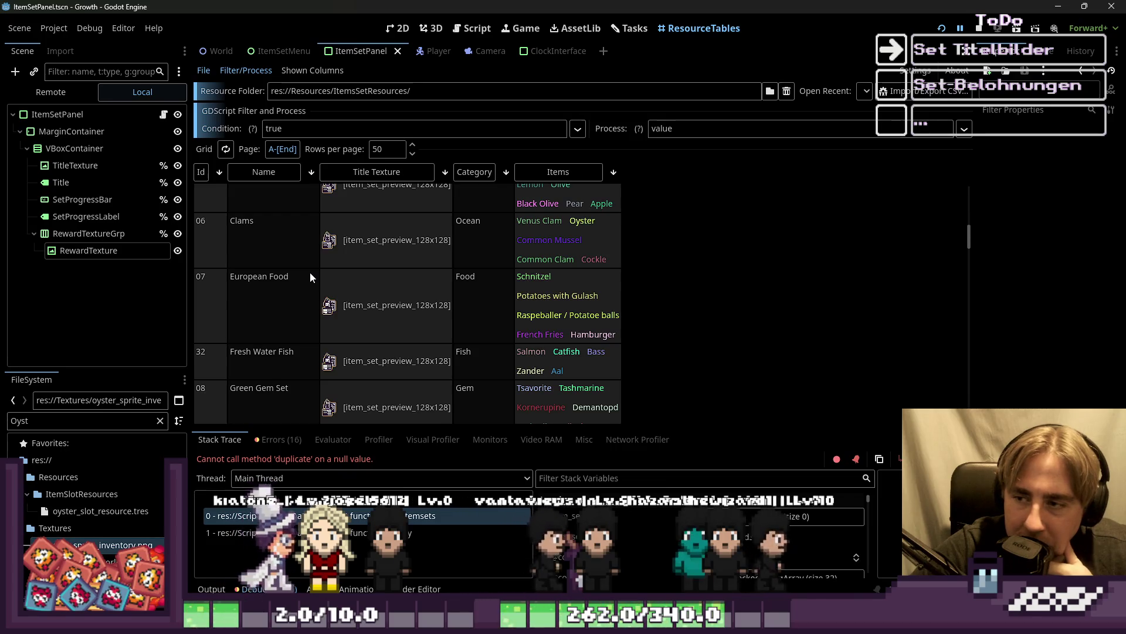
scroll(309, 272, "down", 1)
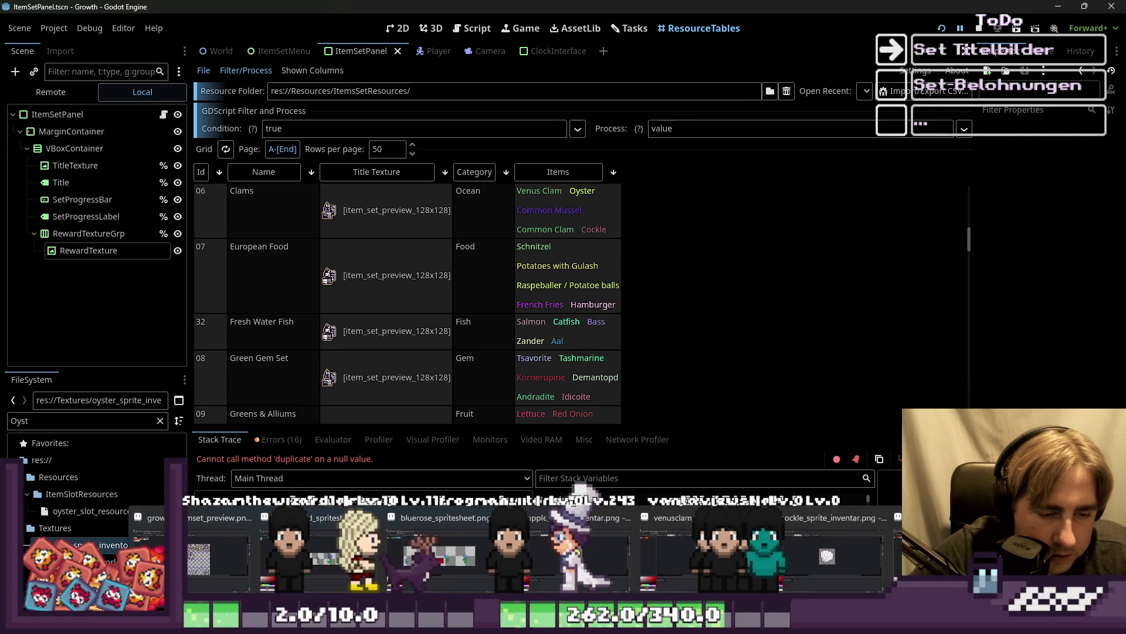
Back in Aseprite, paint white highlight pixels along the fishing-rod handle with the pencil.
key("alt+Tab")
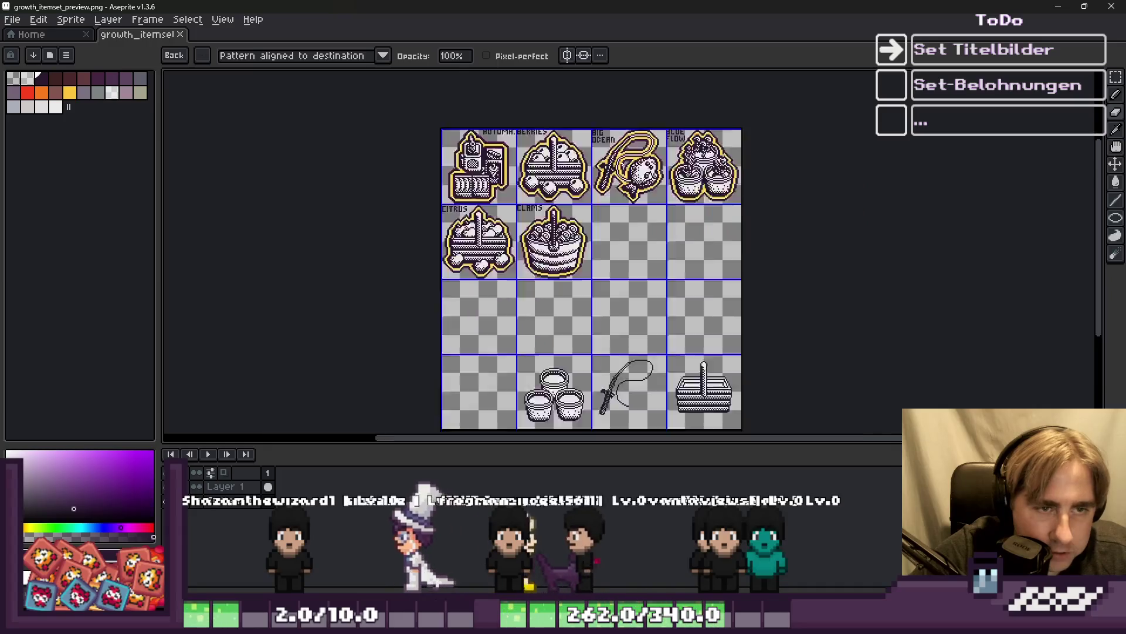
scroll(613, 218, "down", 5)
scroll(666, 261, "up", 2)
scroll(667, 260, "up", 2)
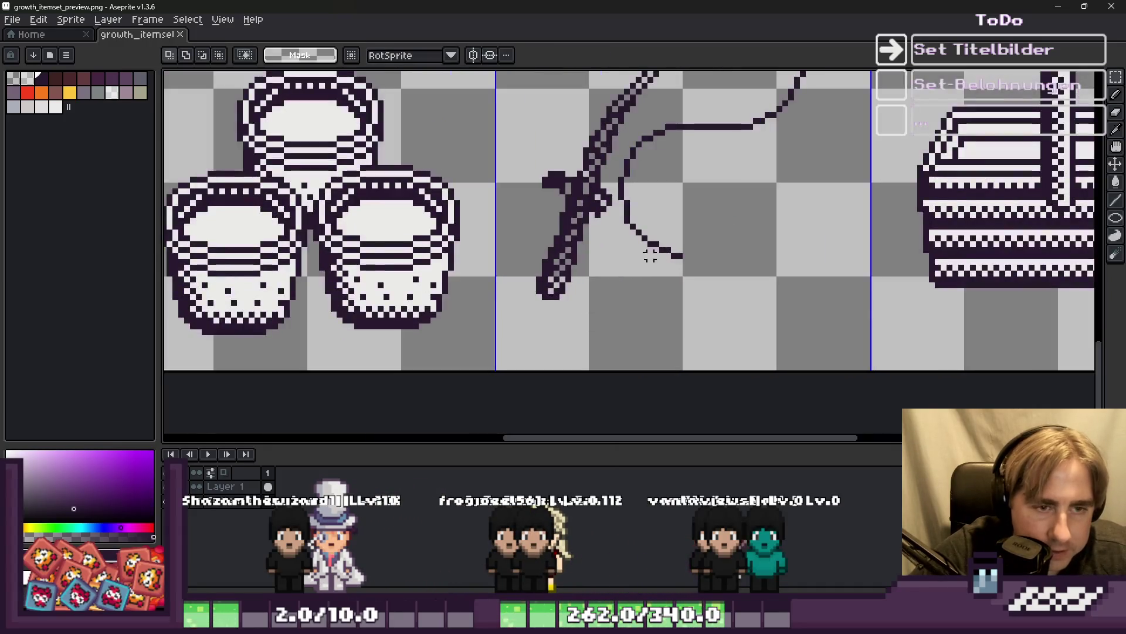
scroll(649, 251, "down", 1)
scroll(594, 273, "up", 4)
key("b")
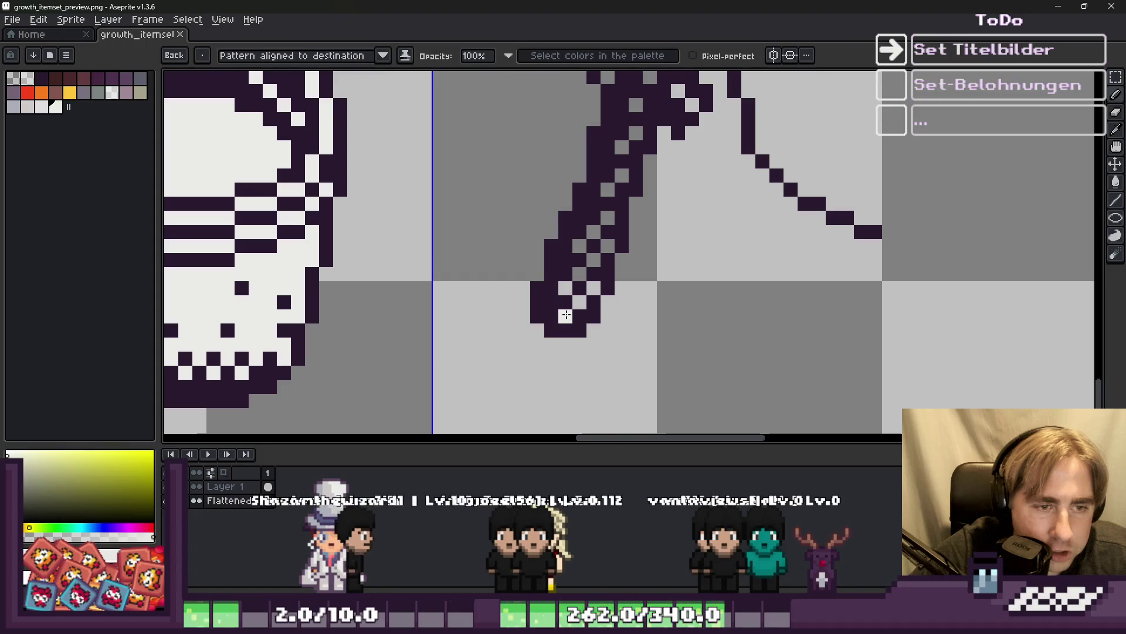
left_click(568, 288)
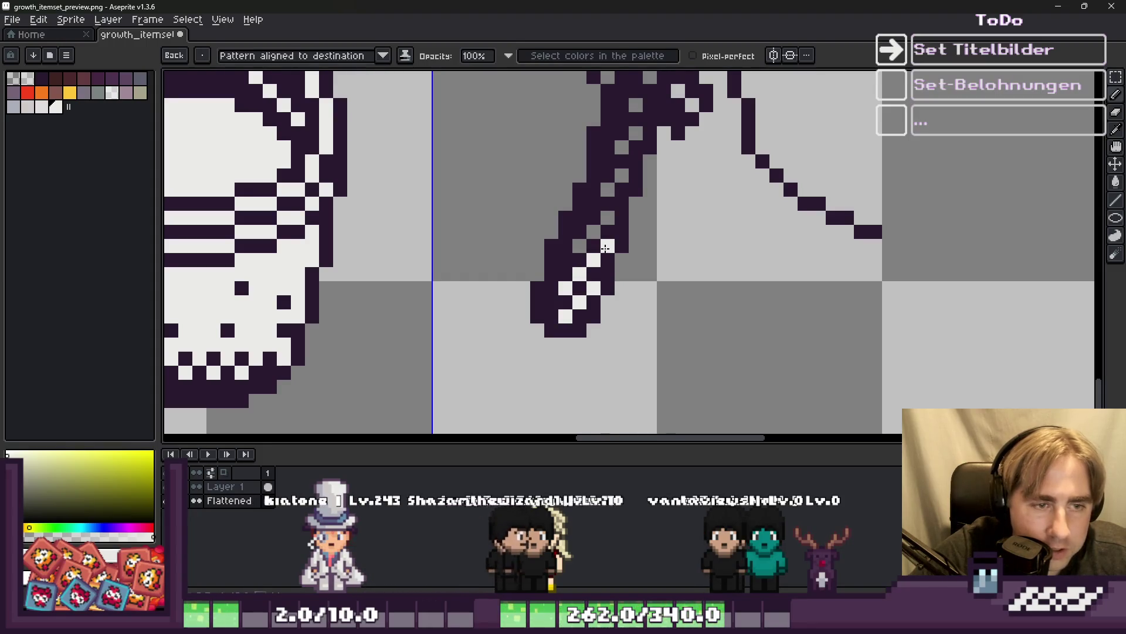
left_click(594, 232)
left_click(607, 217)
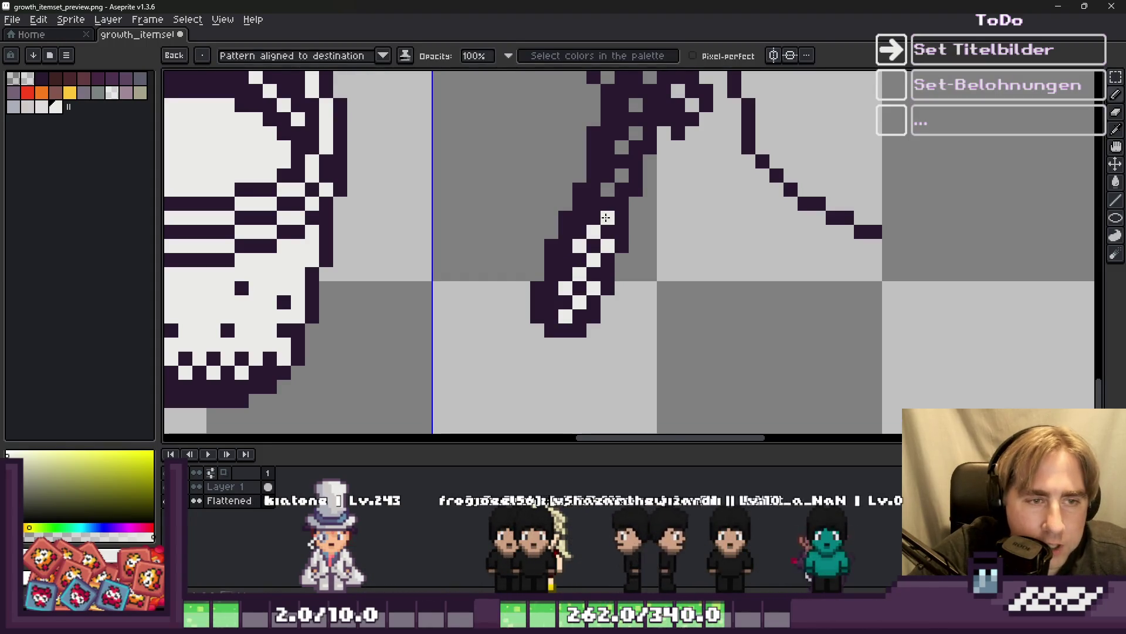
left_click(607, 188)
Lighten a grey pixel and touch up dark and light pixels near the rod's top.
scroll(575, 211, "down", 2)
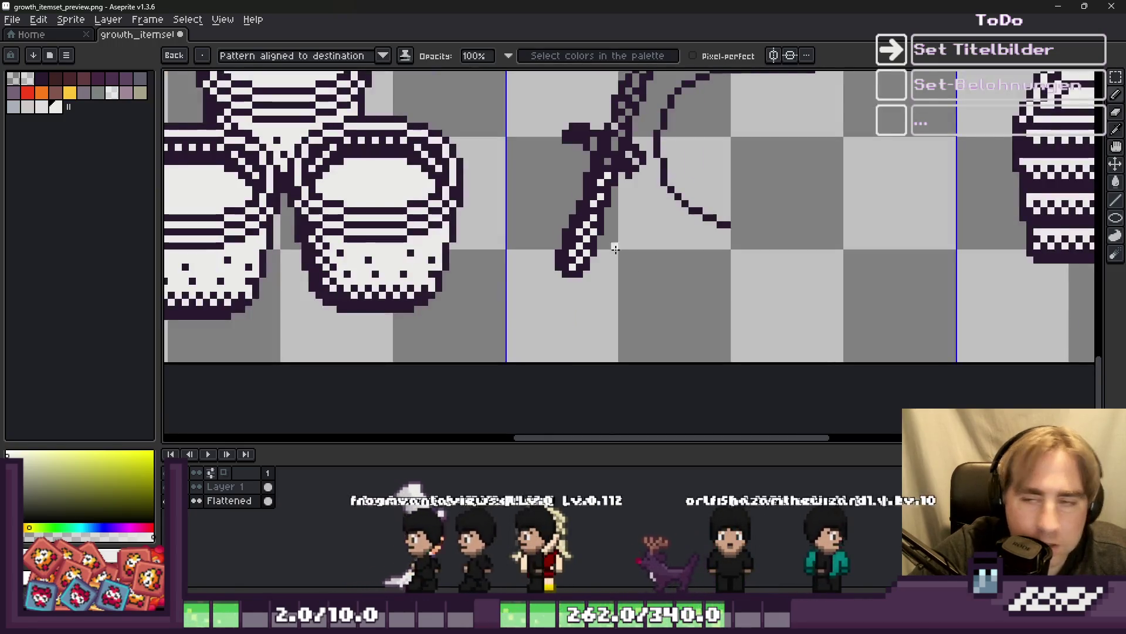
scroll(662, 287, "down", 1)
scroll(595, 233, "up", 2)
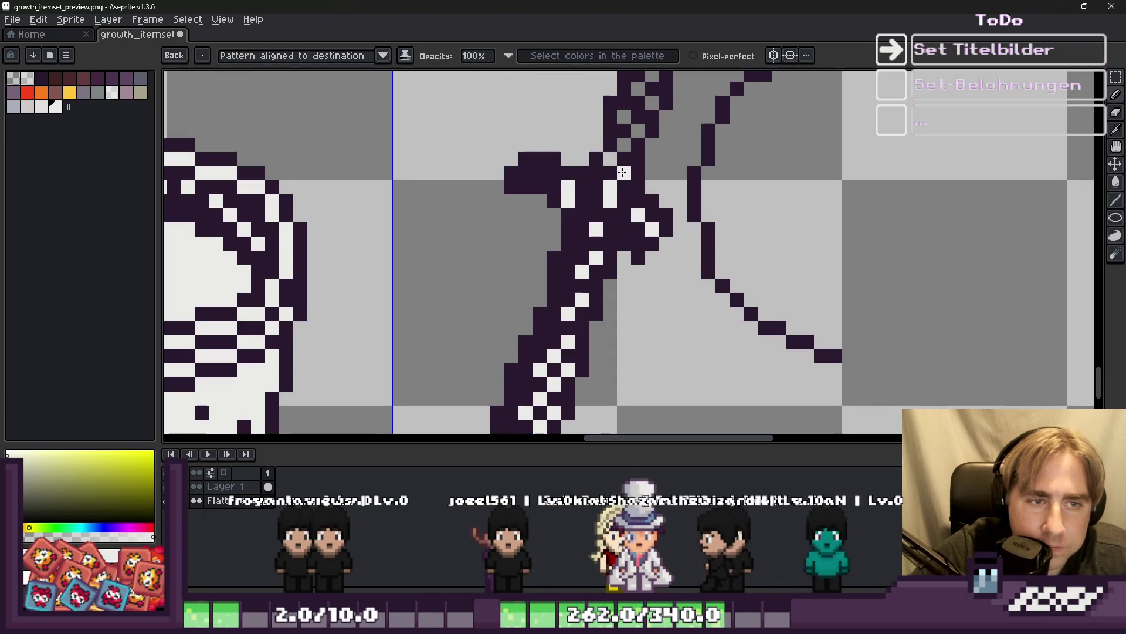
left_click(624, 145)
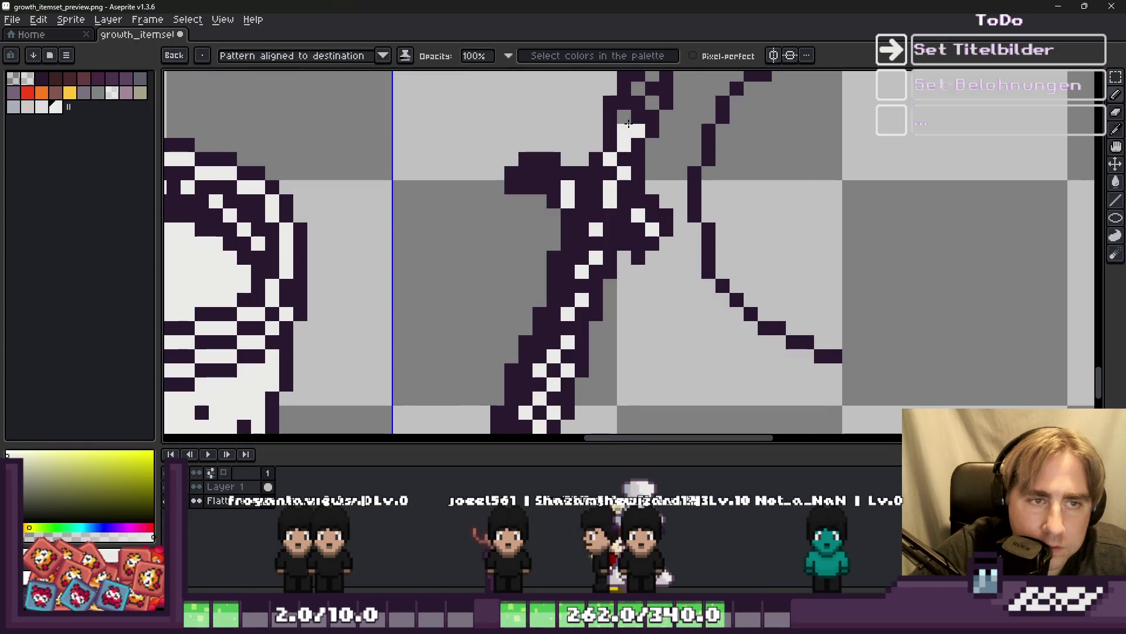
left_click(635, 132, "alt")
left_click(624, 131)
left_click(624, 116, "alt")
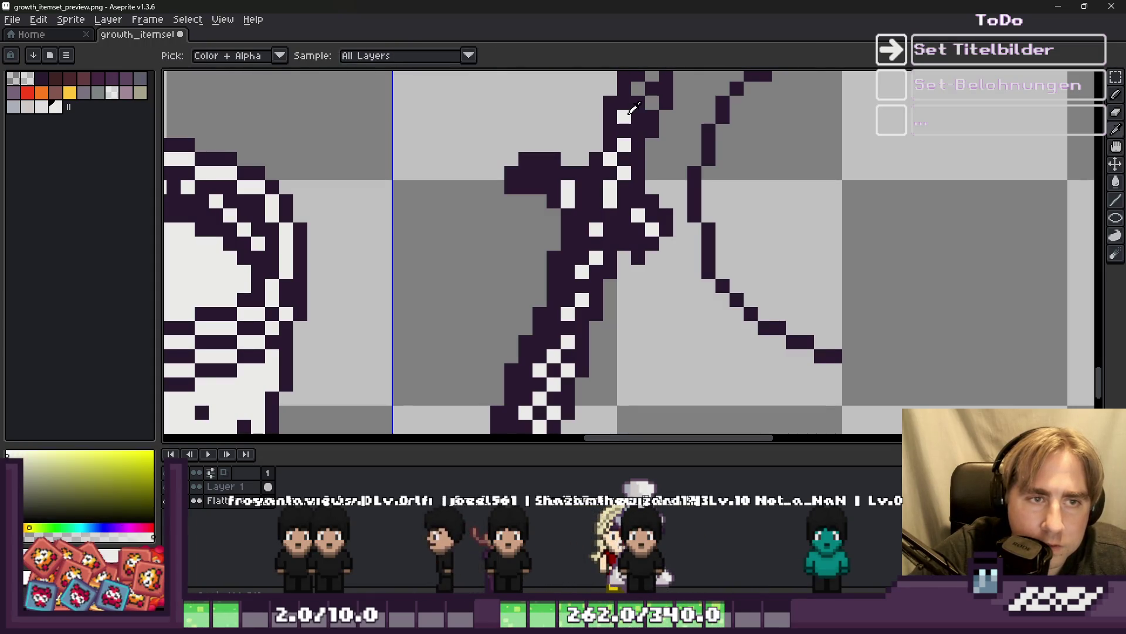
left_click(638, 117)
Pick white from the sprite and paint white pixels up the rod shaft.
left_click(633, 135, "alt")
scroll(634, 141, "down", 2)
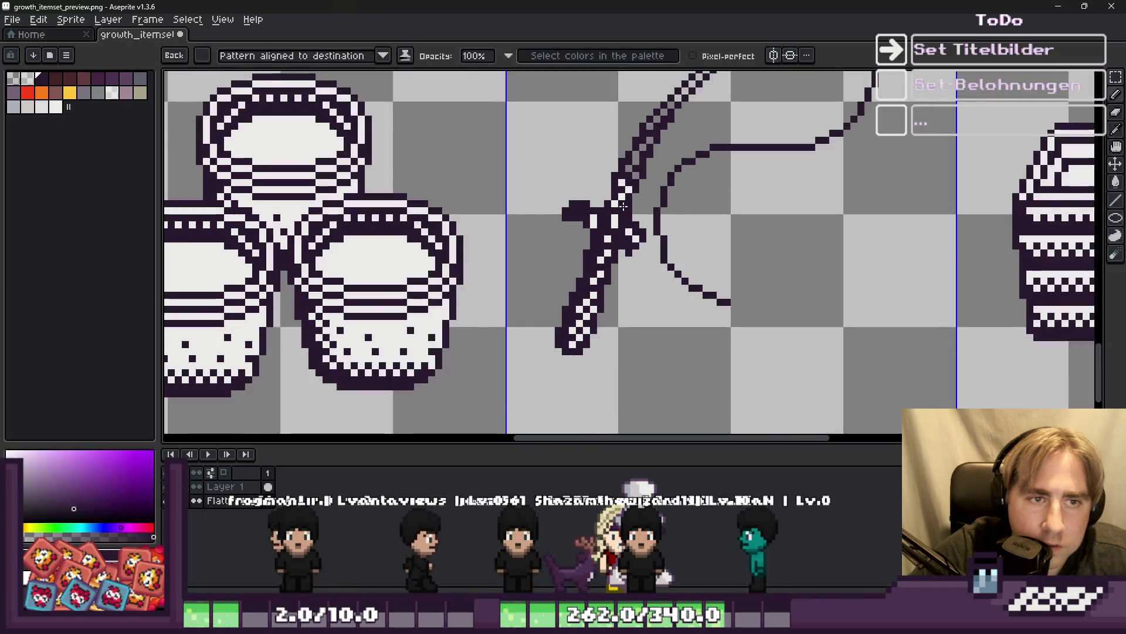
scroll(636, 205, "up", 3)
left_click(630, 220, "alt")
left_click(648, 182)
left_click(667, 200)
left_click(667, 163)
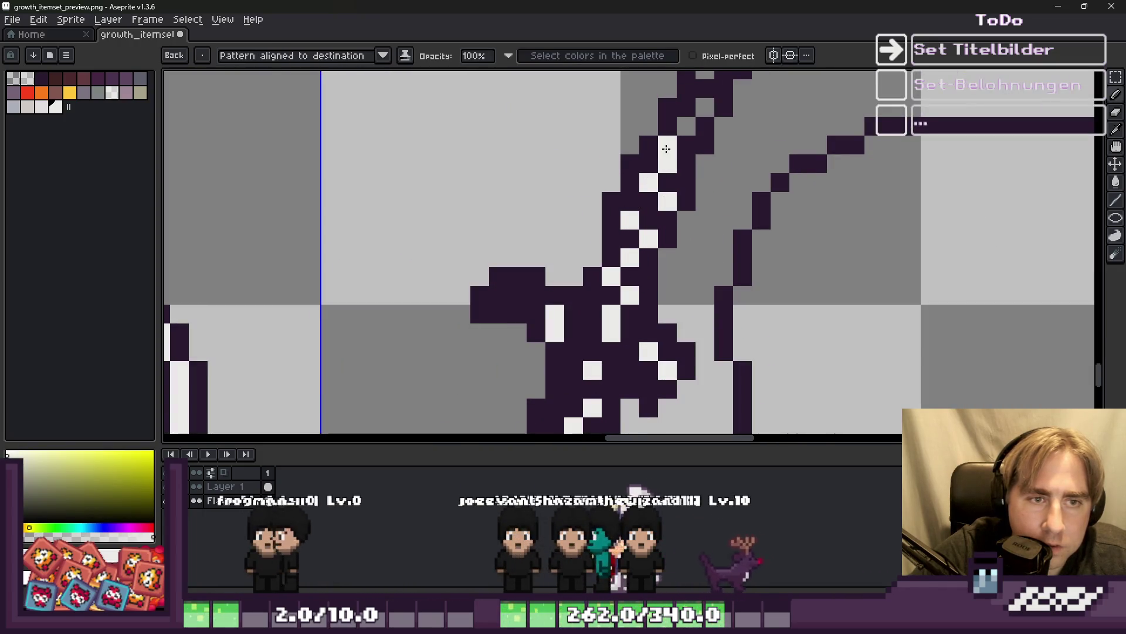
left_click(667, 144)
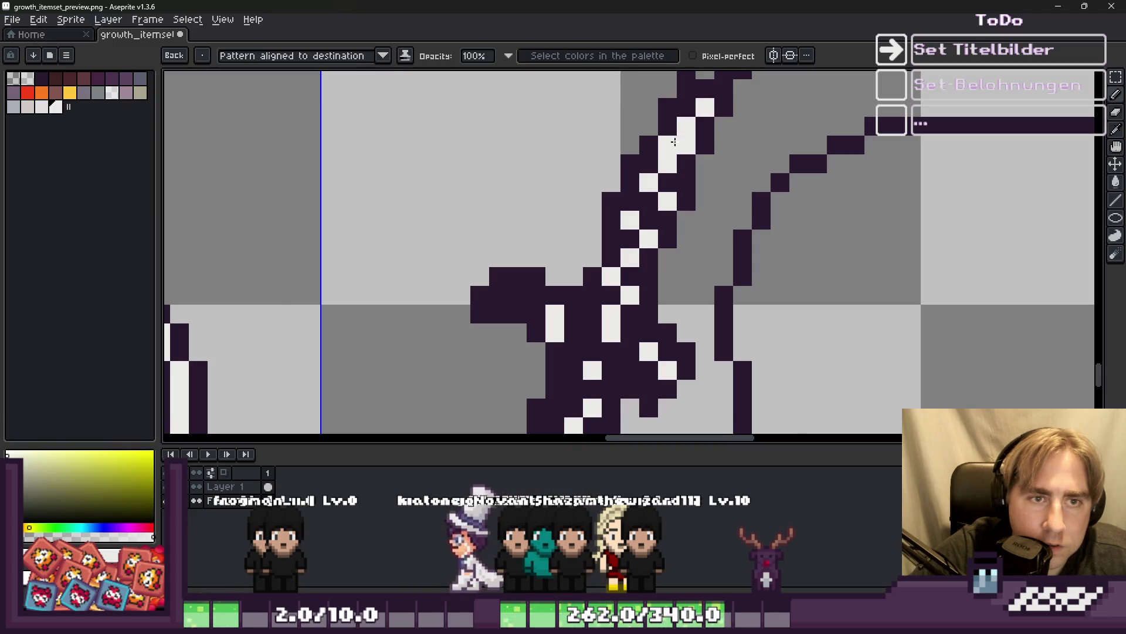
Repaint the three dark line pixels leaving the rod tip in the light colour.
scroll(669, 134, "down", 1)
scroll(687, 179, "up", 1)
scroll(683, 176, "down", 2)
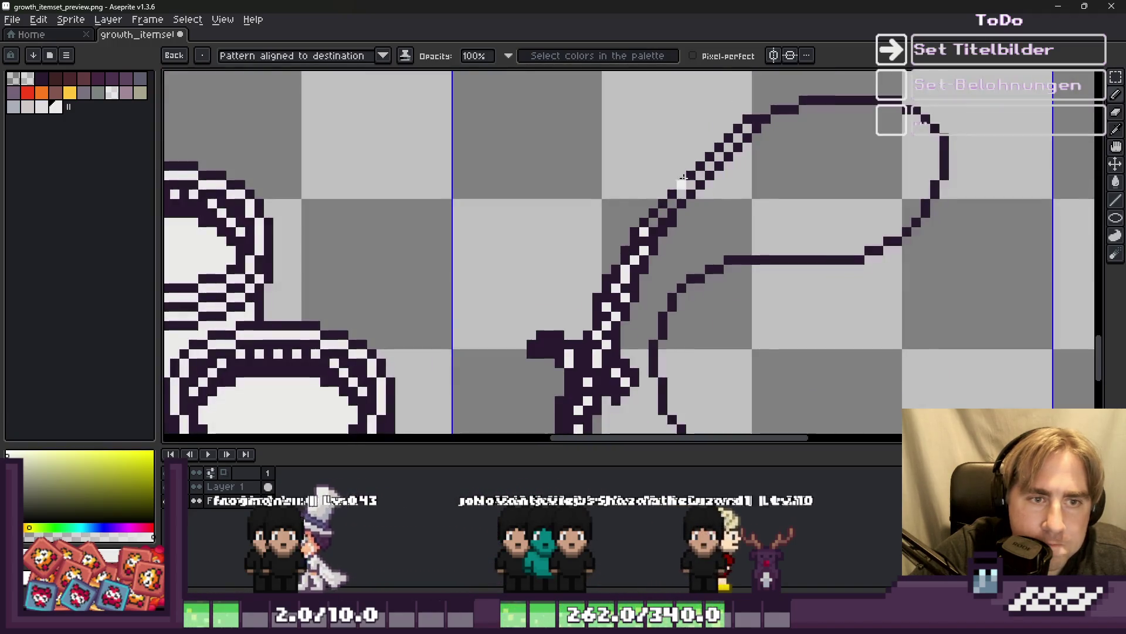
scroll(684, 177, "down", 2)
scroll(686, 176, "down", 2)
scroll(702, 171, "up", 4)
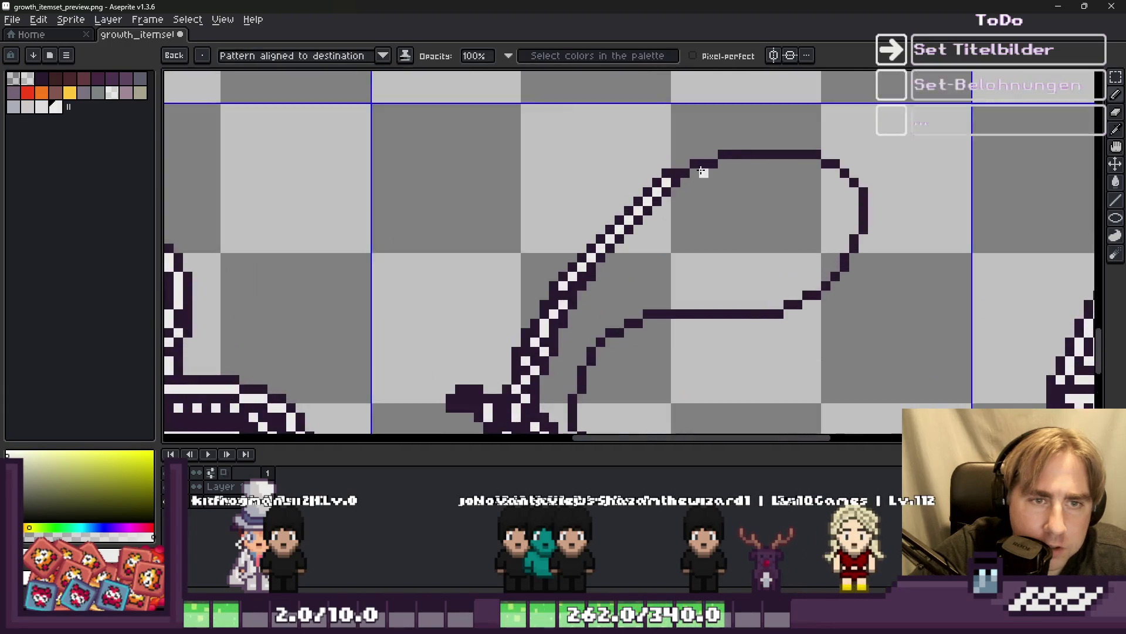
scroll(702, 171, "down", 4)
scroll(645, 115, "up", 2)
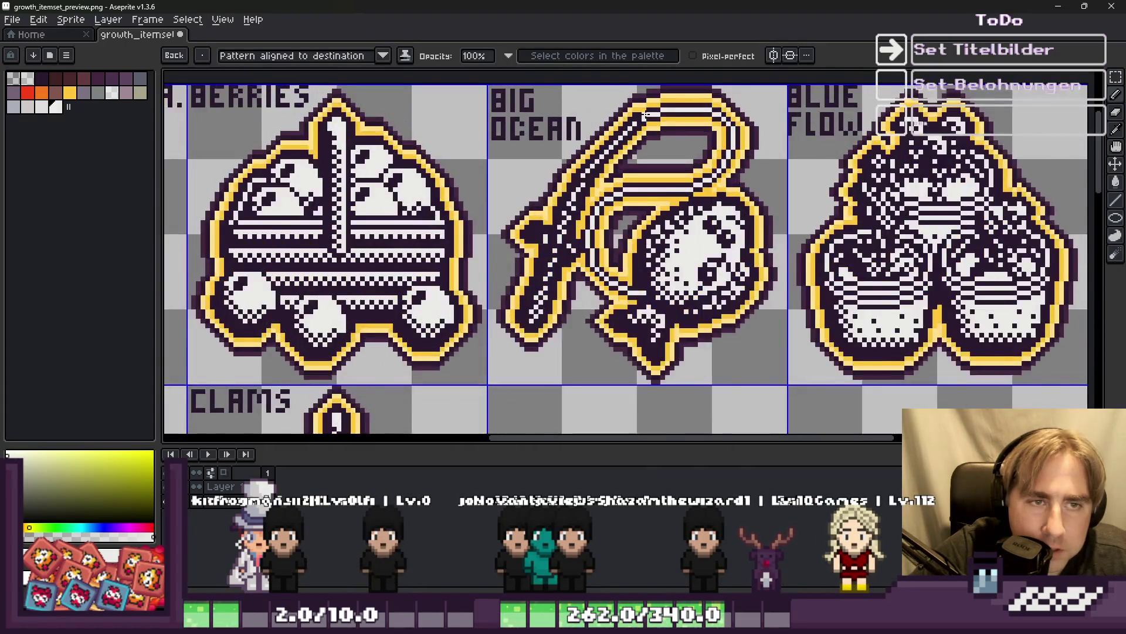
scroll(645, 114, "up", 1)
scroll(587, 264, "down", 3)
scroll(578, 334, "up", 3)
scroll(539, 301, "up", 2)
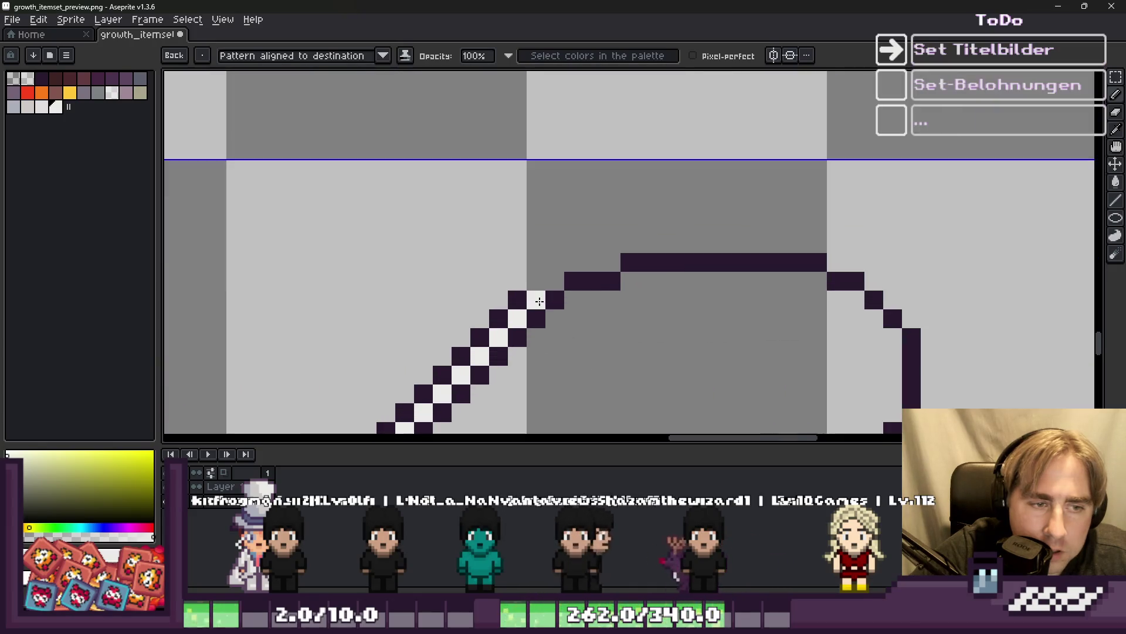
left_click_drag(568, 284, 607, 281)
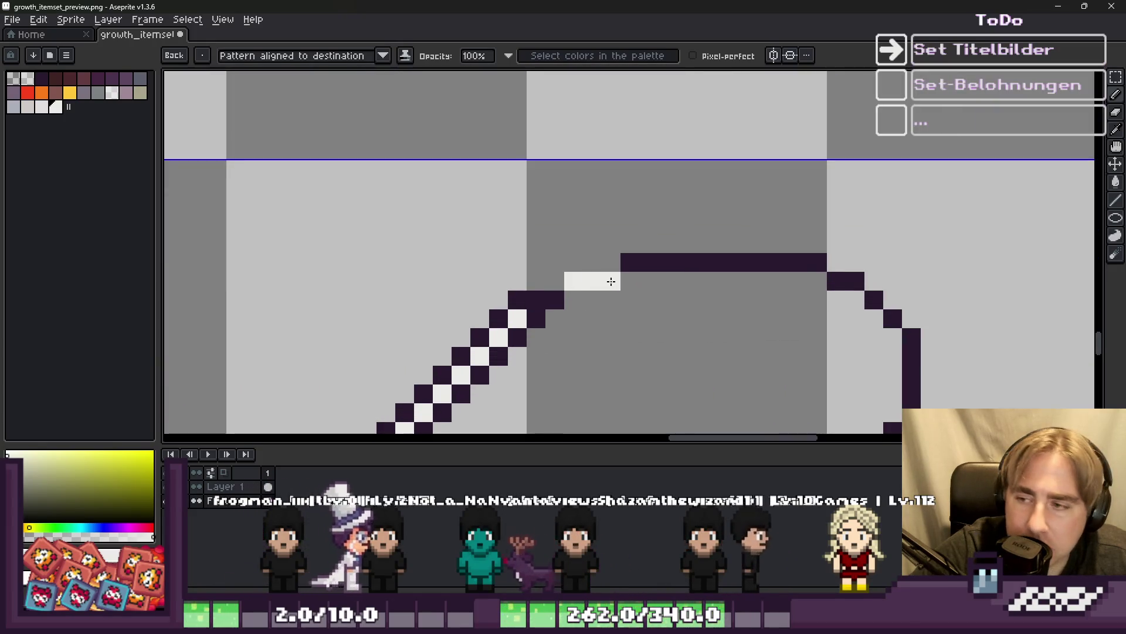
scroll(622, 204, "down", 1)
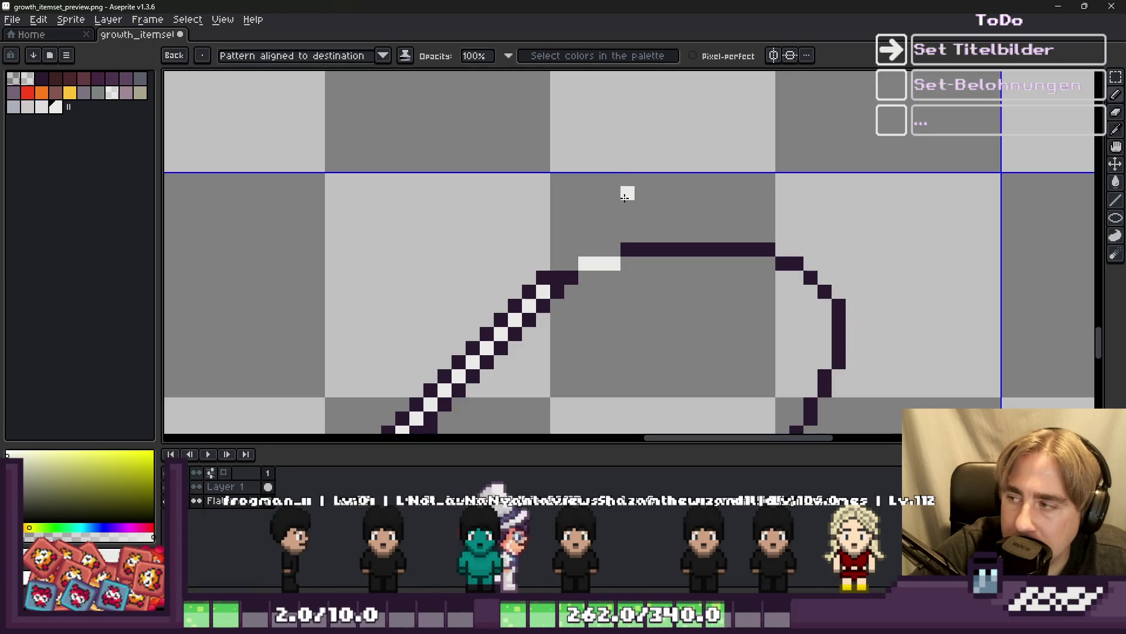
scroll(670, 94, "down", 3)
Marquee-select the fishing line's upper loop, middle stretch and lower curve.
key("m")
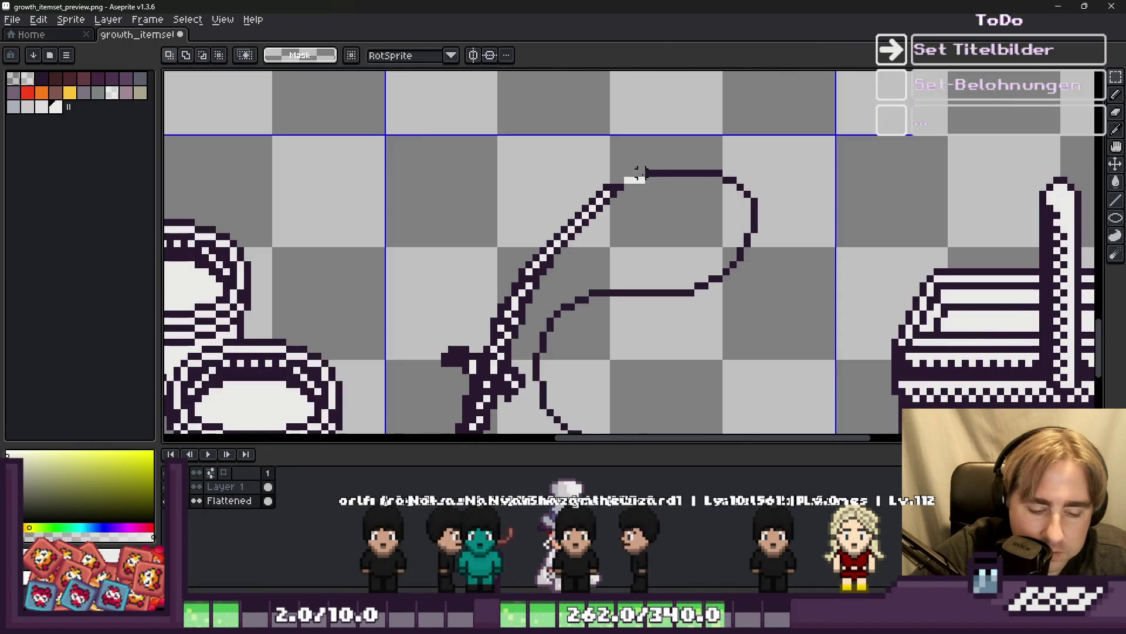
scroll(639, 172, "up", 2)
left_click_drag(616, 138, 939, 375)
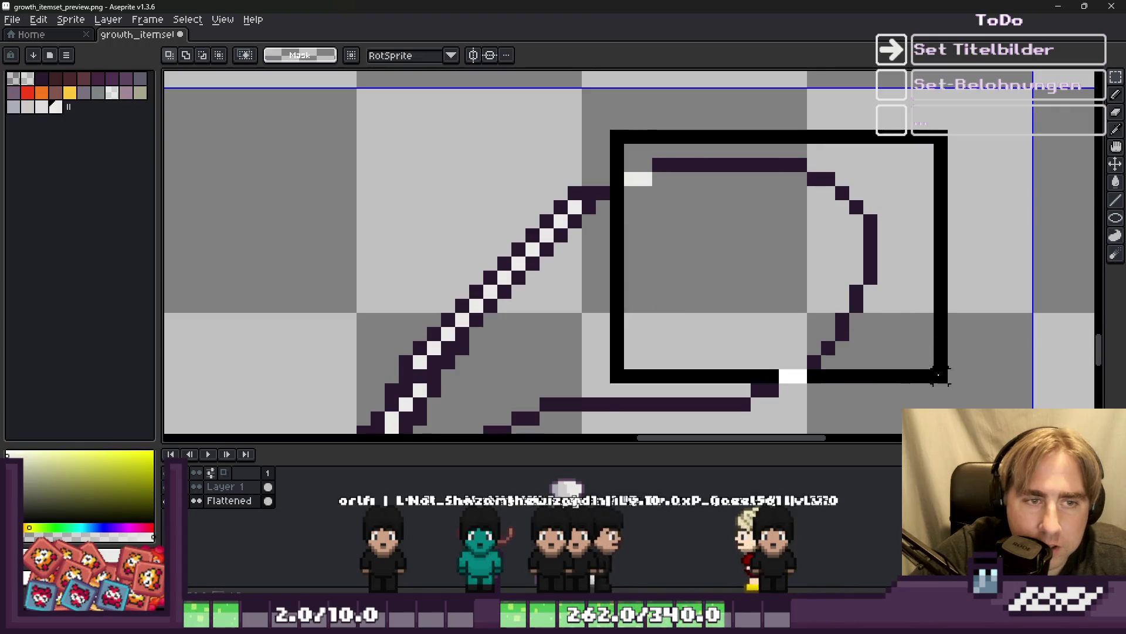
scroll(939, 374, "down", 2)
scroll(611, 320, "up", 2)
left_click_drag(566, 204, 776, 287)
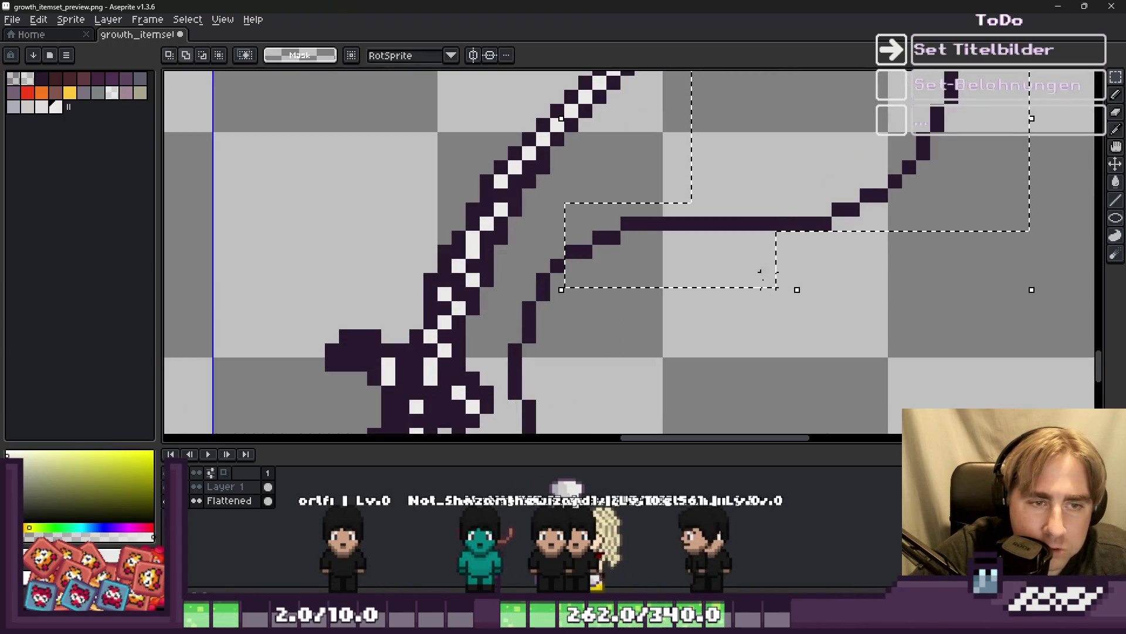
scroll(761, 272, "down", 2)
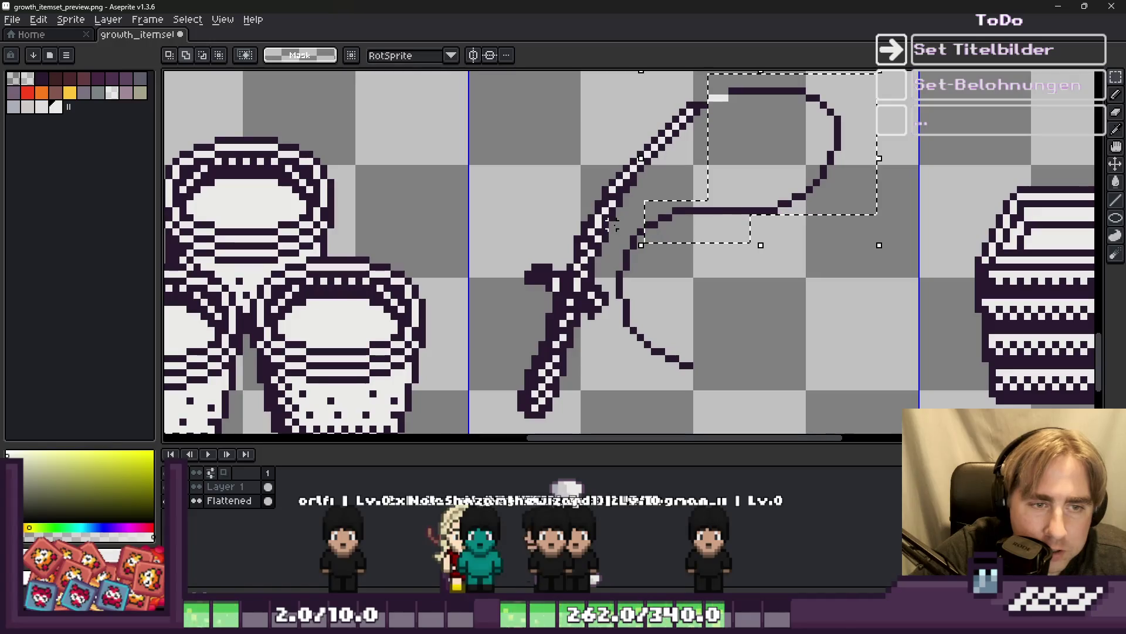
left_click_drag(640, 267, 717, 378)
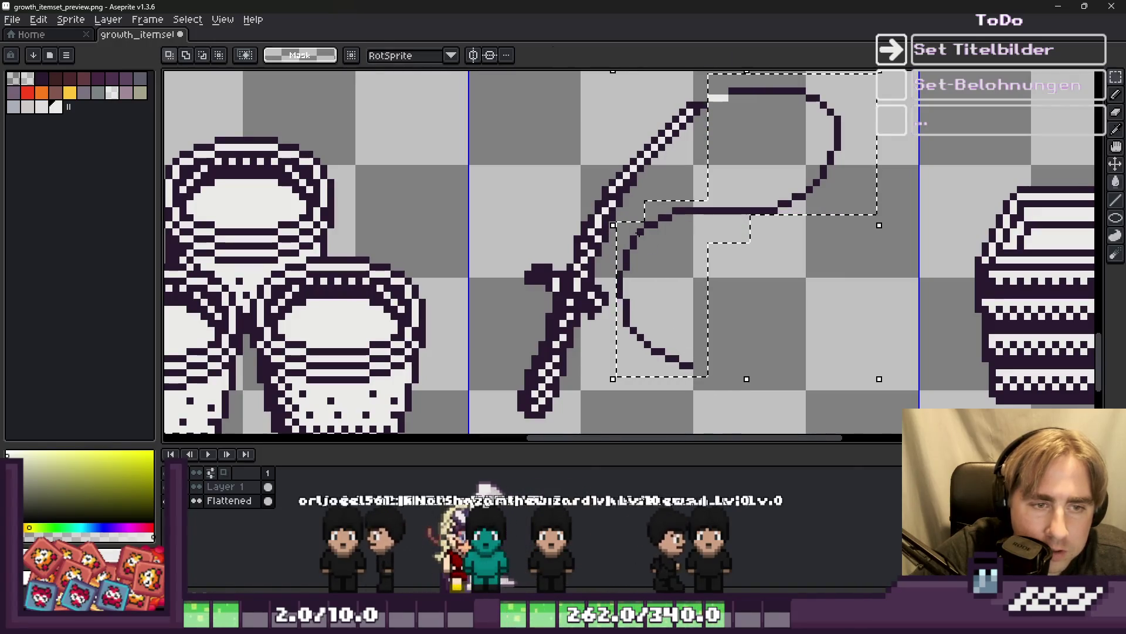
Fill the selected line pixels white with the Paint Bucket and deselect.
key("g")
scroll(675, 246, "up", 2)
left_click(667, 228)
scroll(667, 229, "down", 3)
key("ctrl+d")
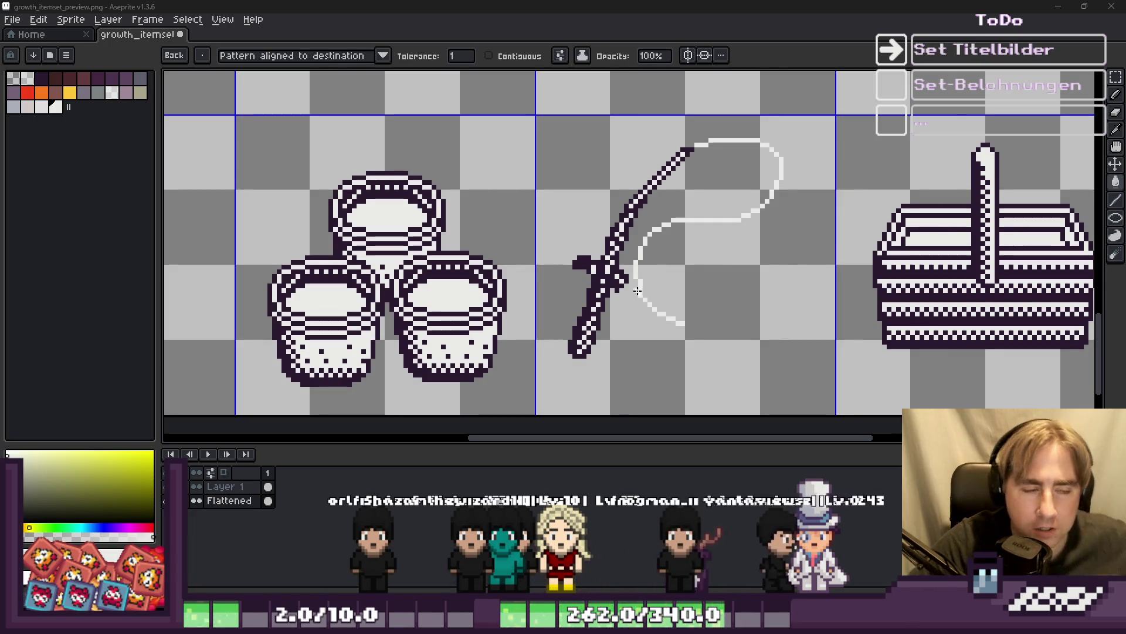
Select the fishing rod with its line and move it down and left.
scroll(668, 235, "down", 1)
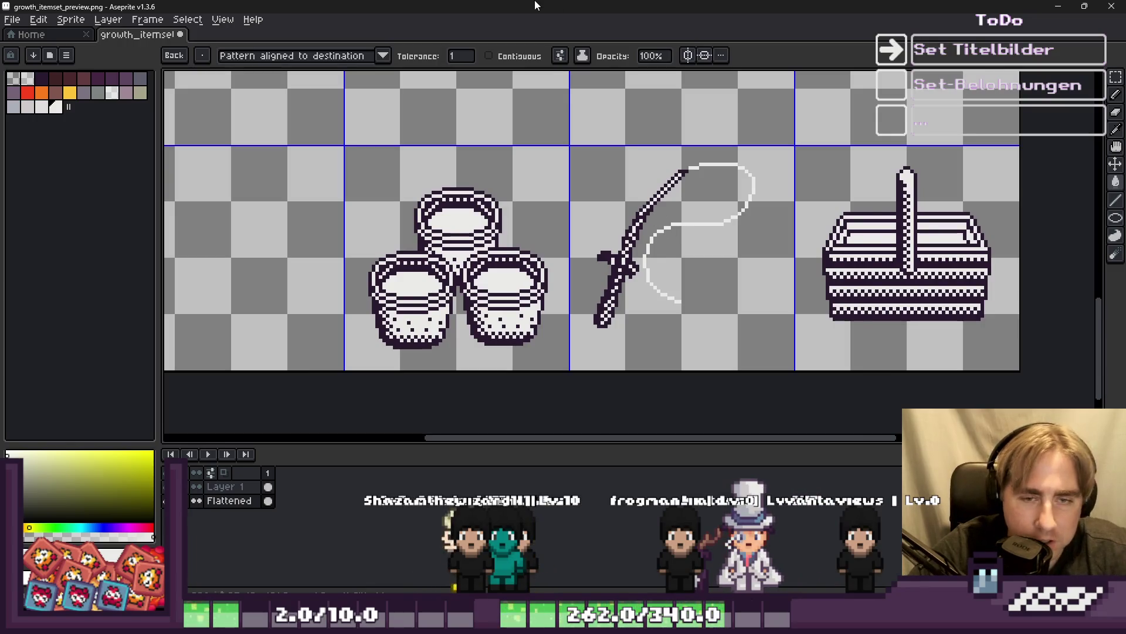
key("m")
left_click_drag(587, 154, 750, 365)
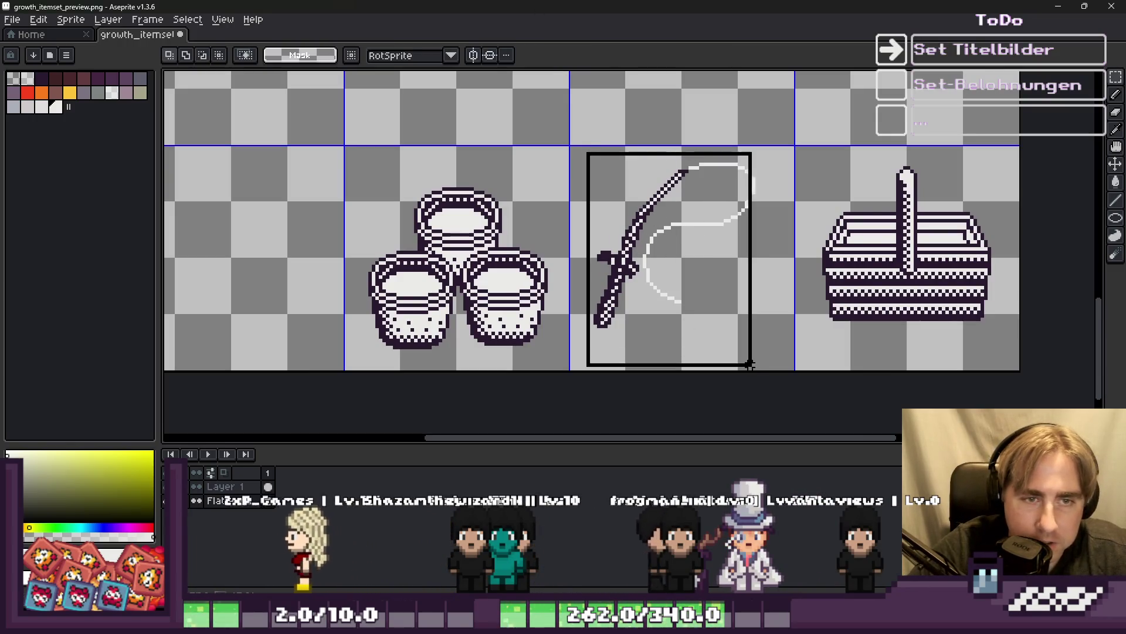
mouse_move(645, 238)
left_mouse_down()
mouse_move(636, 255)
mouse_move(630, 228)
left_mouse_up()
key("Return")
Select the whole rod cell, shift its pixels down, then nudge the rod slightly right.
left_click_drag(789, 367, 597, 158)
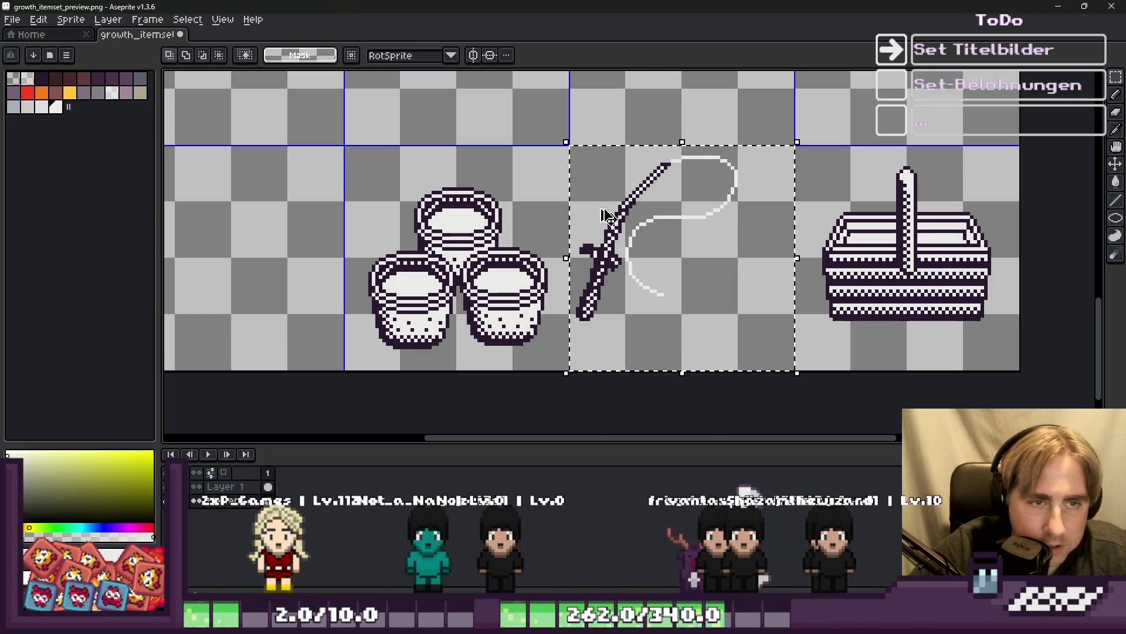
left_click_drag(595, 196, 614, 204)
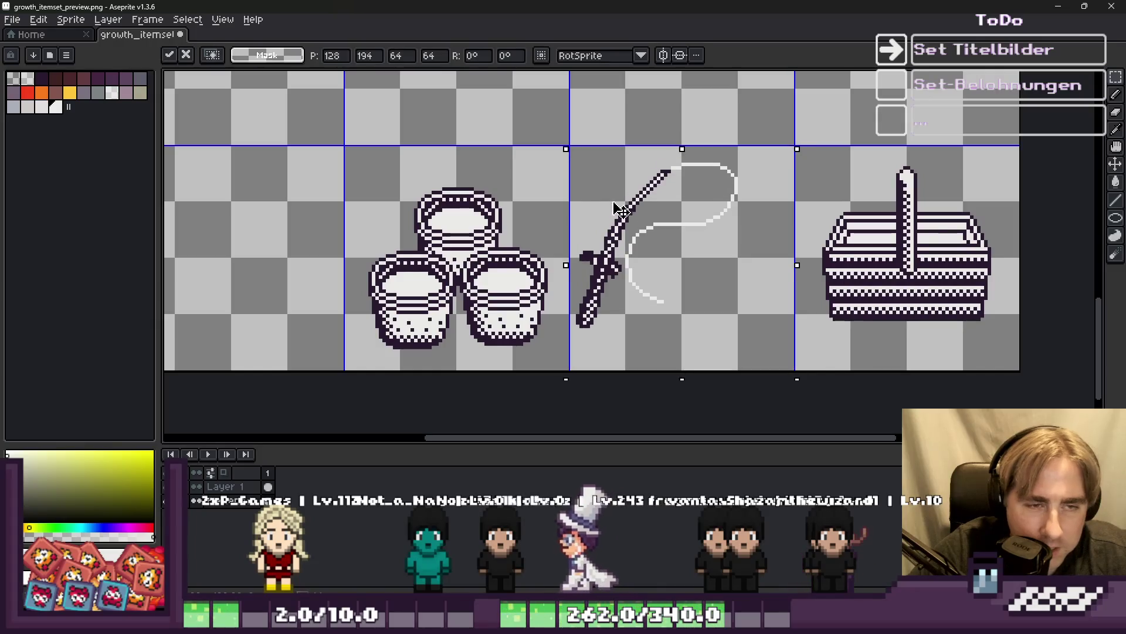
key("Return")
key("ctrl+d")
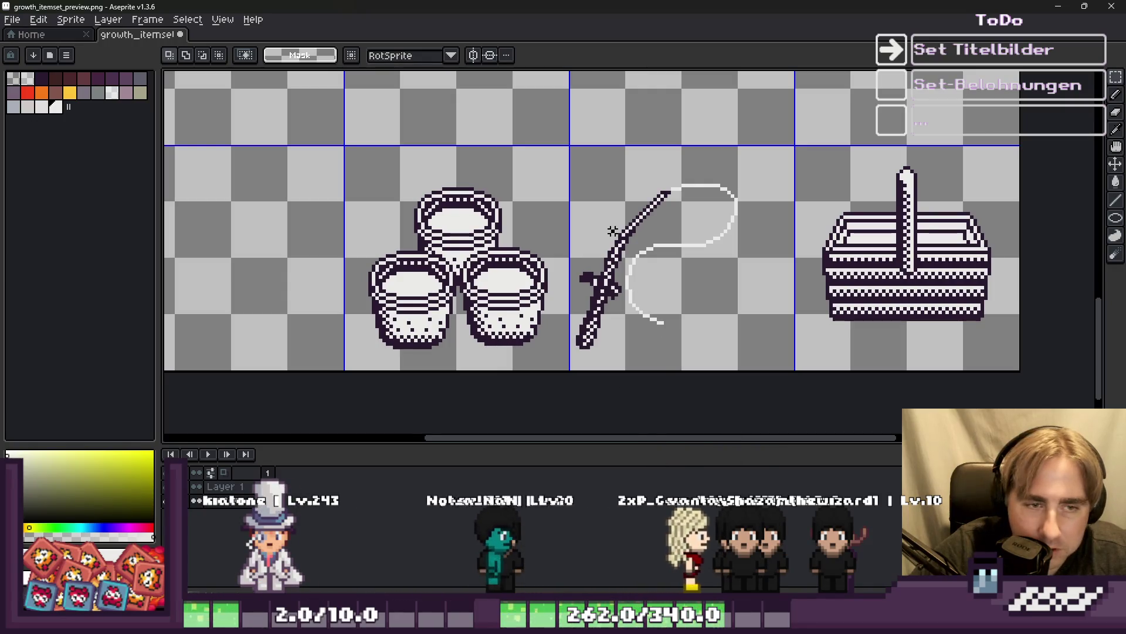
left_click_drag(632, 270, 641, 271)
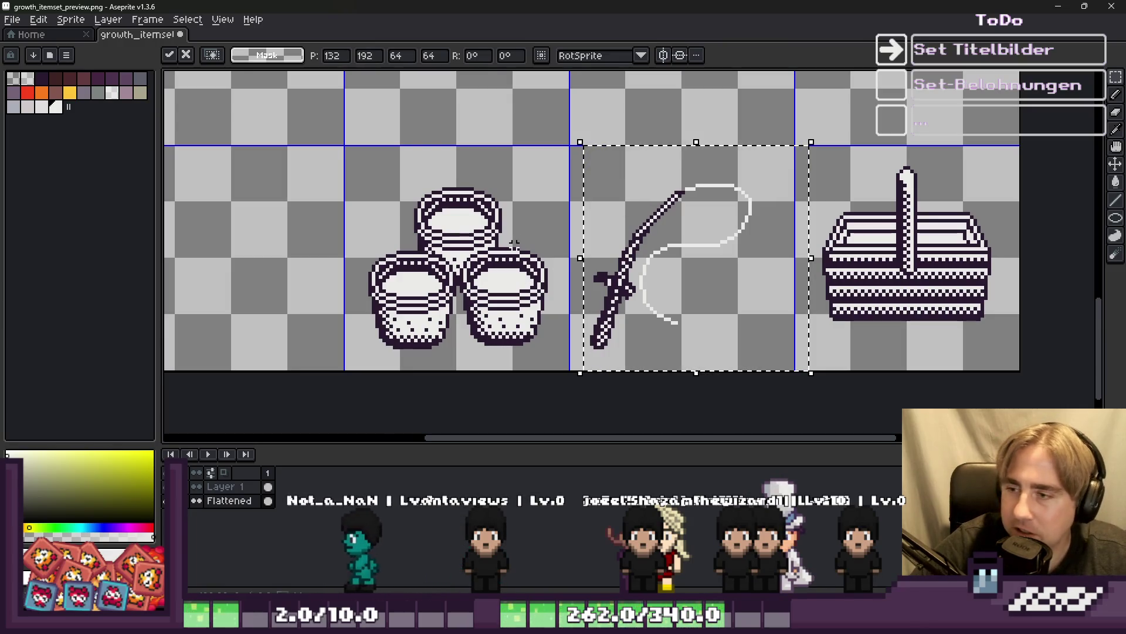
left_click(437, 184)
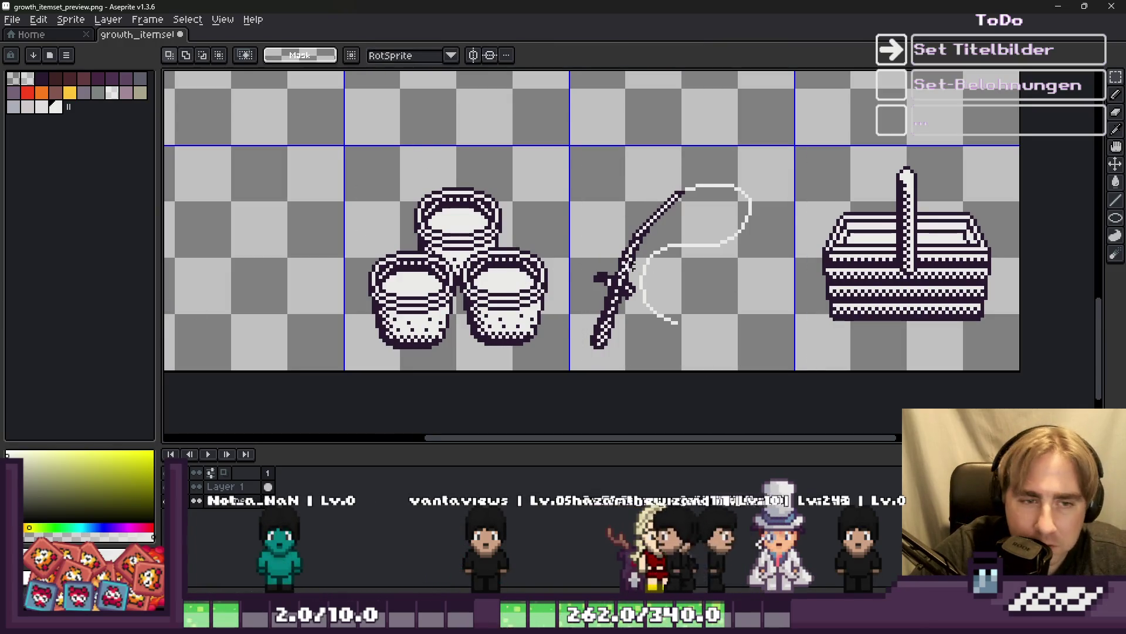
scroll(632, 266, "down", 2)
scroll(584, 241, "up", 1)
scroll(587, 241, "down", 4)
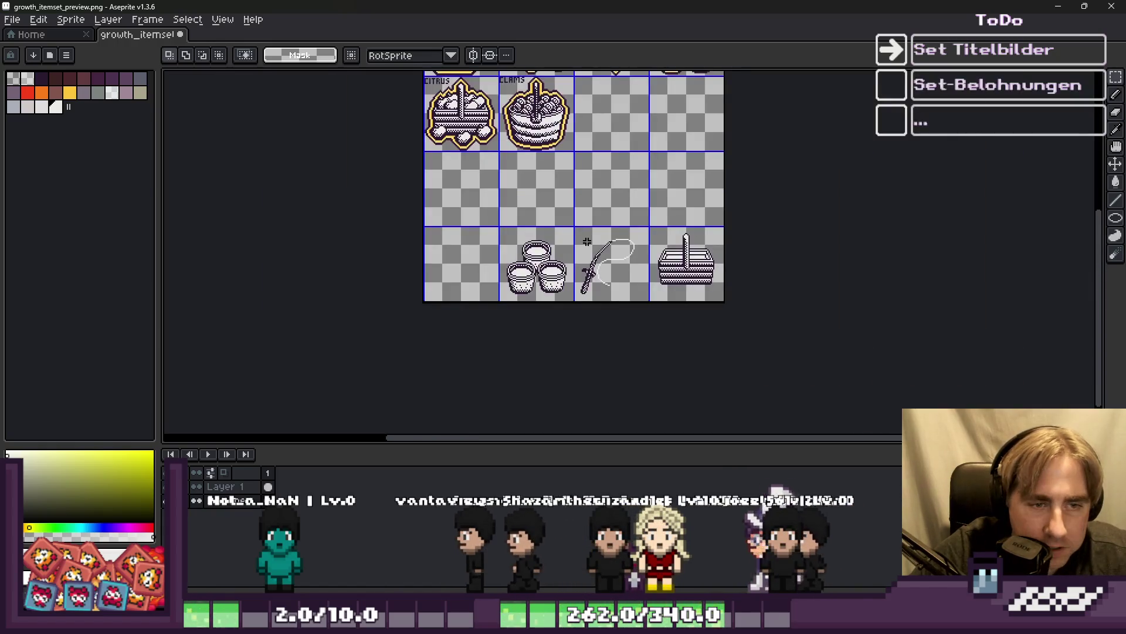
Reselect the rod cell, try arrow-key nudges up and left, then undo them.
key("ctrl+z")
scroll(603, 339, "down", 1)
scroll(613, 234, "up", 1)
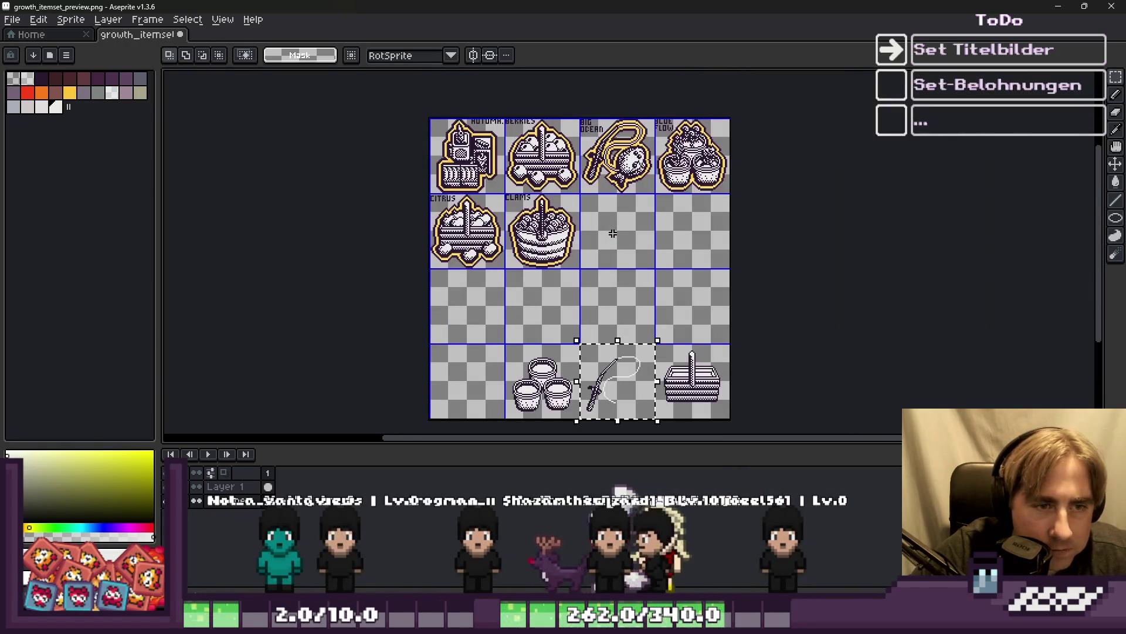
scroll(613, 234, "up", 3)
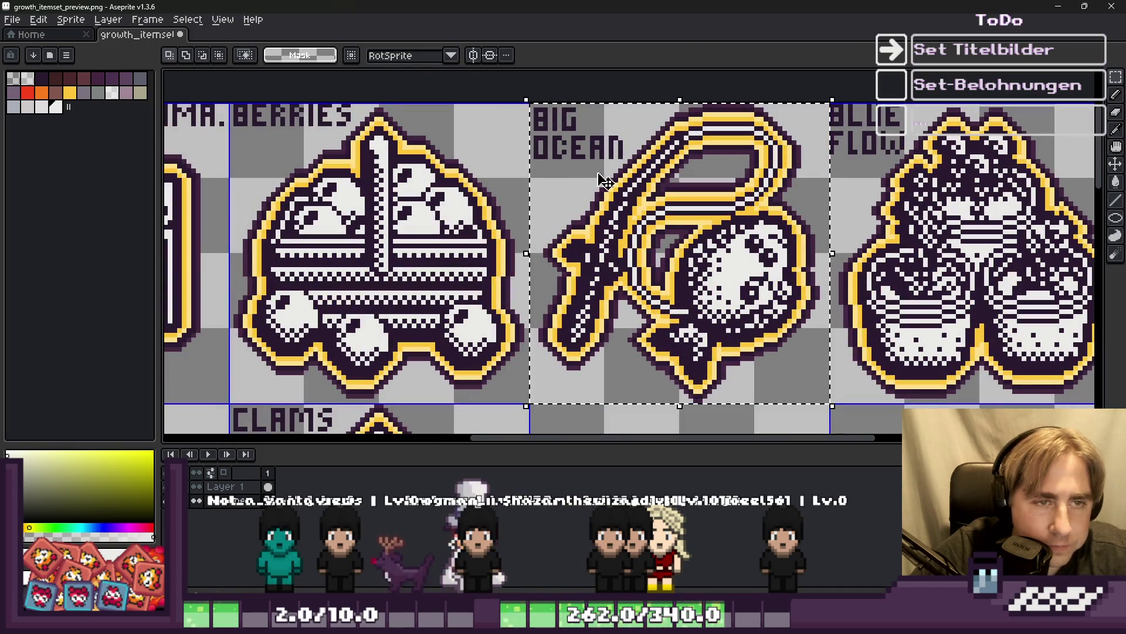
scroll(576, 343, "up", 2)
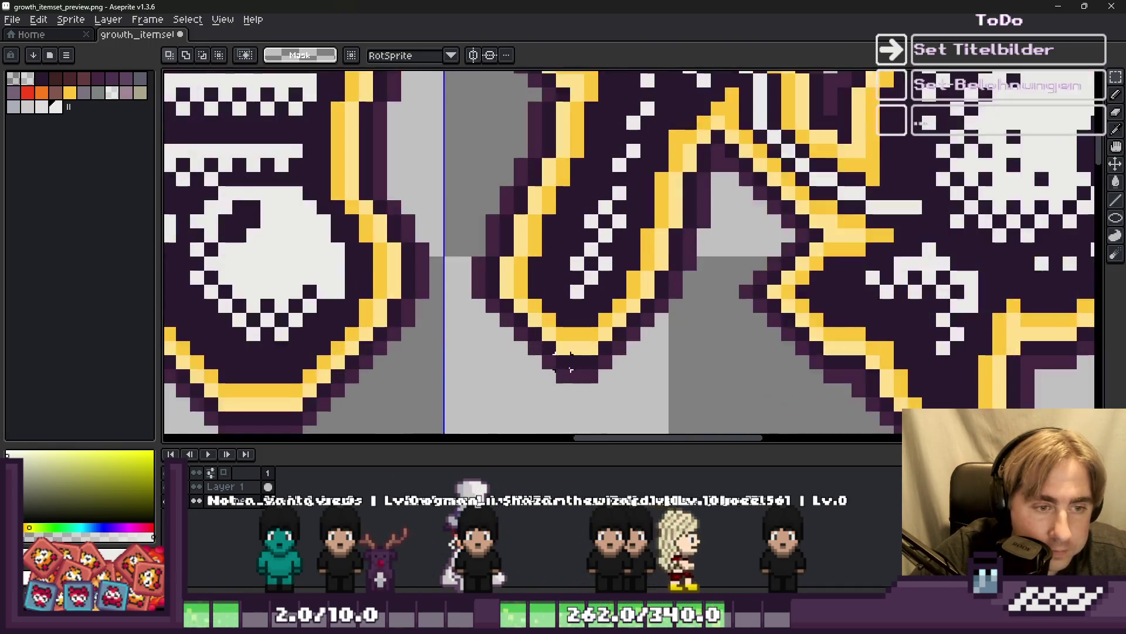
scroll(576, 343, "down", 5)
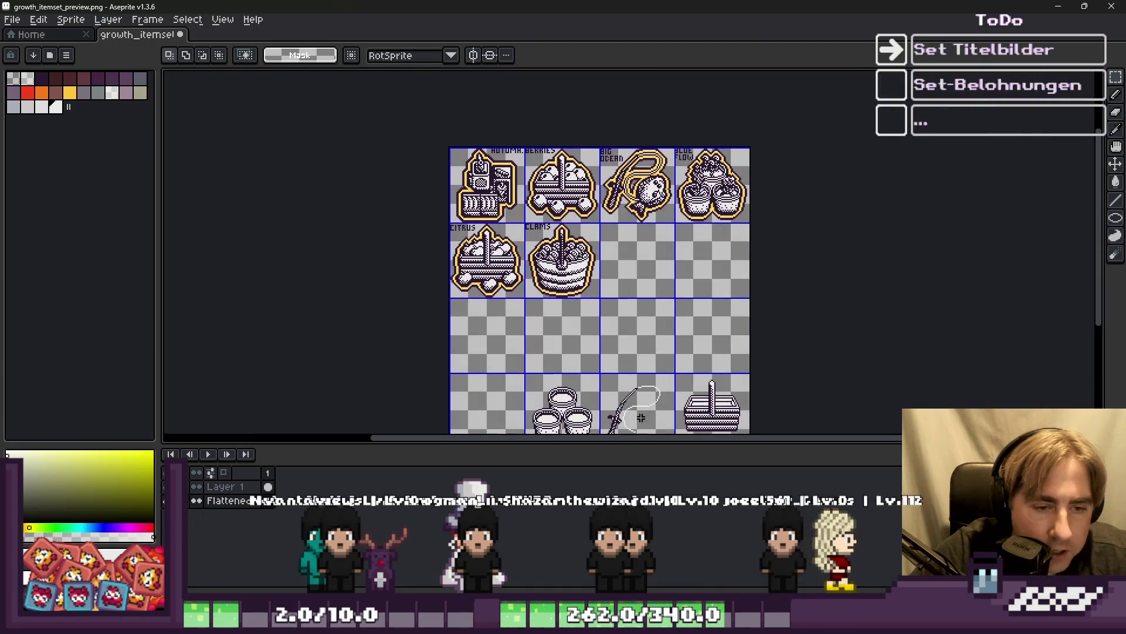
scroll(627, 413, "up", 2)
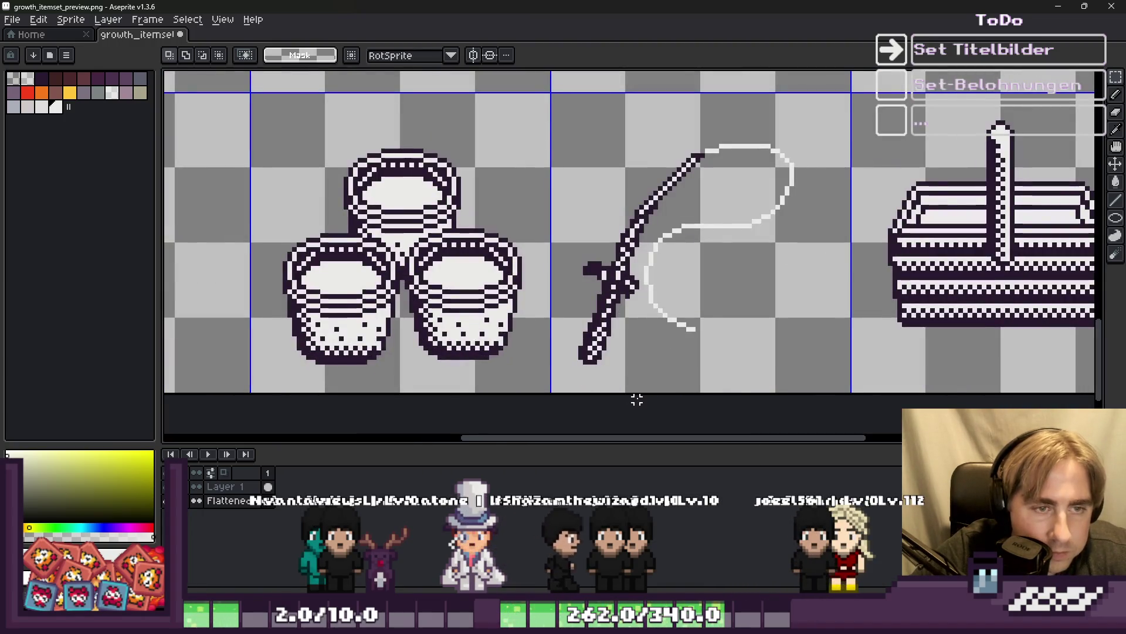
key("Up")
key("Up")
key("Up")
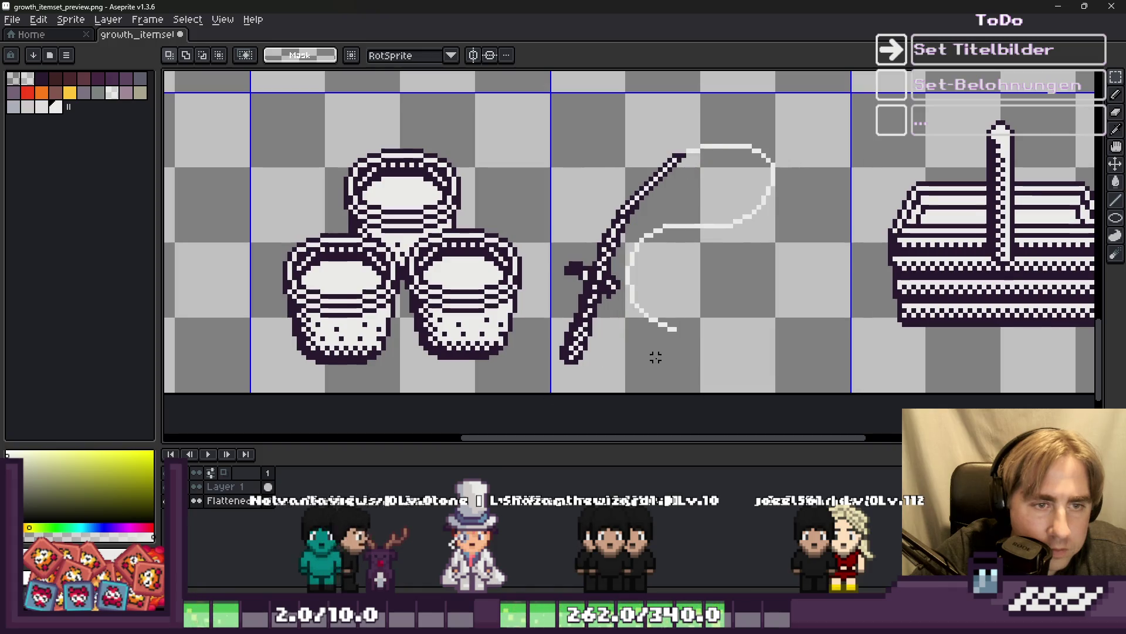
key("Left")
key("Left")
key("Left")
key("Up")
key("Up")
key("Up")
key("ctrl+d")
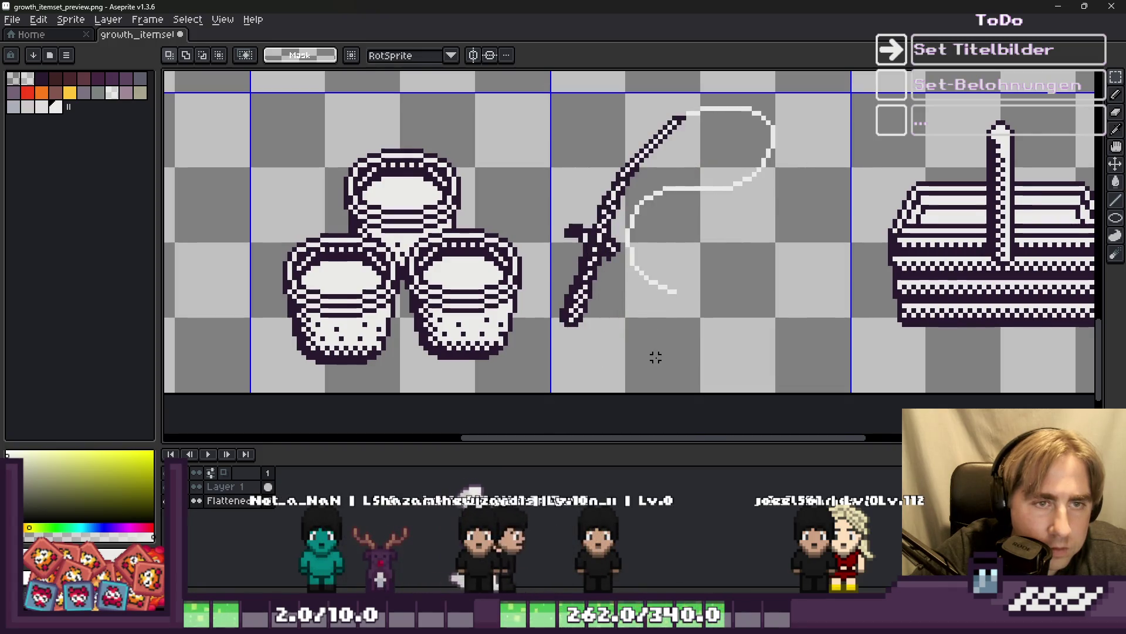
key("ctrl+z")
key("ctrl+z")
key("ctrl+z")
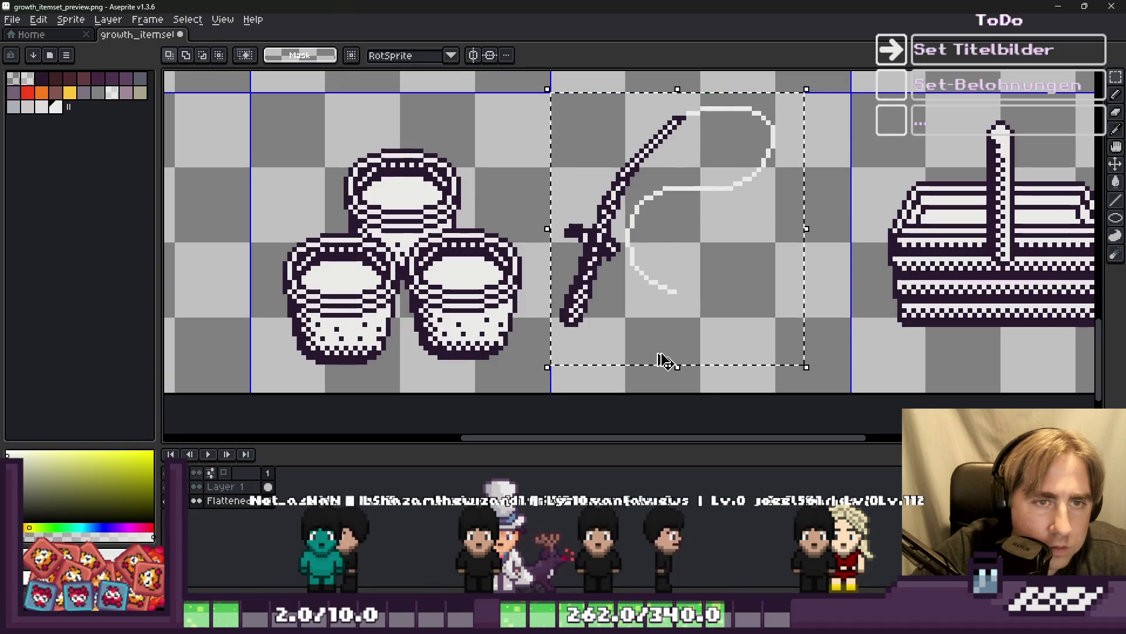
scroll(576, 320, "up", 3)
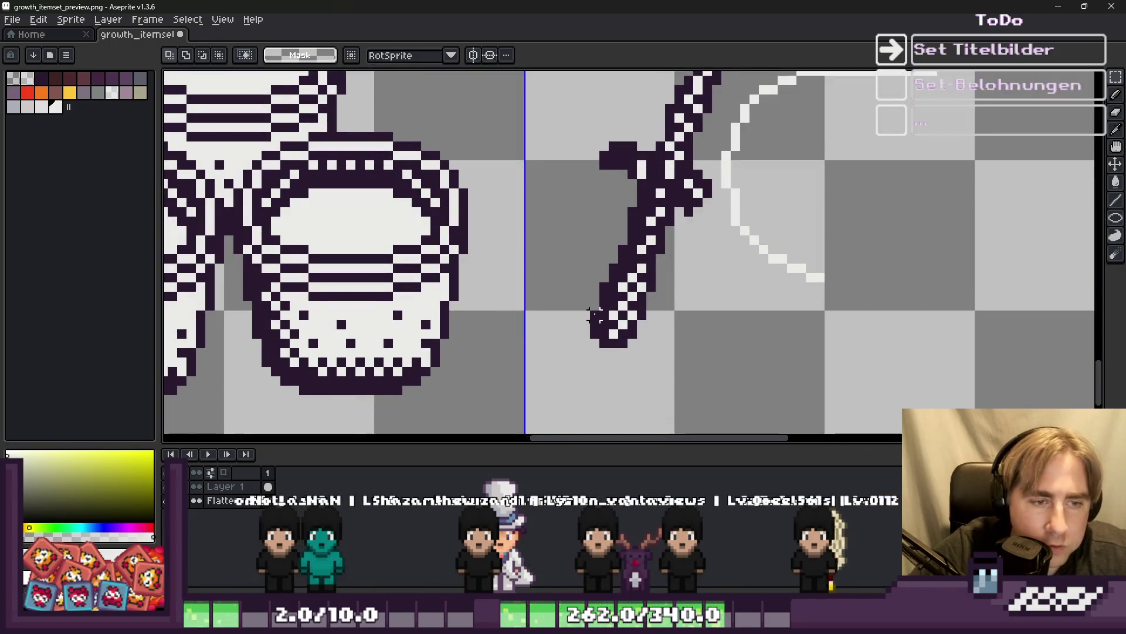
scroll(643, 244, "down", 2)
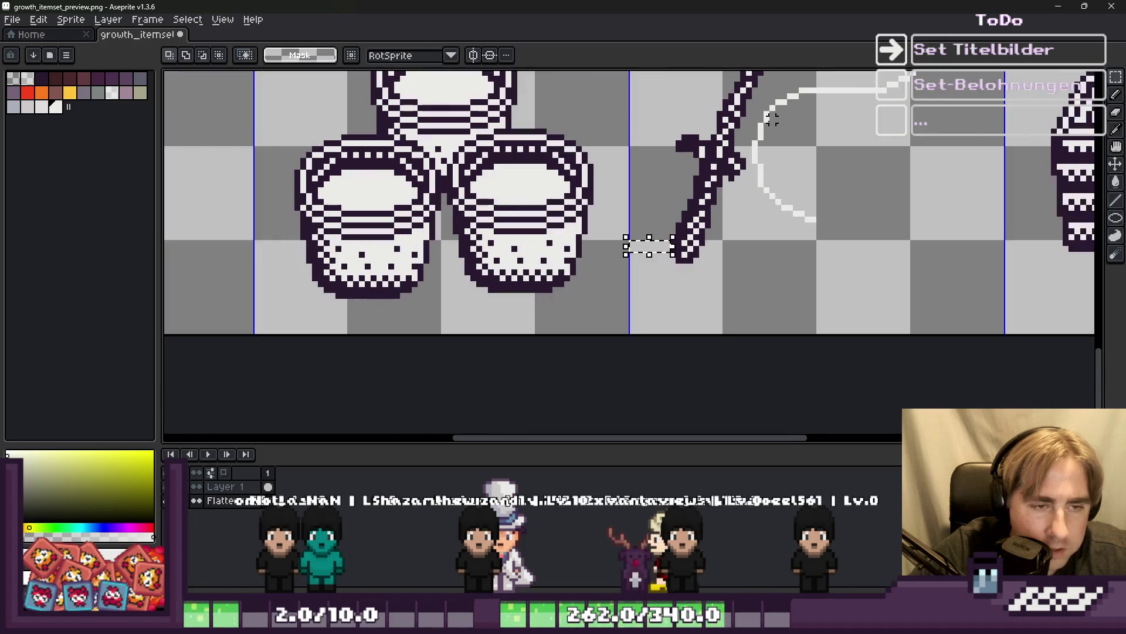
left_click_drag(684, 267, 686, 331)
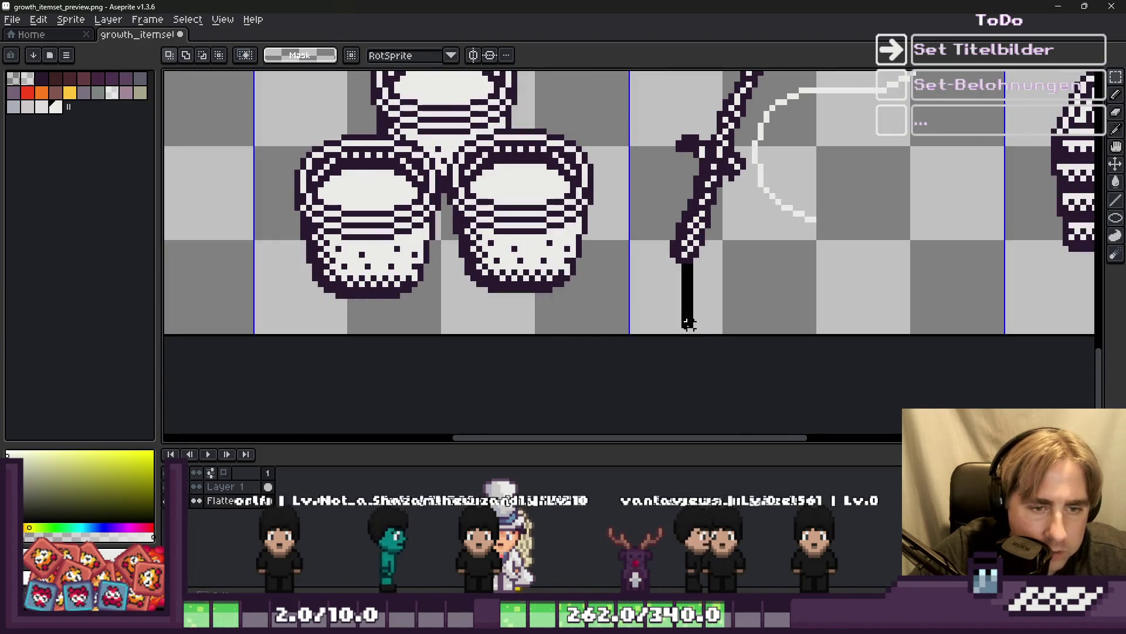
scroll(626, 352, "down", 3)
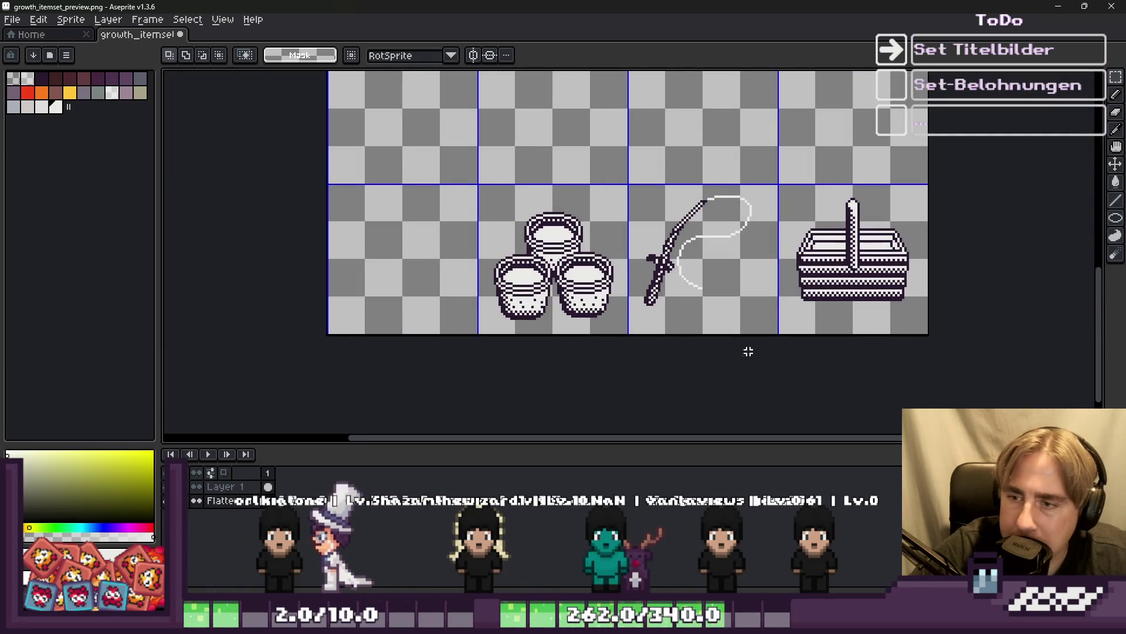
Drag the selected rod one pixel up-left, commit the move, and switch to Godot.
scroll(601, 241, "up", 2)
scroll(601, 241, "down", 2)
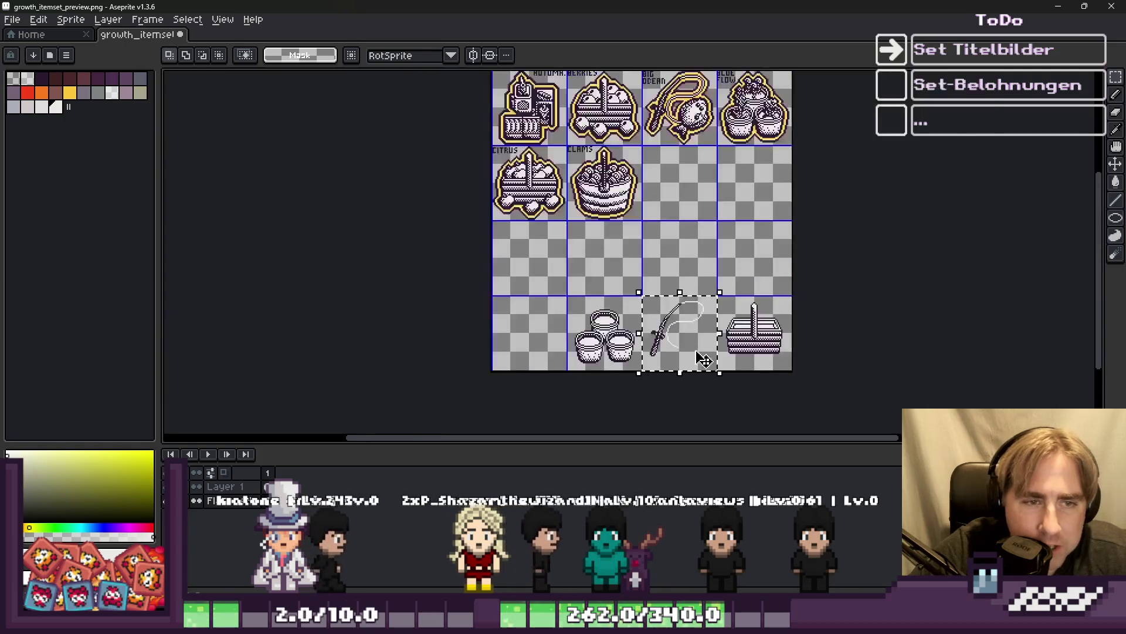
scroll(628, 188, "up", 2)
scroll(725, 173, "up", 1)
scroll(724, 173, "down", 1)
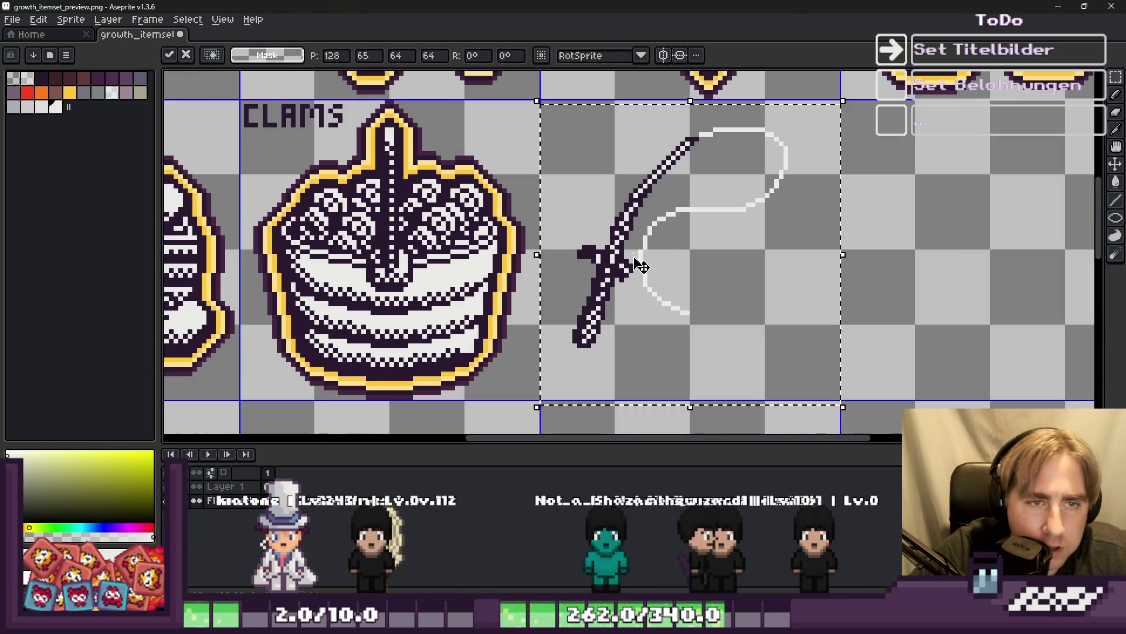
left_click(628, 241)
left_click_drag(637, 224, 632, 220)
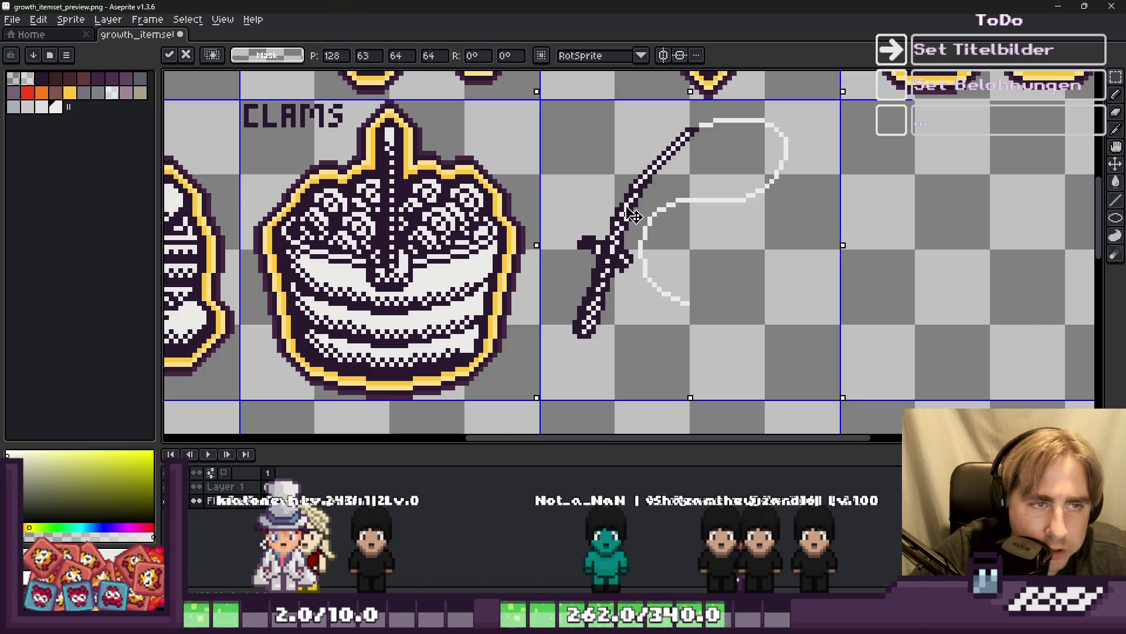
key("Return")
scroll(627, 212, "down", 1)
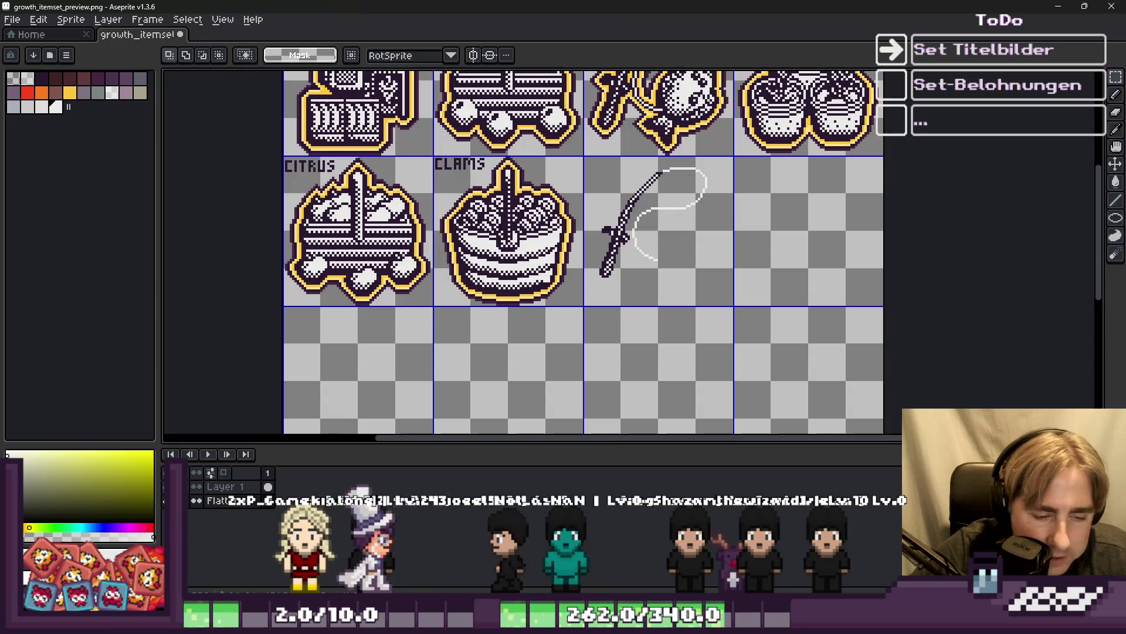
key("alt+Tab")
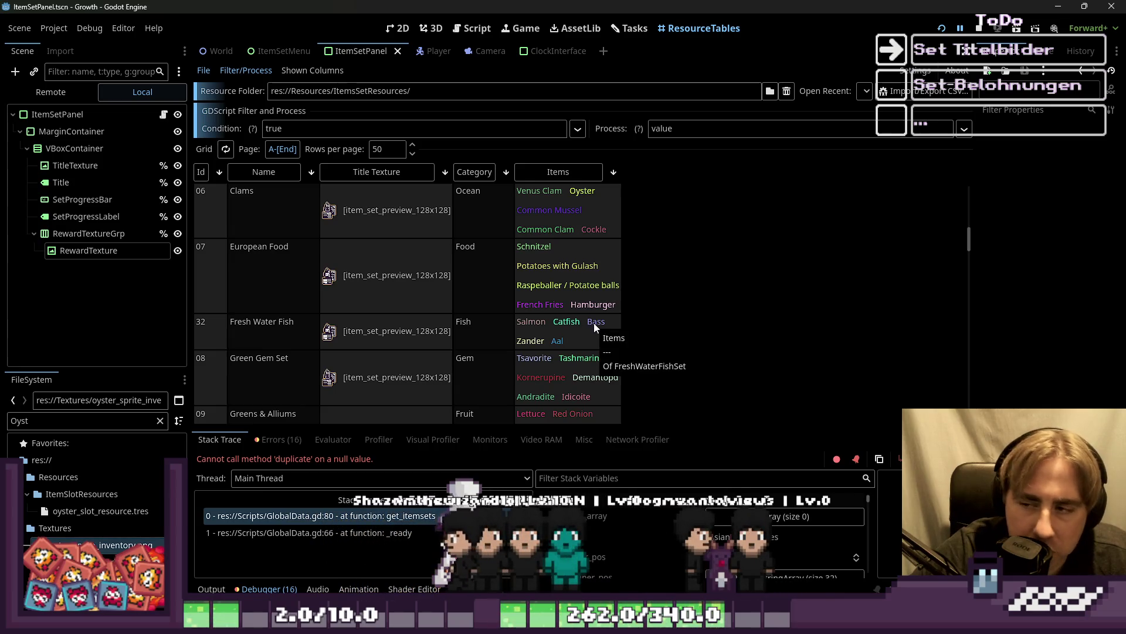
Check the Fresh Water Fish row in Godot's item-set table, then return to Aseprite.
mouse_move(540, 621)
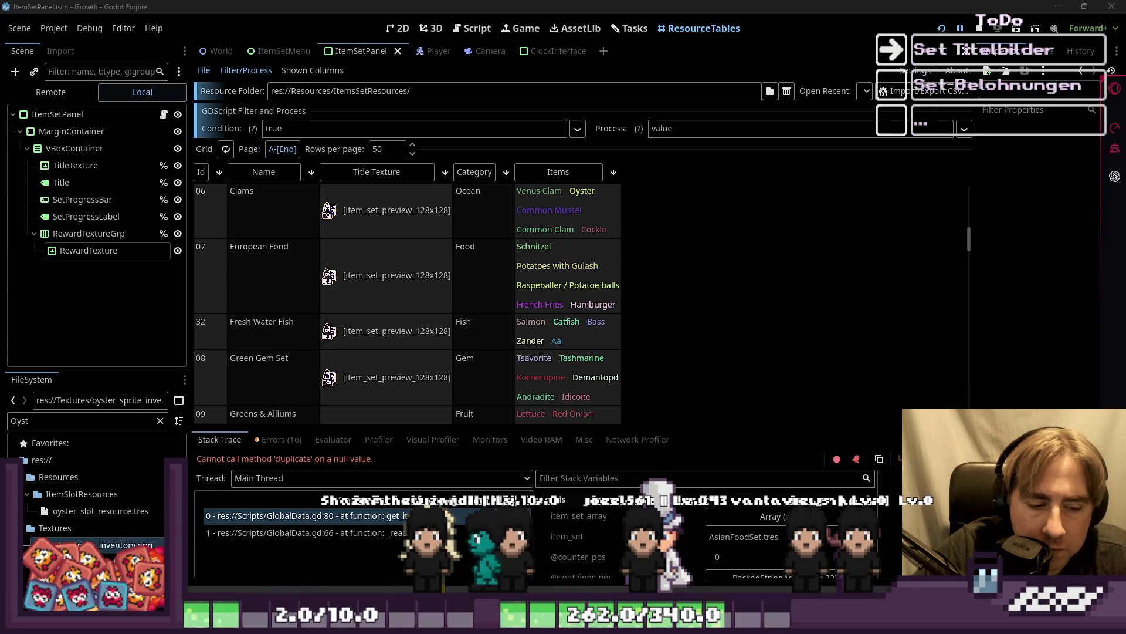
key("alt+Tab")
scroll(662, 235, "up", 2)
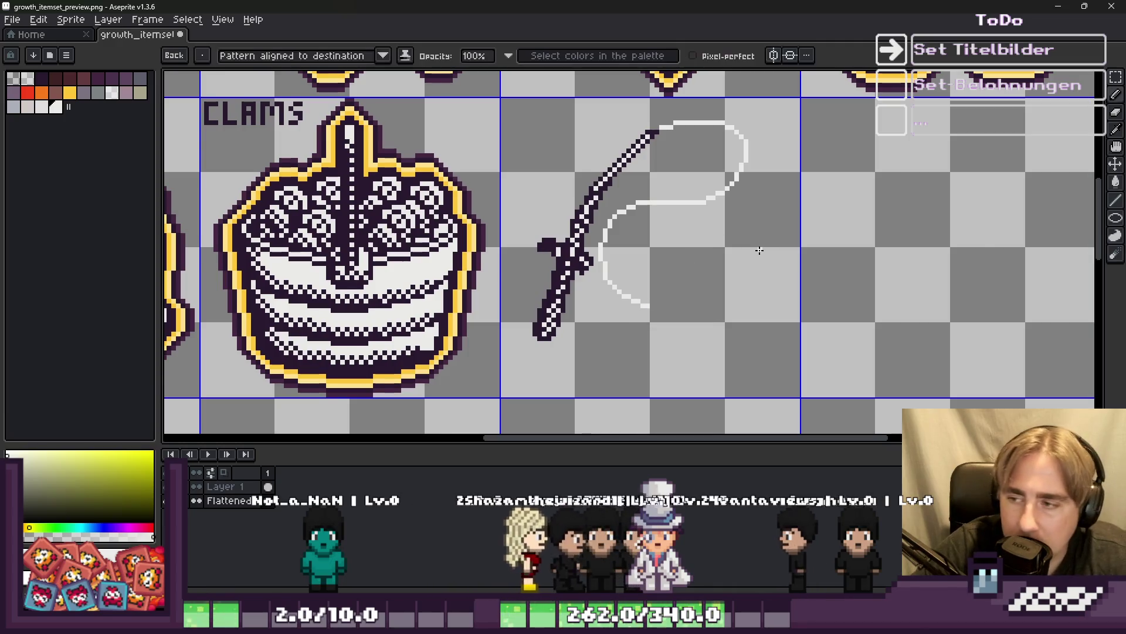
Pencil the fish's back curve and forked tail beside the fishing rod.
scroll(759, 250, "up", 1)
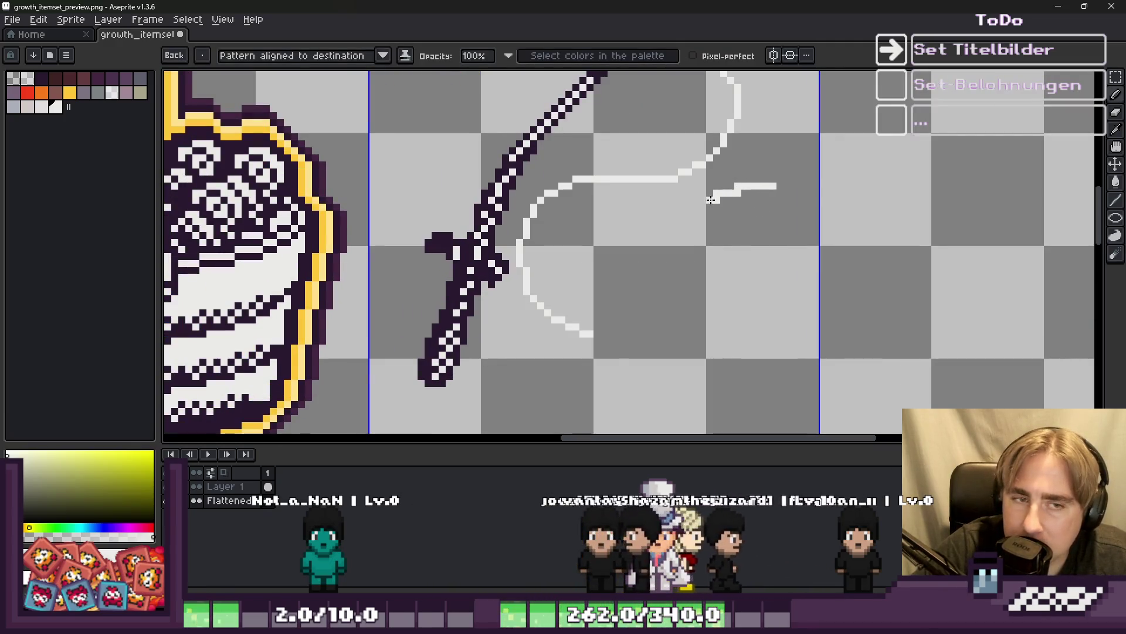
left_click_drag(662, 228, 633, 262)
mouse_move(593, 333)
left_mouse_down()
mouse_move(567, 368)
mouse_move(523, 374)
mouse_move(543, 398)
left_mouse_up()
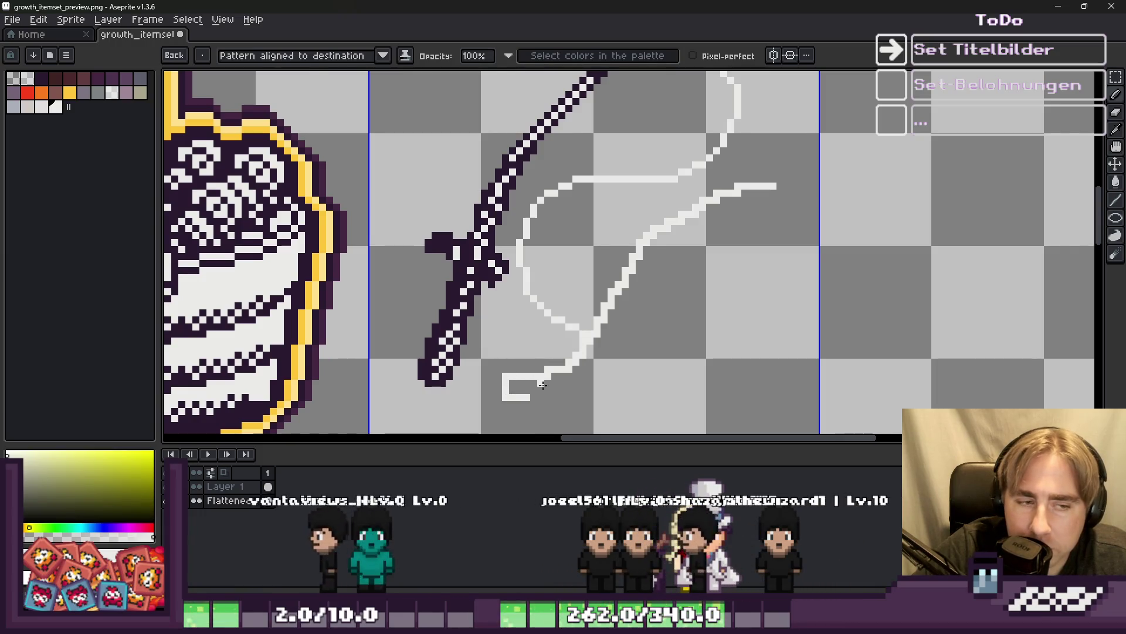
scroll(542, 399, "down", 1)
scroll(551, 405, "up", 1)
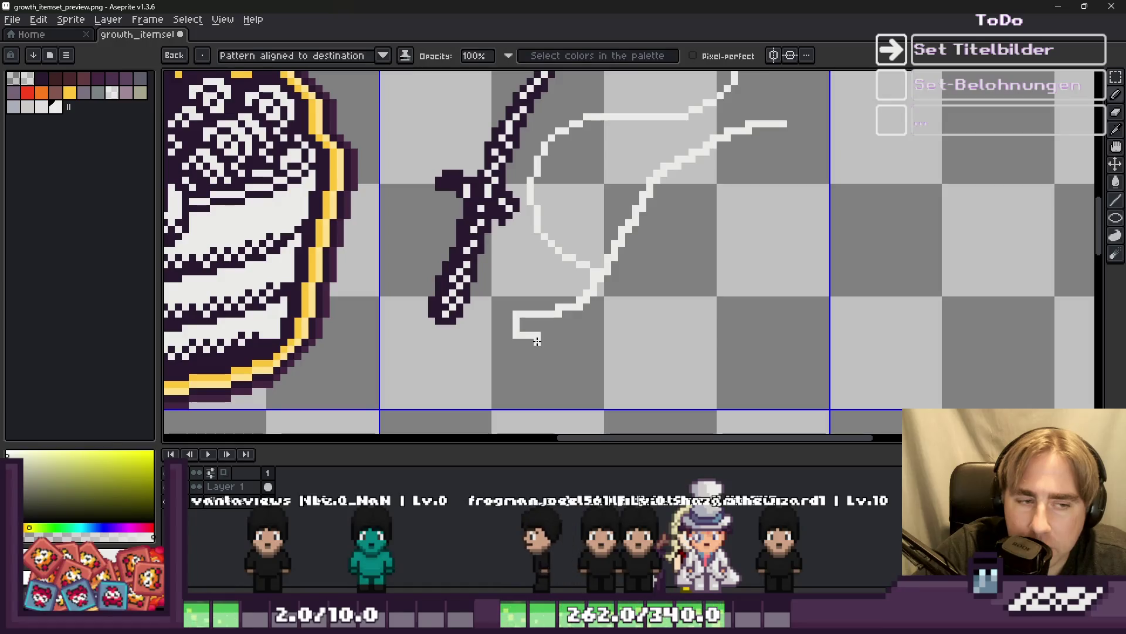
mouse_move(541, 341)
left_mouse_down()
mouse_move(587, 384)
mouse_move(594, 336)
left_mouse_up()
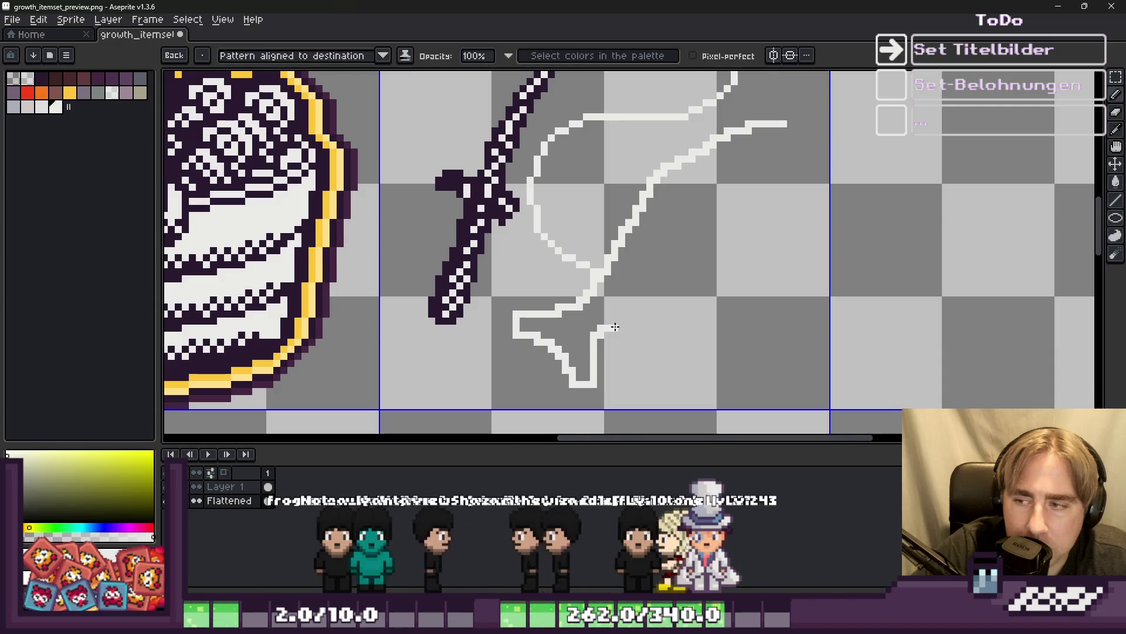
Undo misplaced strokes, draw the belly curve from tail to head, and erase stray pixels.
key("e")
left_click_drag(596, 351, 630, 320)
key("b")
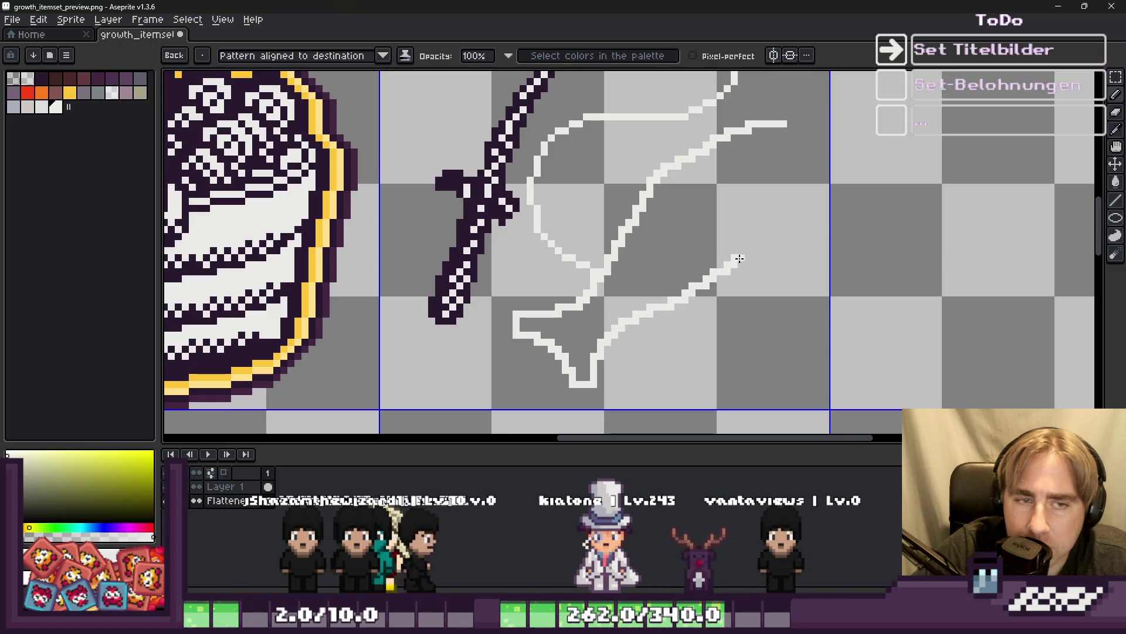
key("ctrl+z")
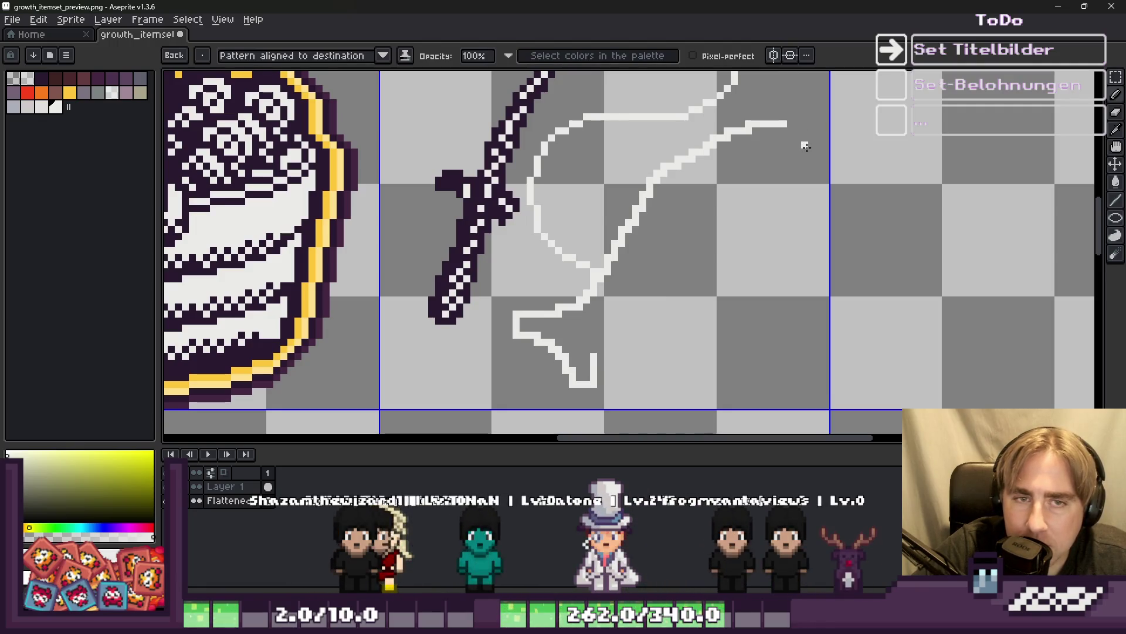
key("ctrl+z")
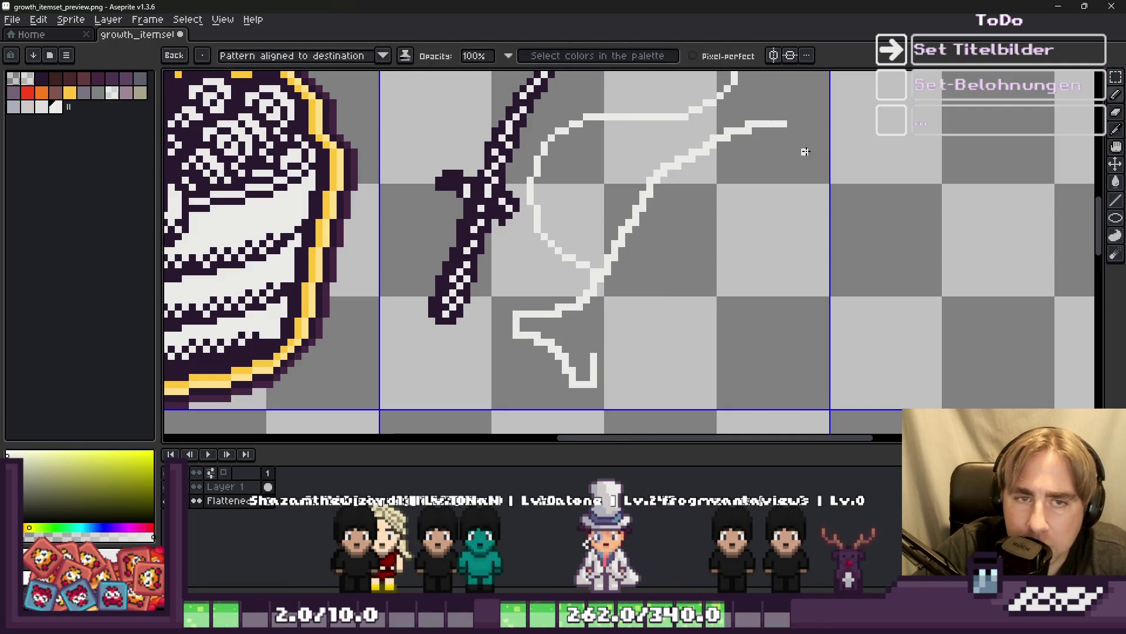
left_click_drag(805, 150, 794, 199)
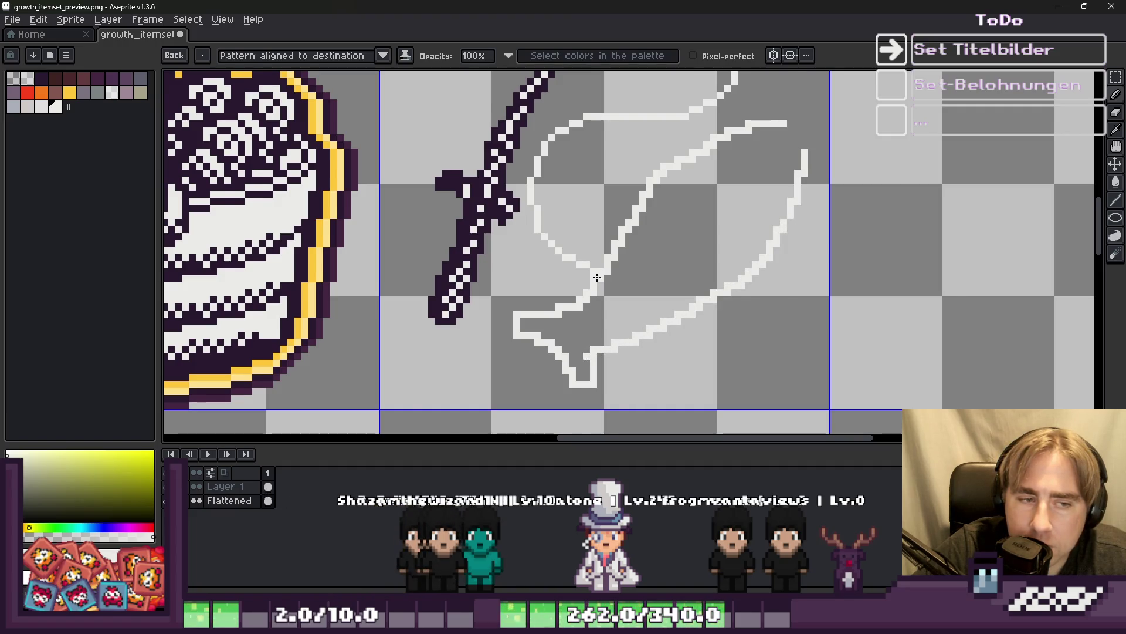
scroll(597, 277, "down", 1)
scroll(598, 288, "up", 2)
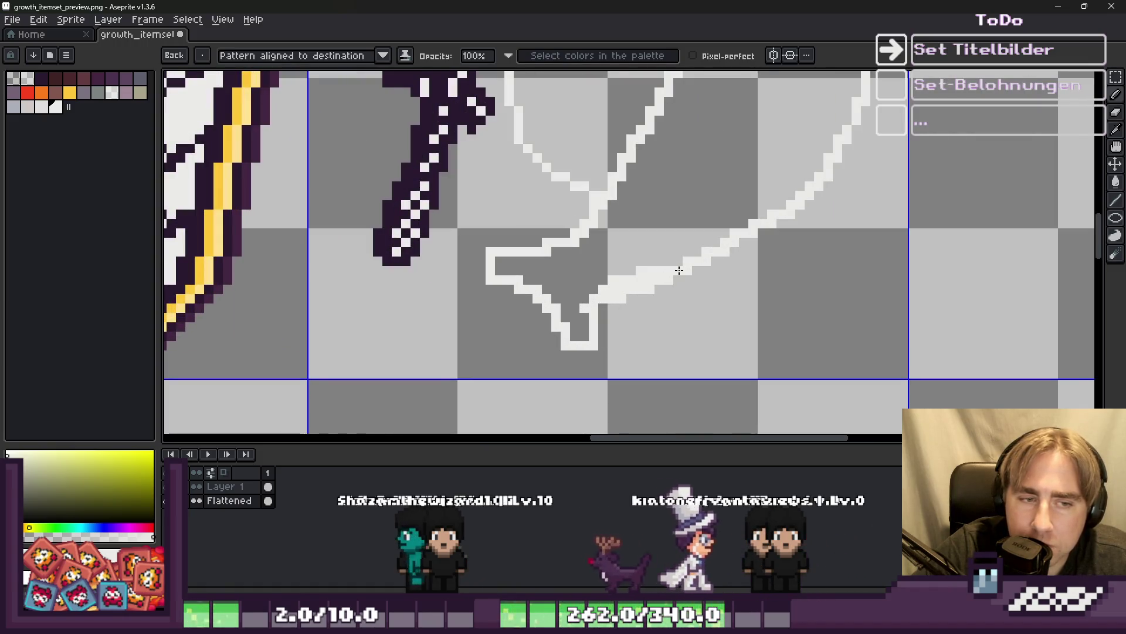
key("e")
left_click(621, 298)
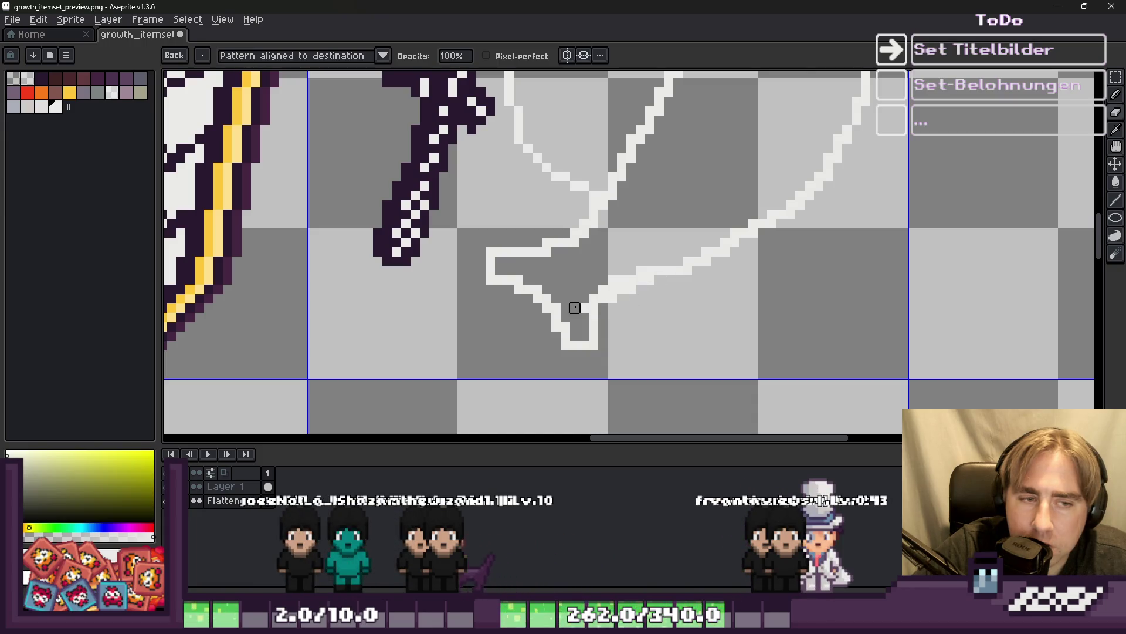
scroll(649, 271, "down", 2)
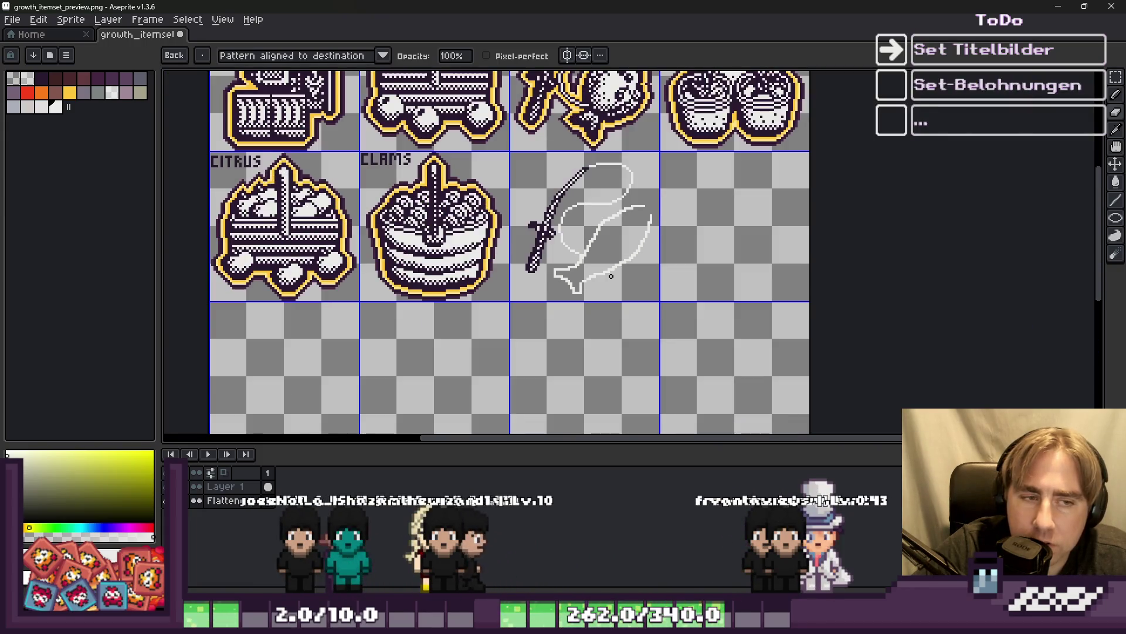
Bridge the gap between the two white fish strokes and join the fin lines.
scroll(643, 213, "up", 3)
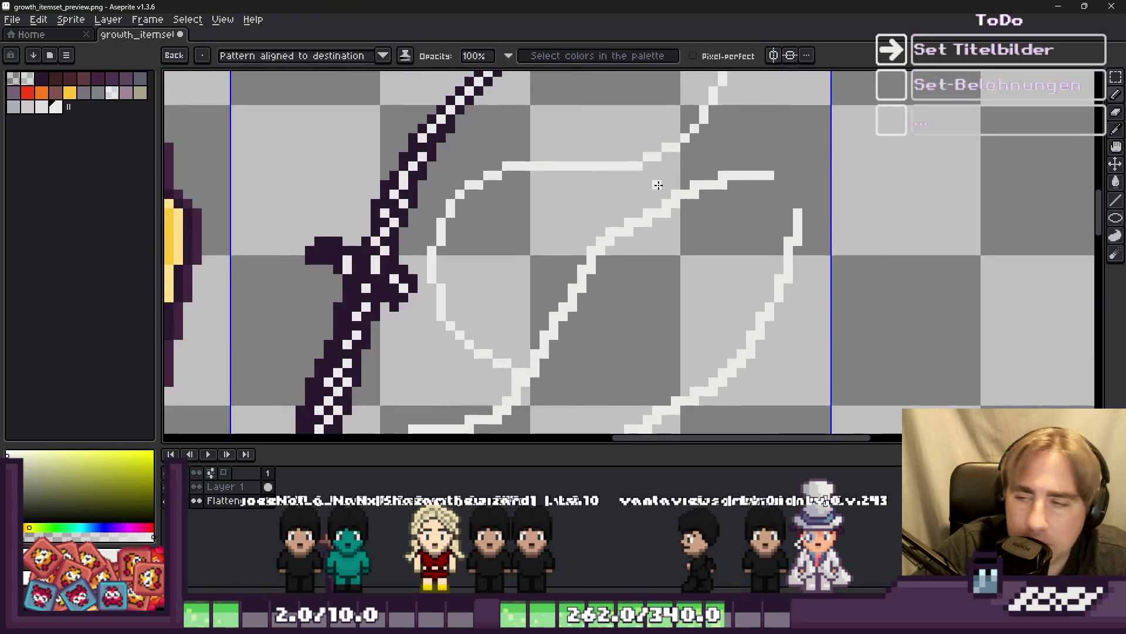
scroll(654, 176, "up", 3)
scroll(688, 201, "down", 1)
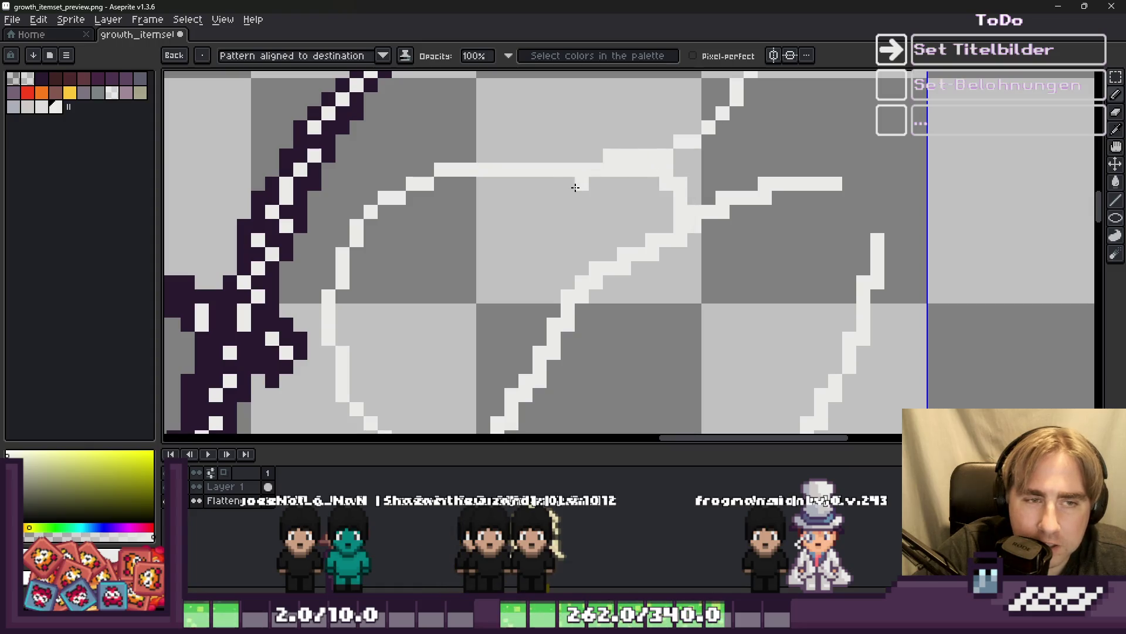
left_click_drag(513, 315, 540, 320)
scroll(539, 320, "down", 3)
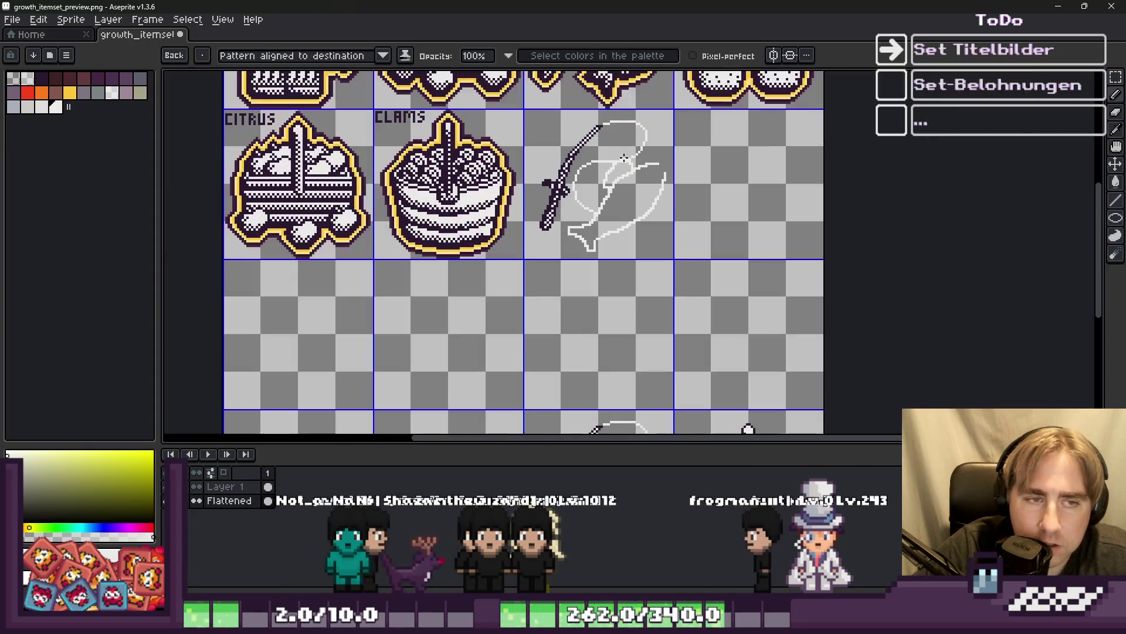
scroll(708, 156, "up", 3)
key("b")
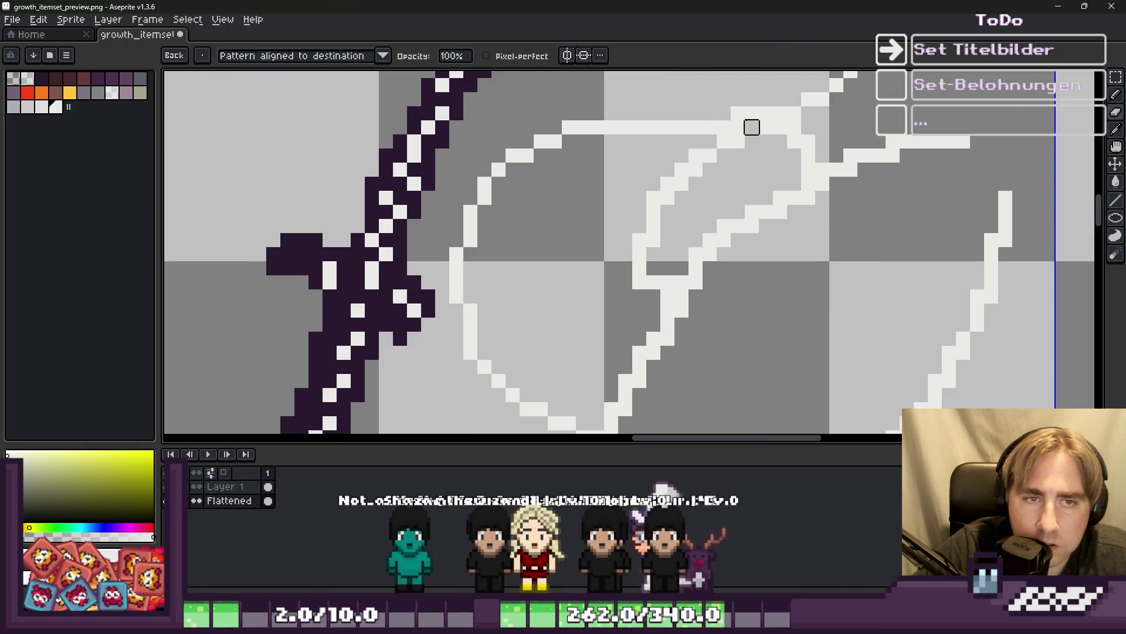
scroll(762, 126, "down", 2)
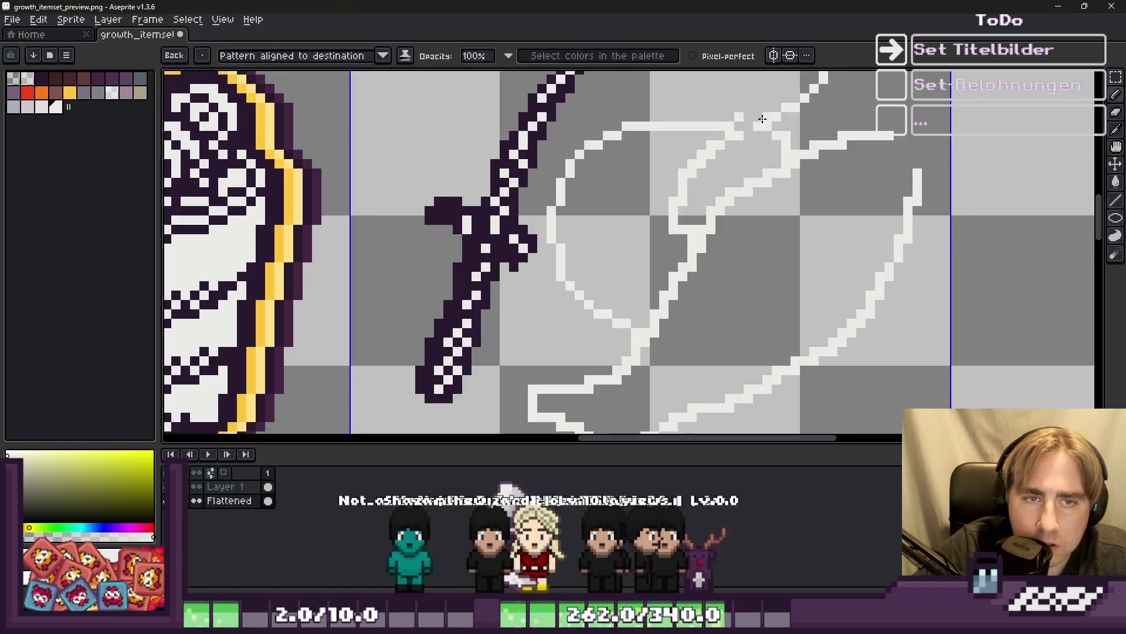
scroll(704, 135, "down", 3)
scroll(685, 141, "up", 3)
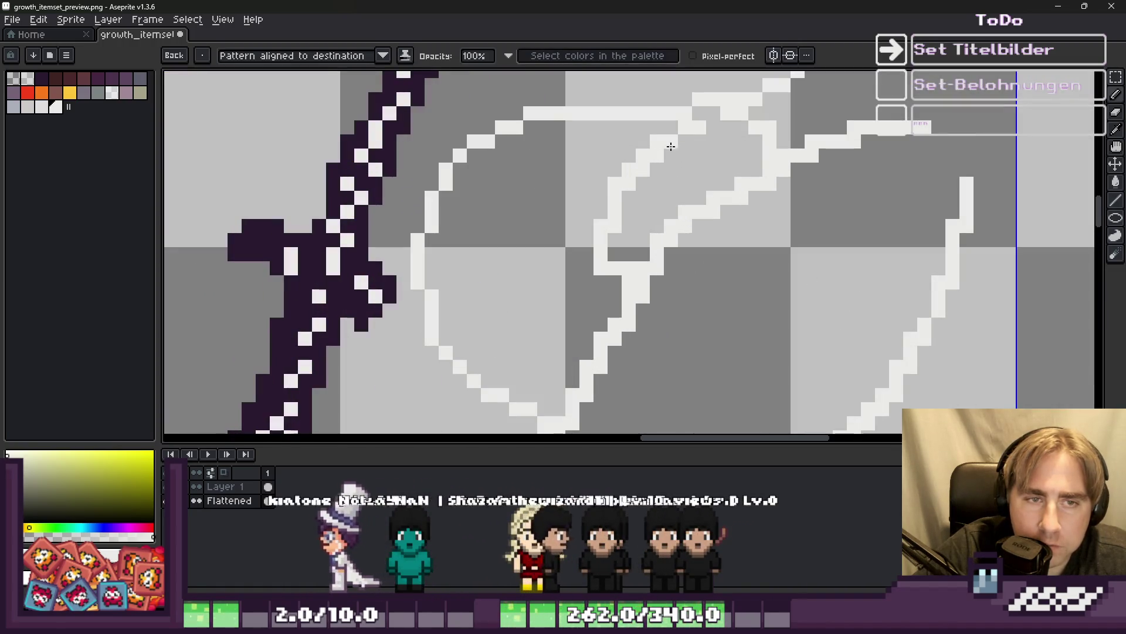
key("b")
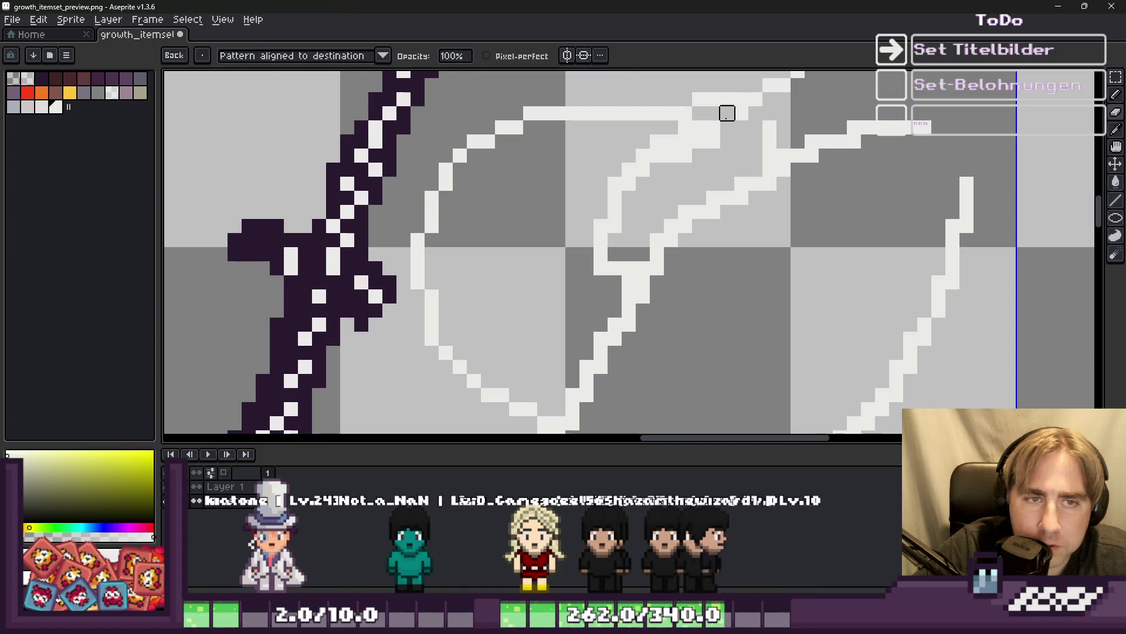
left_click(759, 122, "shift")
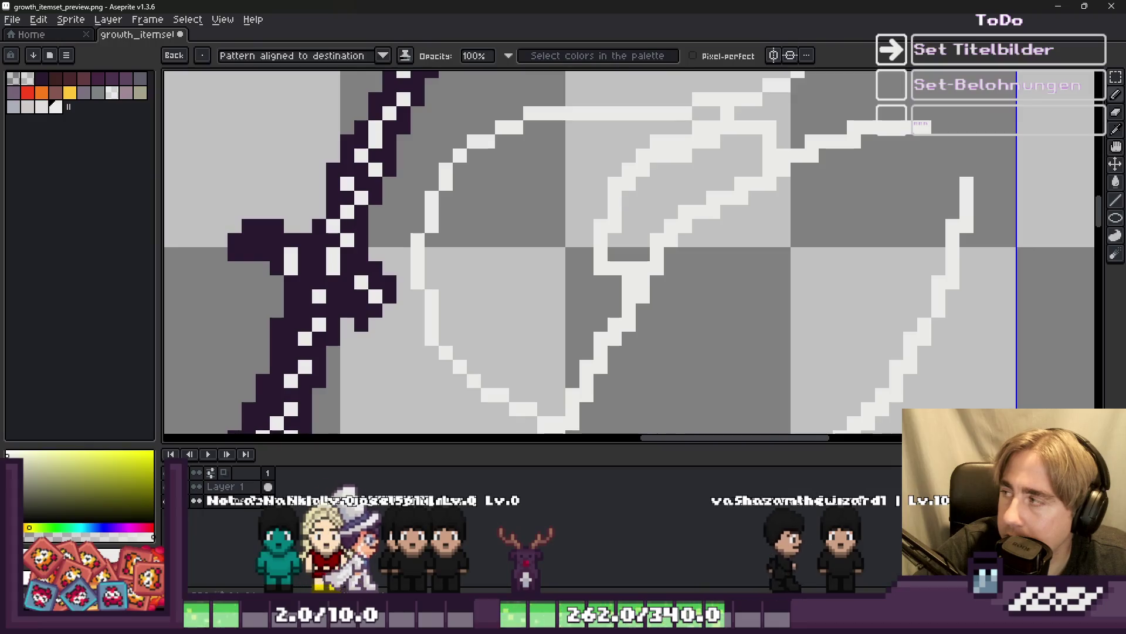
Add a small loop detail to the fish head and extend one of its white lines.
scroll(725, 183, "down", 2)
scroll(634, 282, "up", 2)
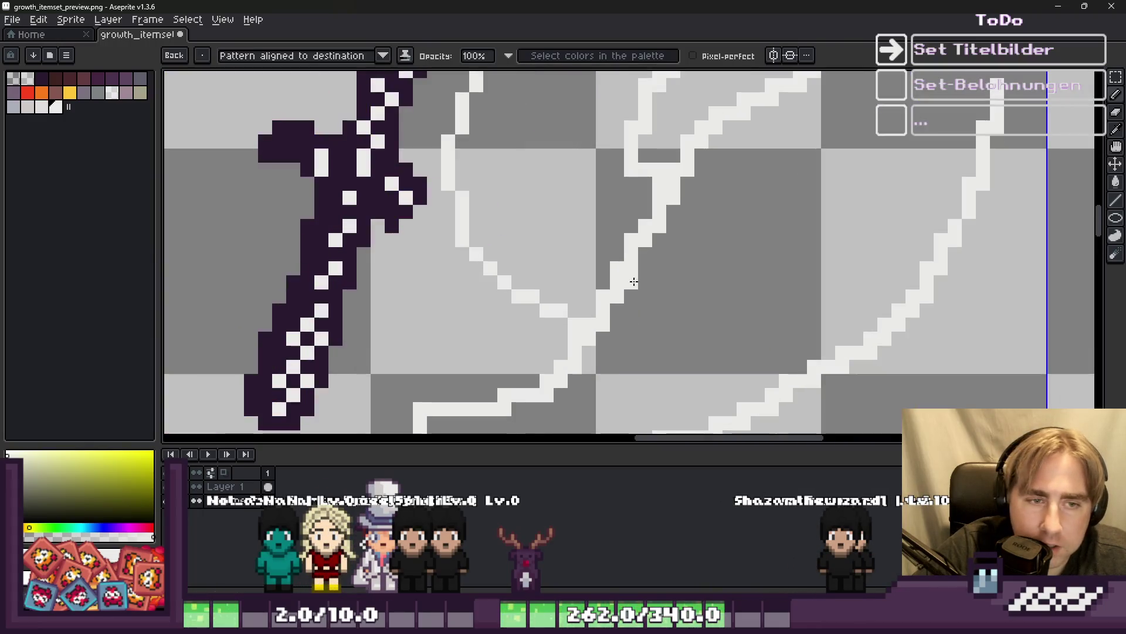
mouse_move(575, 226)
left_mouse_down()
mouse_move(555, 270)
mouse_move(574, 282)
left_mouse_up()
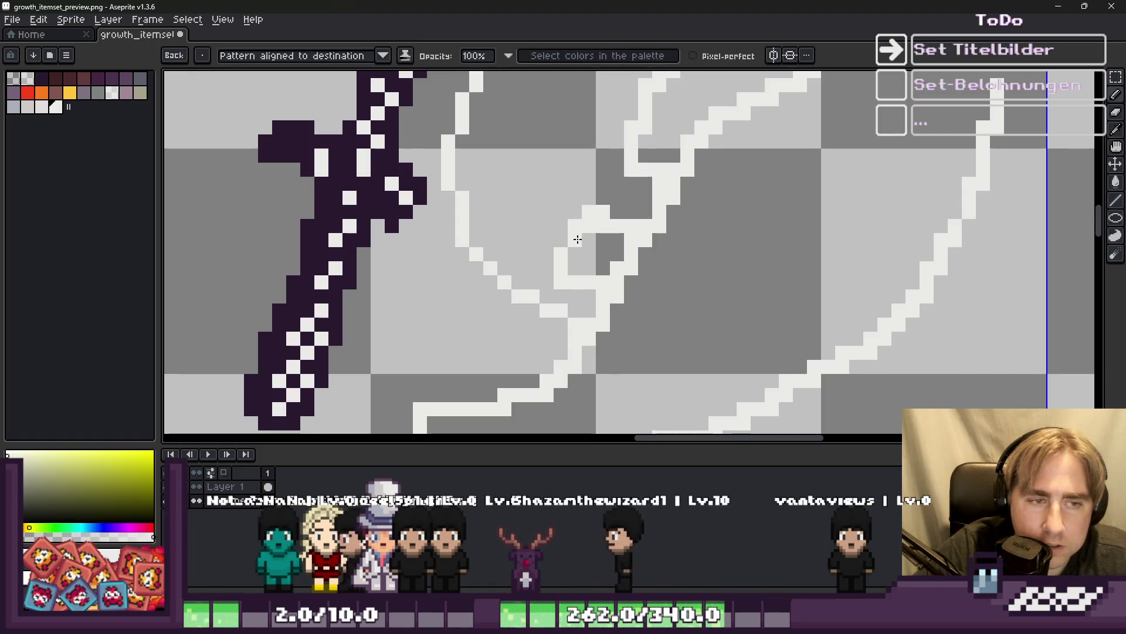
scroll(576, 234, "down", 2)
scroll(712, 181, "left", 2)
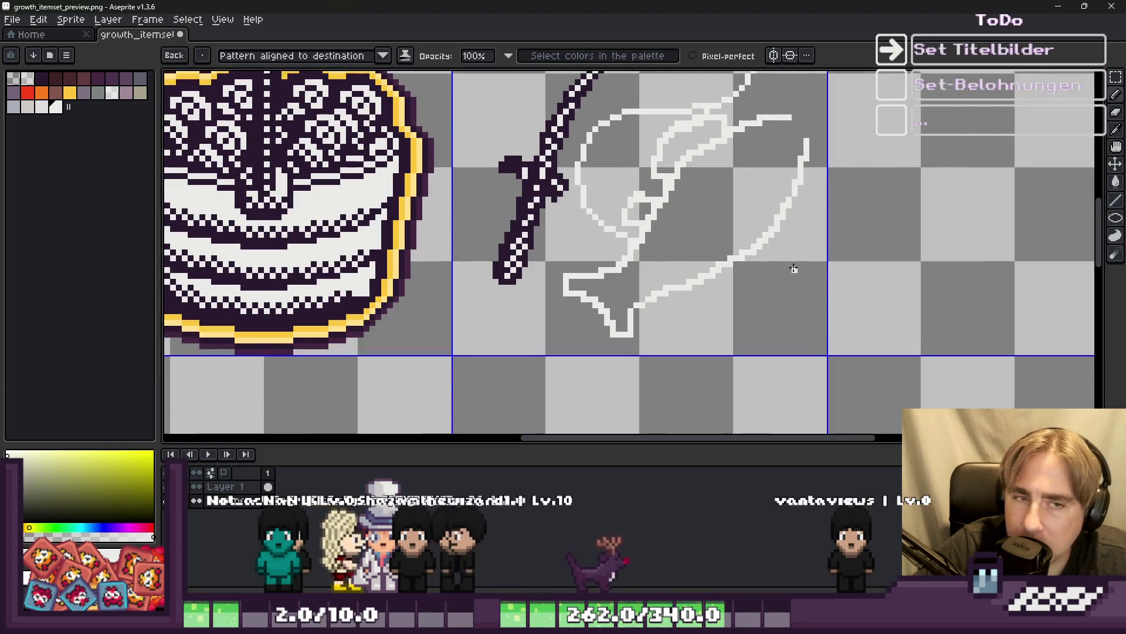
scroll(791, 269, "up", 1)
mouse_move(727, 217)
left_mouse_down()
mouse_move(744, 215)
mouse_move(784, 253)
mouse_move(732, 254)
left_mouse_up()
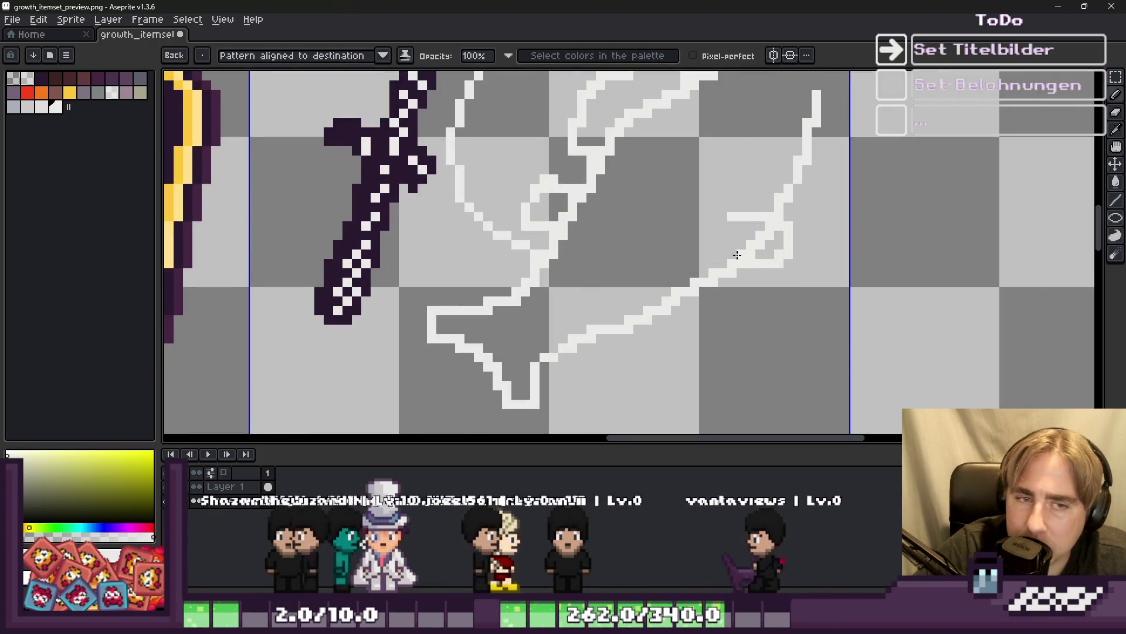
scroll(730, 253, "down", 2)
scroll(728, 253, "up", 1)
scroll(728, 253, "up", 2)
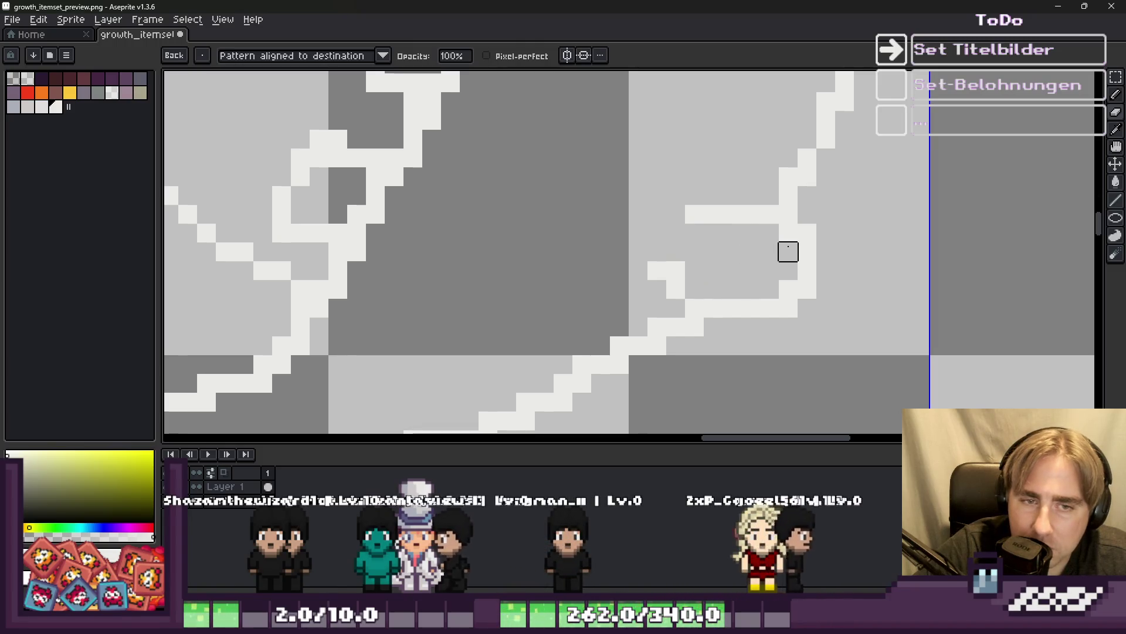
scroll(787, 251, "down", 3)
scroll(735, 199, "up", 3)
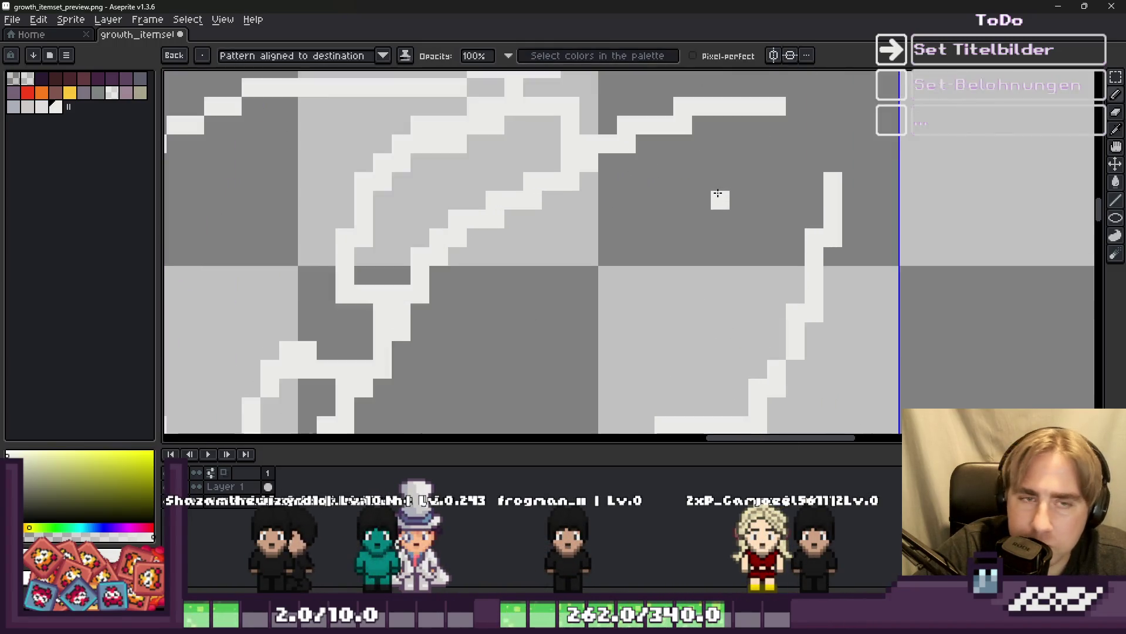
scroll(591, 204, "down", 2)
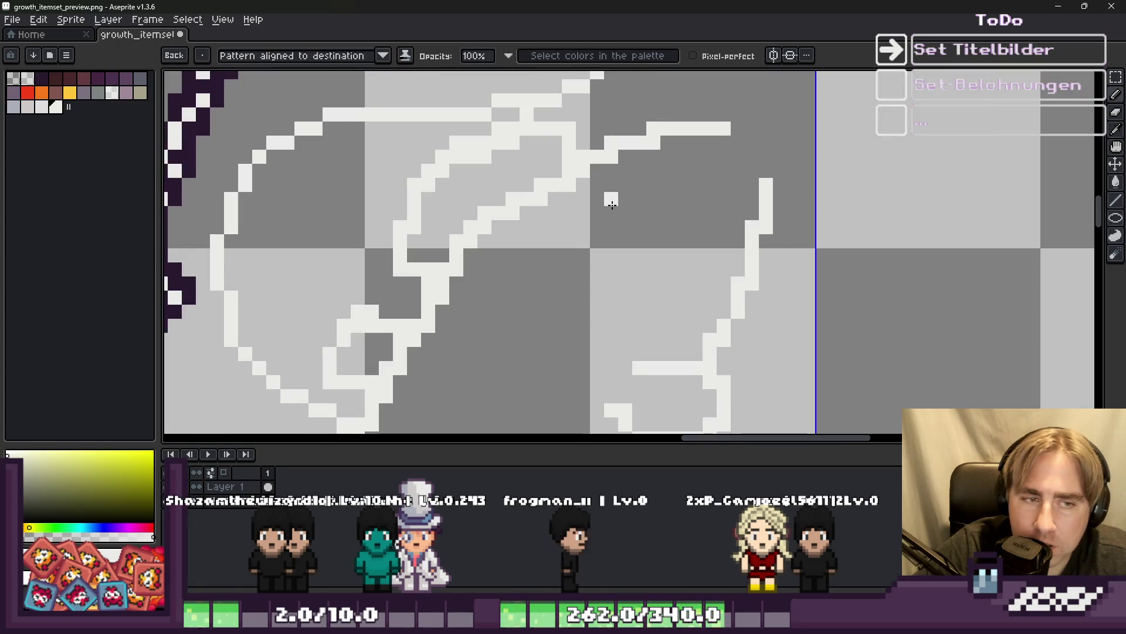
Undo the head stroke that bent right and redraw it straight downward.
key("ctrl+z")
left_click_drag(624, 211, 644, 266)
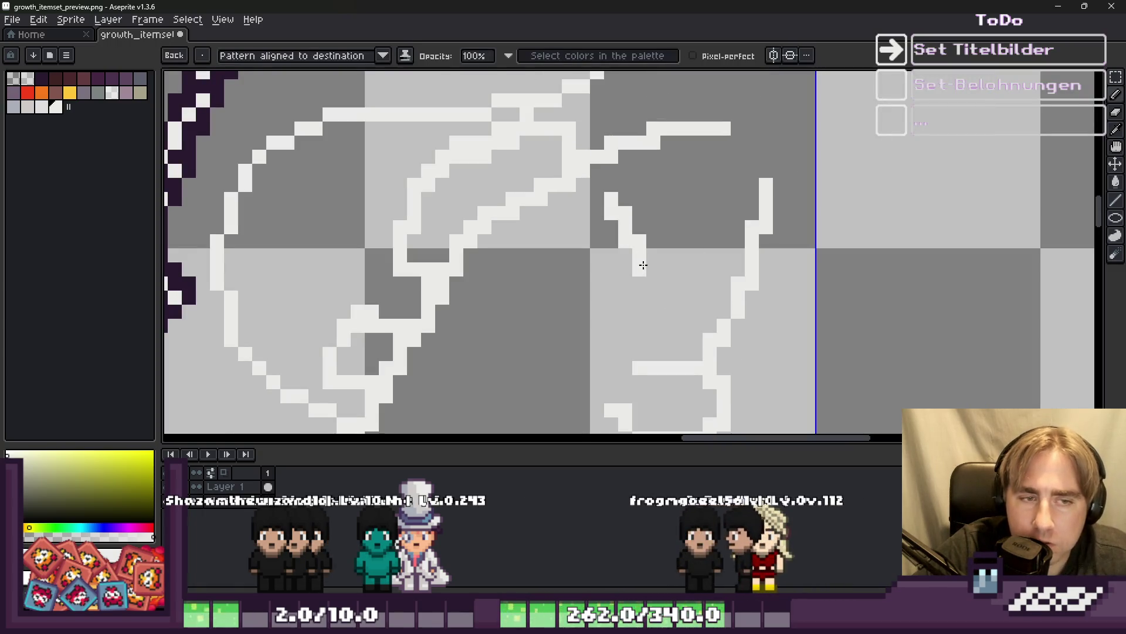
scroll(699, 205, "up", 2)
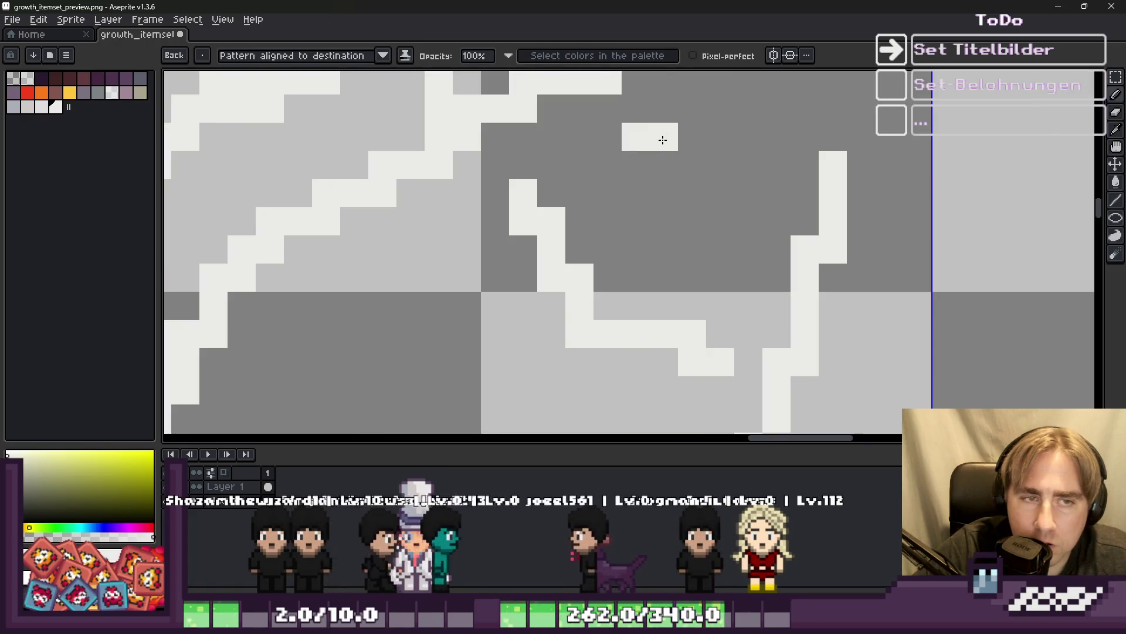
scroll(680, 209, "down", 3)
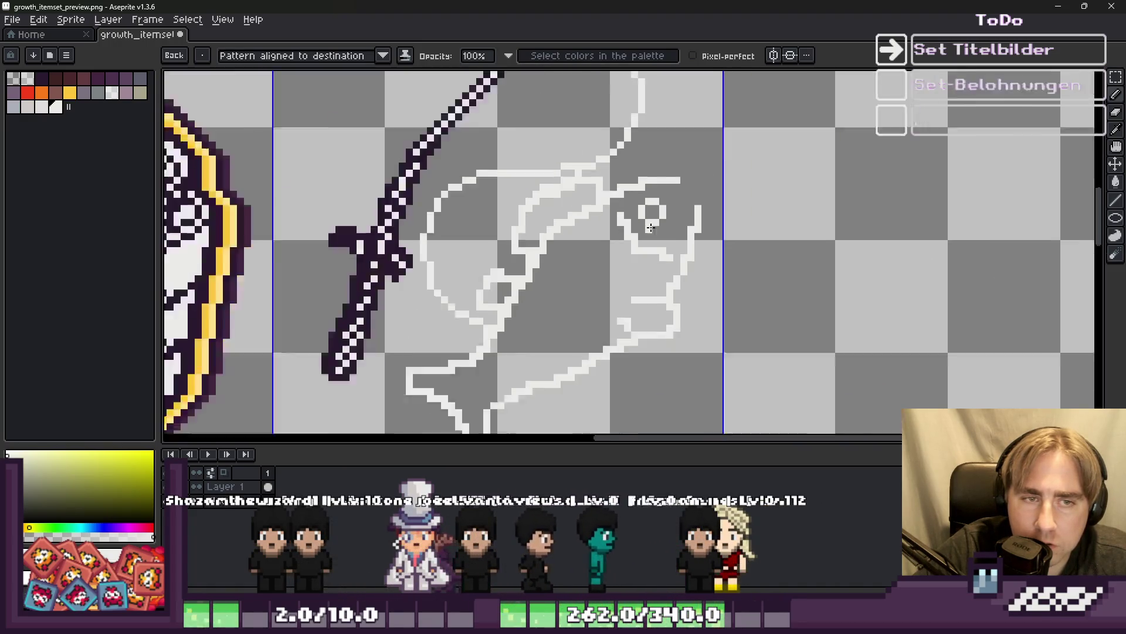
scroll(685, 210, "up", 1)
scroll(676, 193, "up", 1)
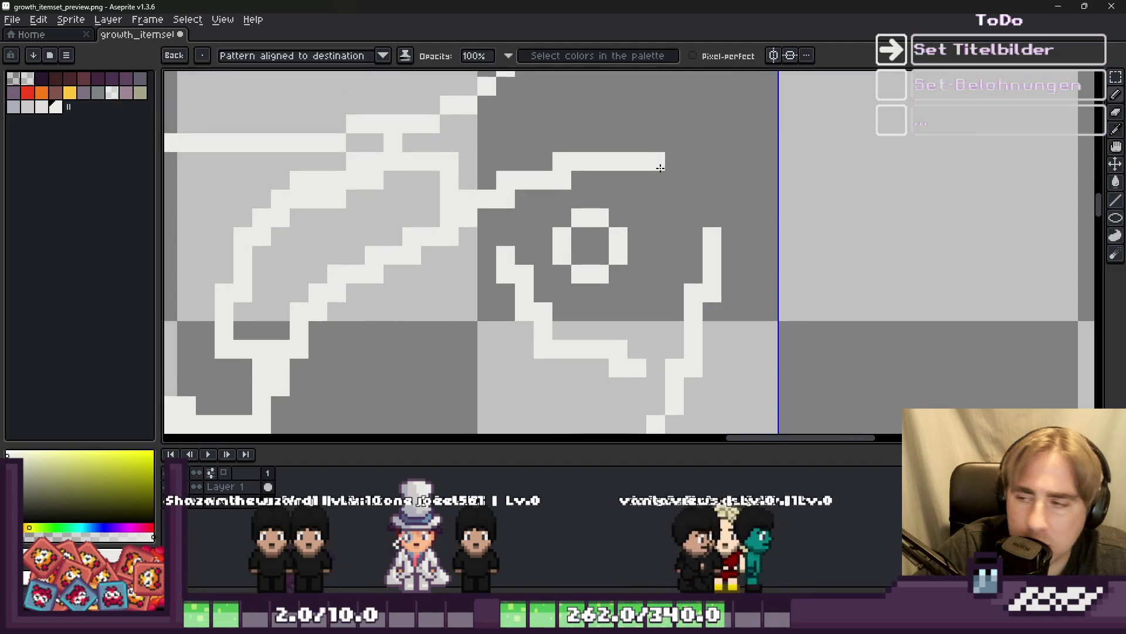
Draw the gill line down from the head outline, with single white pixels beside it for the eye.
left_click_drag(674, 161, 657, 257)
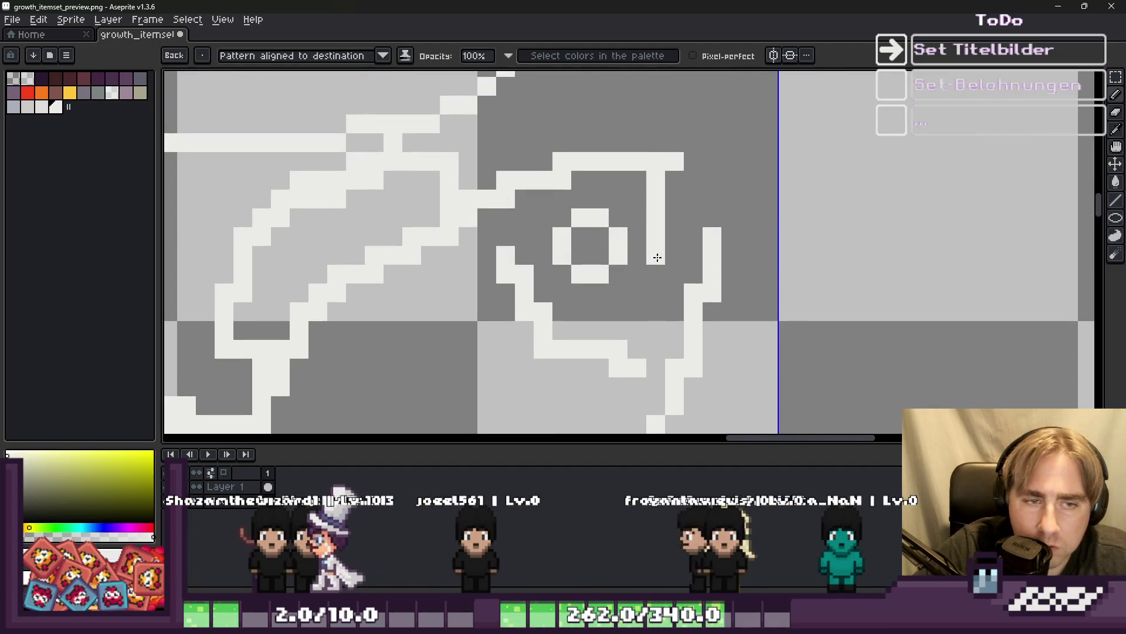
left_click(670, 244)
left_click(693, 217)
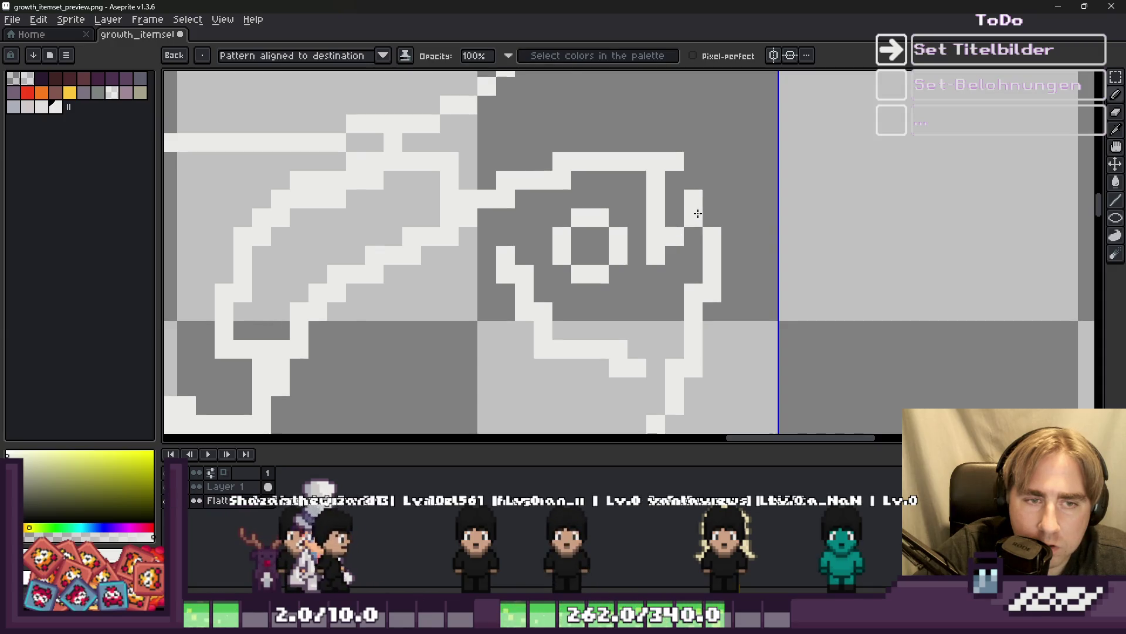
scroll(692, 211, "down", 1)
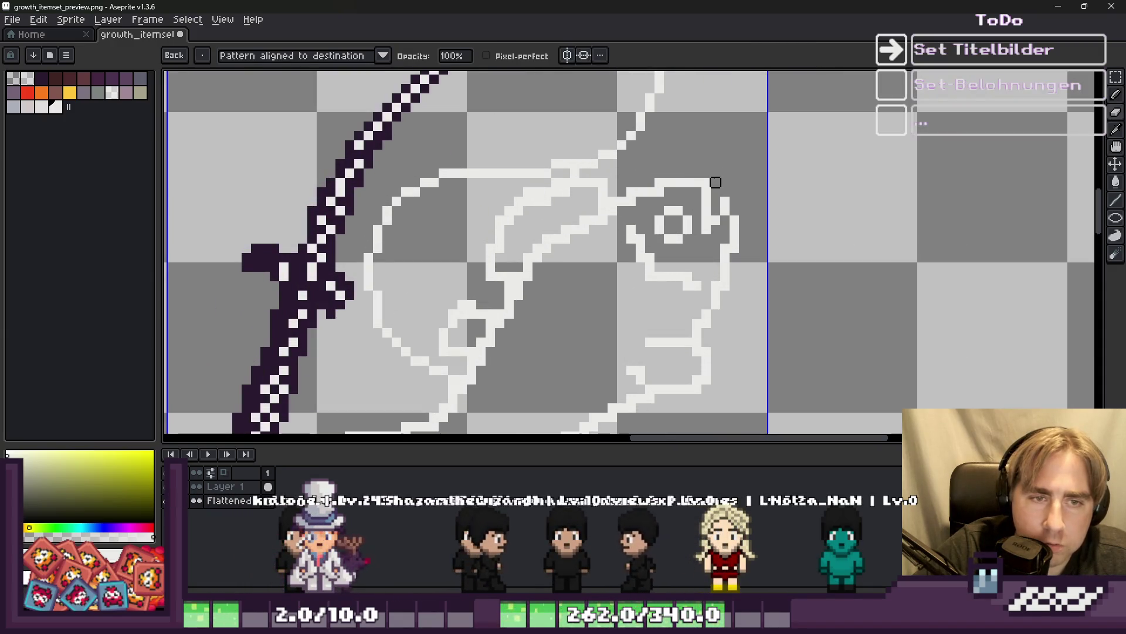
scroll(704, 159, "down", 3)
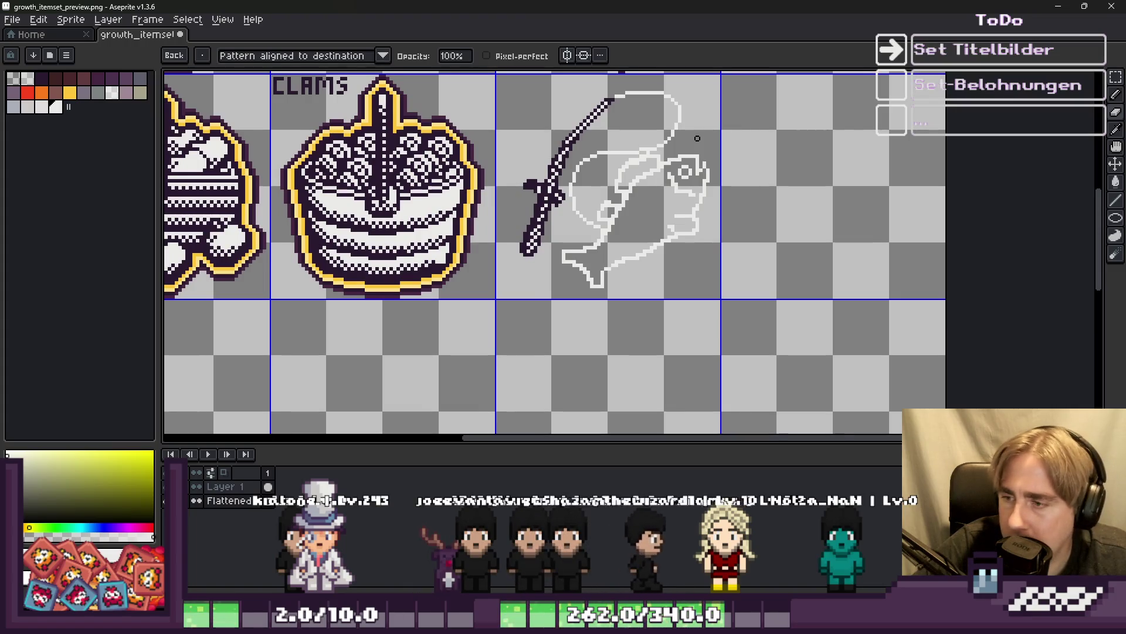
Select the tail tip and stray pixel with the Rectangular Marquee.
scroll(651, 217, "up", 1)
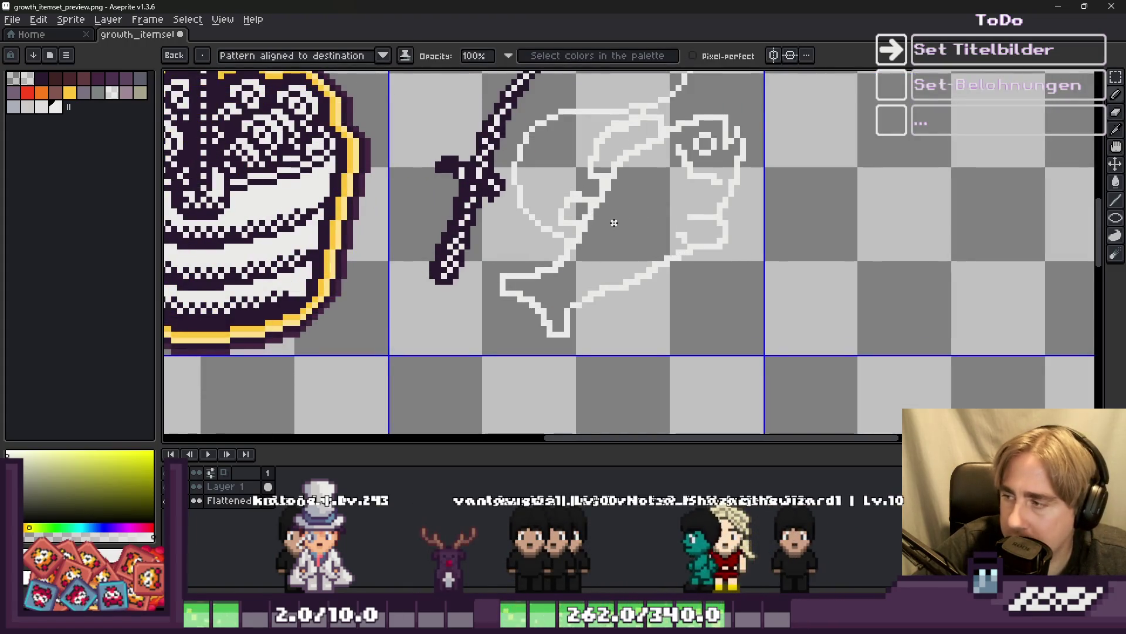
scroll(614, 216, "down", 1)
scroll(608, 339, "up", 3)
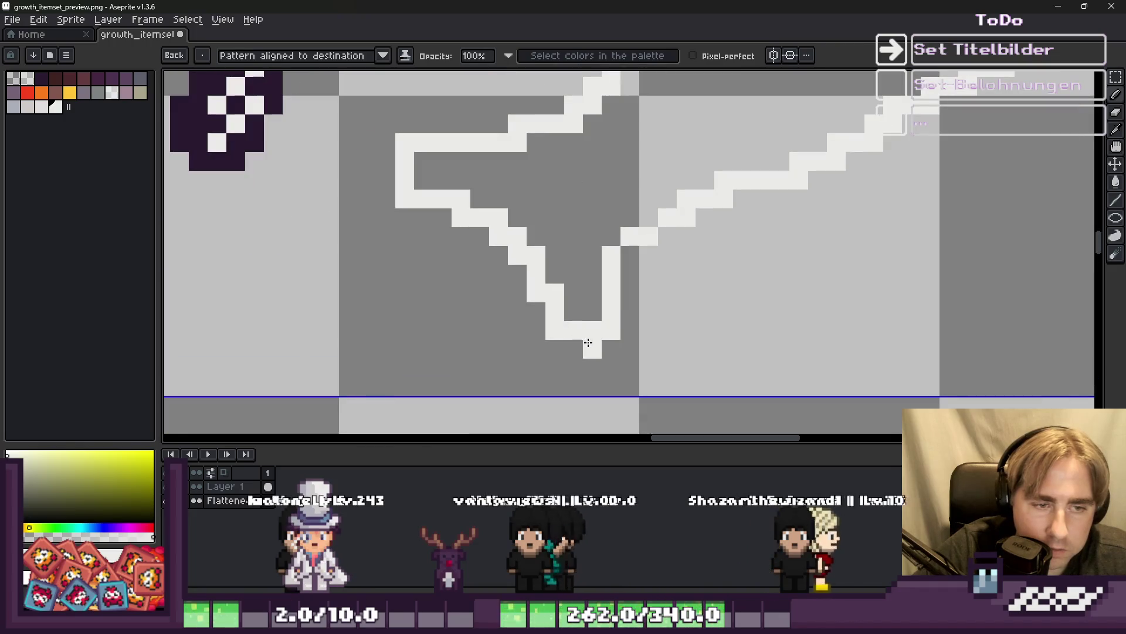
key("m")
left_click_drag(565, 322, 658, 372)
scroll(573, 319, "down", 2)
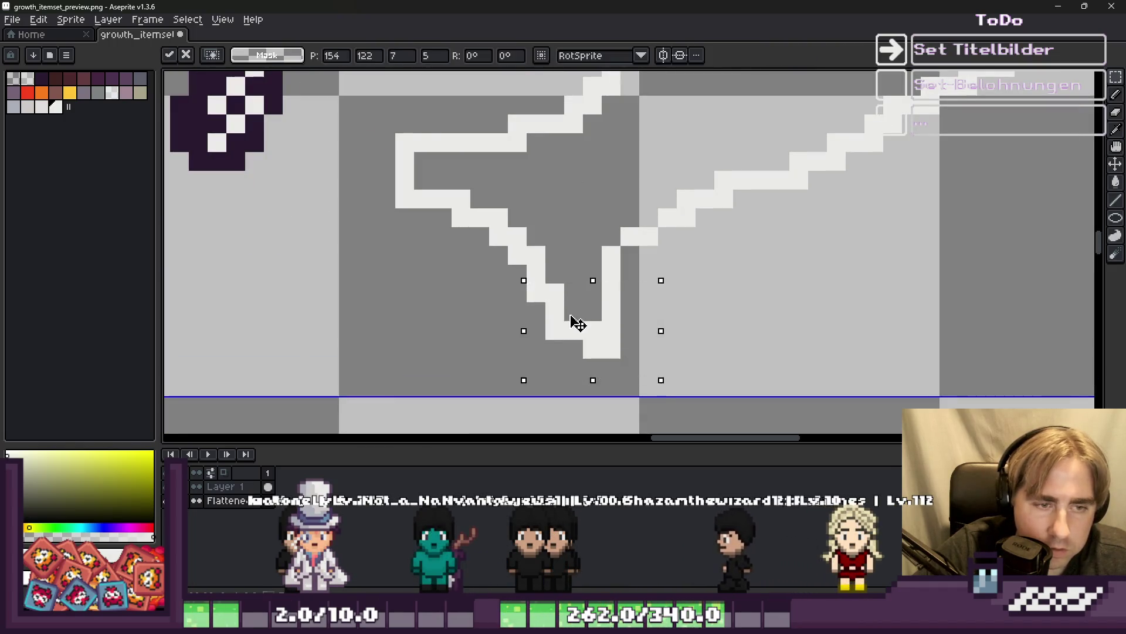
scroll(575, 311, "down", 2)
scroll(575, 311, "up", 2)
Erase two pixels from the tail tip and add a white pixel on the tail outline.
key("b")
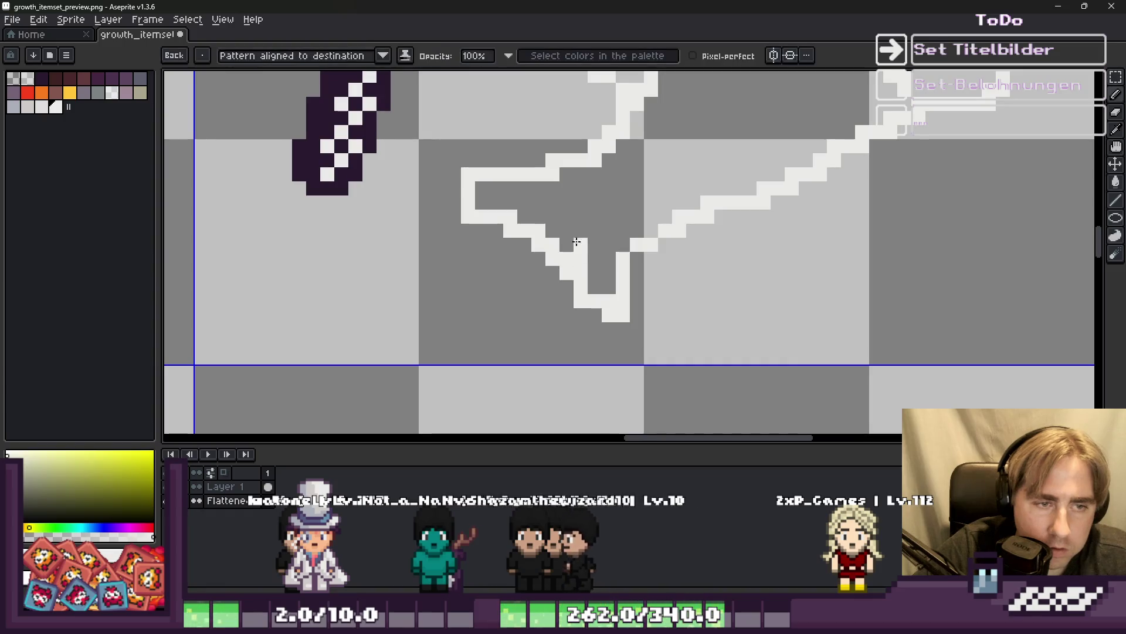
key("e")
left_click_drag(566, 272, 566, 244)
key("b")
scroll(552, 259, "down", 2)
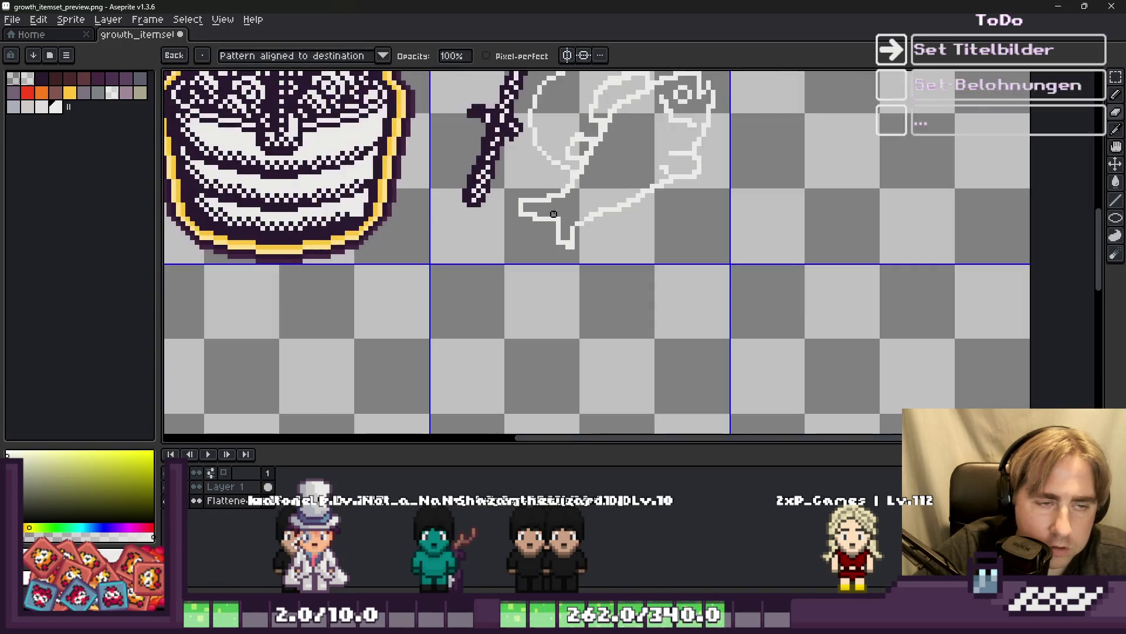
scroll(558, 195, "up", 2)
key("e")
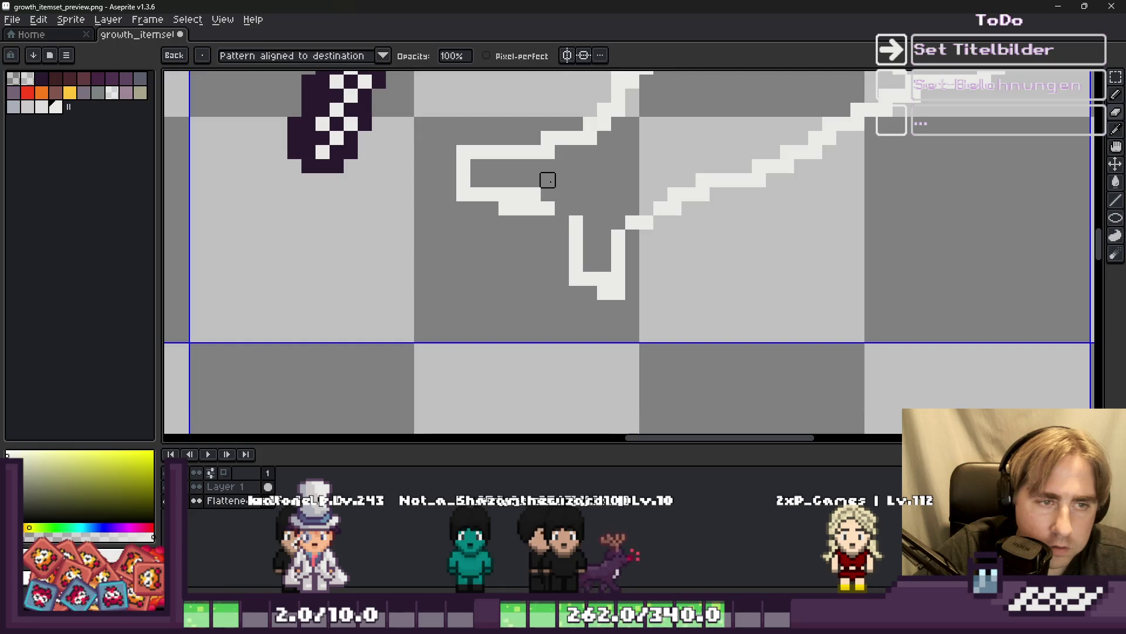
key("b")
left_click(562, 222)
key("e")
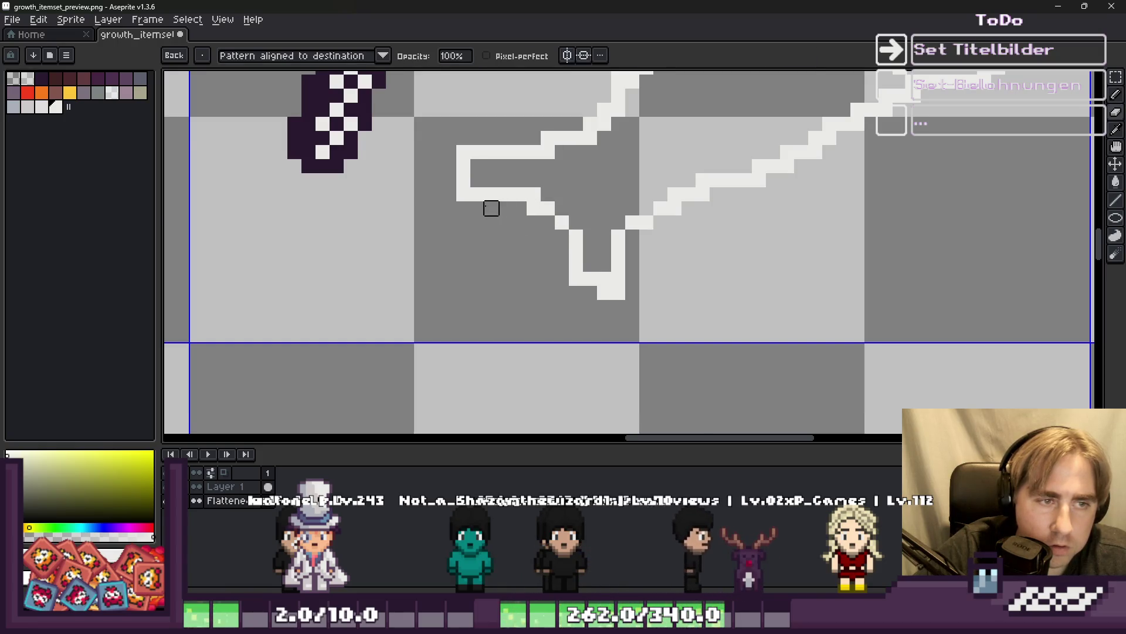
key("b")
scroll(491, 208, "down", 2)
scroll(505, 188, "up", 1)
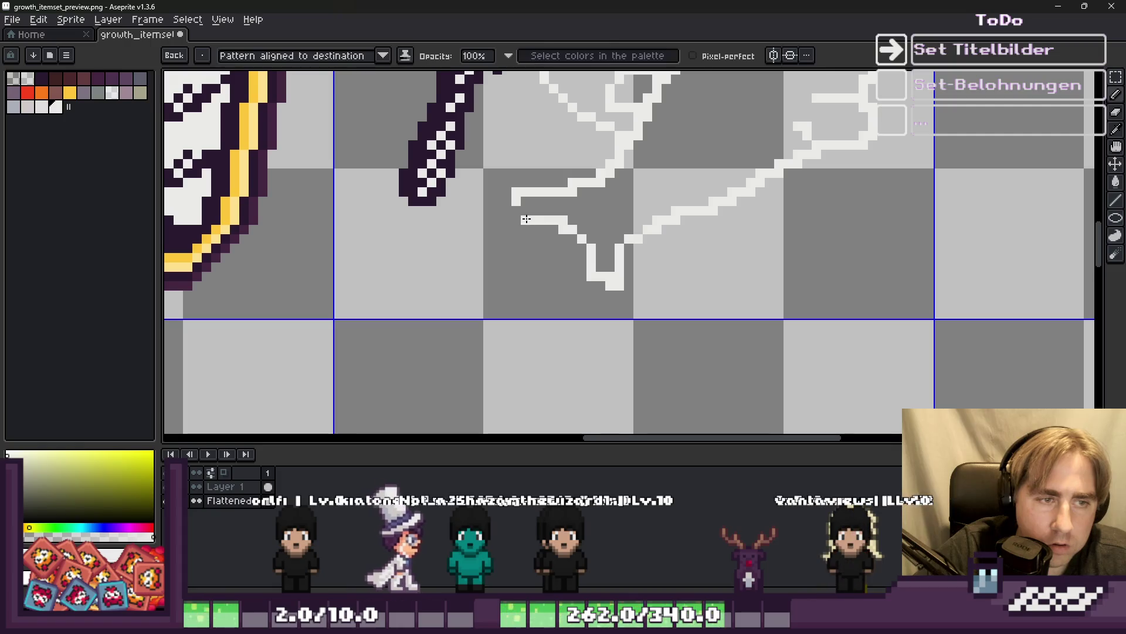
scroll(455, 216, "down", 5)
scroll(487, 244, "up", 4)
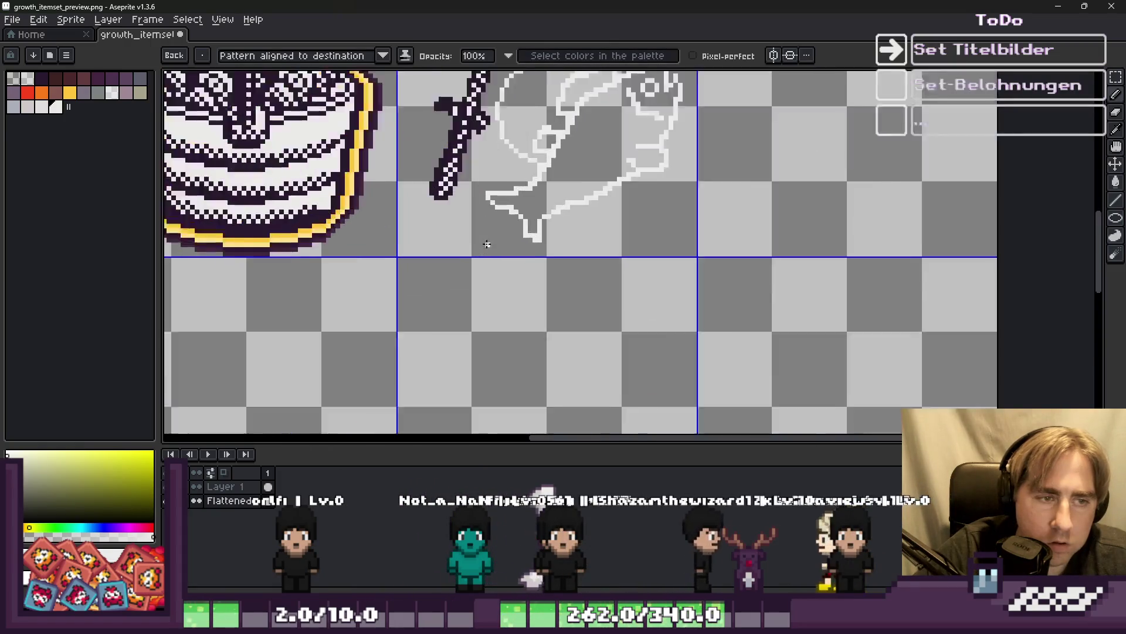
scroll(520, 230, "up", 2)
Redraw the belly outline right of the tail and erase its excess pixels.
key("e")
key("b")
key("e")
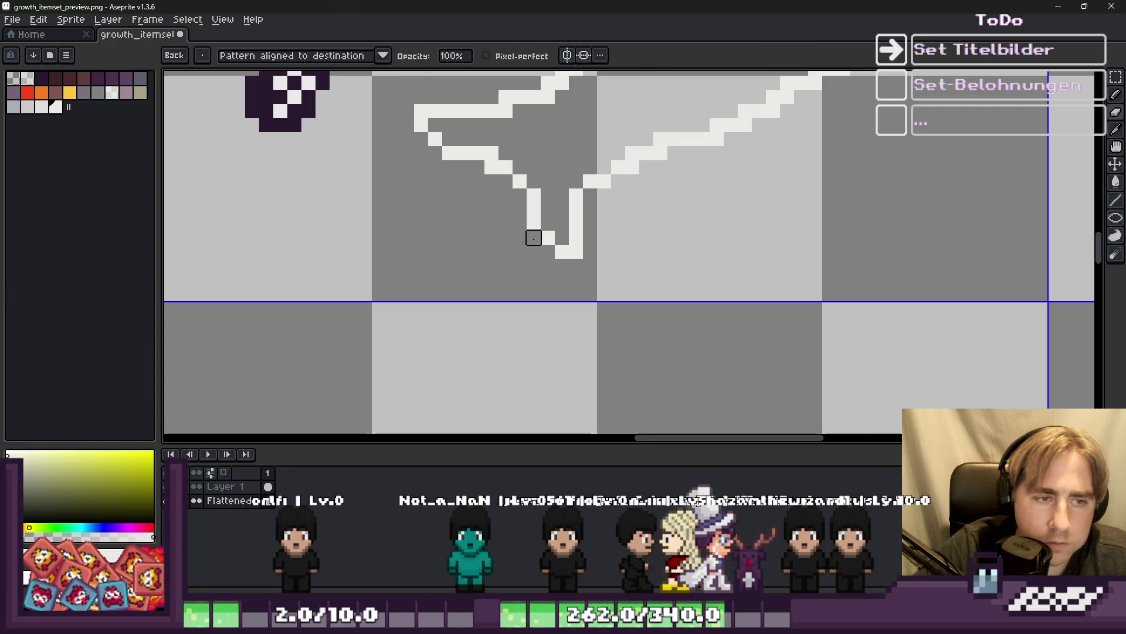
scroll(533, 237, "down", 1)
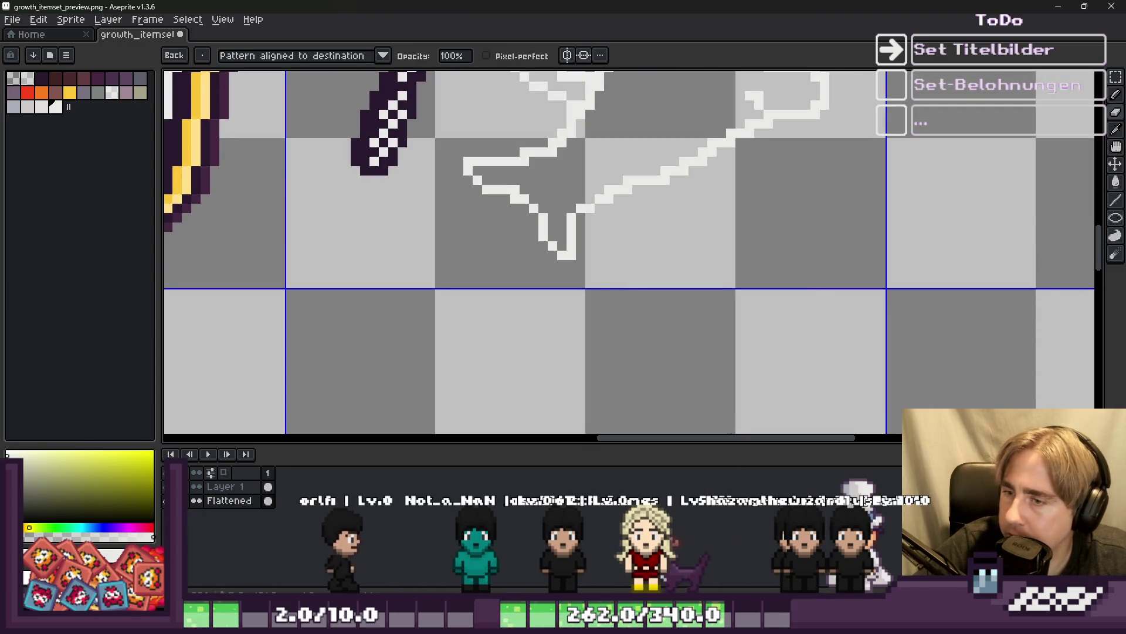
scroll(673, 328, "down", 2)
scroll(673, 328, "up", 4)
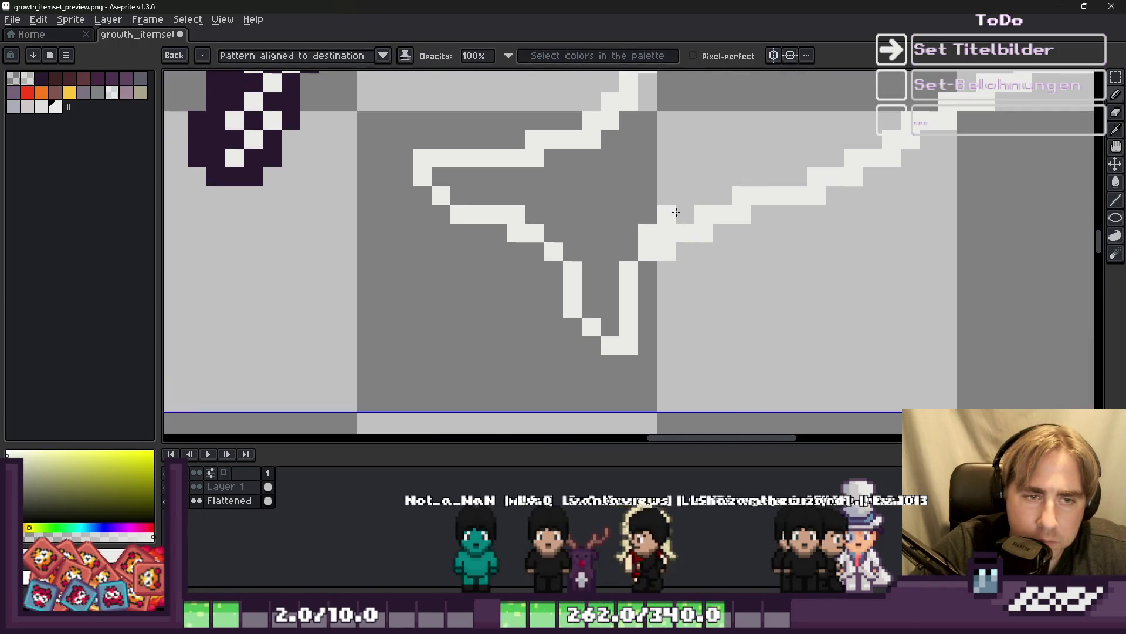
mouse_move(676, 213)
left_mouse_down()
mouse_move(739, 196)
mouse_move(723, 214)
left_mouse_up()
left_click(779, 176)
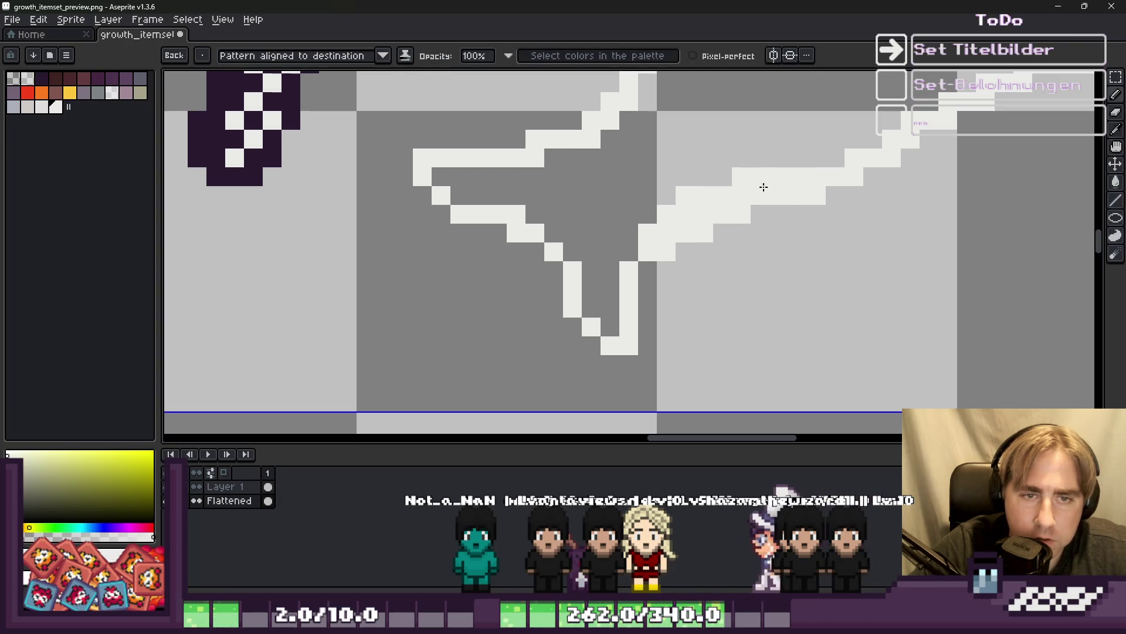
key("ctrl+z")
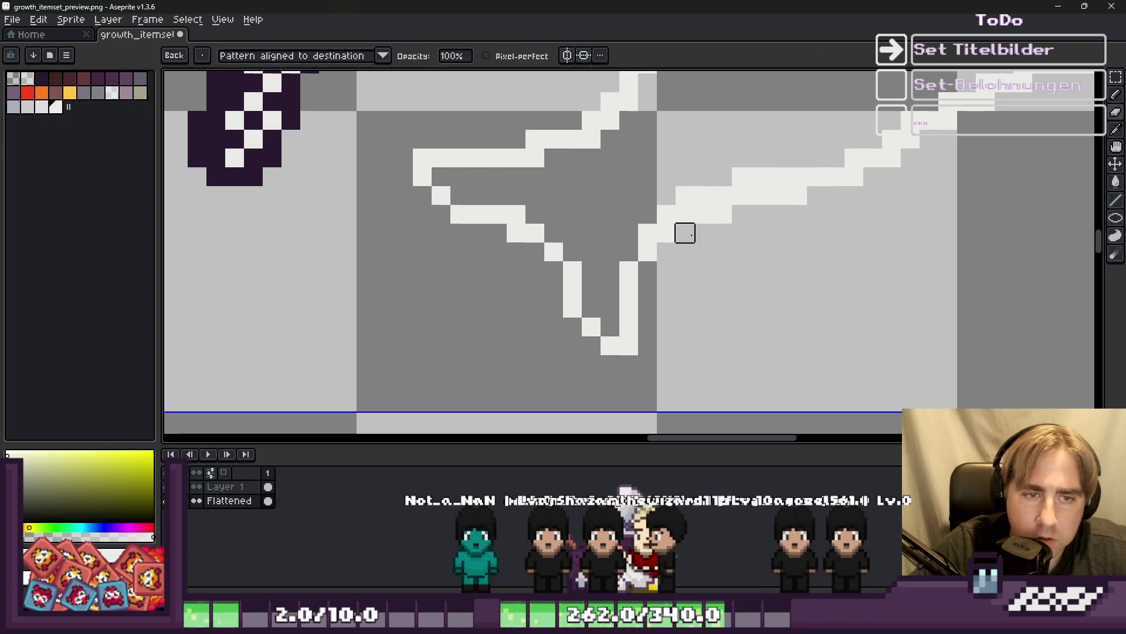
left_click_drag(852, 176, 779, 195)
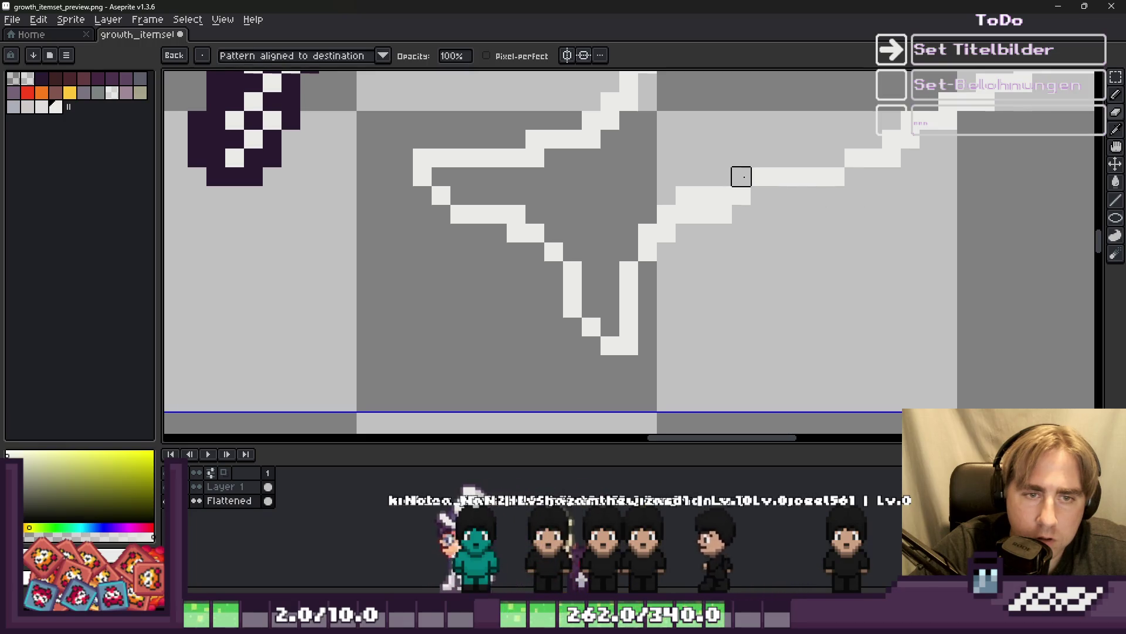
scroll(586, 231, "down", 1)
scroll(694, 189, "up", 2)
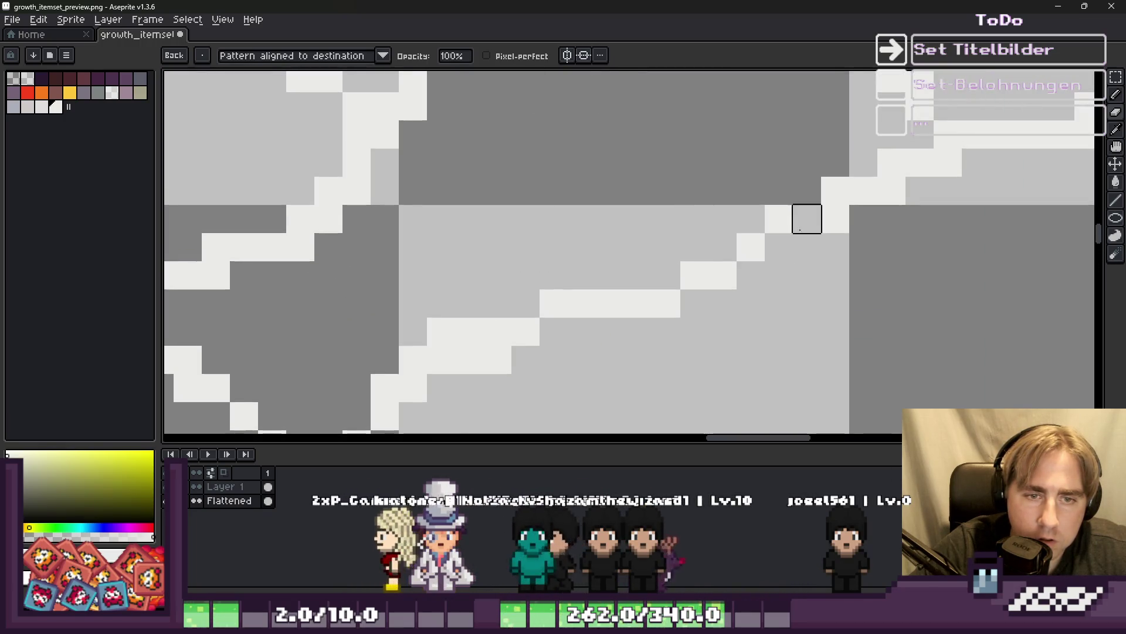
scroll(674, 285, "down", 4)
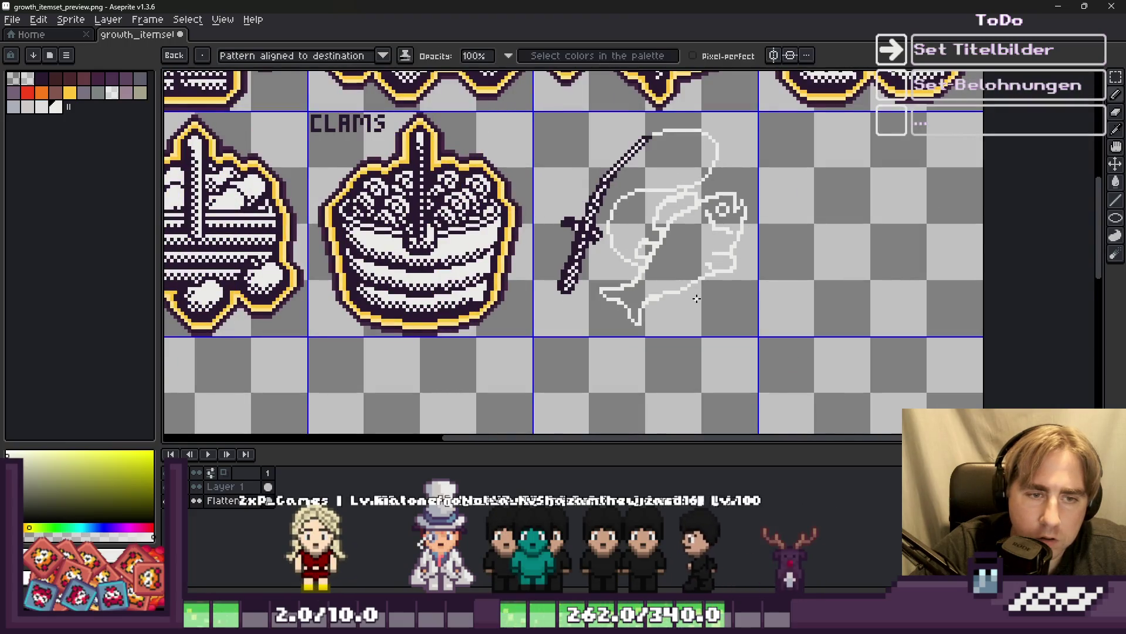
Fill gaps along the light inner outline curve with single pixels.
scroll(696, 299, "down", 2)
scroll(695, 206, "up", 4)
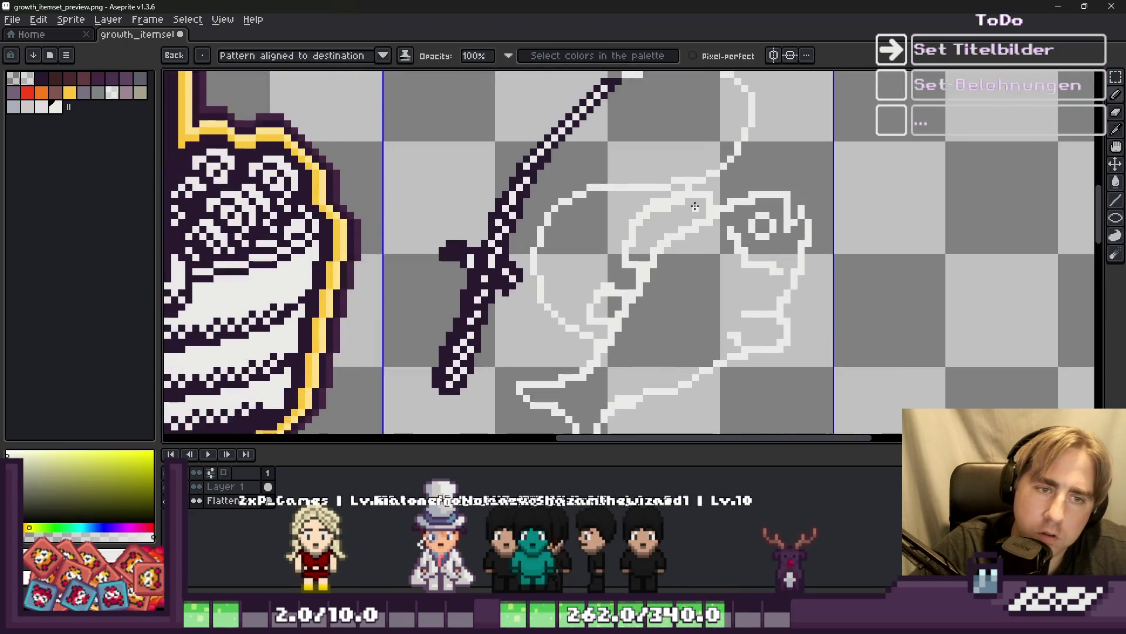
scroll(695, 206, "up", 3)
left_click(635, 157)
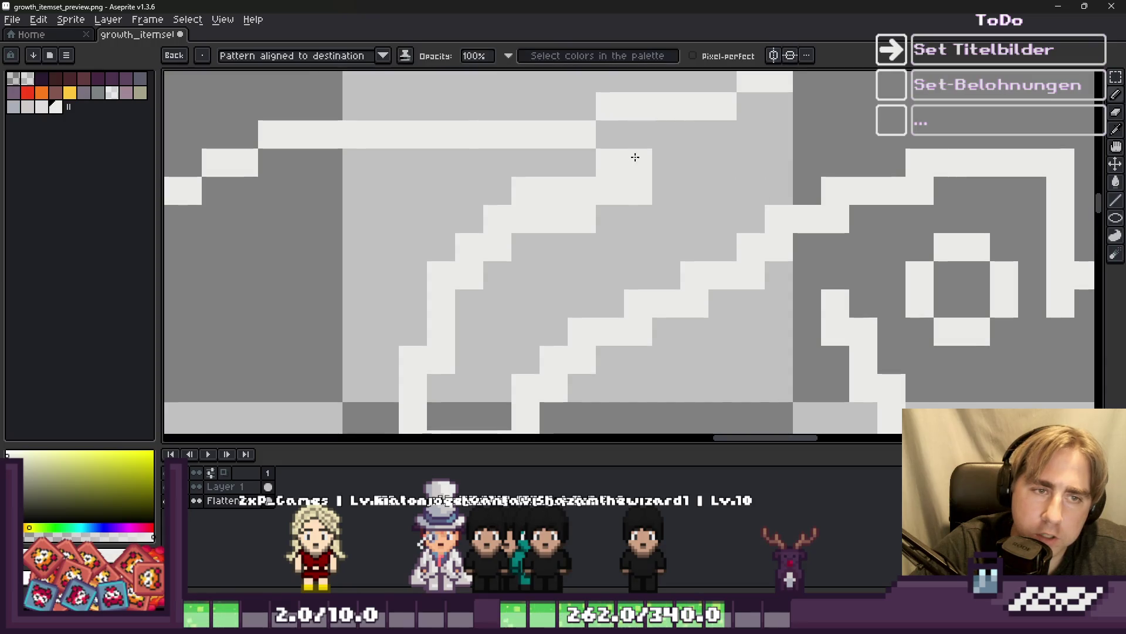
left_click(740, 194)
left_click(721, 170)
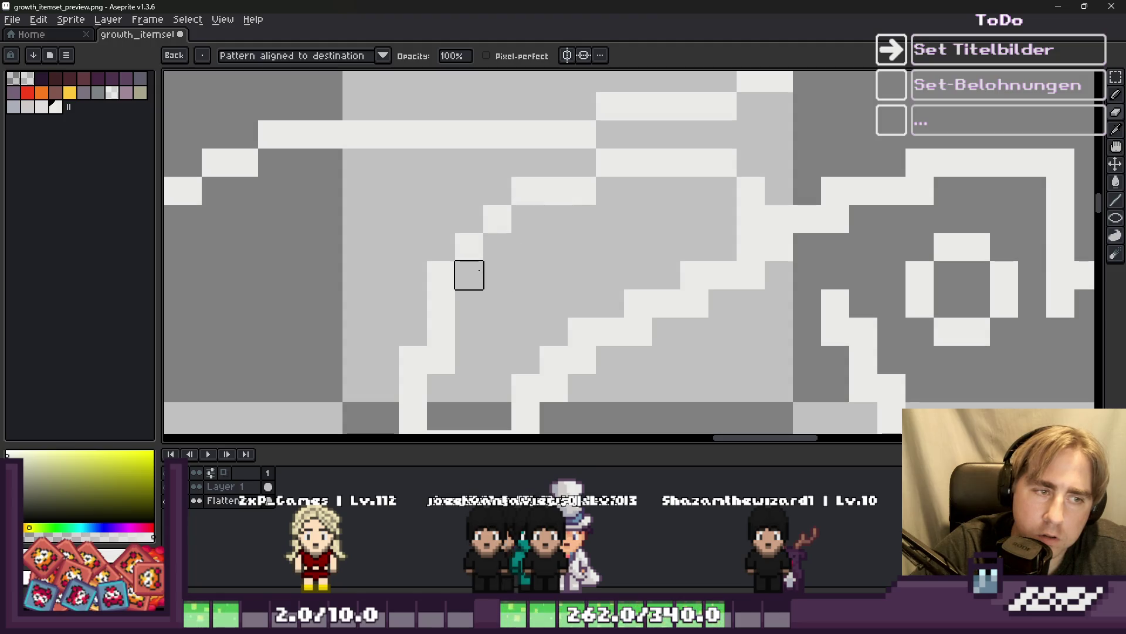
left_click(532, 217)
Reshape the curve's stair-step, extend the white line right and close the outline.
right_click(482, 249)
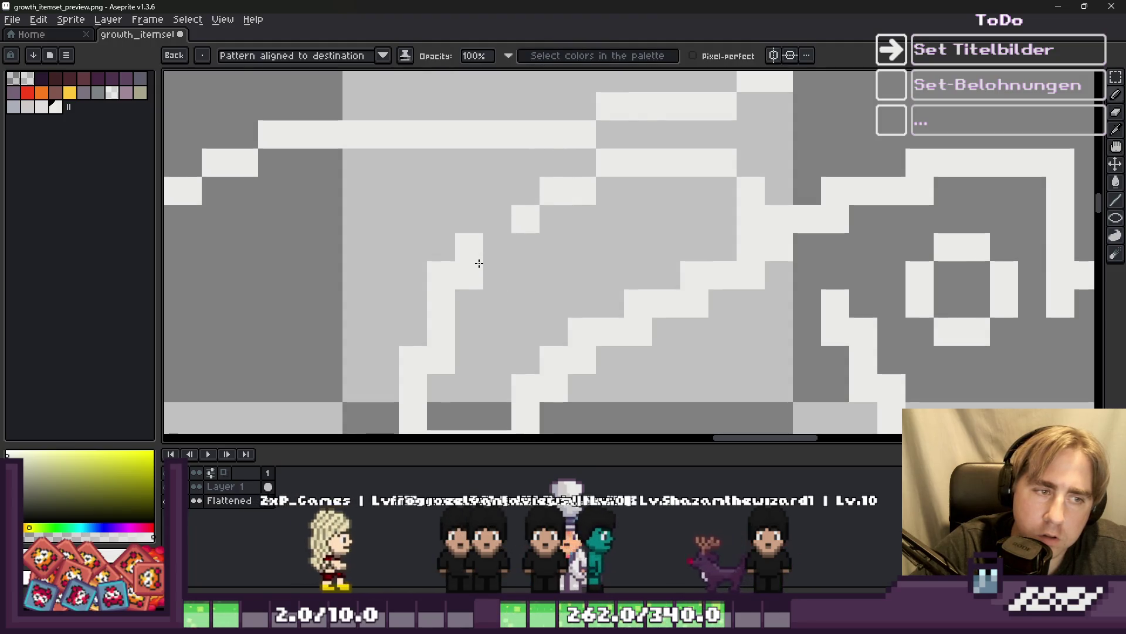
left_click(478, 264)
right_click(440, 273)
left_click(495, 243)
scroll(470, 218, "down", 4)
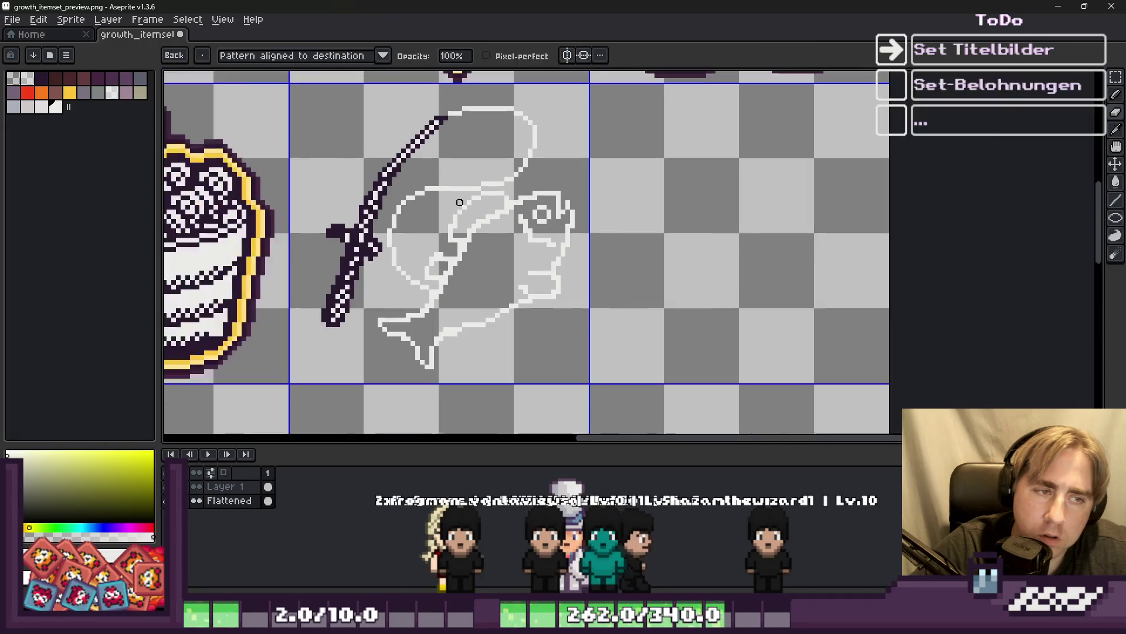
scroll(487, 187, "up", 2)
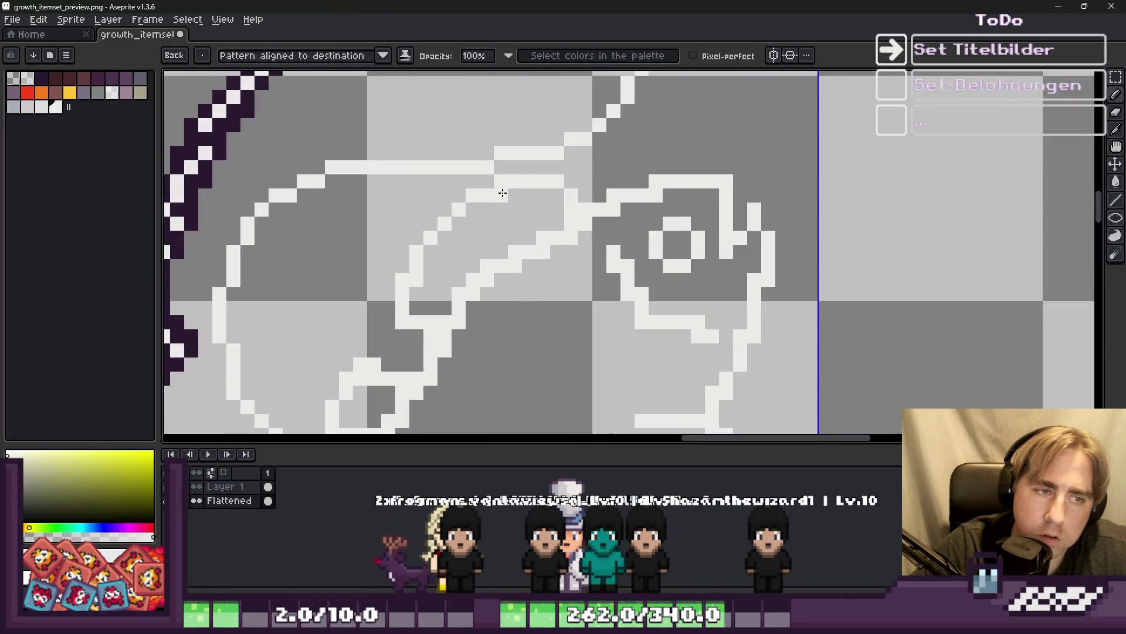
left_click_drag(501, 195, 514, 196)
scroll(468, 199, "up", 1)
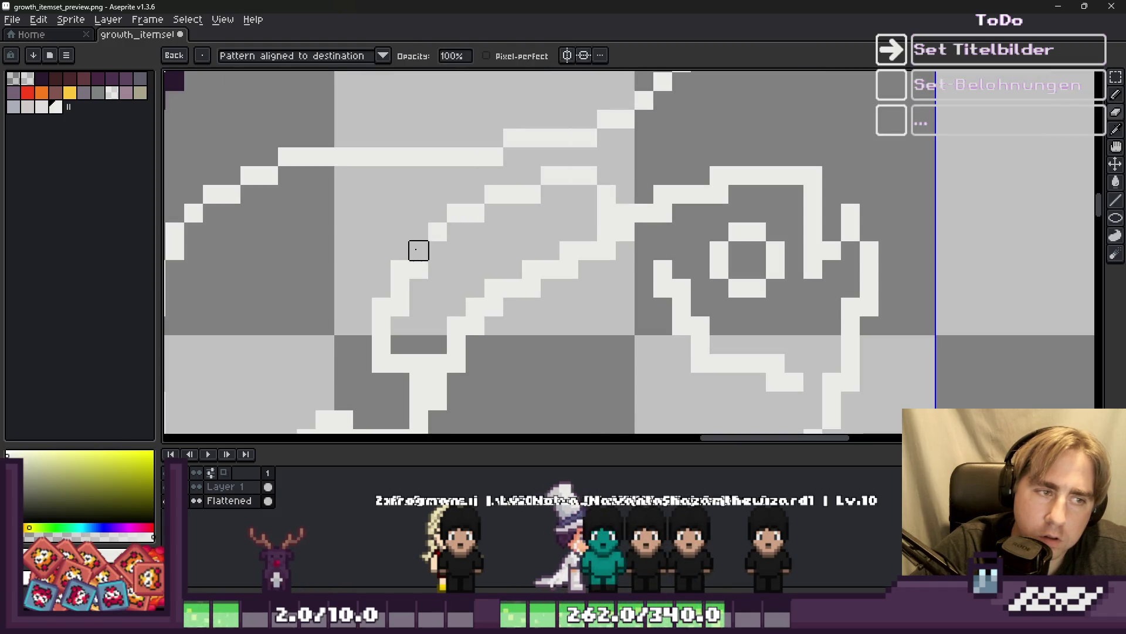
left_click(410, 284)
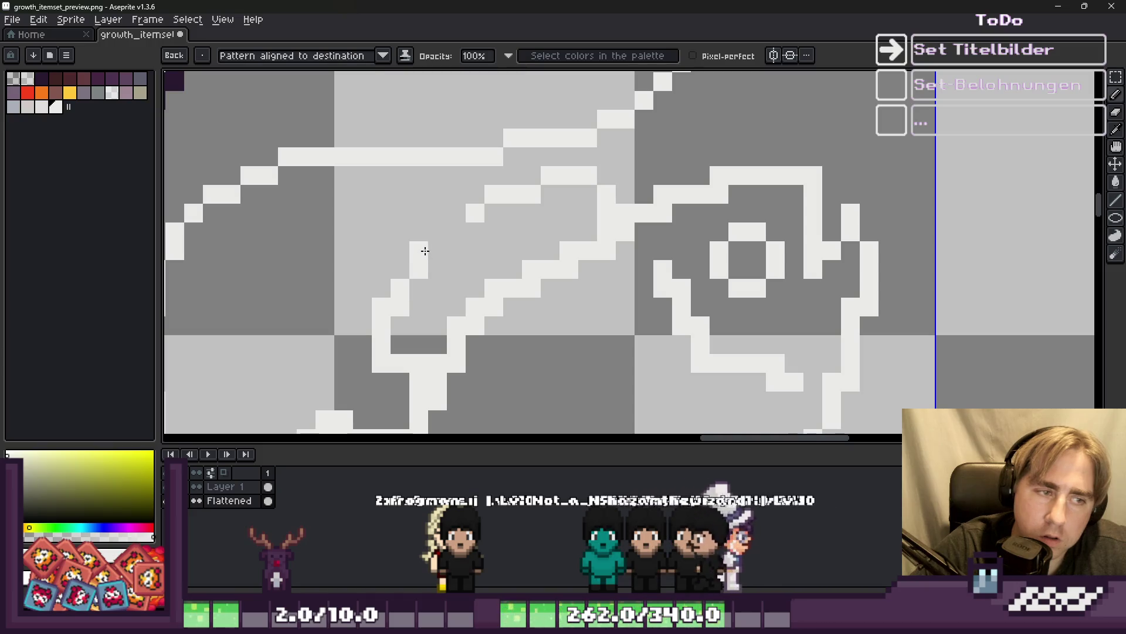
scroll(414, 196, "down", 6)
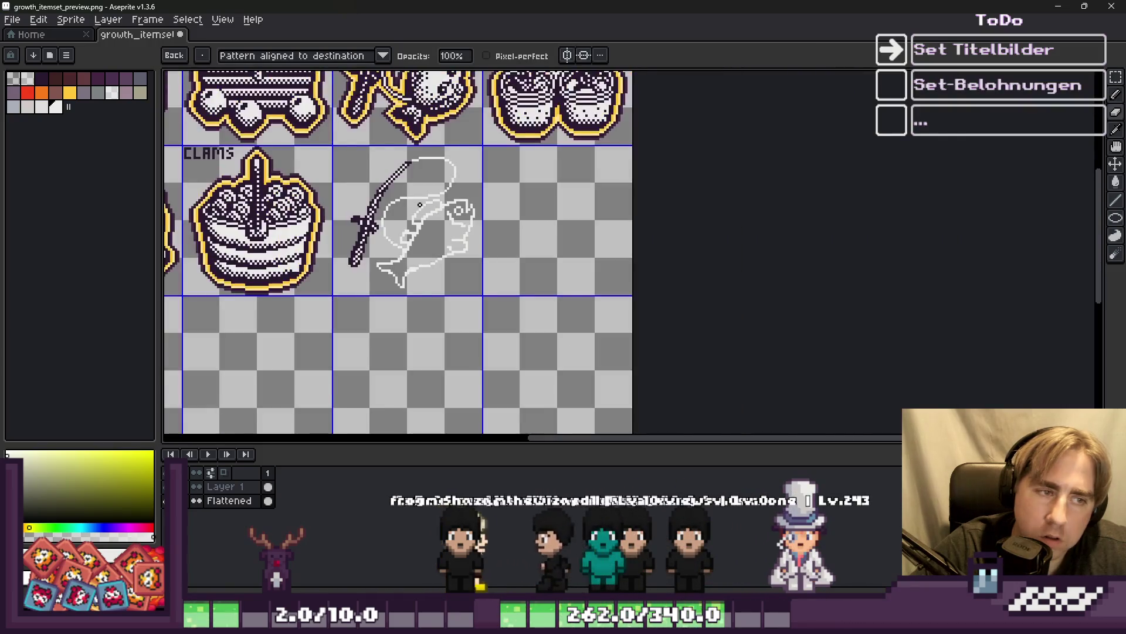
scroll(419, 205, "up", 3)
Erase the stray light pixels along the fish outline.
scroll(798, 246, "down", 2)
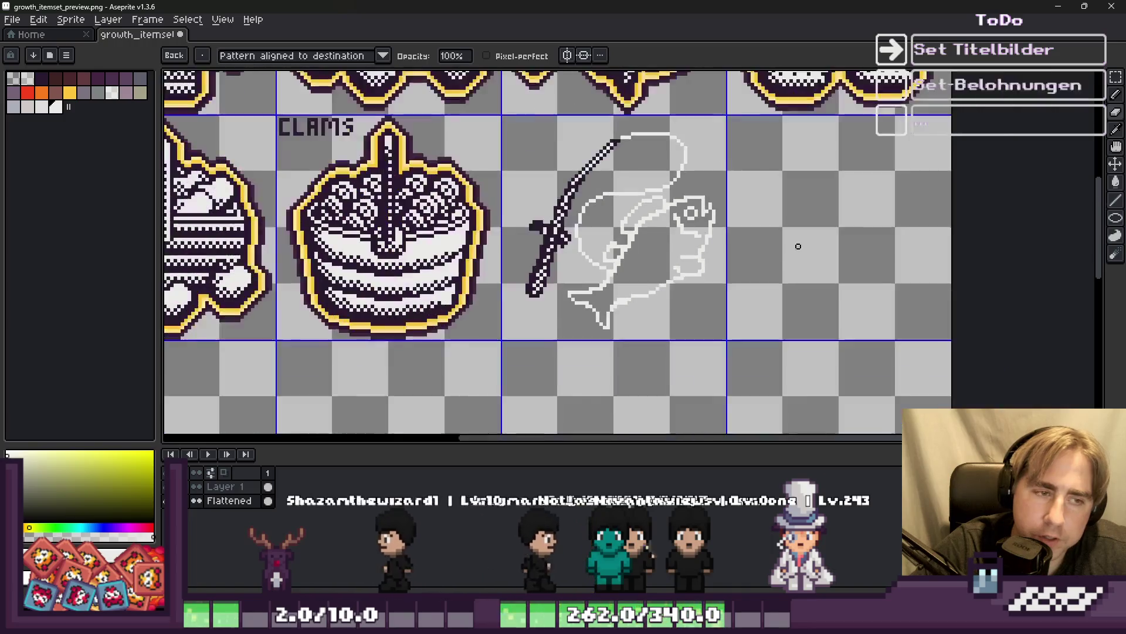
scroll(628, 327, "up", 4)
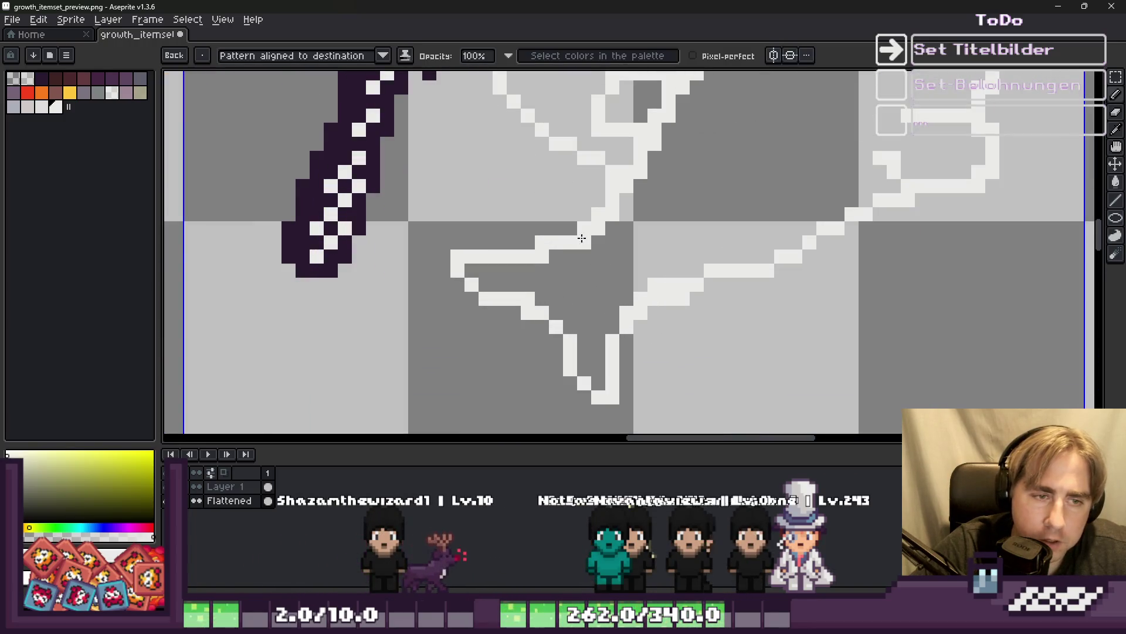
scroll(620, 262, "down", 3)
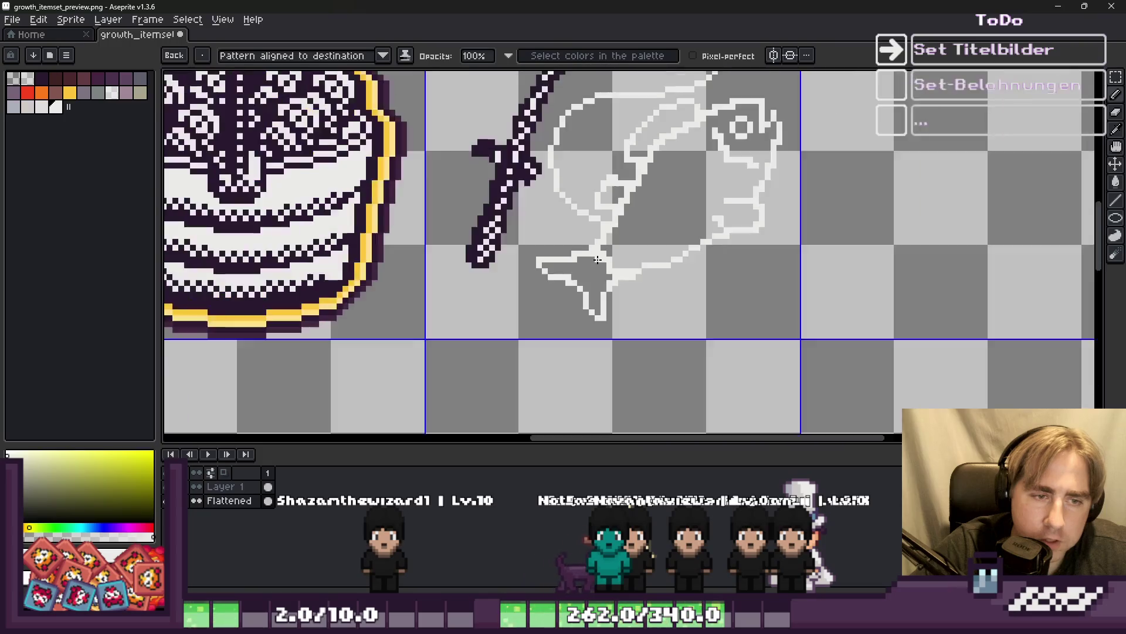
scroll(620, 267, "up", 3)
scroll(648, 254, "down", 2)
scroll(628, 258, "up", 3)
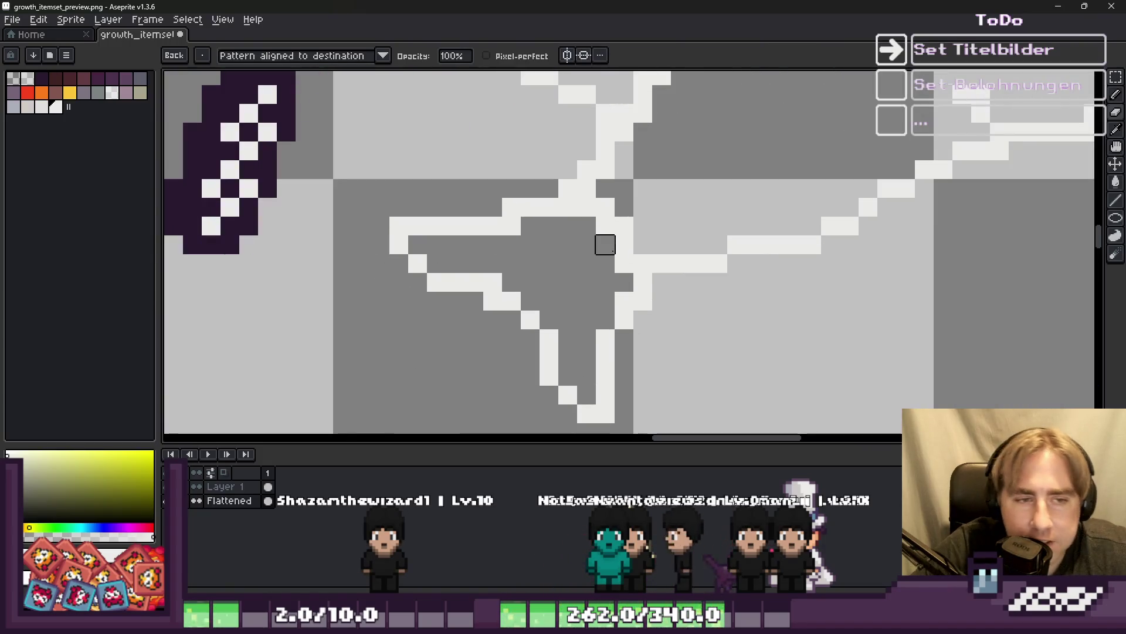
key("e")
left_click_drag(624, 244, 568, 206)
scroll(549, 245, "down", 3)
scroll(572, 244, "up", 3)
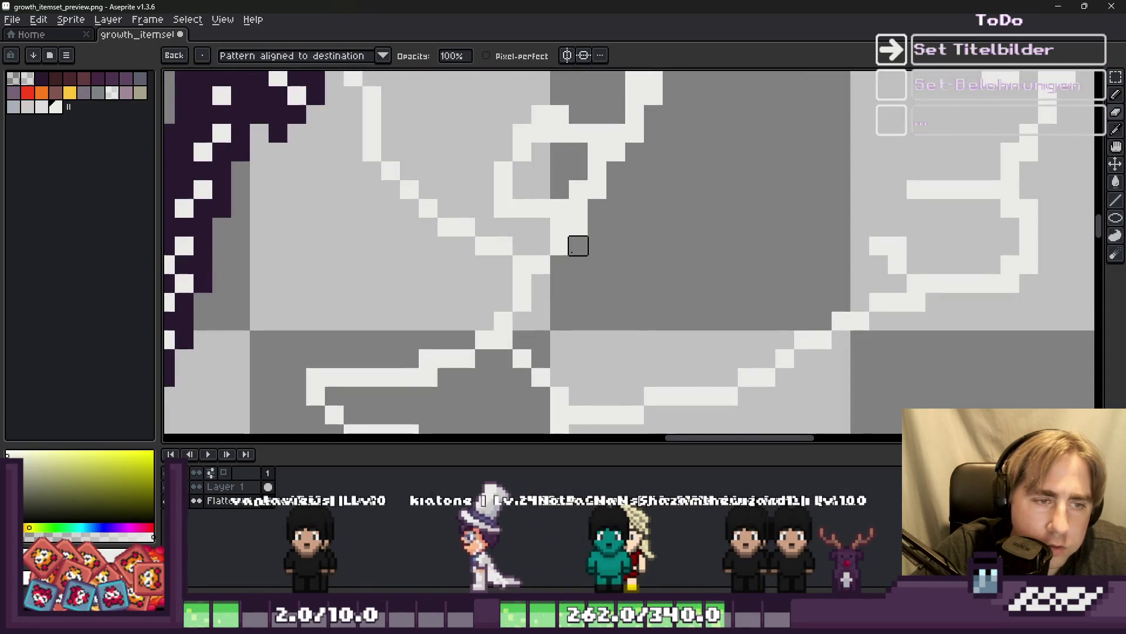
scroll(596, 227, "down", 3)
scroll(560, 234, "up", 3)
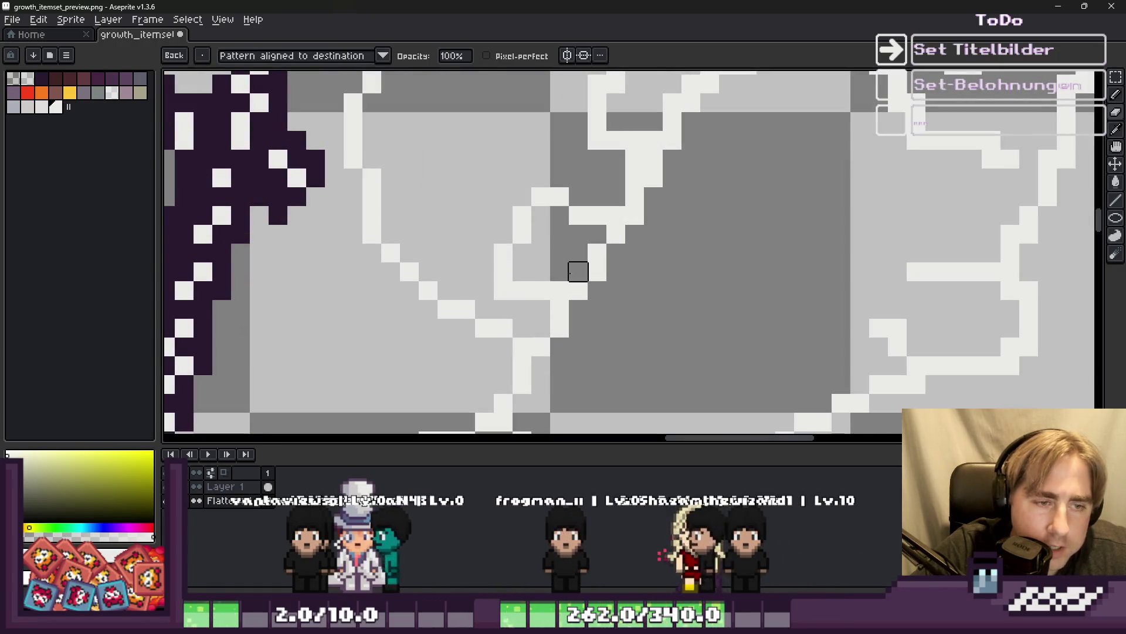
scroll(578, 271, "down", 3)
scroll(579, 252, "up", 3)
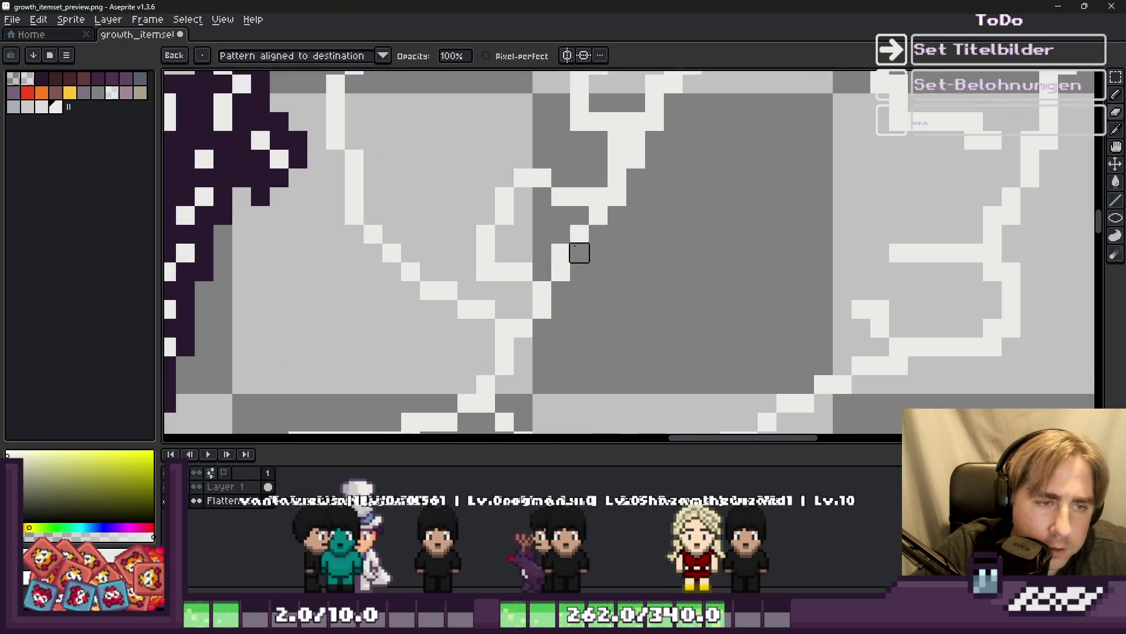
scroll(579, 253, "down", 3)
scroll(636, 235, "up", 3)
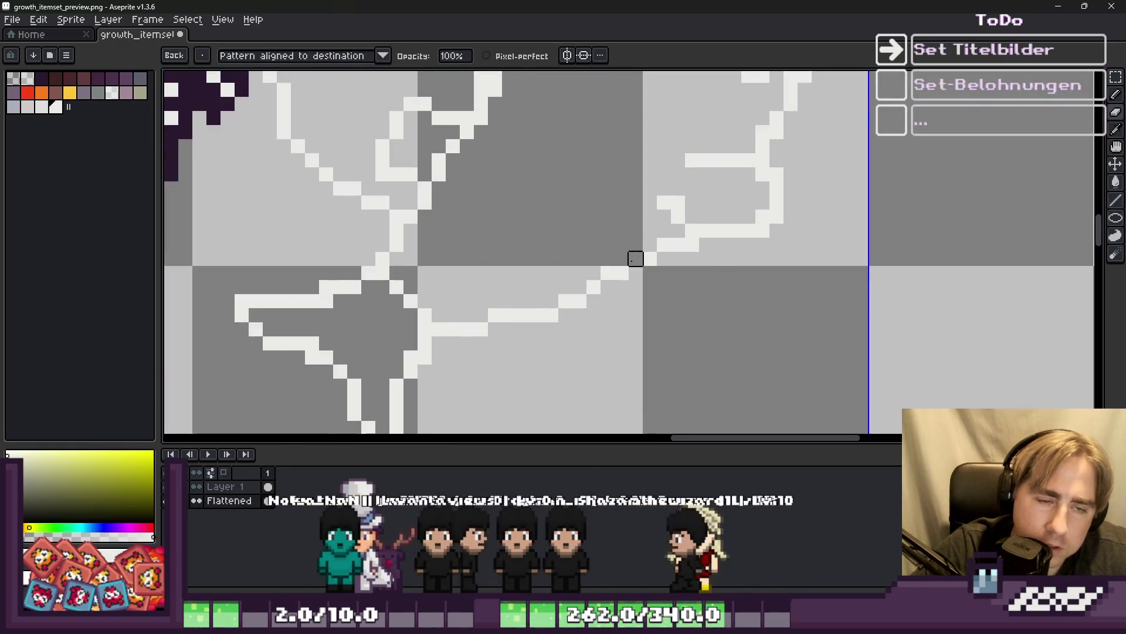
scroll(636, 259, "down", 3)
scroll(664, 238, "up", 3)
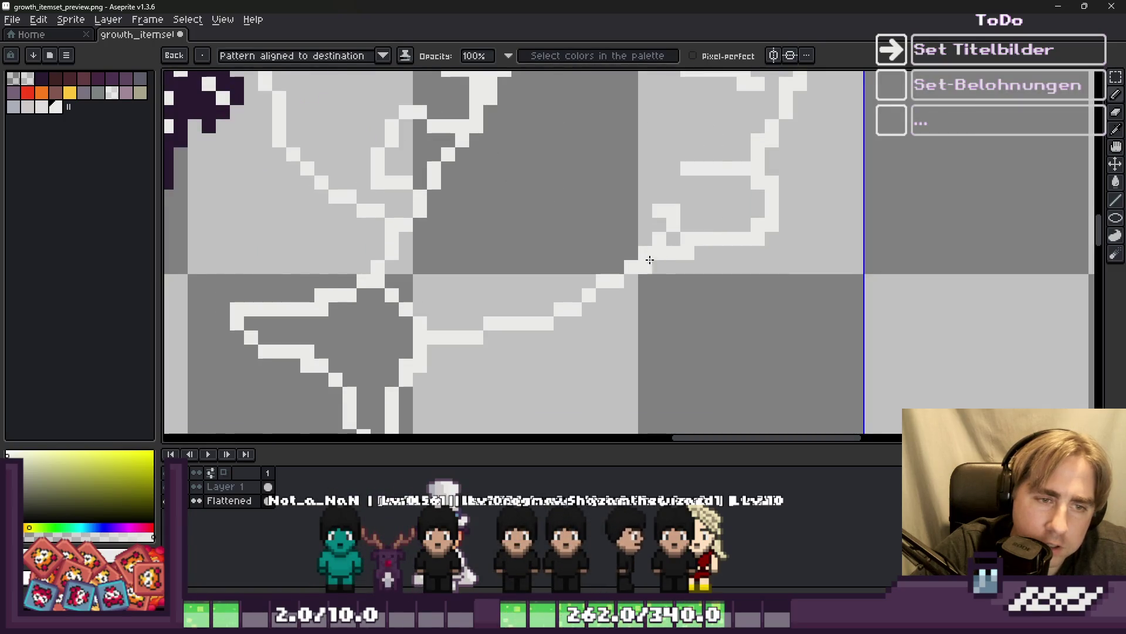
Add a white pixel to the fish outline and erase the stray pixel below it.
key("e")
key("b")
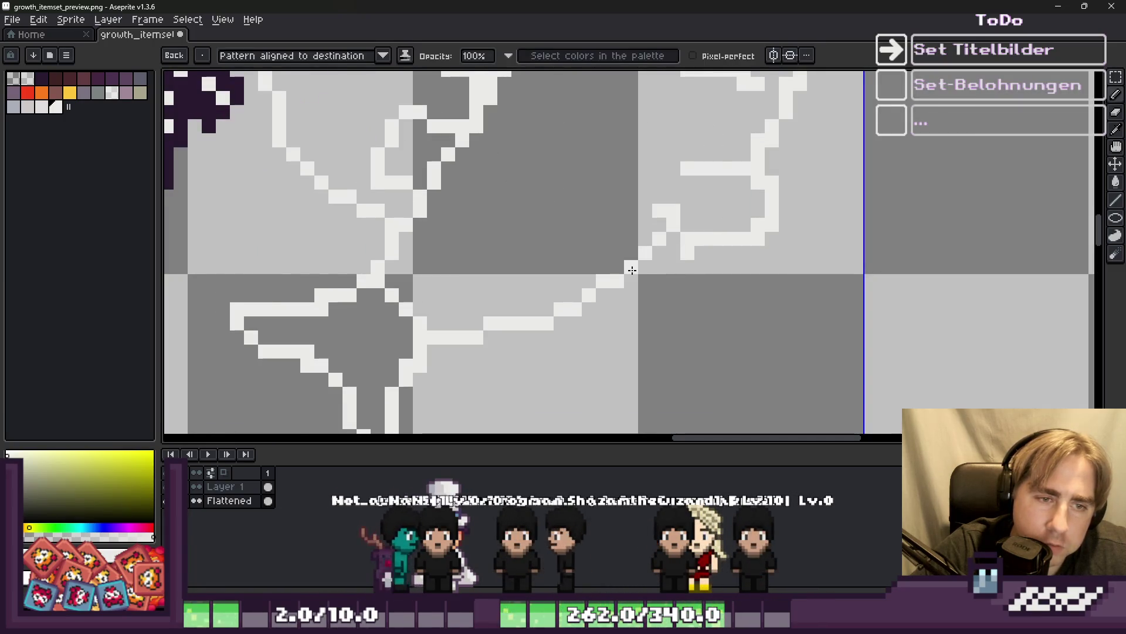
scroll(616, 276, "down", 5)
scroll(552, 287, "up", 5)
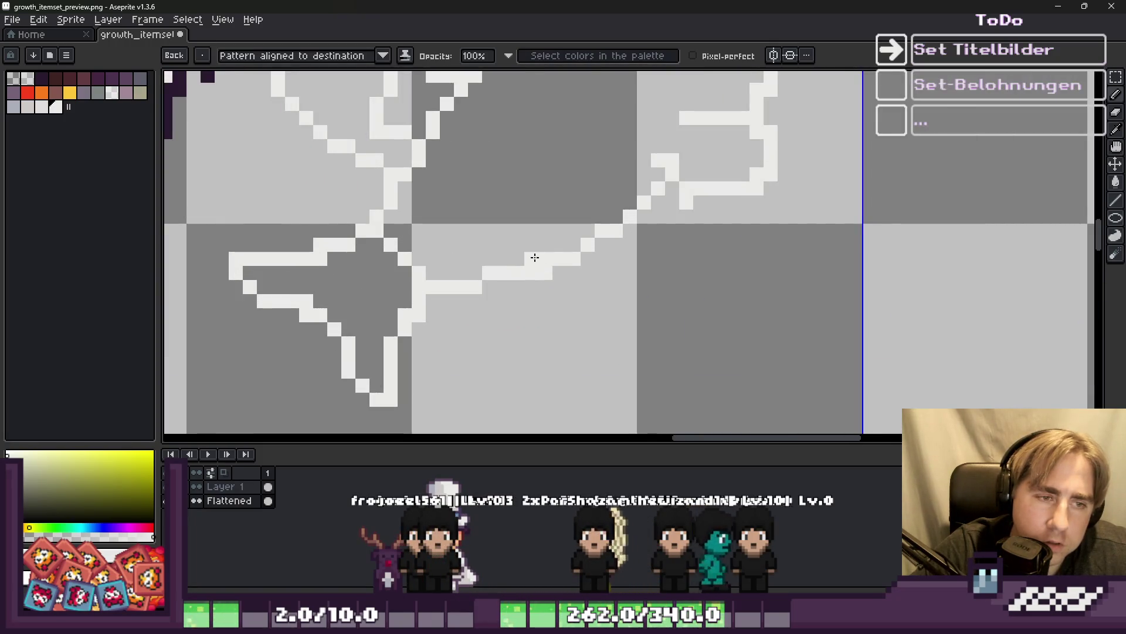
left_click(572, 246)
key("e")
left_click(573, 259)
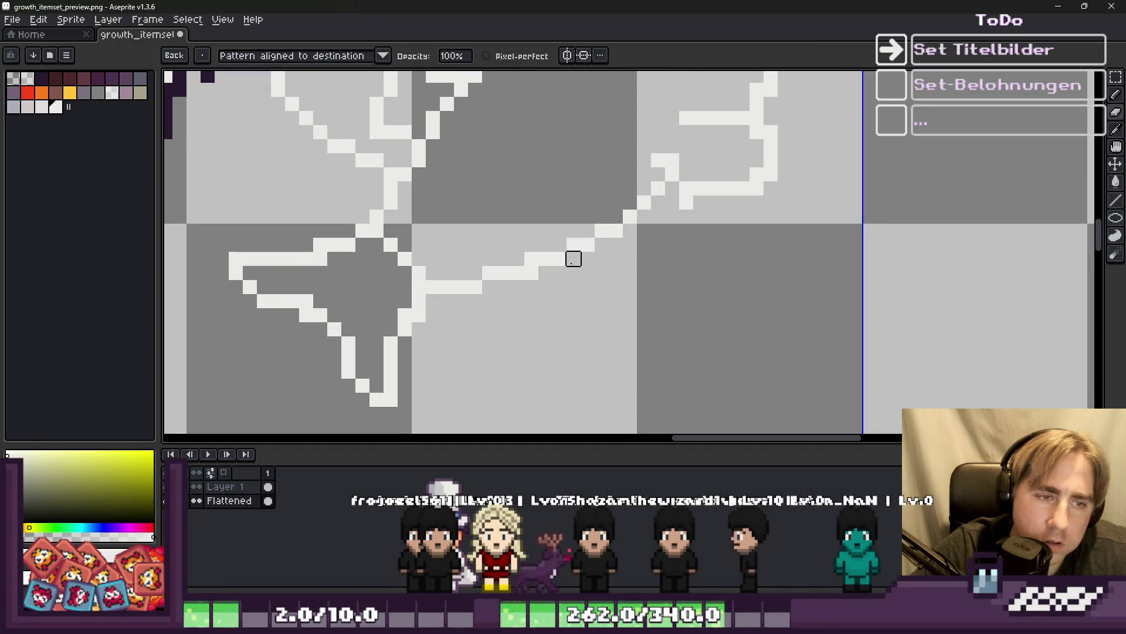
scroll(532, 286, "down", 5)
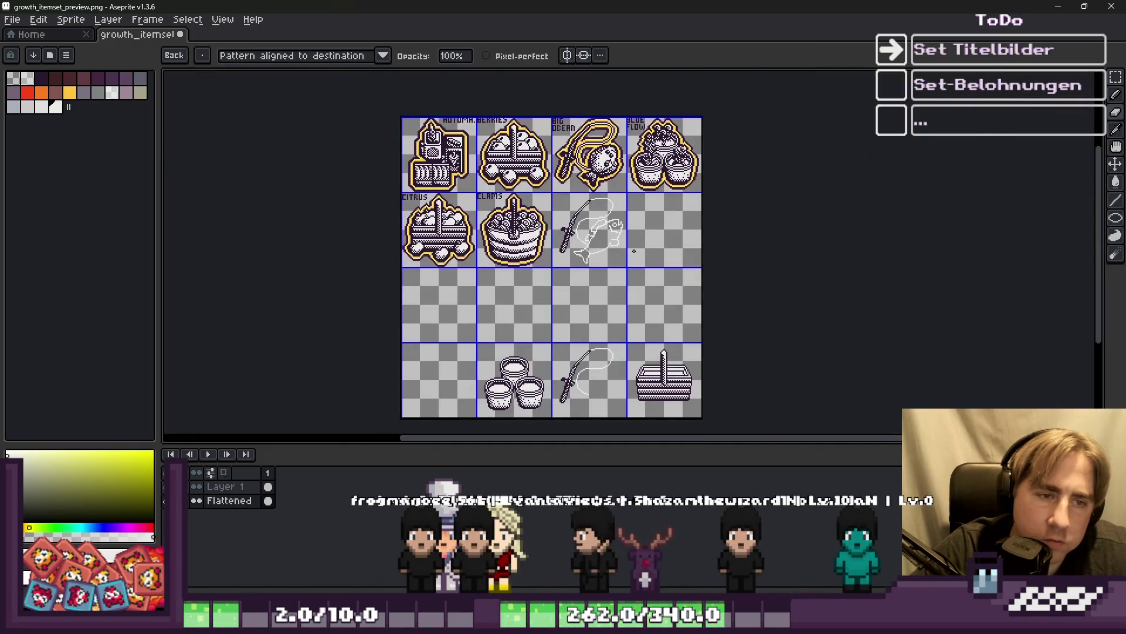
scroll(590, 230, "up", 4)
scroll(589, 230, "down", 5)
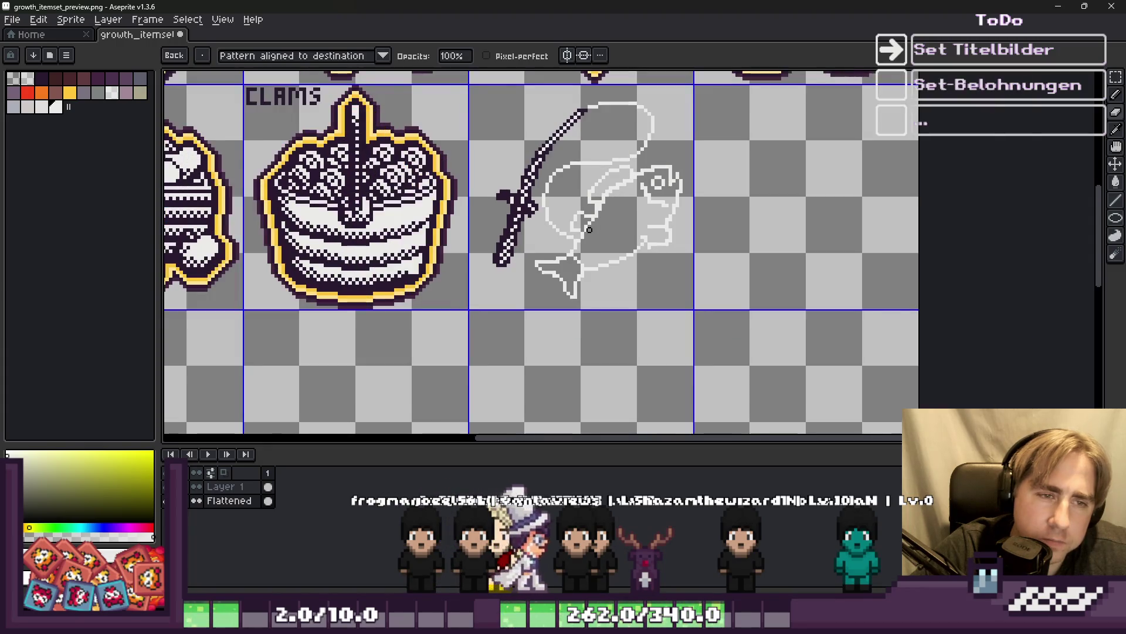
scroll(595, 195, "up", 8)
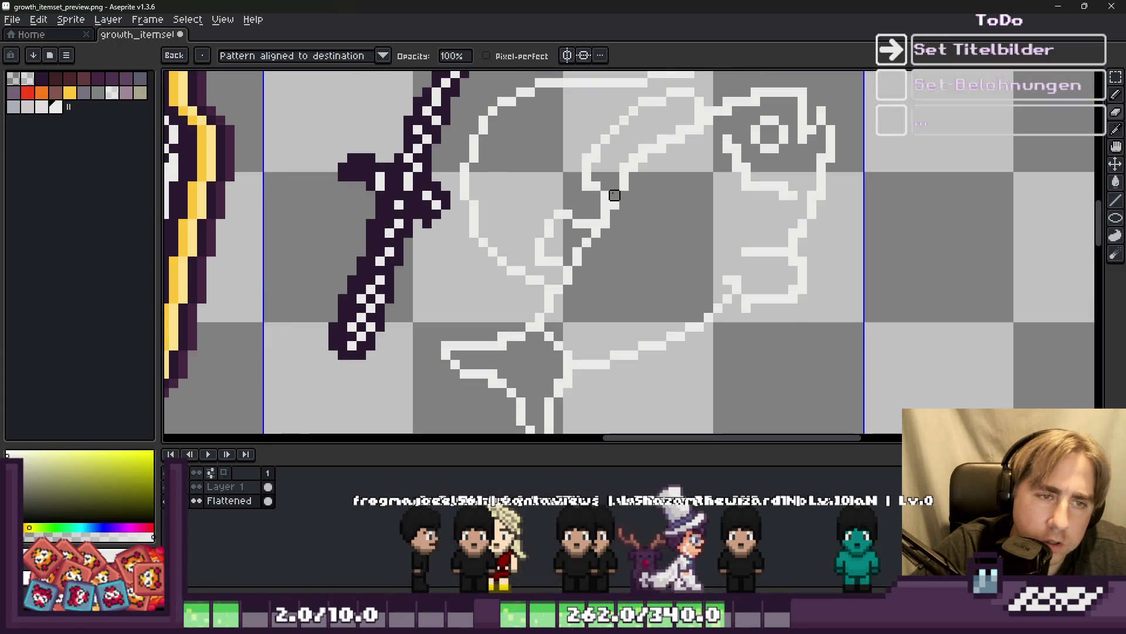
scroll(614, 195, "up", 3)
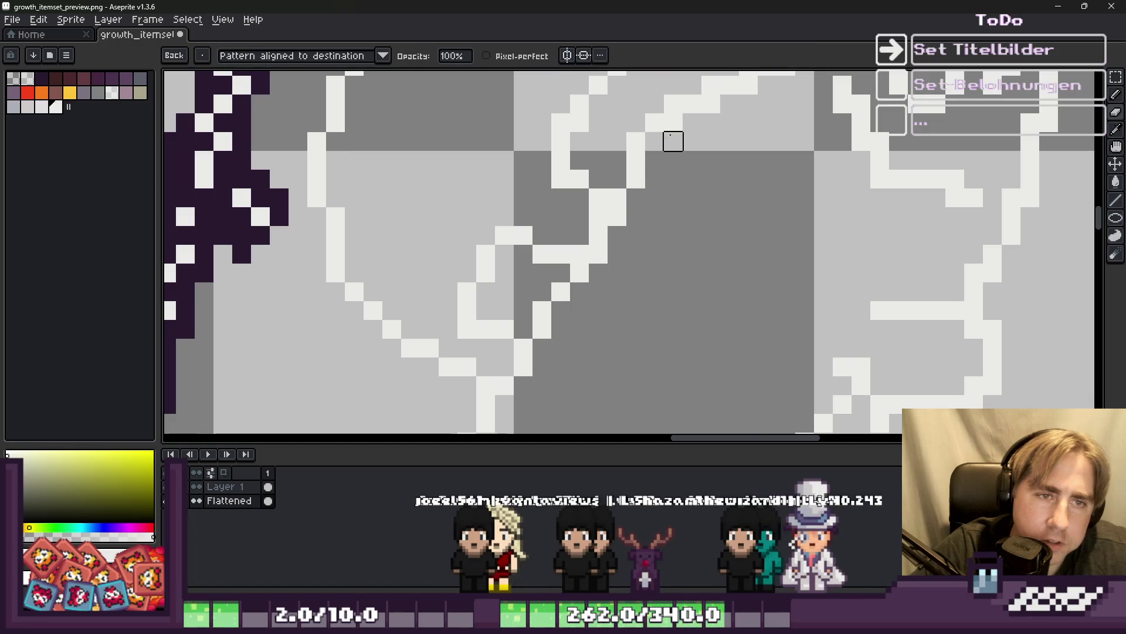
scroll(767, 85, "down", 4)
scroll(675, 190, "up", 3)
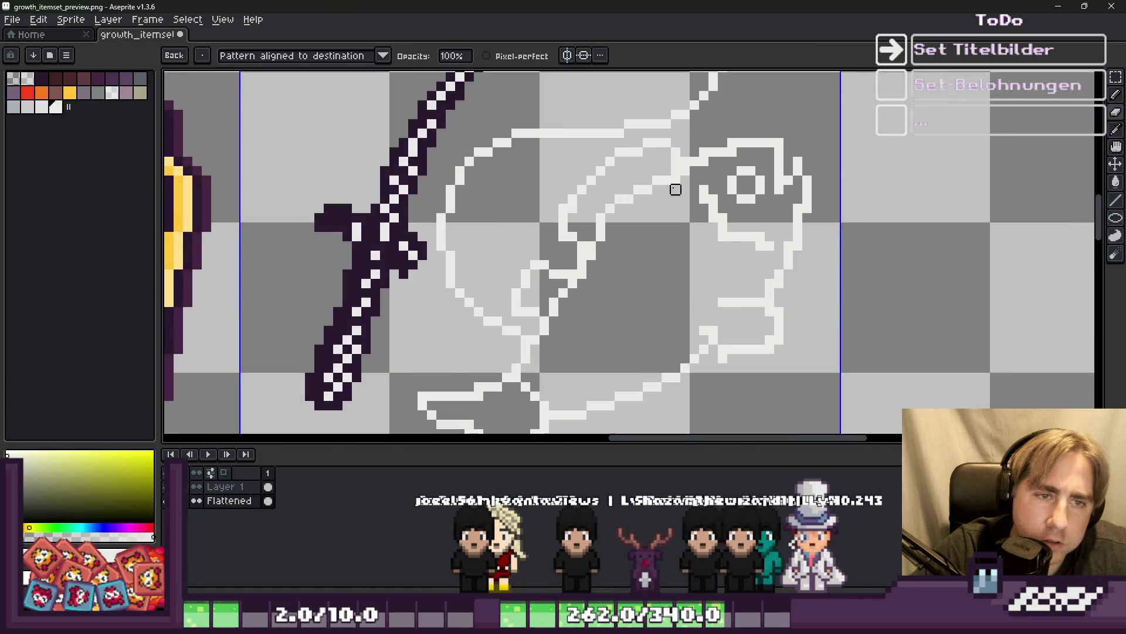
scroll(685, 180, "up", 2)
scroll(674, 168, "down", 3)
scroll(674, 168, "up", 3)
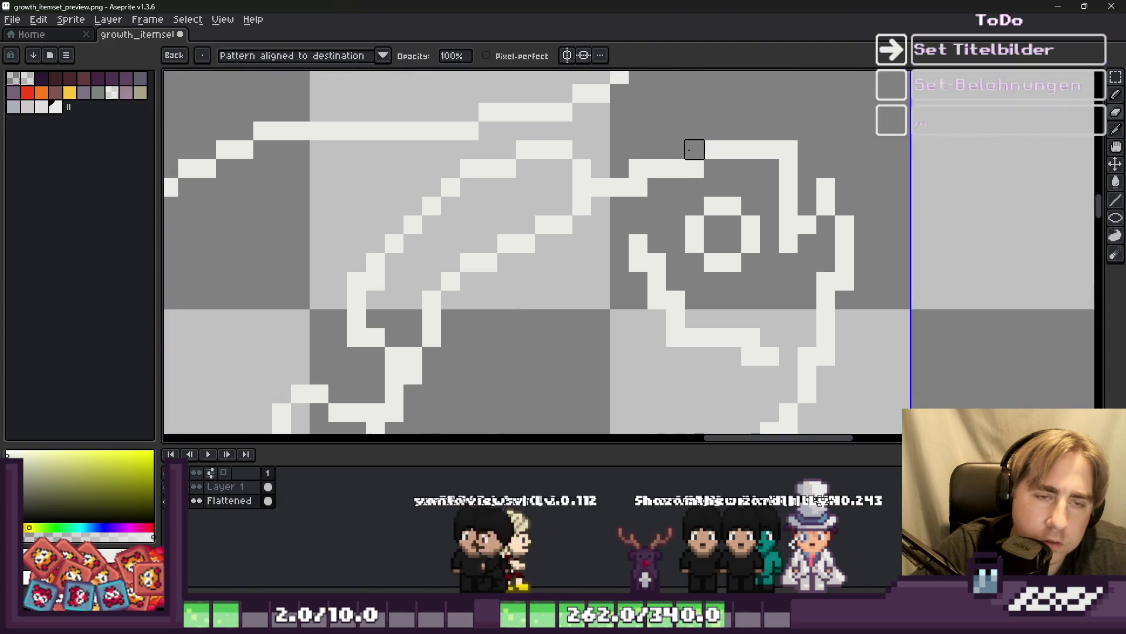
scroll(645, 146, "down", 4)
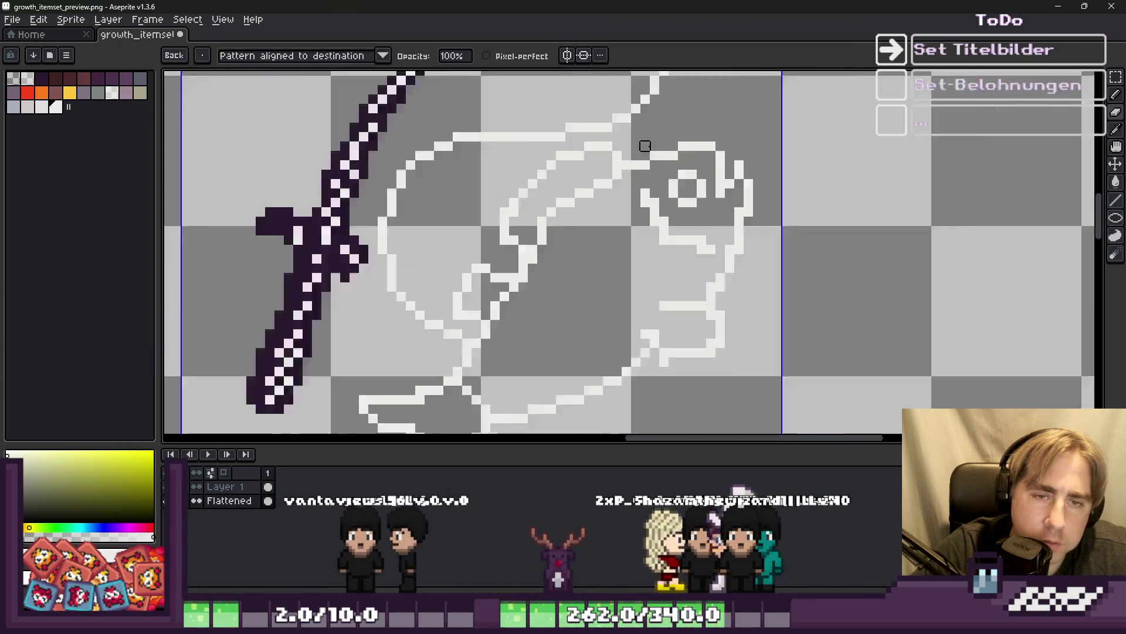
scroll(675, 150, "up", 4)
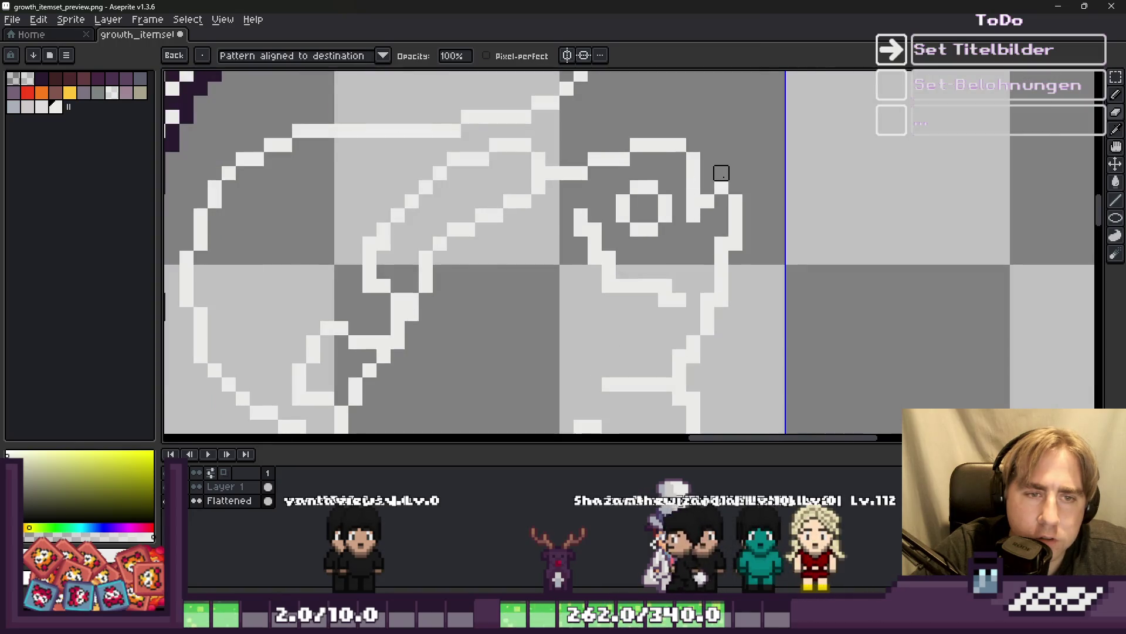
scroll(722, 173, "down", 3)
scroll(713, 193, "up", 3)
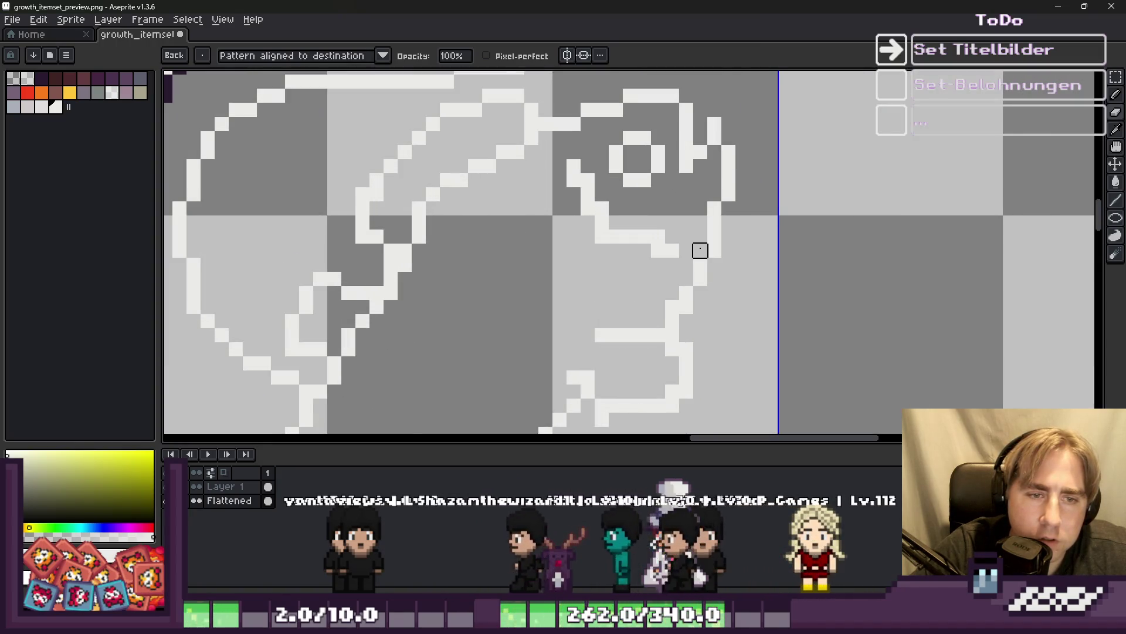
scroll(699, 250, "down", 3)
Pick the rod's dark purple and select the fish outline, leaving out the fishing line.
key("m")
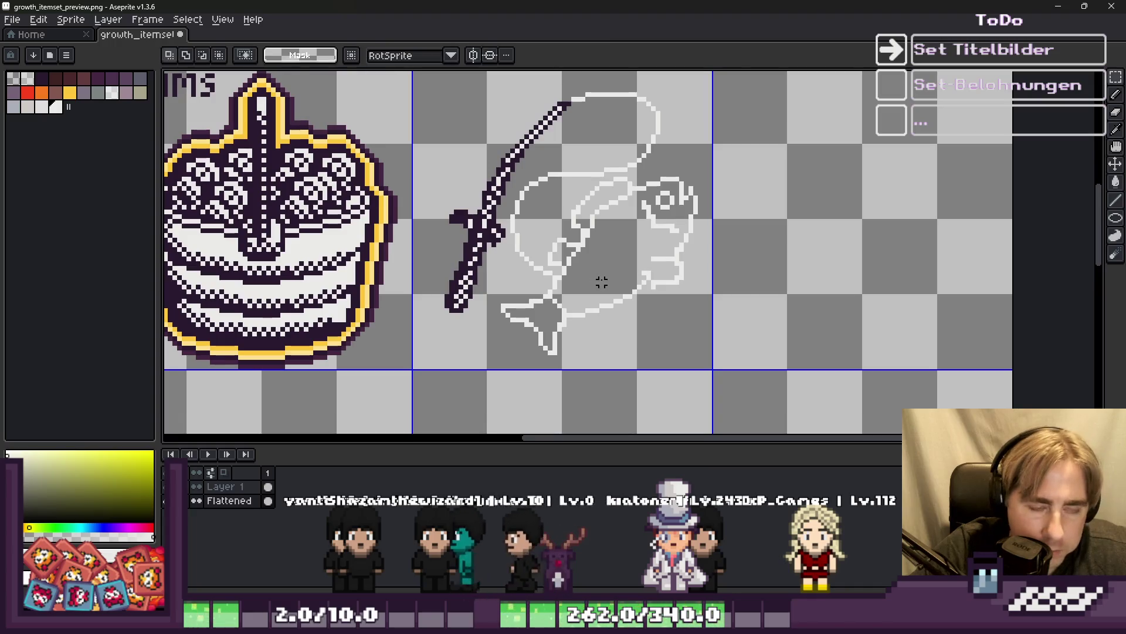
scroll(625, 237, "up", 2)
left_click(437, 205, "alt")
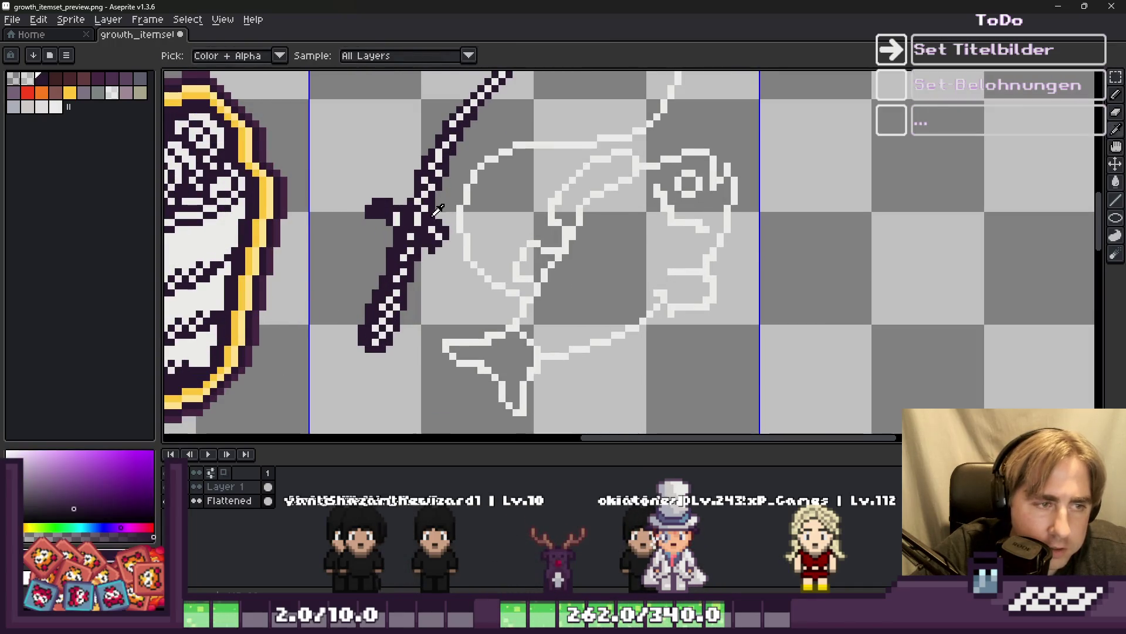
scroll(608, 266, "down", 1)
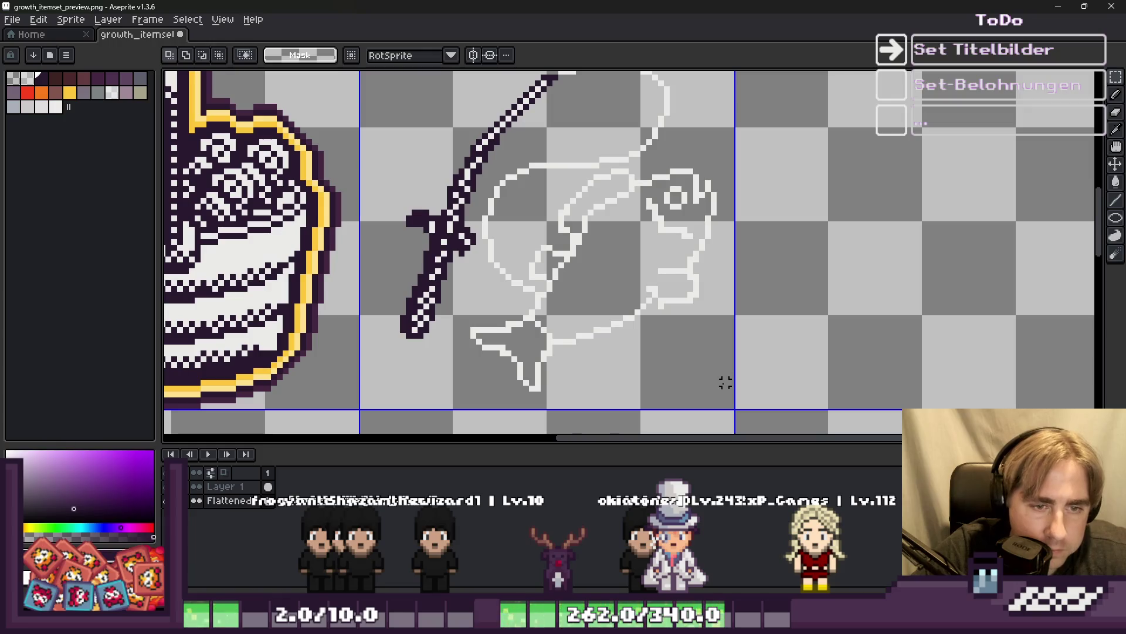
left_click_drag(725, 388, 456, 131)
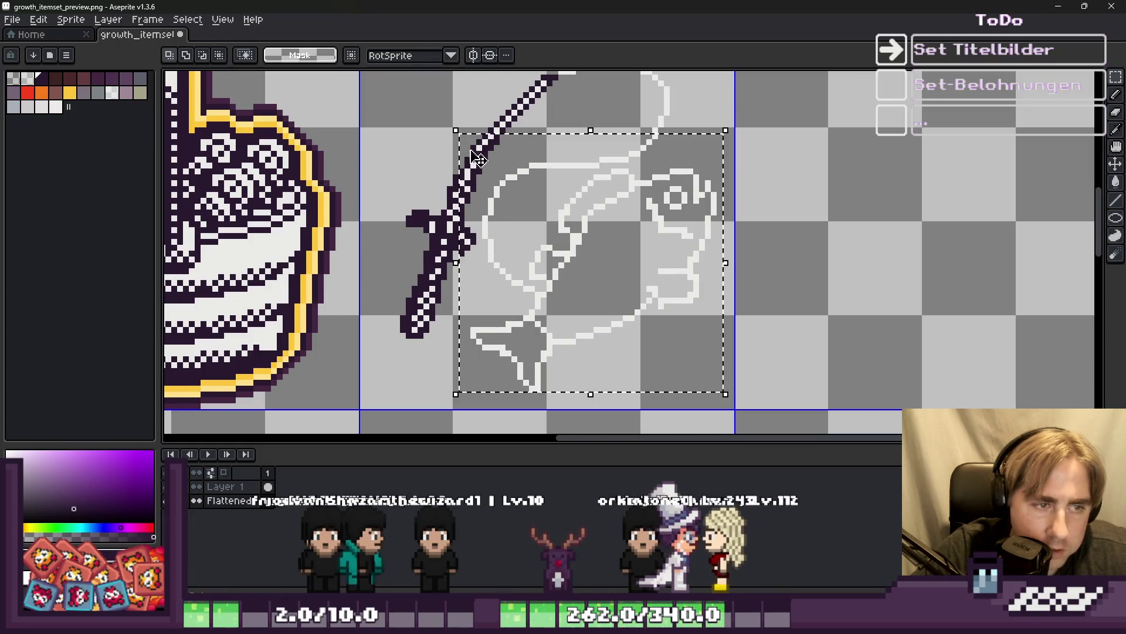
scroll(479, 157, "up", 1)
mouse_move(427, 95)
left_mouse_down()
mouse_move(530, 272)
mouse_move(562, 352)
mouse_move(530, 344)
mouse_move(505, 312)
left_mouse_up()
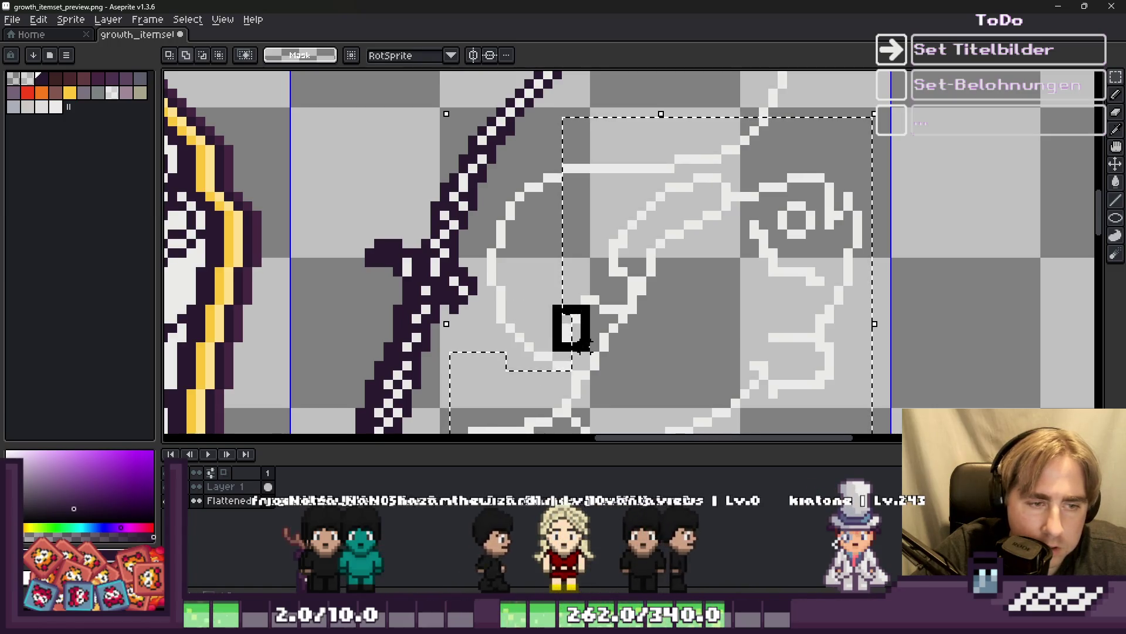
mouse_move(551, 172)
left_mouse_down()
mouse_move(567, 158)
mouse_move(796, 107)
left_mouse_up()
Fill the selected fish outline with the dark purple, then deselect.
key("g")
scroll(698, 120, "down", 2)
left_click(717, 176)
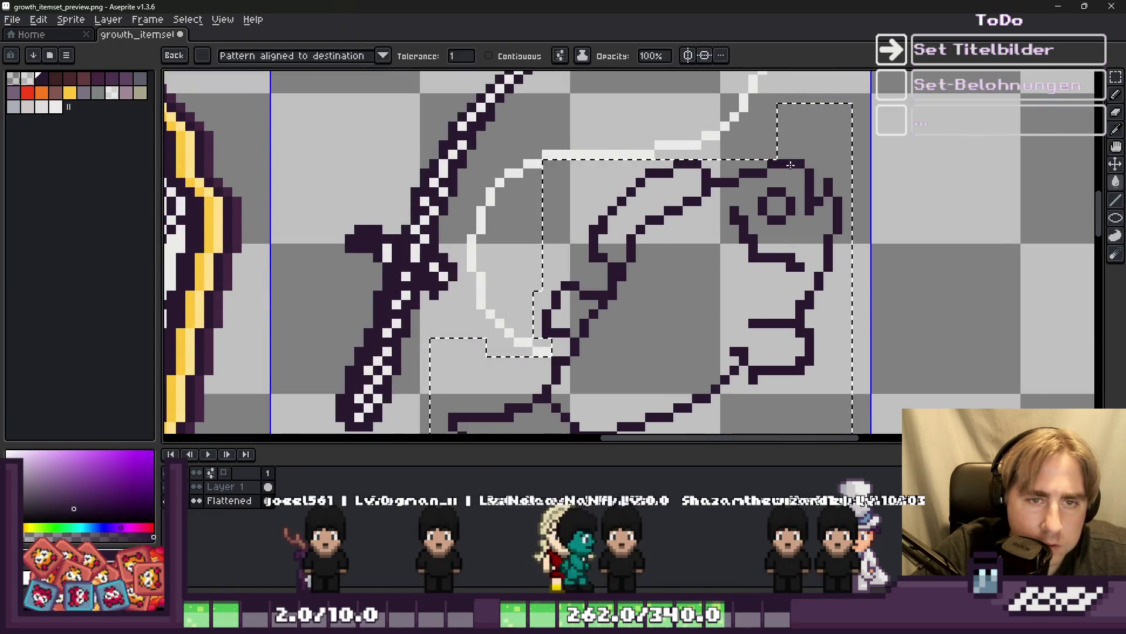
scroll(717, 176, "down", 2)
key("ctrl+d")
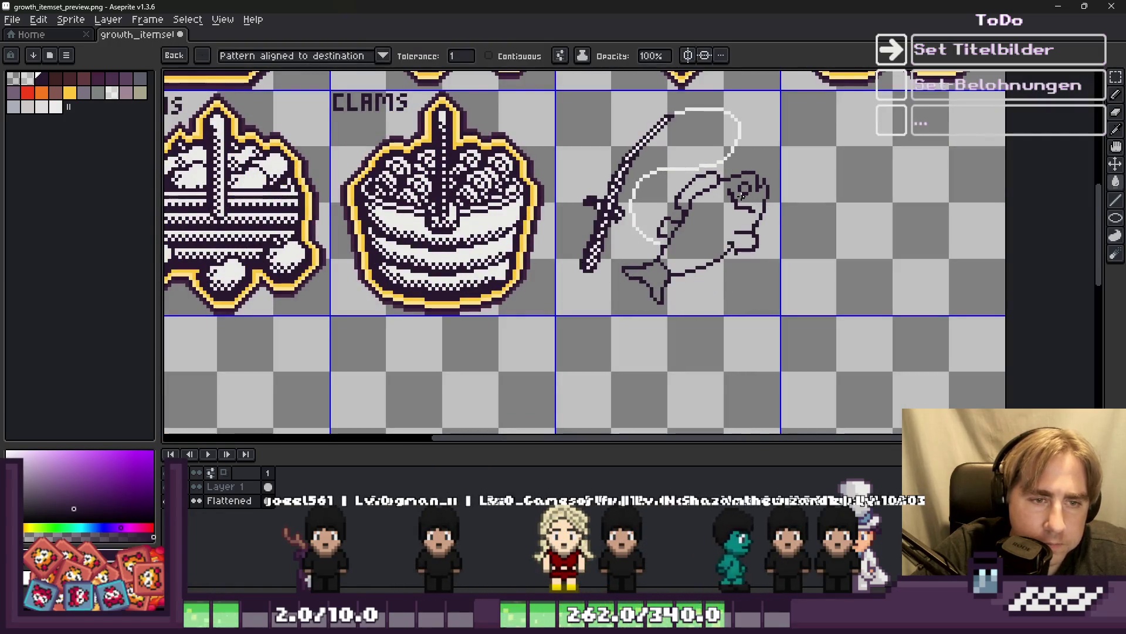
With the pencil, erase the stray dark outline pixel inside the fish's tail fin.
key("b")
scroll(742, 199, "up", 5)
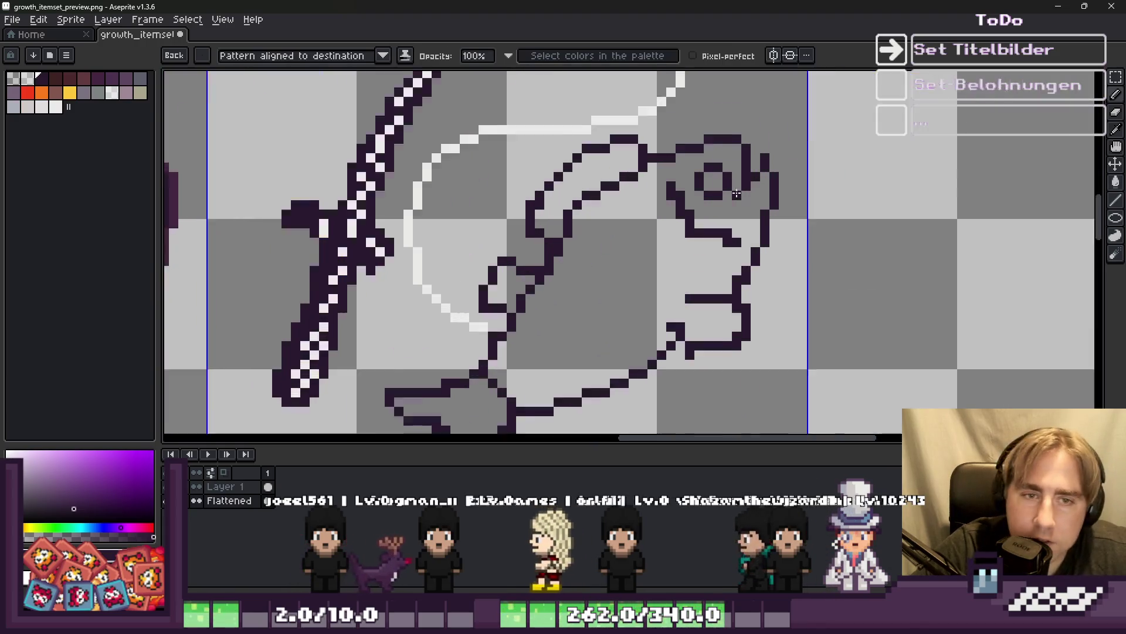
scroll(680, 173, "down", 6)
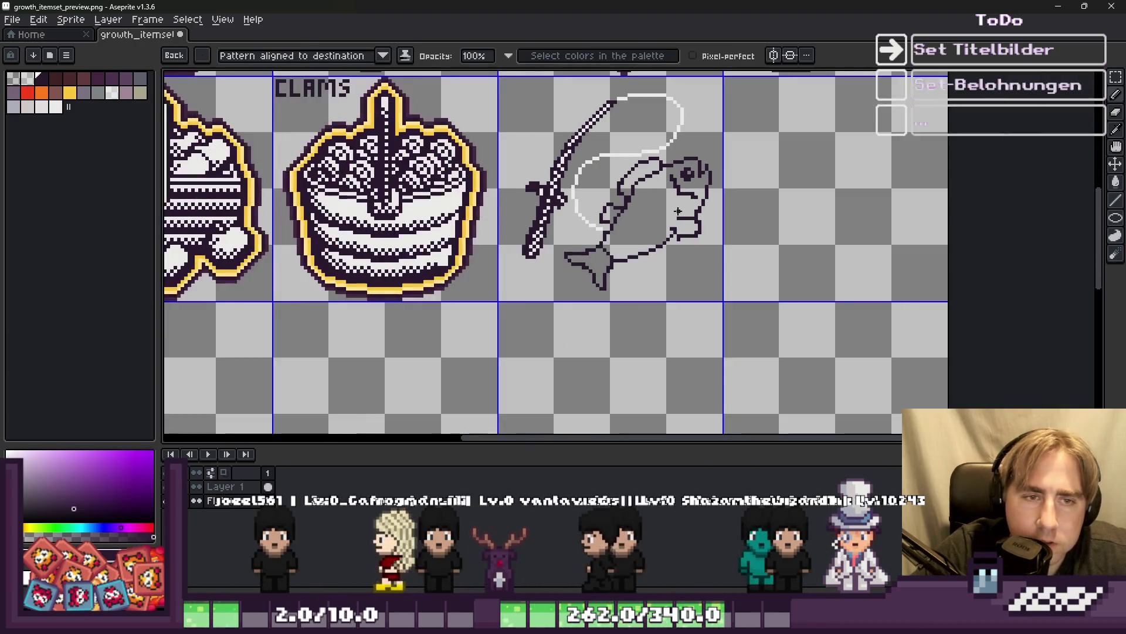
scroll(614, 225, "up", 1)
scroll(613, 247, "up", 1)
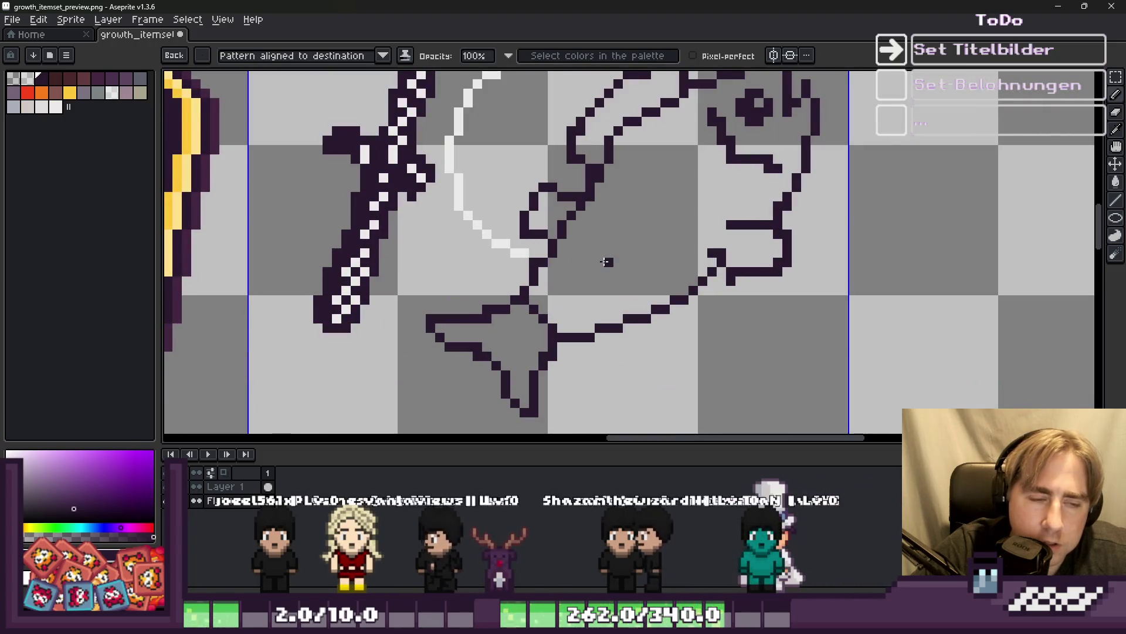
scroll(607, 255, "down", 2)
scroll(607, 251, "up", 3)
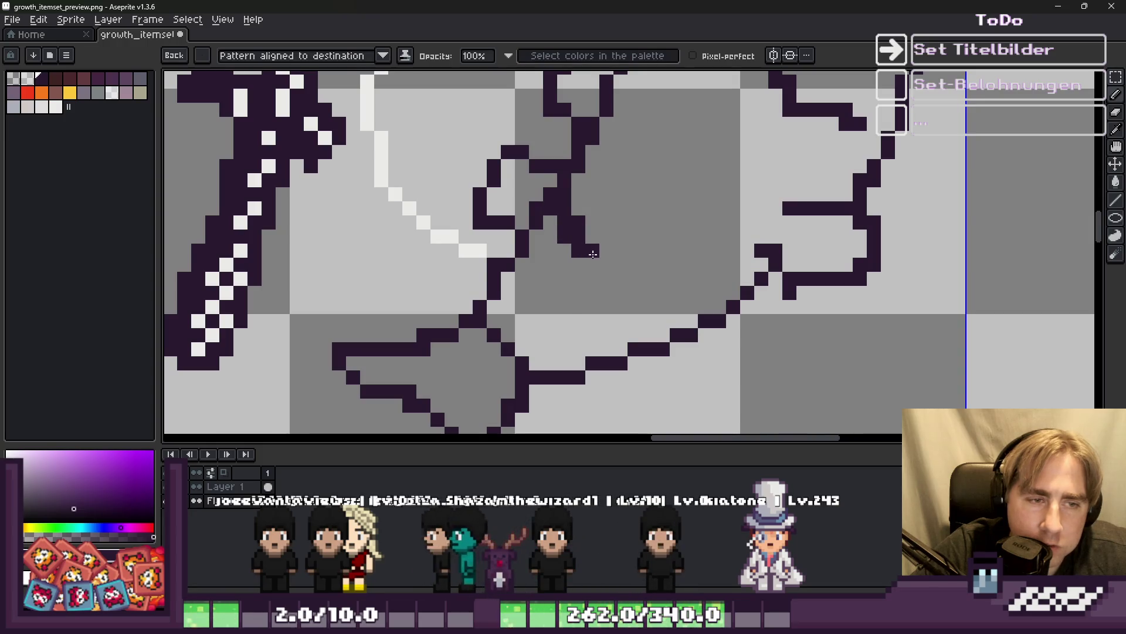
scroll(593, 254, "down", 3)
scroll(552, 174, "up", 3)
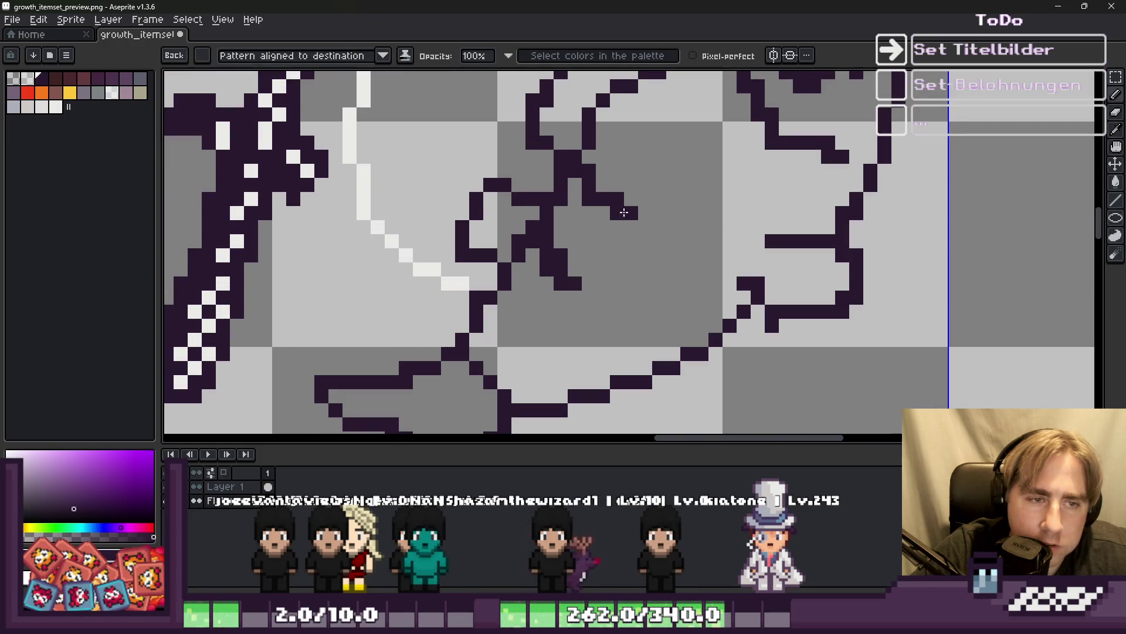
scroll(615, 221, "down", 3)
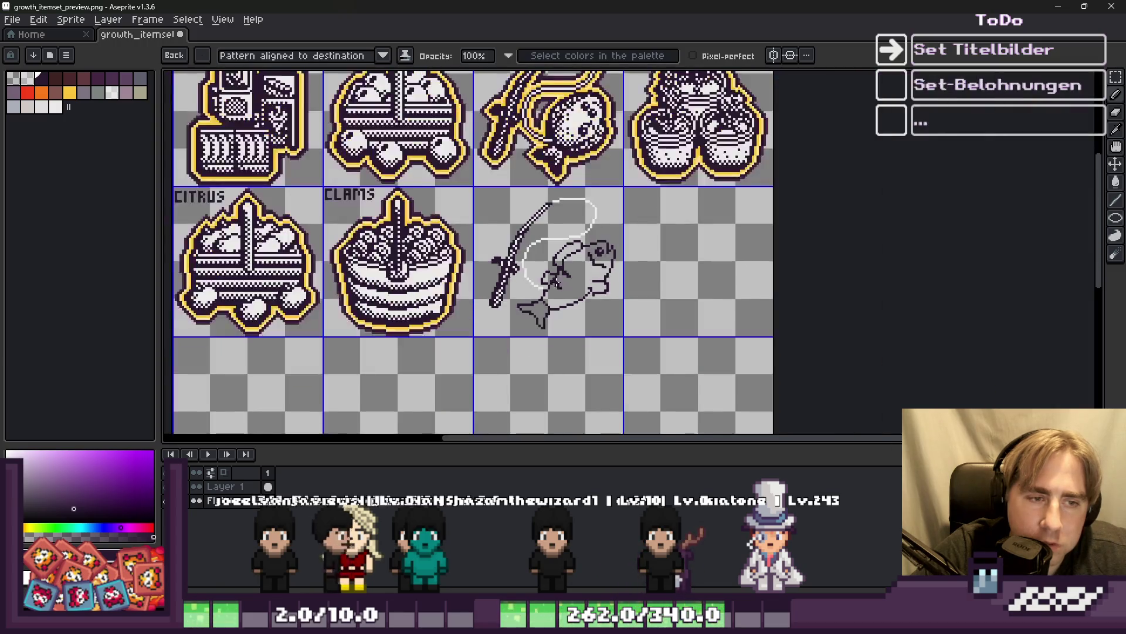
scroll(602, 267, "up", 2)
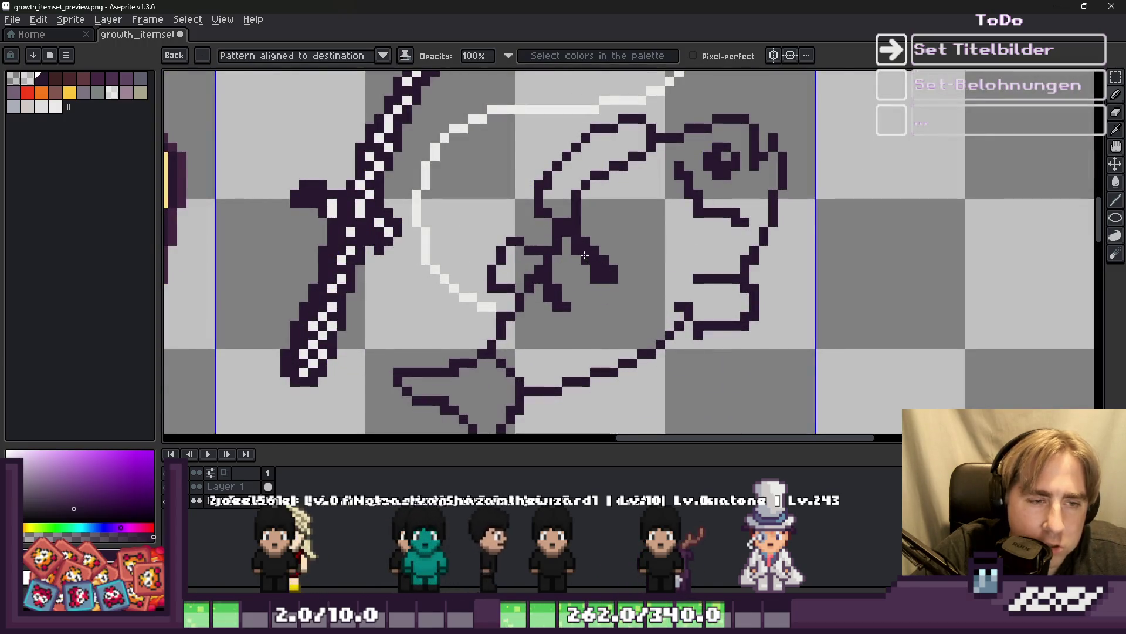
scroll(593, 242, "down", 1)
scroll(593, 243, "up", 2)
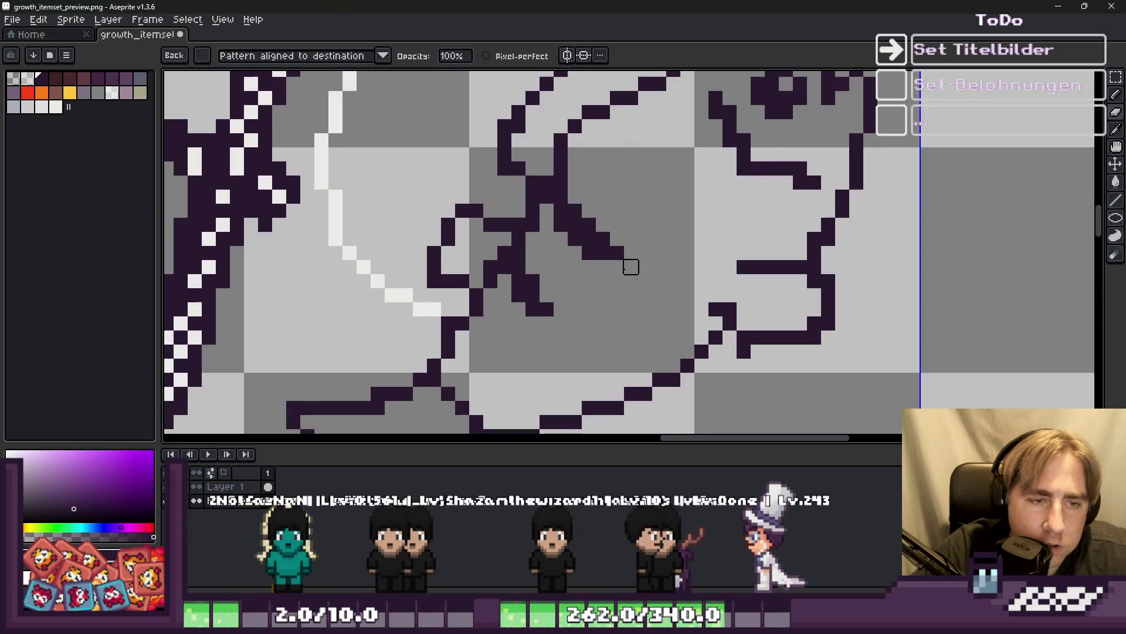
scroll(631, 266, "down", 2)
scroll(620, 284, "up", 2)
scroll(599, 246, "down", 2)
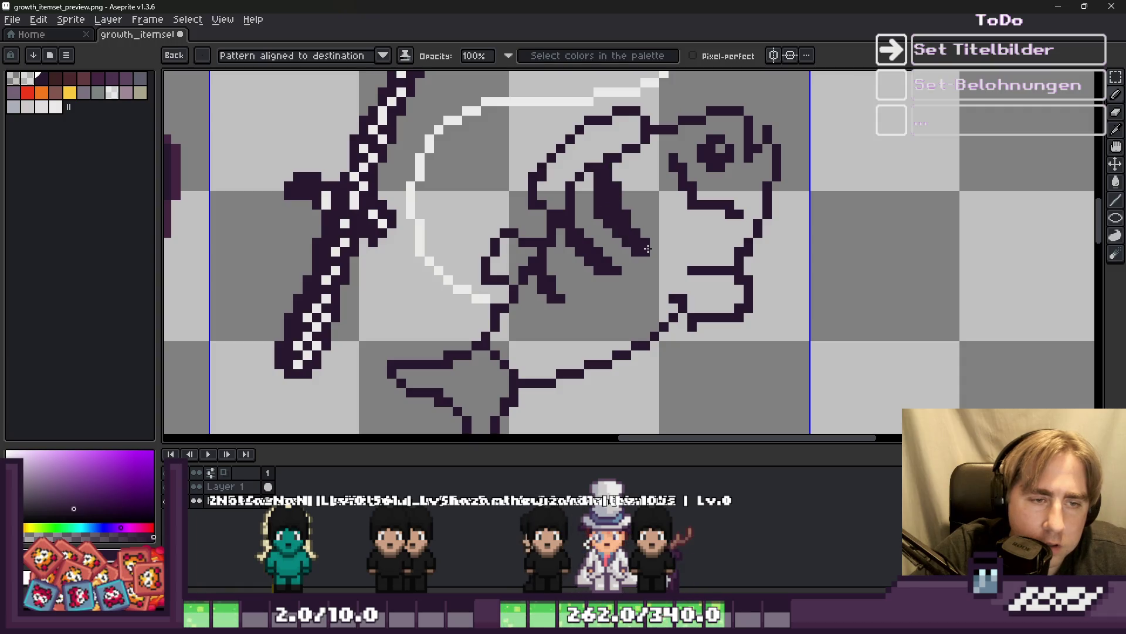
scroll(647, 248, "down", 3)
scroll(554, 201, "up", 2)
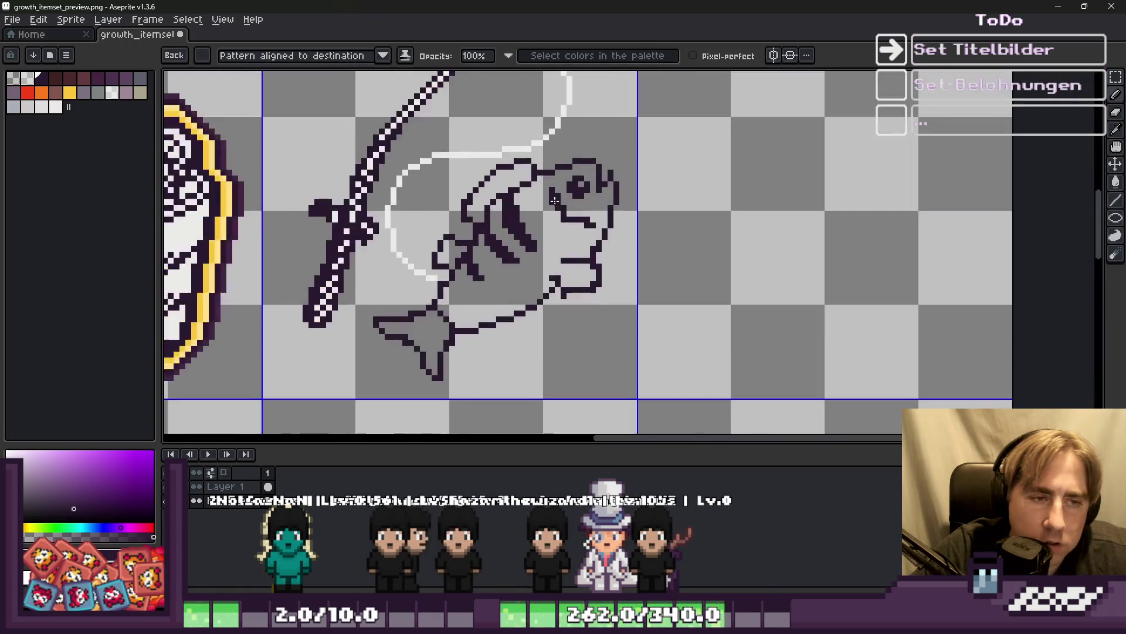
scroll(555, 200, "up", 1)
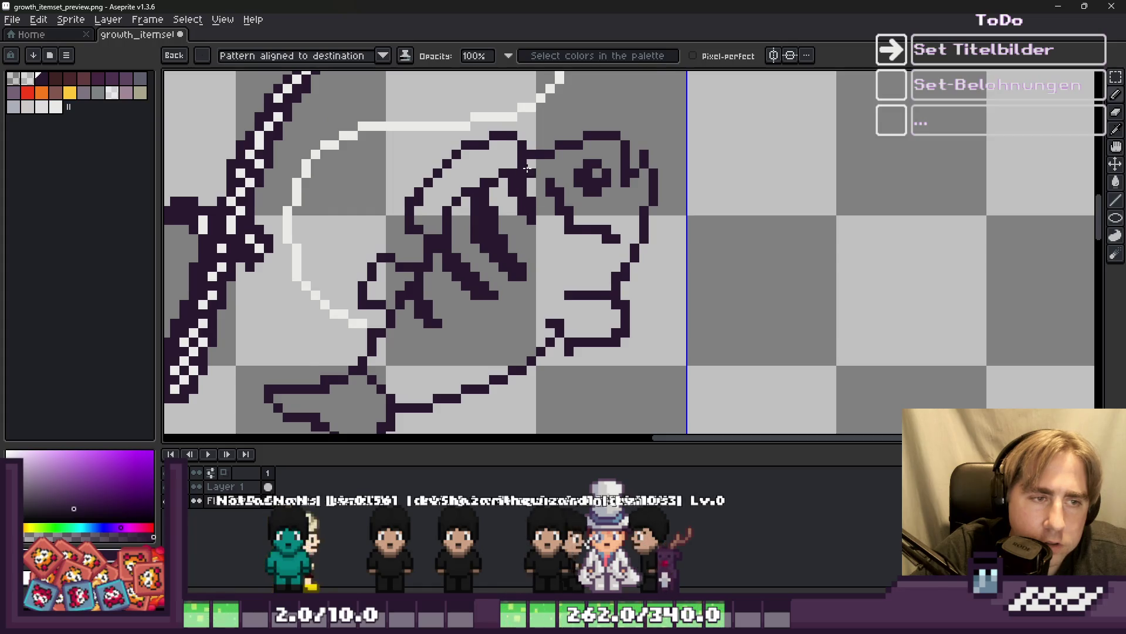
scroll(526, 168, "down", 4)
scroll(552, 236, "up", 4)
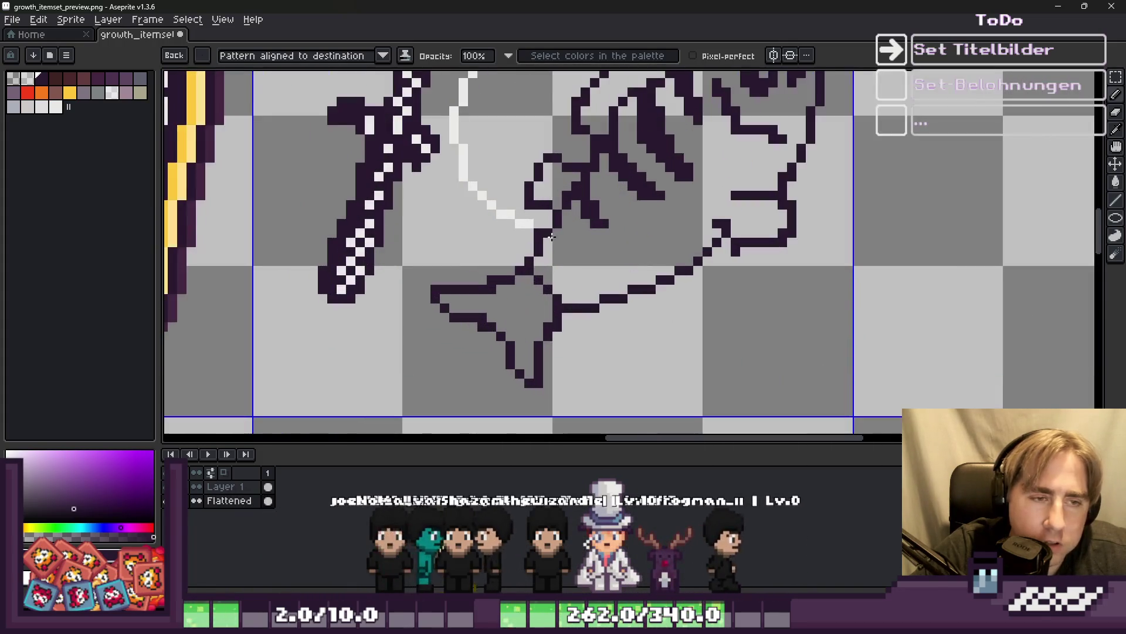
scroll(551, 237, "up", 1)
scroll(630, 176, "down", 2)
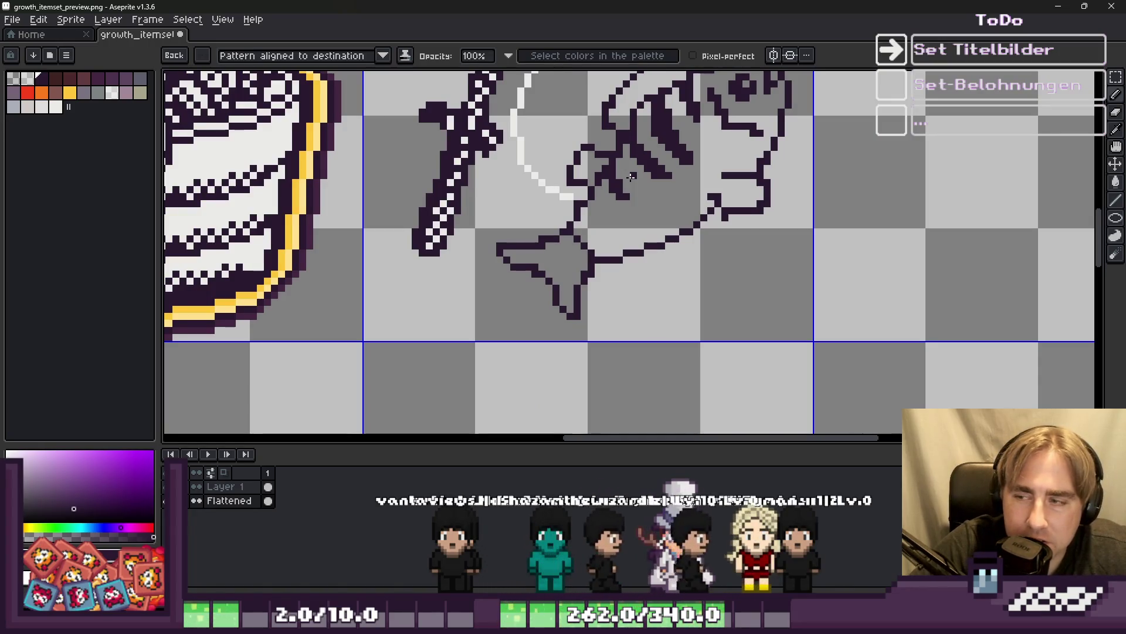
scroll(583, 206, "down", 2)
scroll(528, 278, "up", 5)
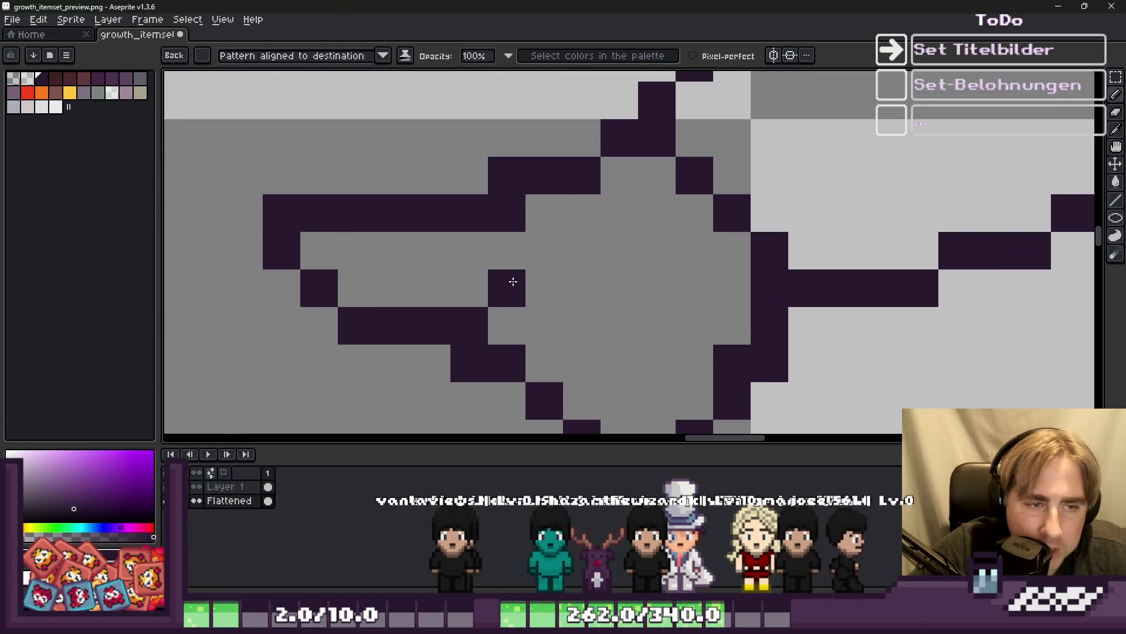
scroll(516, 281, "down", 3)
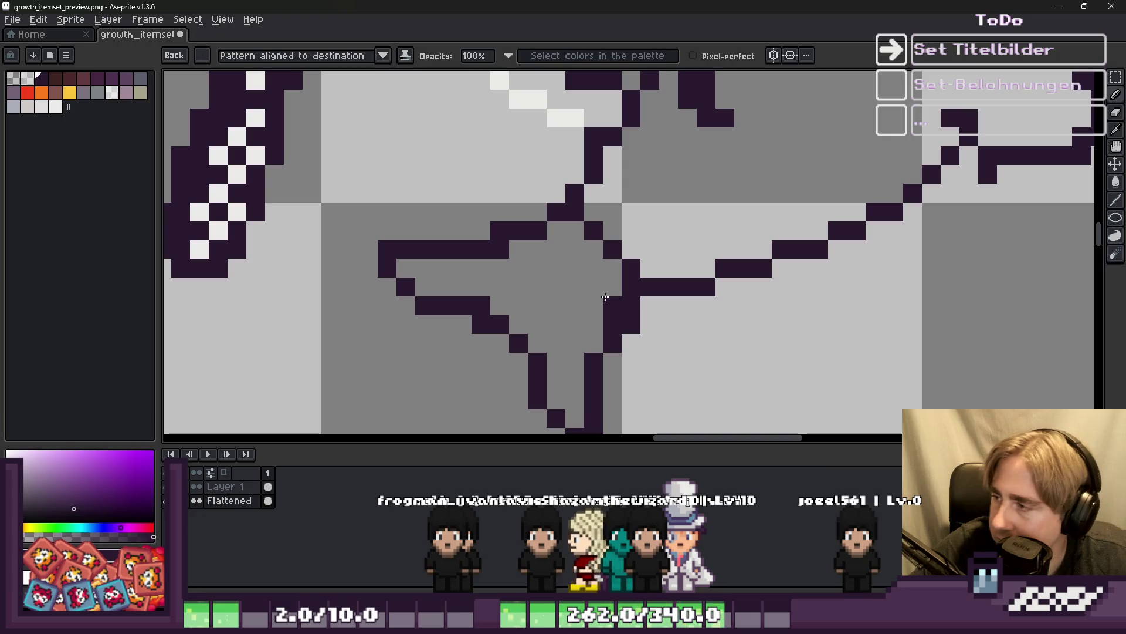
right_click(605, 302)
Redraw the erased outline pixel one step higher at the tail-to-body joint.
left_click(606, 288)
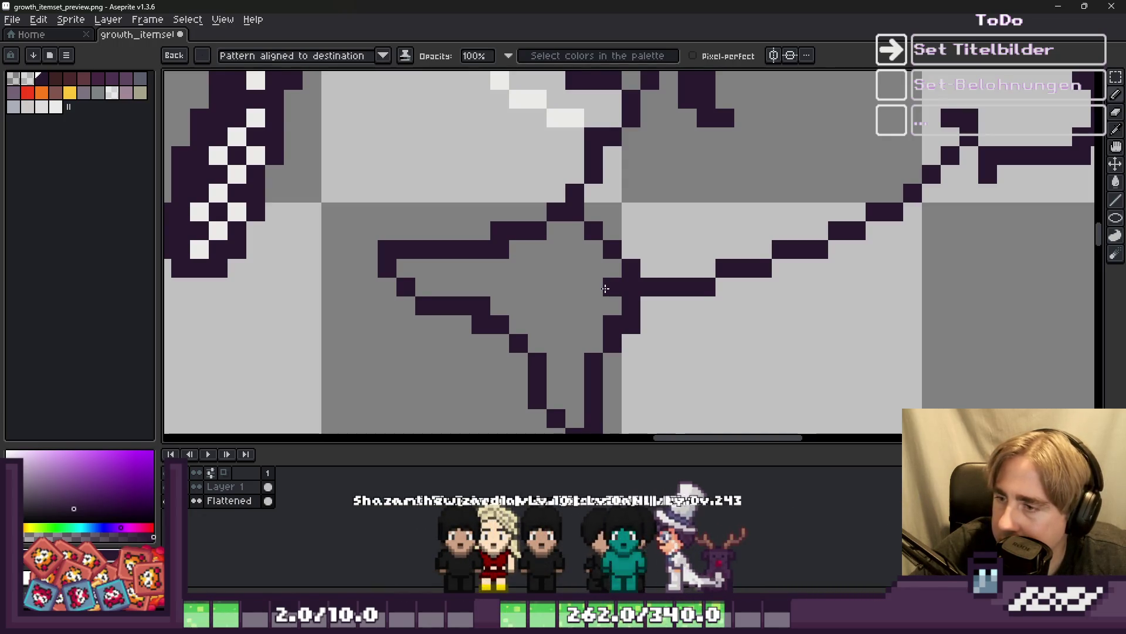
scroll(605, 288, "down", 4)
scroll(616, 232, "up", 3)
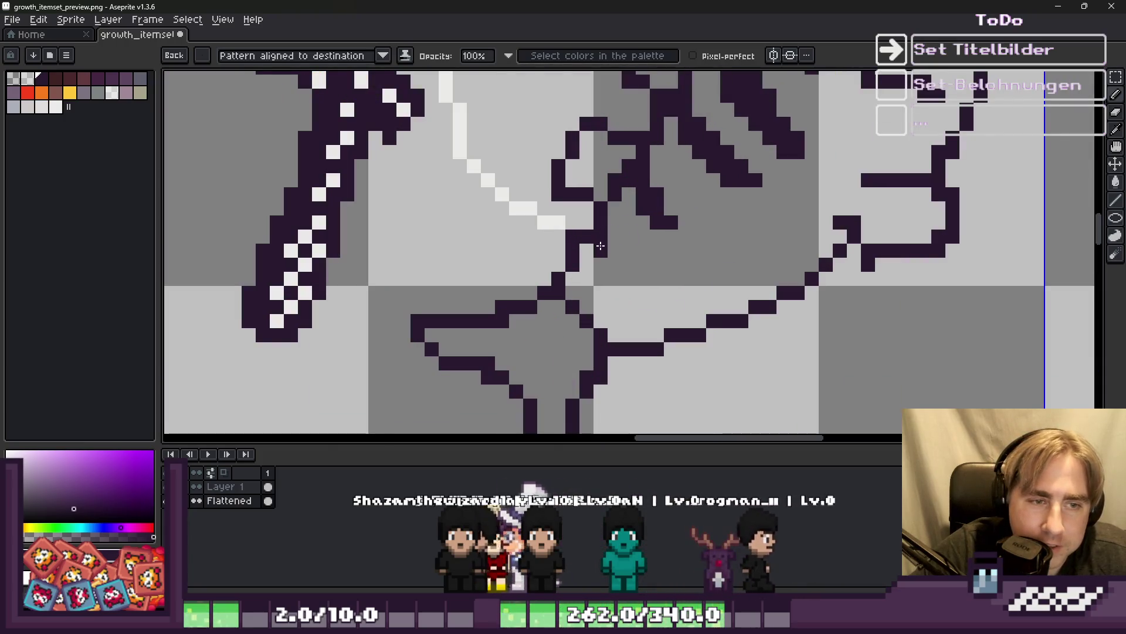
scroll(579, 295, "down", 2)
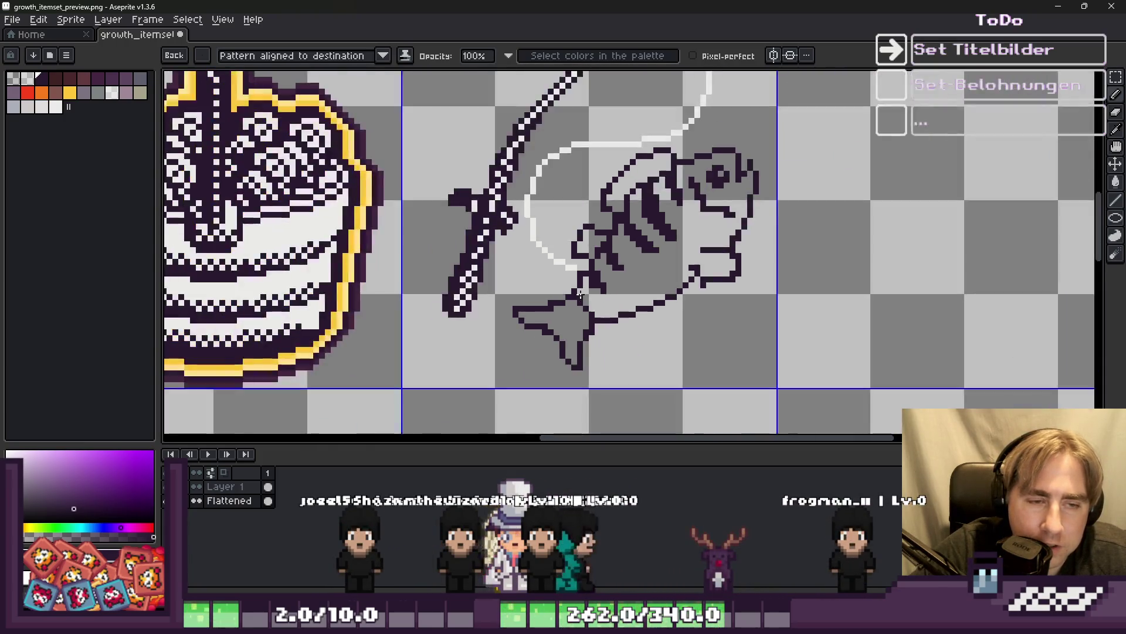
scroll(579, 295, "down", 2)
scroll(592, 276, "up", 5)
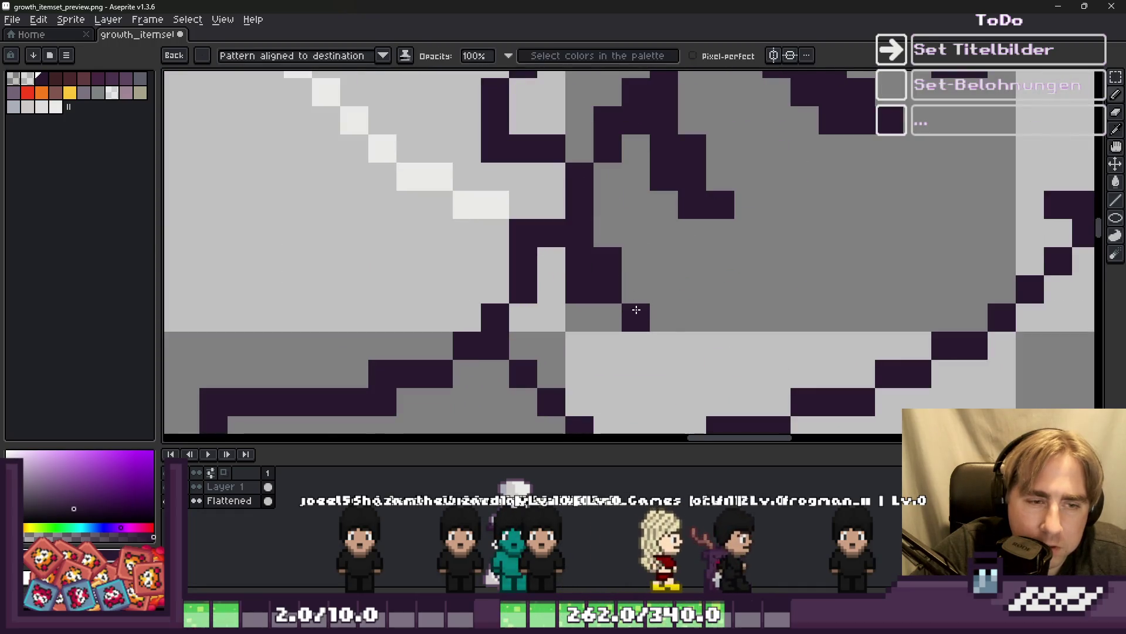
scroll(640, 293, "down", 4)
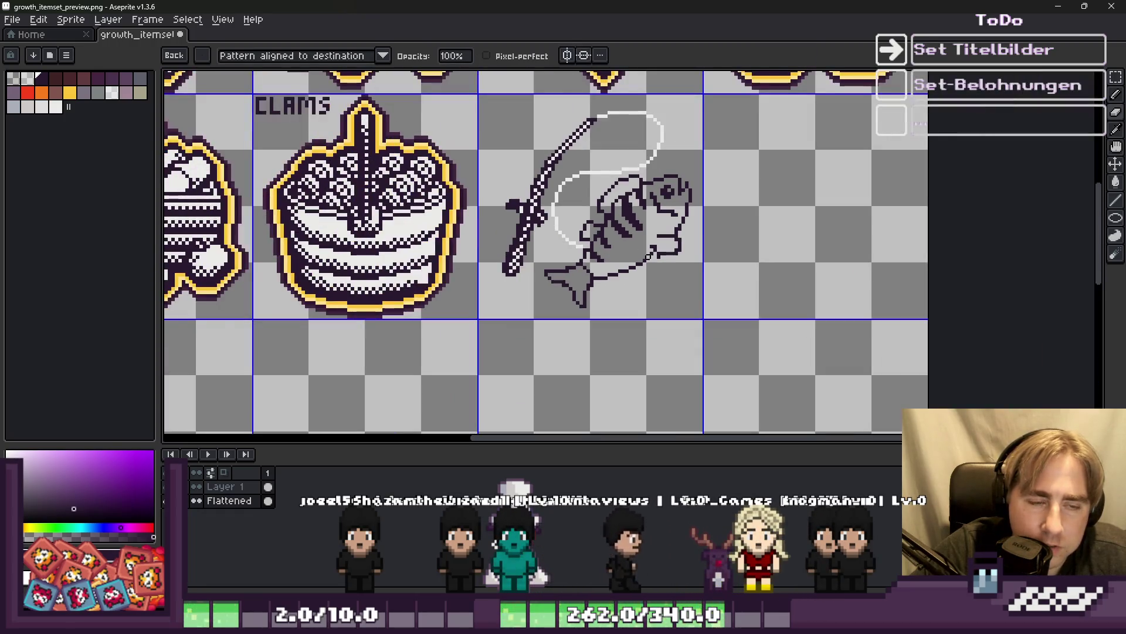
scroll(649, 256, "up", 4)
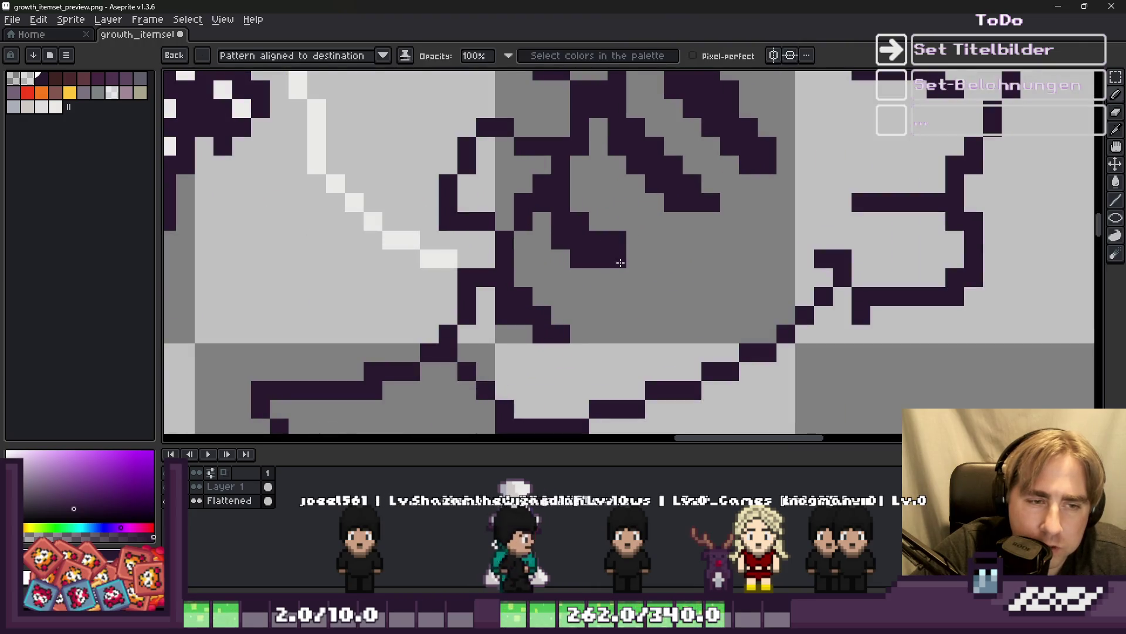
Paint dark pixels along the fish's belly stripe.
key("b")
left_click_drag(604, 269, 617, 239)
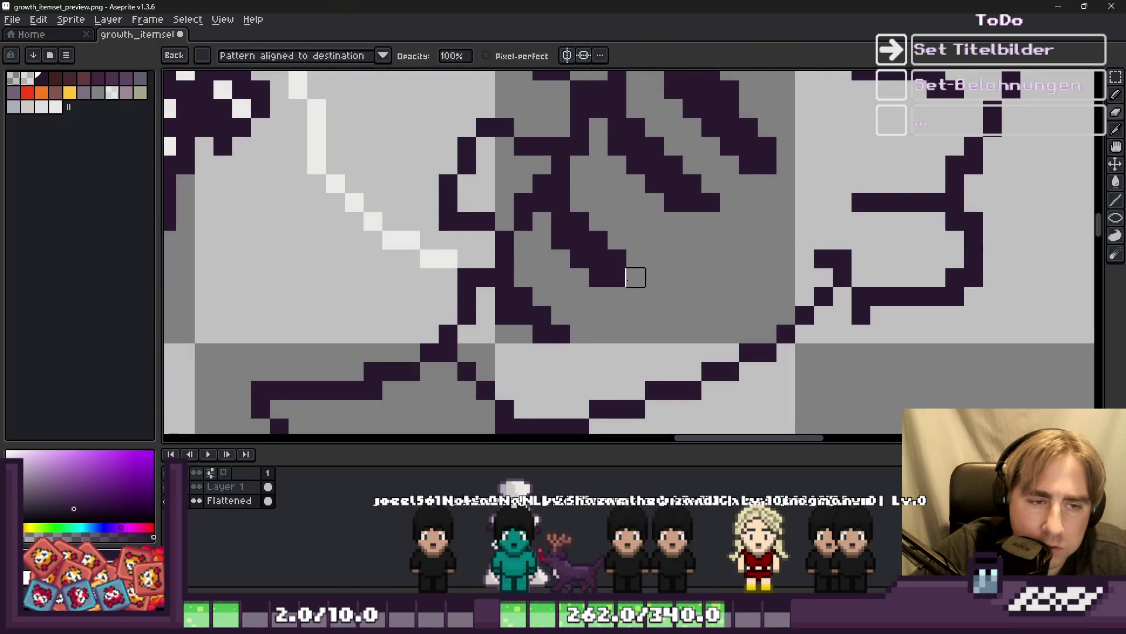
scroll(616, 258, "down", 4)
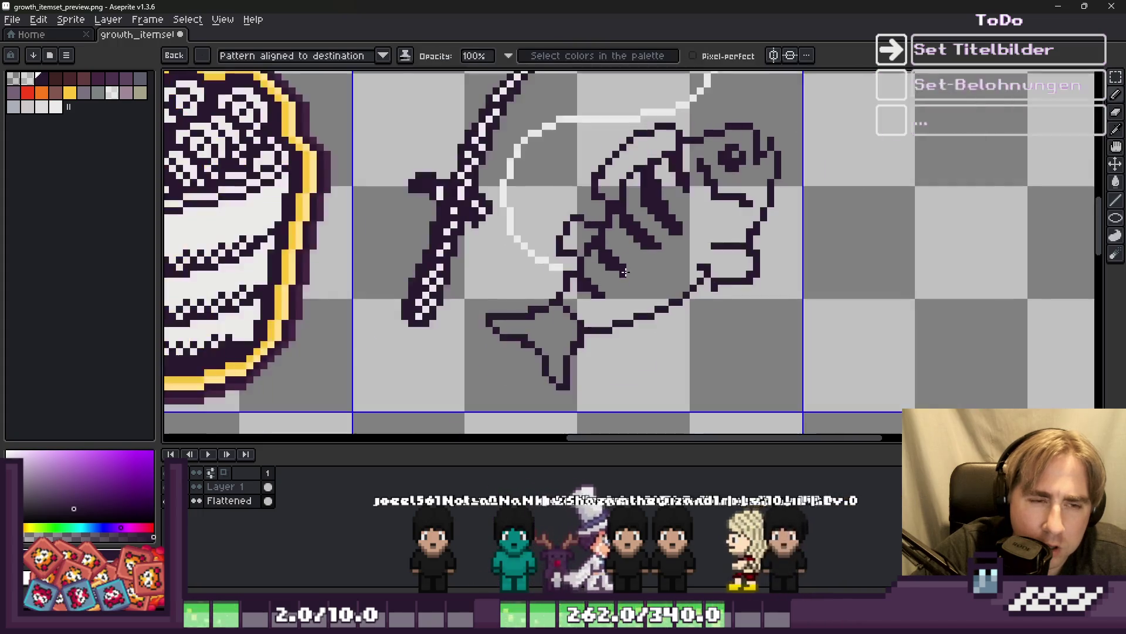
scroll(636, 268, "up", 4)
left_click(637, 276, "shift")
scroll(599, 273, "down", 4)
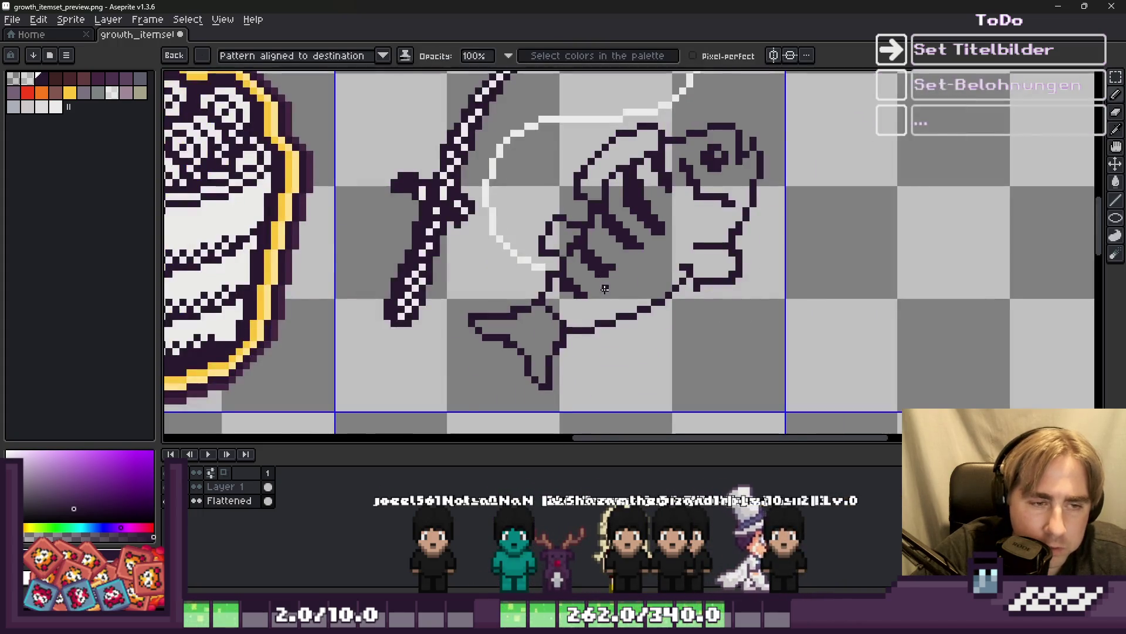
scroll(637, 239, "up", 4)
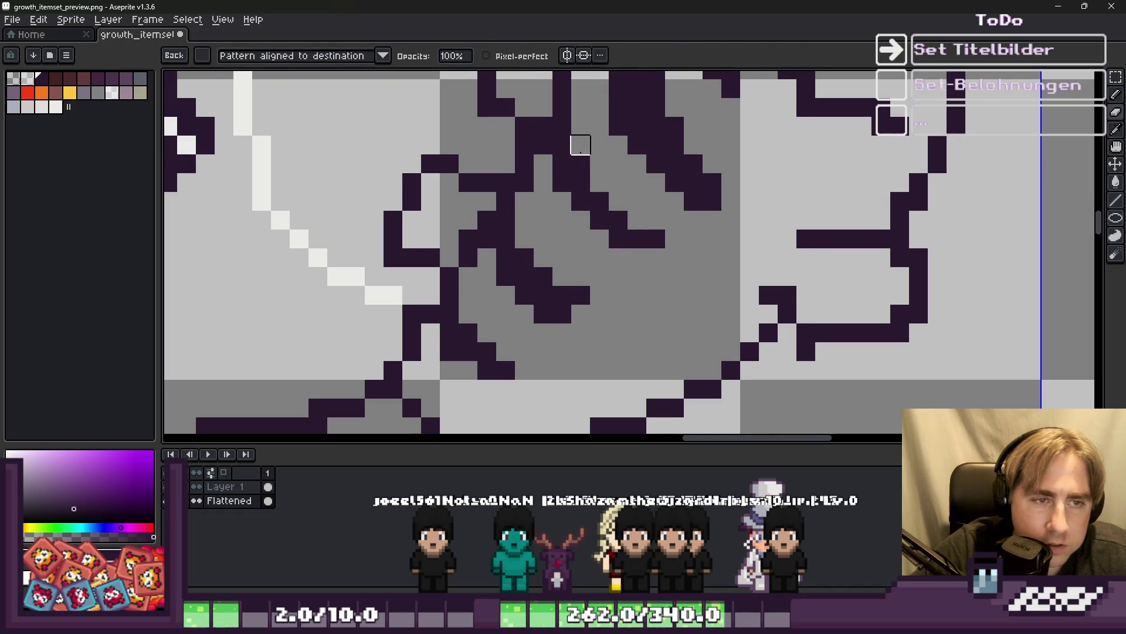
scroll(574, 144, "down", 4)
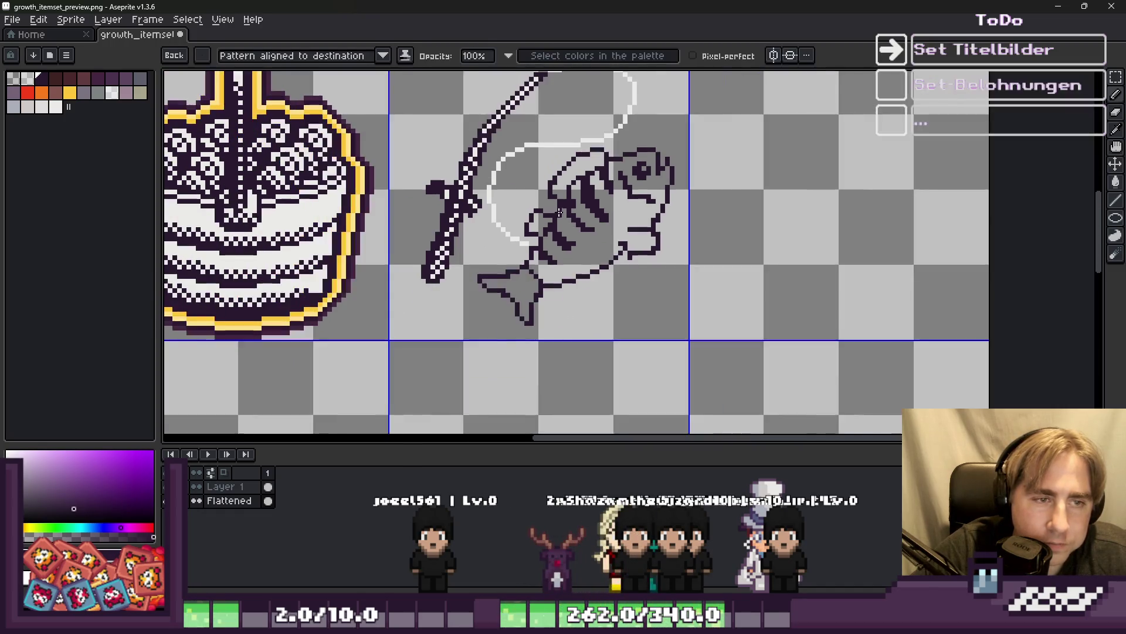
scroll(563, 200, "up", 4)
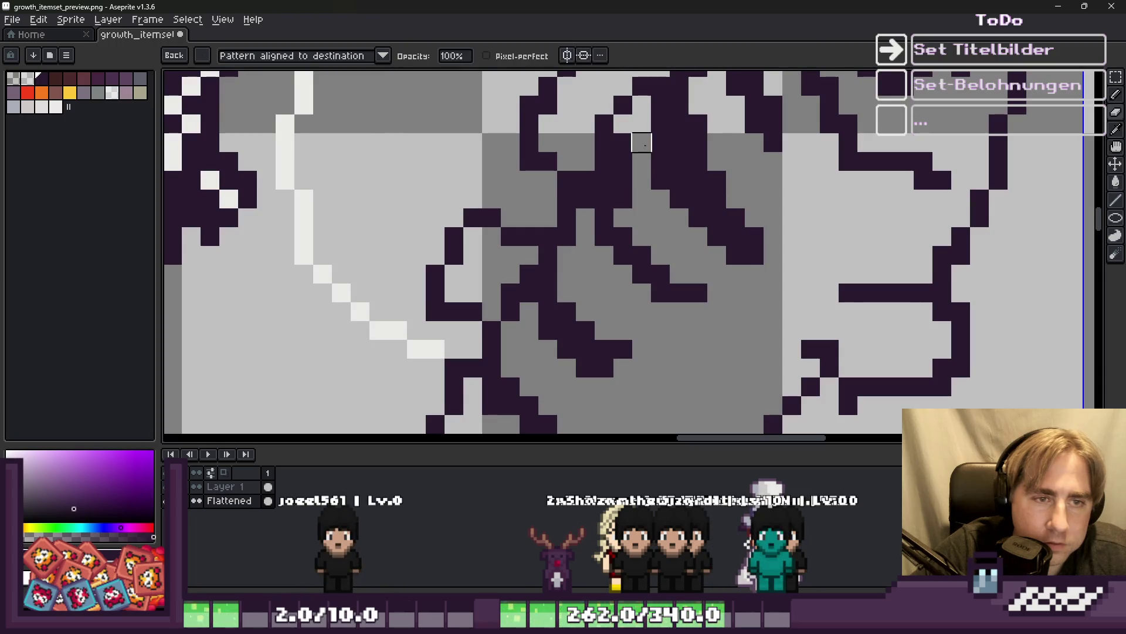
scroll(623, 143, "down", 4)
scroll(563, 200, "up", 1)
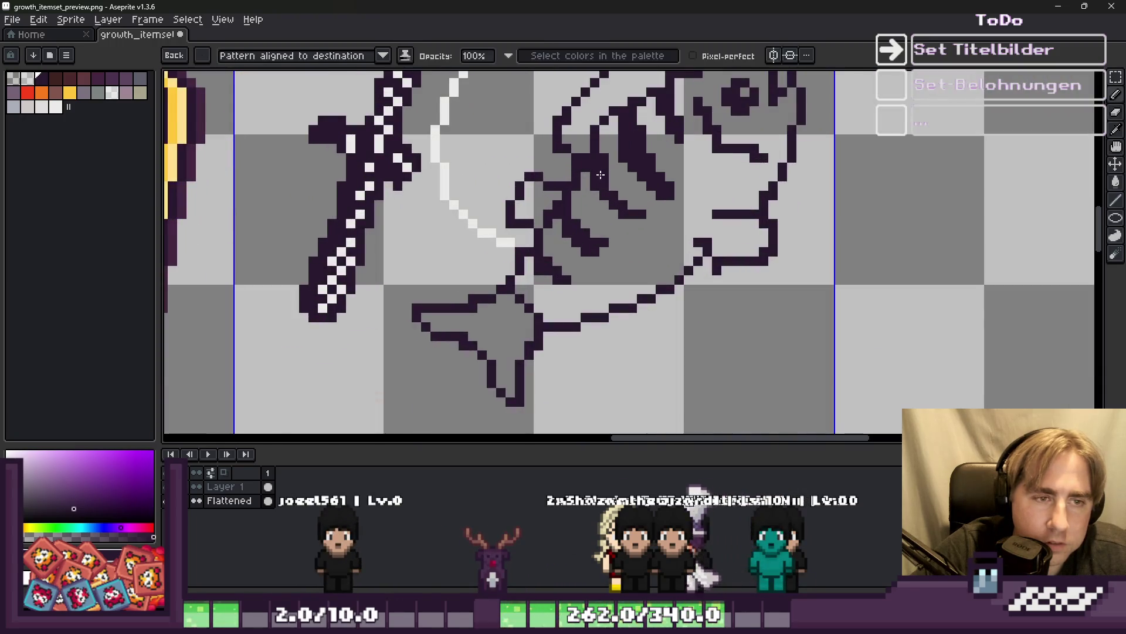
scroll(561, 202, "down", 1)
scroll(560, 204, "down", 2)
scroll(563, 205, "up", 5)
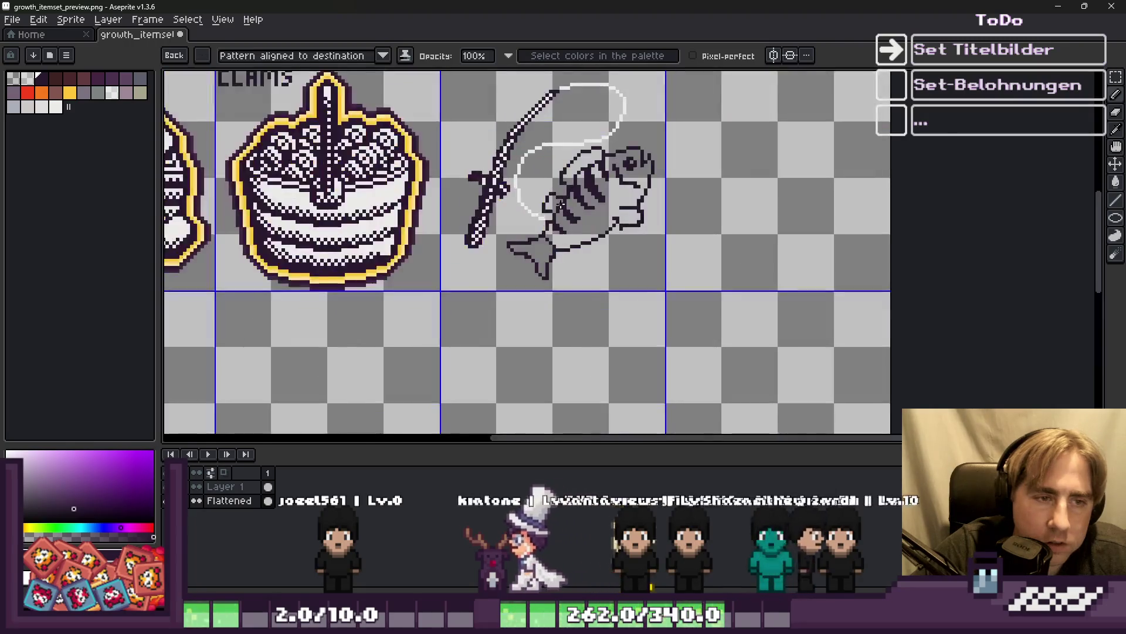
scroll(584, 216, "down", 3)
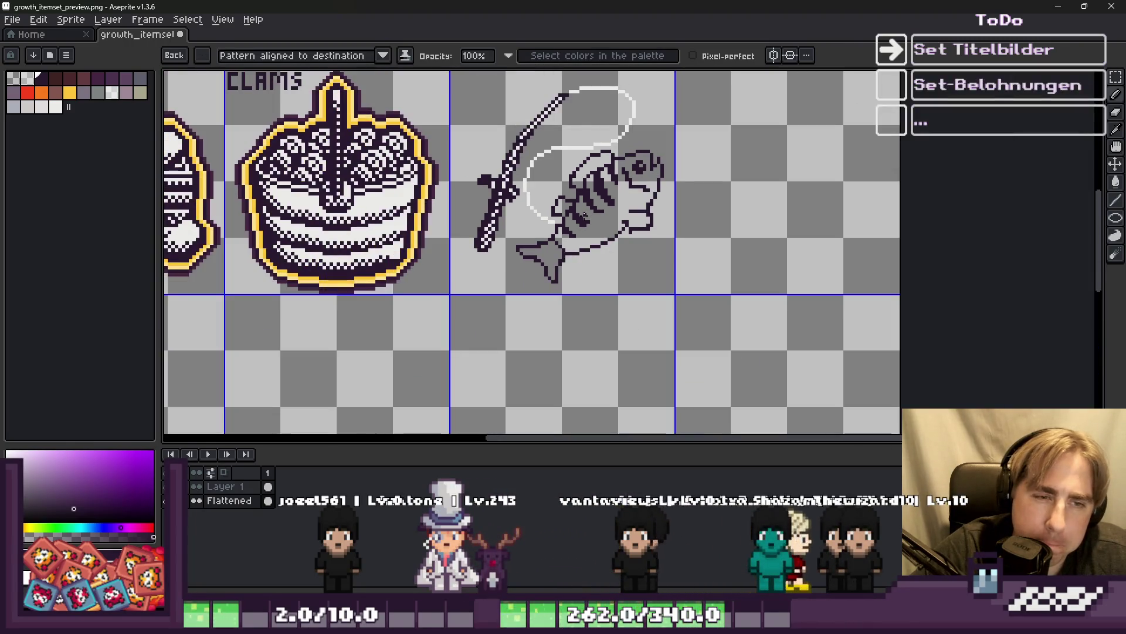
scroll(584, 215, "up", 5)
Extend the dark outline down-right with a stair-step, forming the hook at the mouth.
left_click_drag(577, 190, 673, 248)
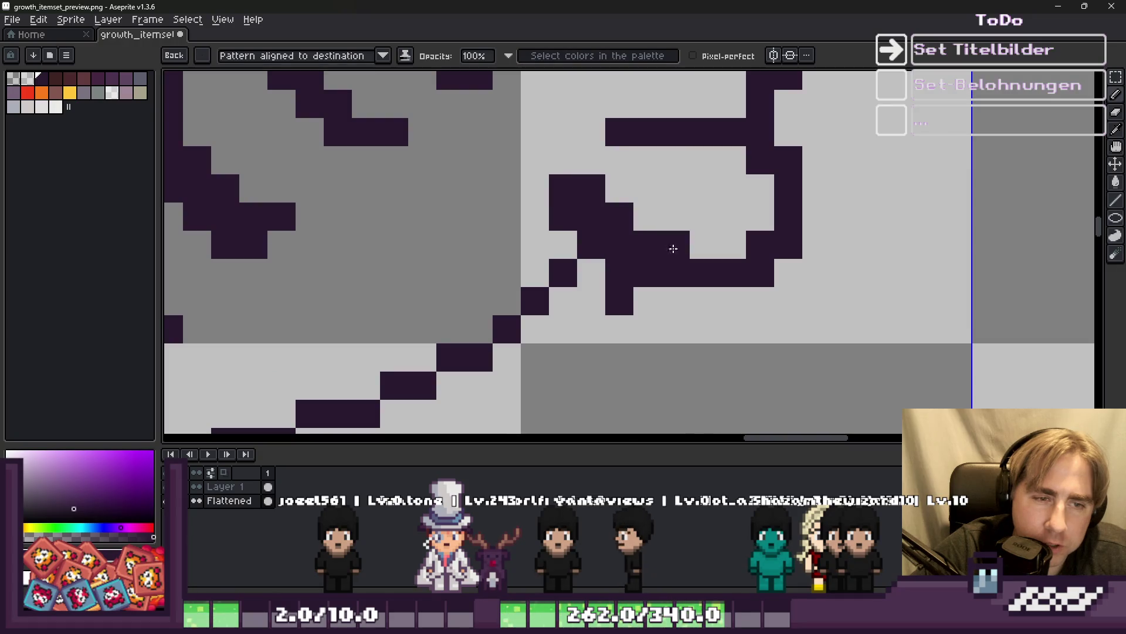
scroll(736, 250, "down", 3)
scroll(716, 247, "up", 3)
mouse_move(709, 169)
left_mouse_down()
mouse_move(737, 197)
mouse_move(828, 218)
left_mouse_up()
scroll(670, 223, "down", 5)
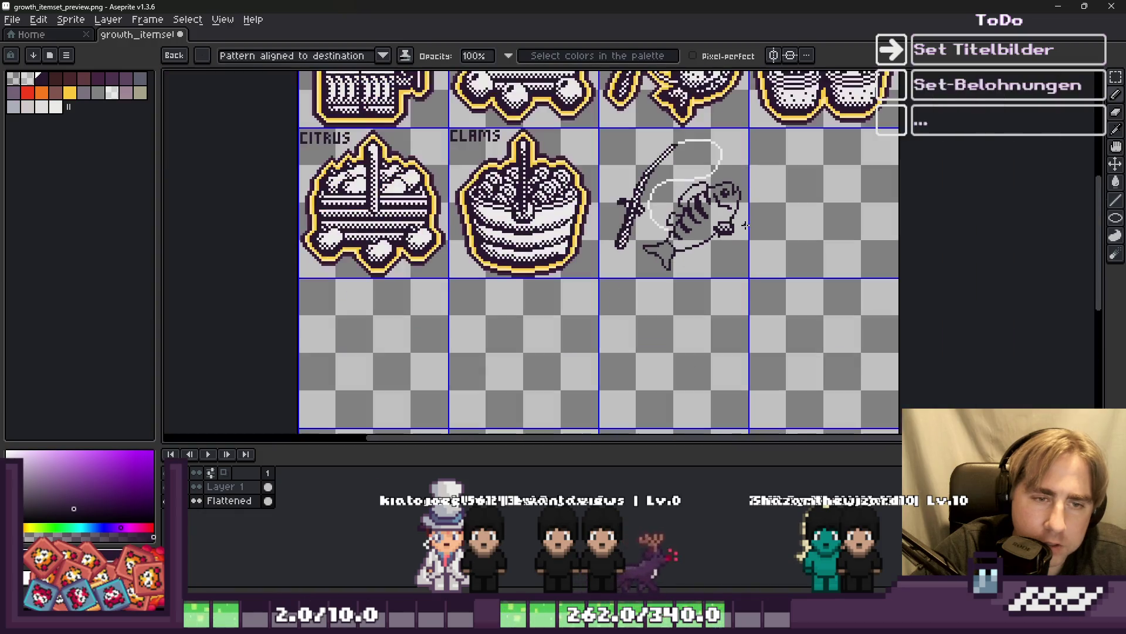
scroll(680, 244, "up", 3)
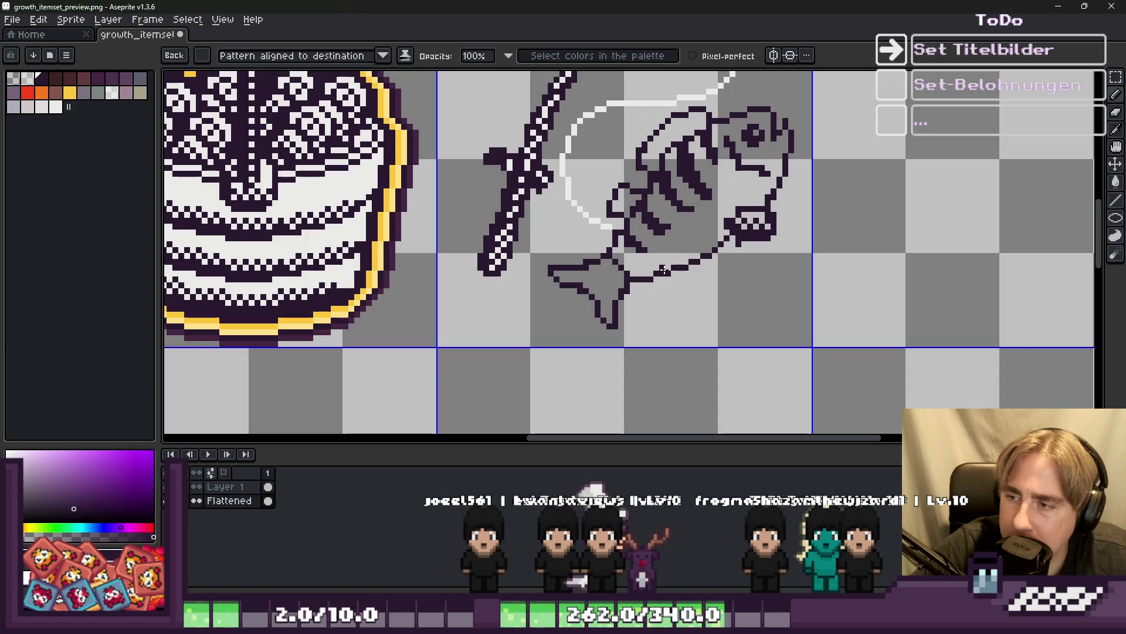
Paint dark pixels along the tail fin's outline.
scroll(605, 204, "up", 3)
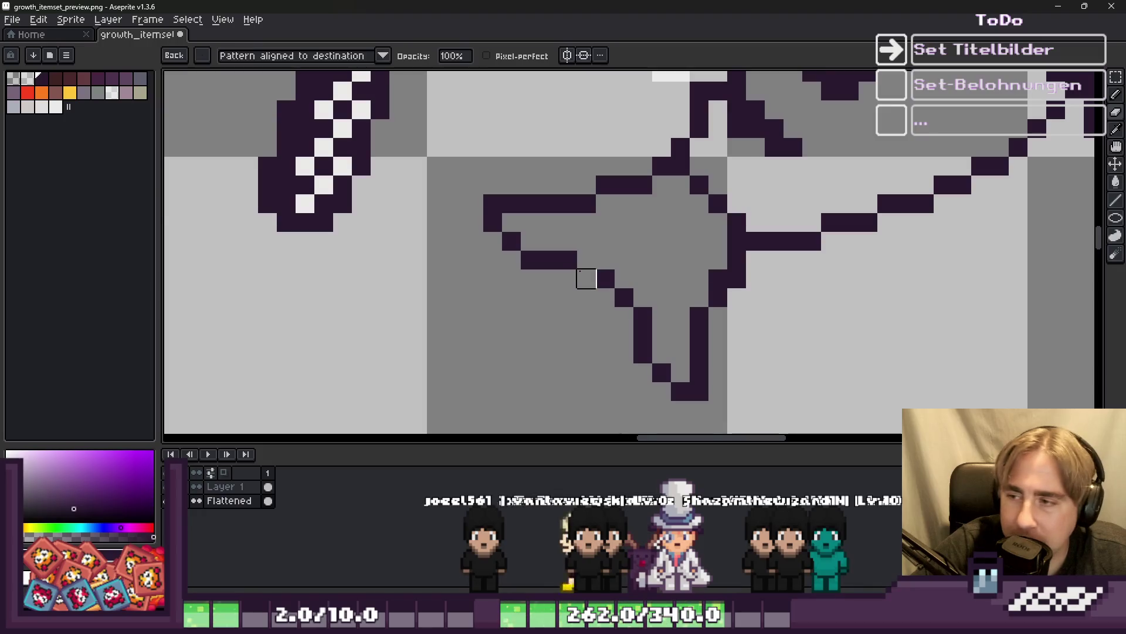
left_click(586, 279)
scroll(586, 279, "up", 1)
mouse_move(593, 254)
left_mouse_down()
mouse_move(472, 211)
mouse_move(619, 266)
mouse_move(681, 329)
left_mouse_up()
scroll(657, 219, "down", 2)
scroll(646, 254, "down", 1)
scroll(624, 217, "up", 2)
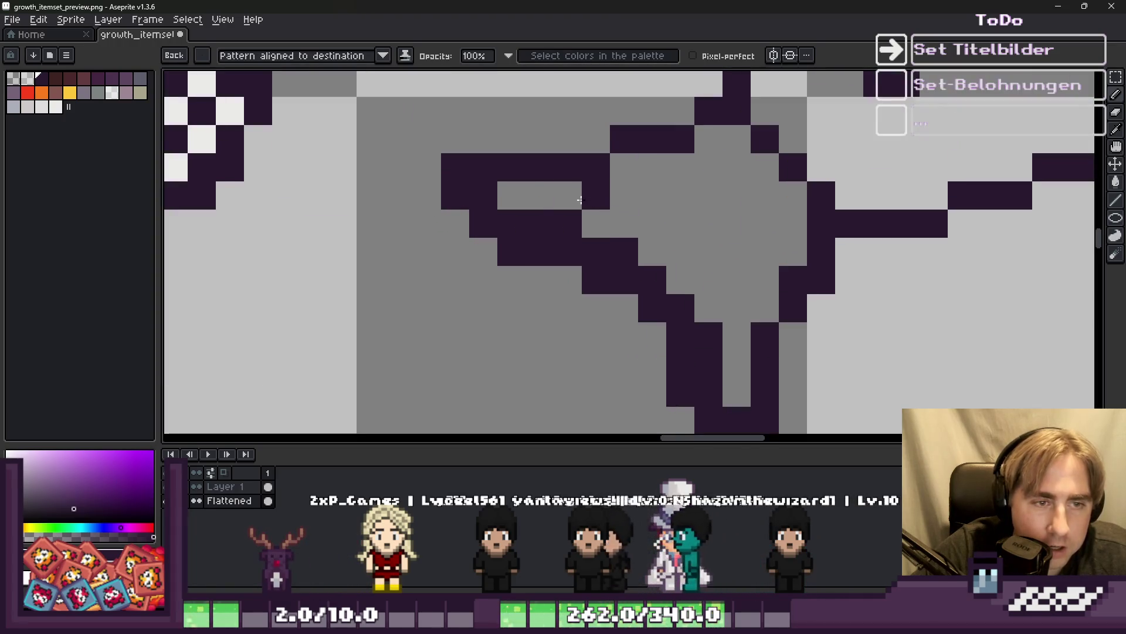
Place dark dither pixels in the tail, undoing two misplaced ones.
left_click(535, 194)
mouse_move(626, 231)
left_mouse_down()
mouse_move(673, 244)
mouse_move(673, 255)
left_mouse_up()
key("ctrl+z")
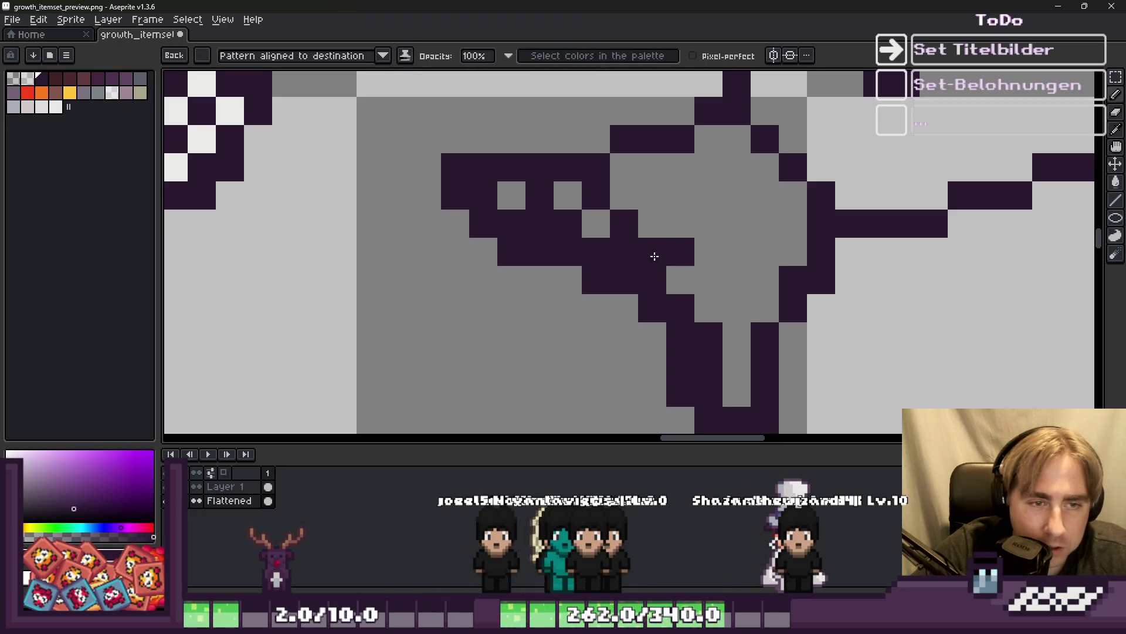
key("ctrl+z")
left_click(698, 264)
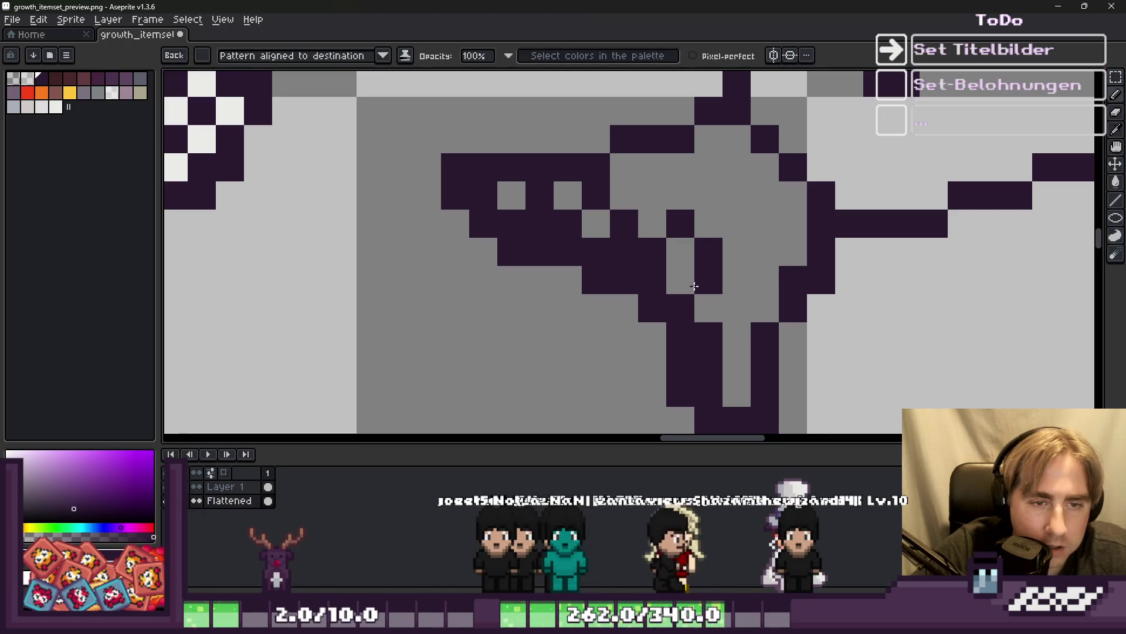
scroll(735, 329, "down", 3)
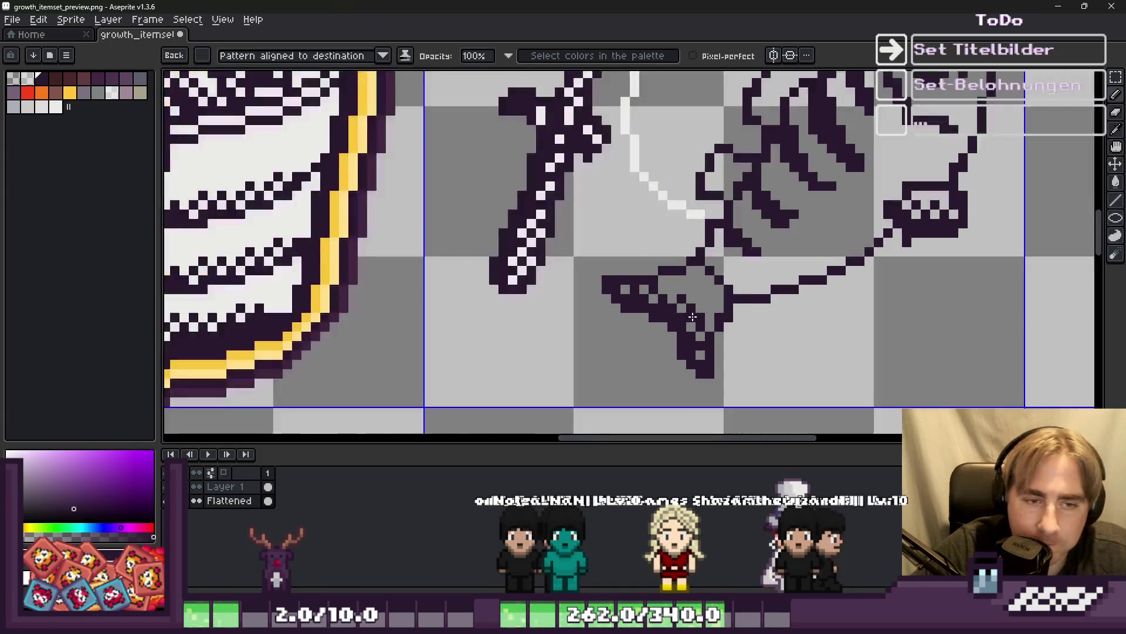
scroll(700, 271, "up", 2)
left_click(687, 277)
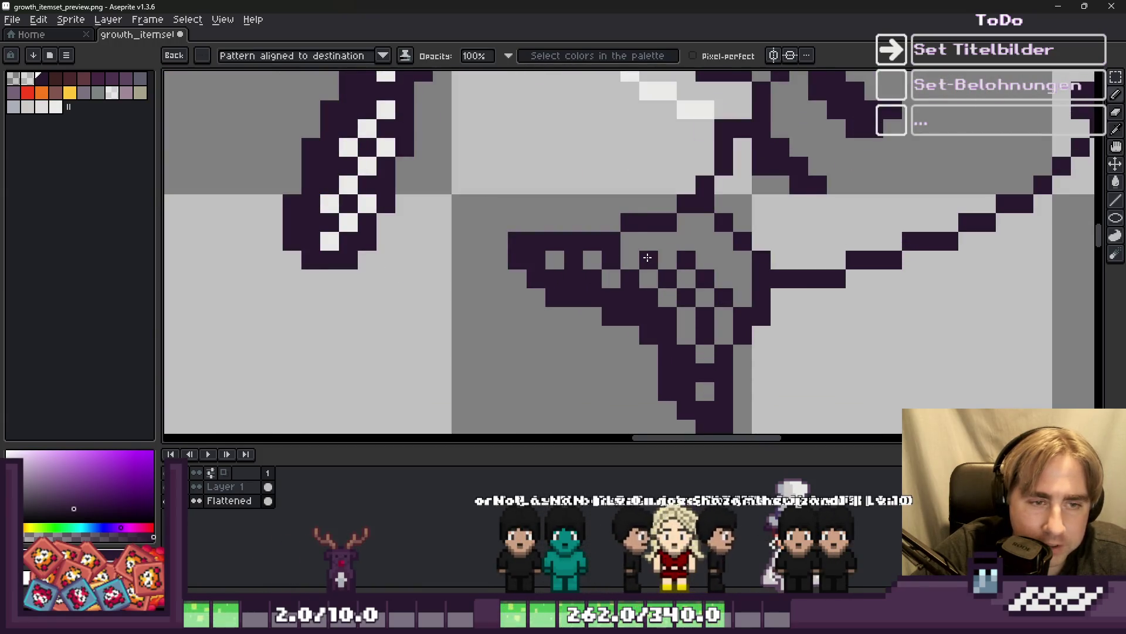
scroll(542, 213, "down", 4)
scroll(542, 212, "up", 4)
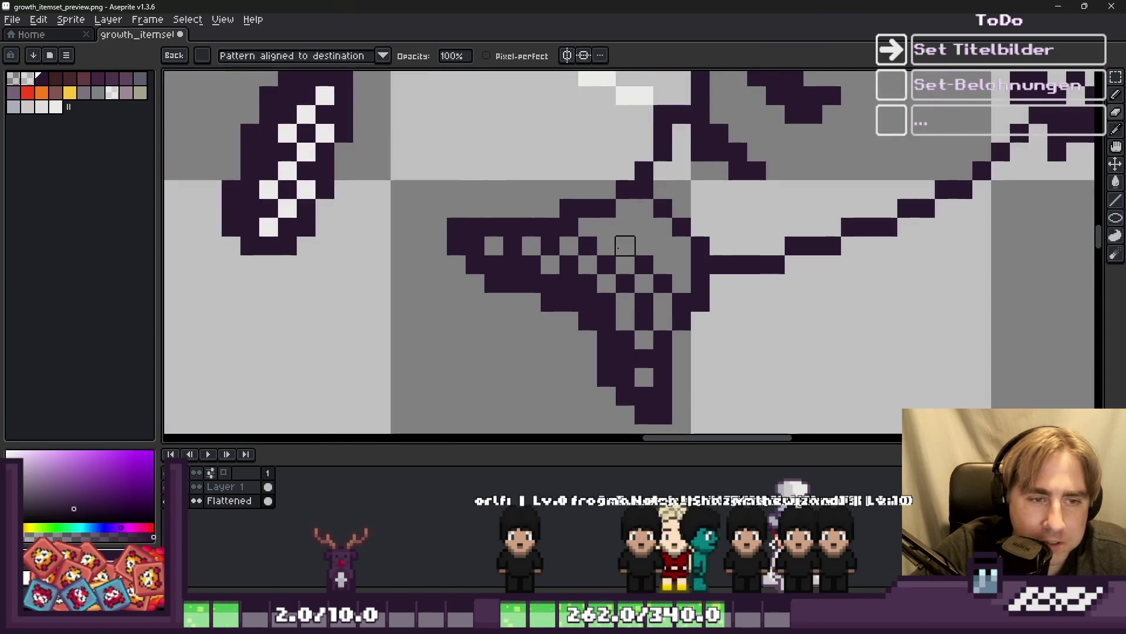
Touch up the fin's checker dither, alternating pencil and eraser, then zoom out to check.
scroll(625, 264, "down", 5)
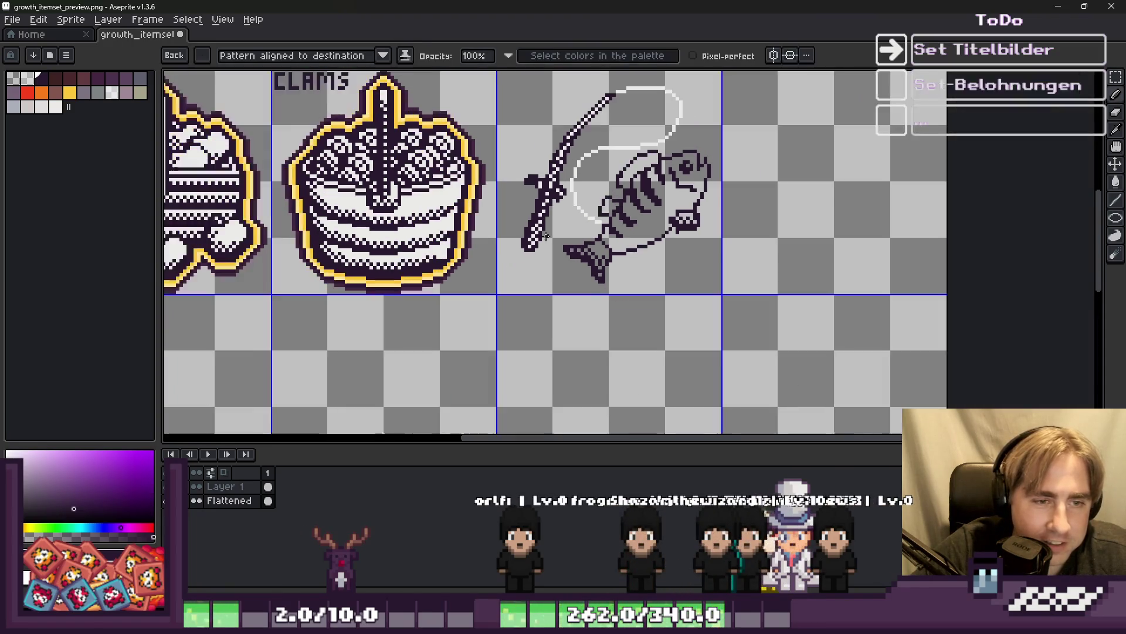
scroll(558, 249, "up", 4)
scroll(586, 252, "down", 3)
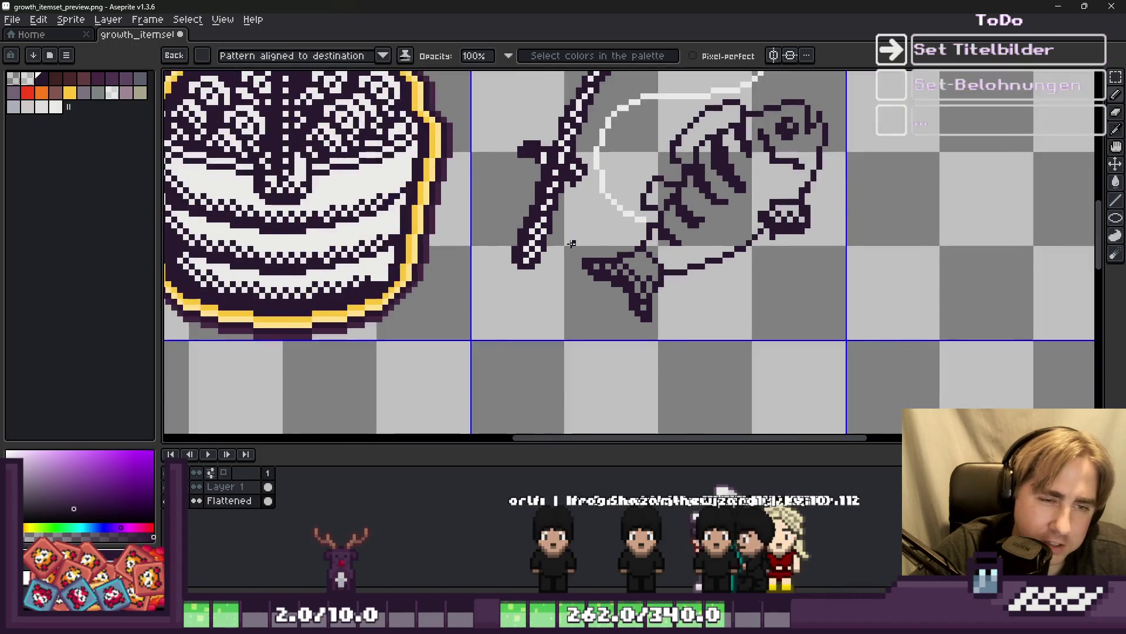
scroll(589, 253, "up", 1)
scroll(589, 254, "up", 2)
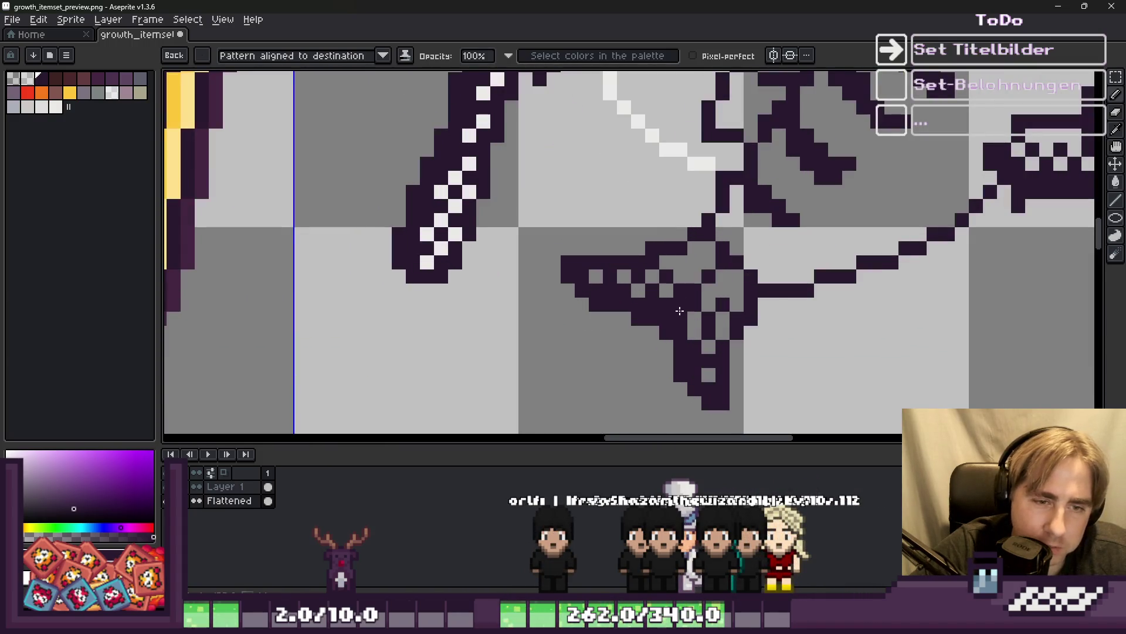
scroll(679, 311, "down", 3)
scroll(670, 312, "up", 4)
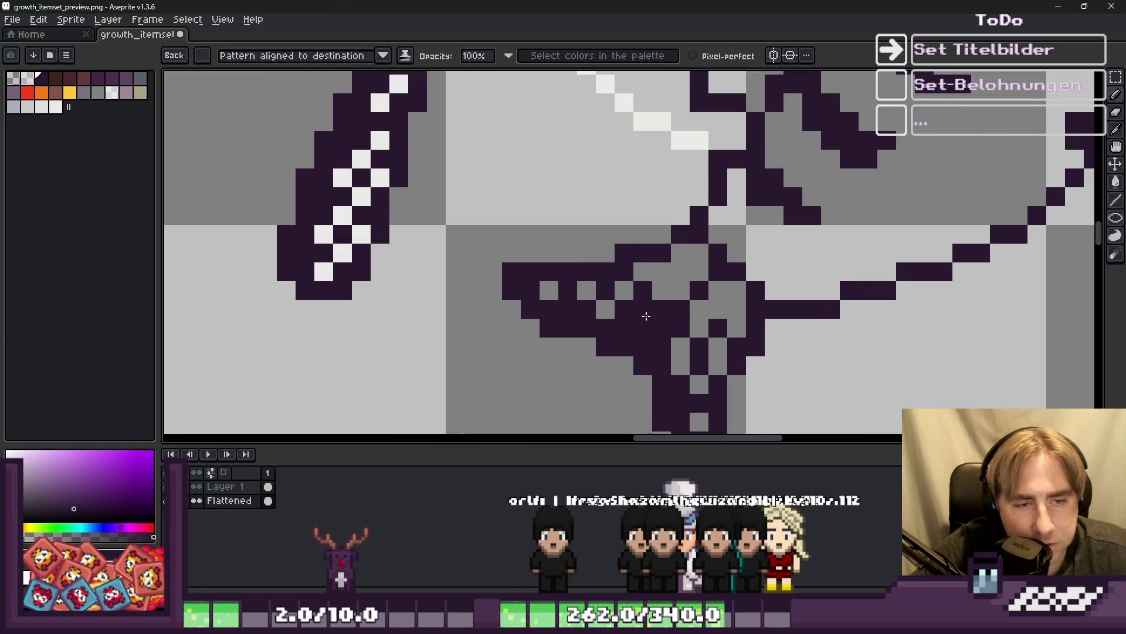
scroll(606, 314, "down", 3)
scroll(586, 266, "up", 3)
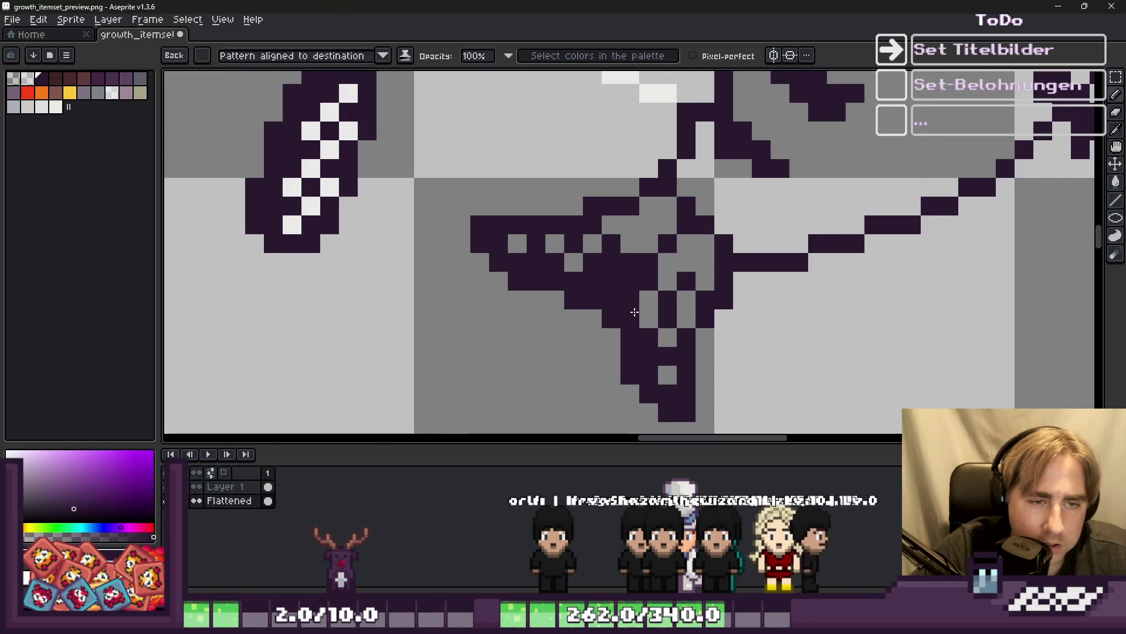
key("e")
scroll(649, 281, "down", 3)
scroll(648, 281, "up", 3)
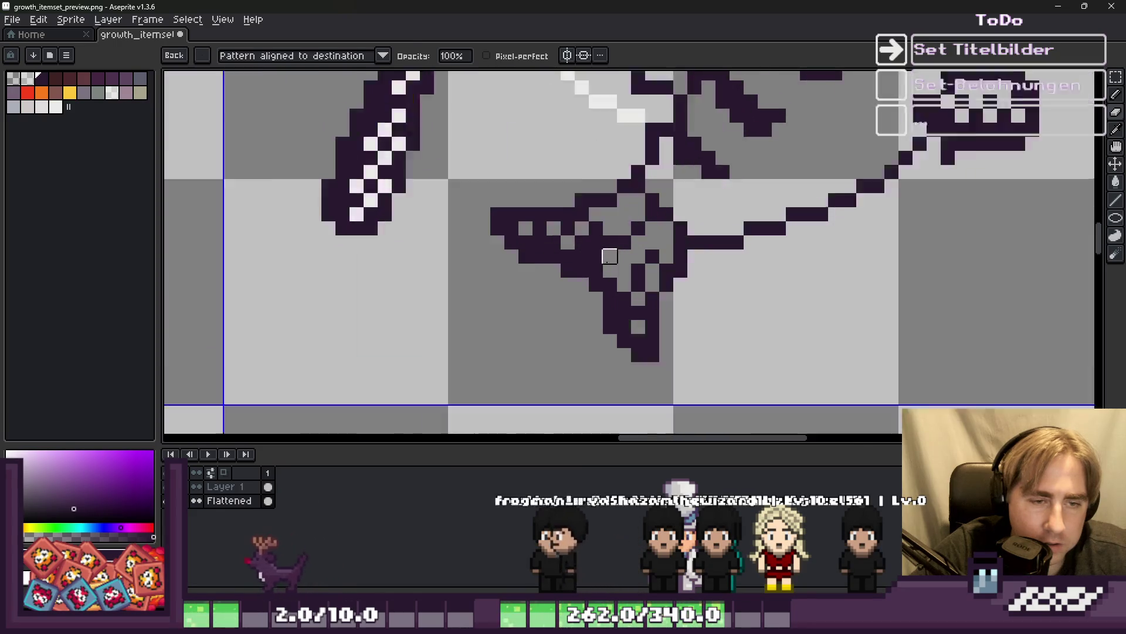
key("b")
left_click(630, 273)
key("e")
left_click(649, 273)
key("b")
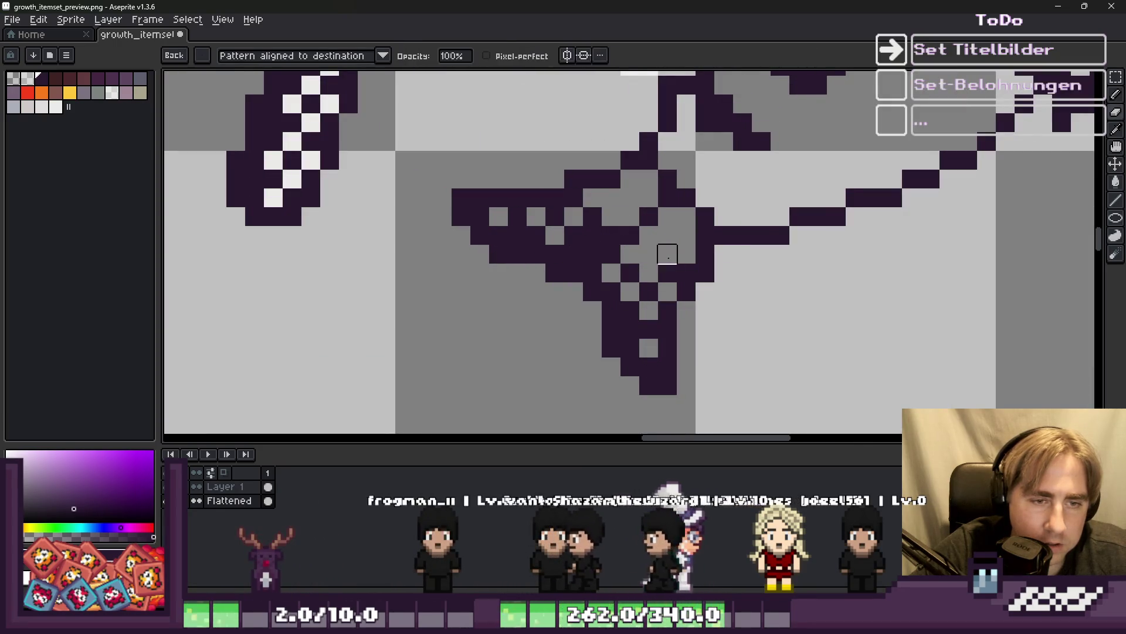
scroll(664, 277, "down", 5)
scroll(559, 235, "up", 4)
scroll(559, 235, "up", 1)
key("e")
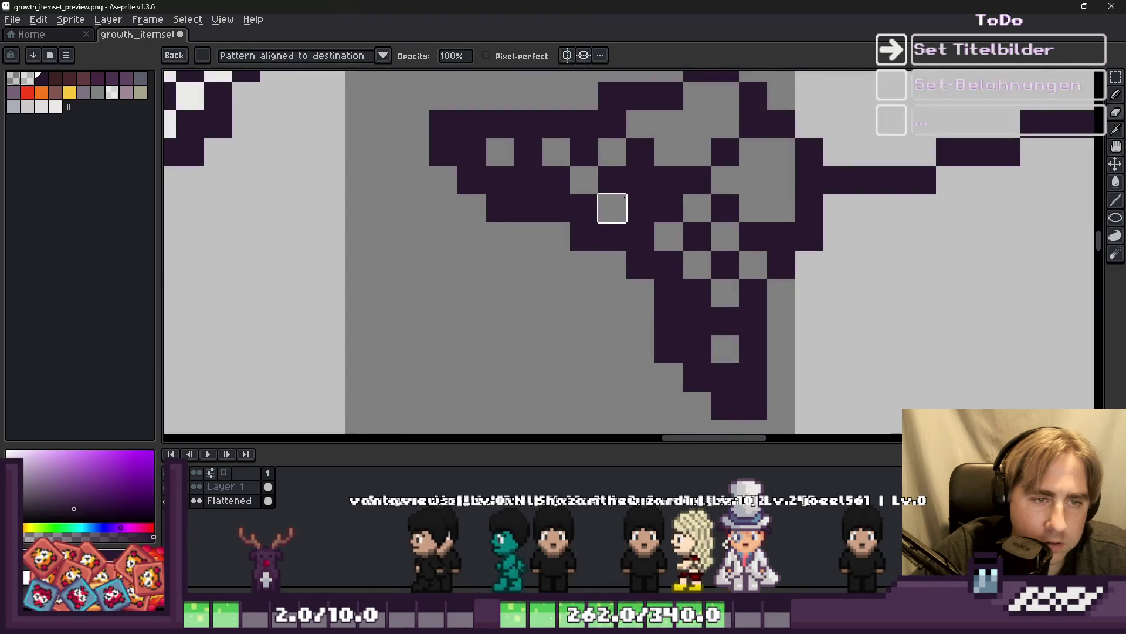
scroll(476, 229, "down", 1)
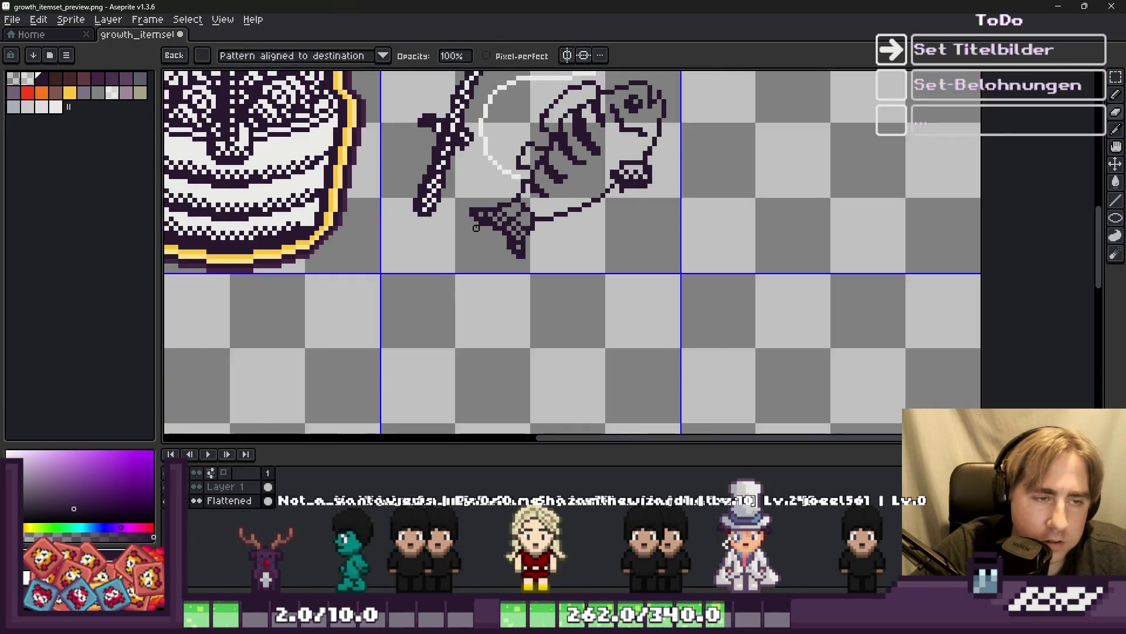
scroll(493, 188, "up", 4)
scroll(528, 218, "down", 3)
scroll(463, 220, "up", 1)
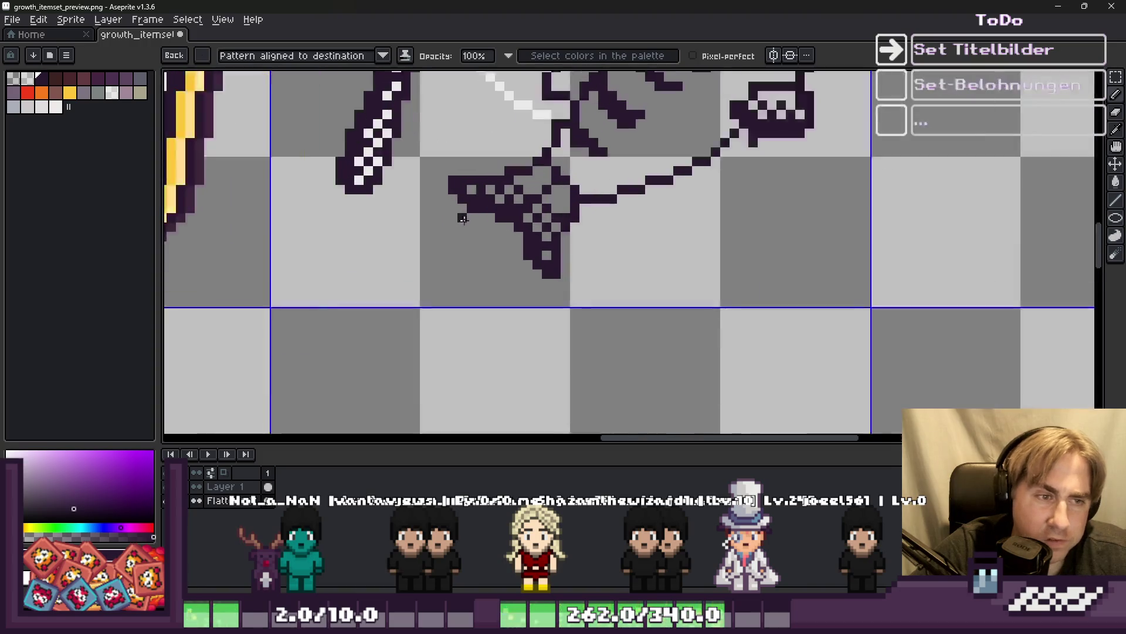
scroll(469, 233, "down", 1)
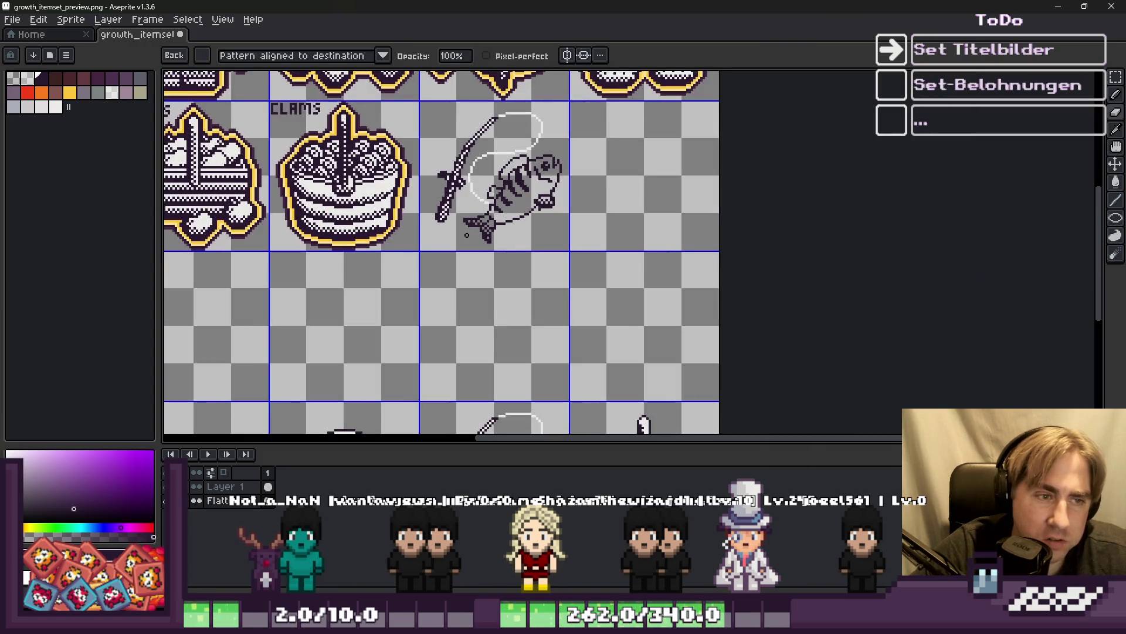
Draw a dark outline stroke along the fish's belly.
scroll(467, 235, "up", 8)
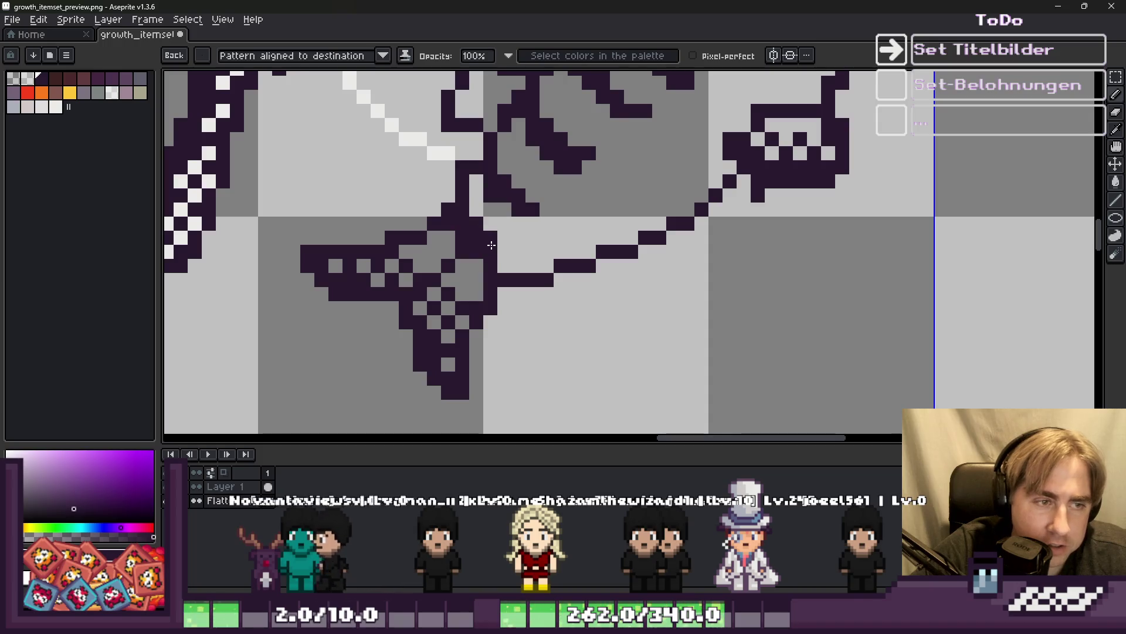
mouse_move(491, 244)
left_mouse_down()
mouse_move(546, 264)
mouse_move(610, 252)
mouse_move(585, 251)
mouse_move(687, 212)
left_mouse_up()
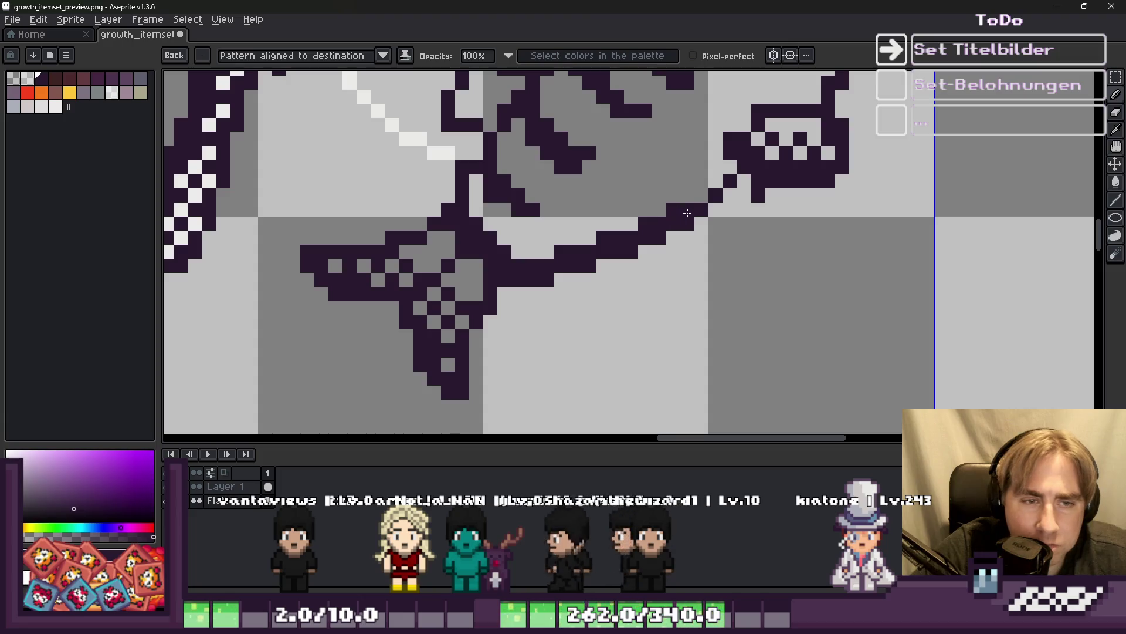
scroll(717, 179, "down", 5)
scroll(520, 231, "up", 6)
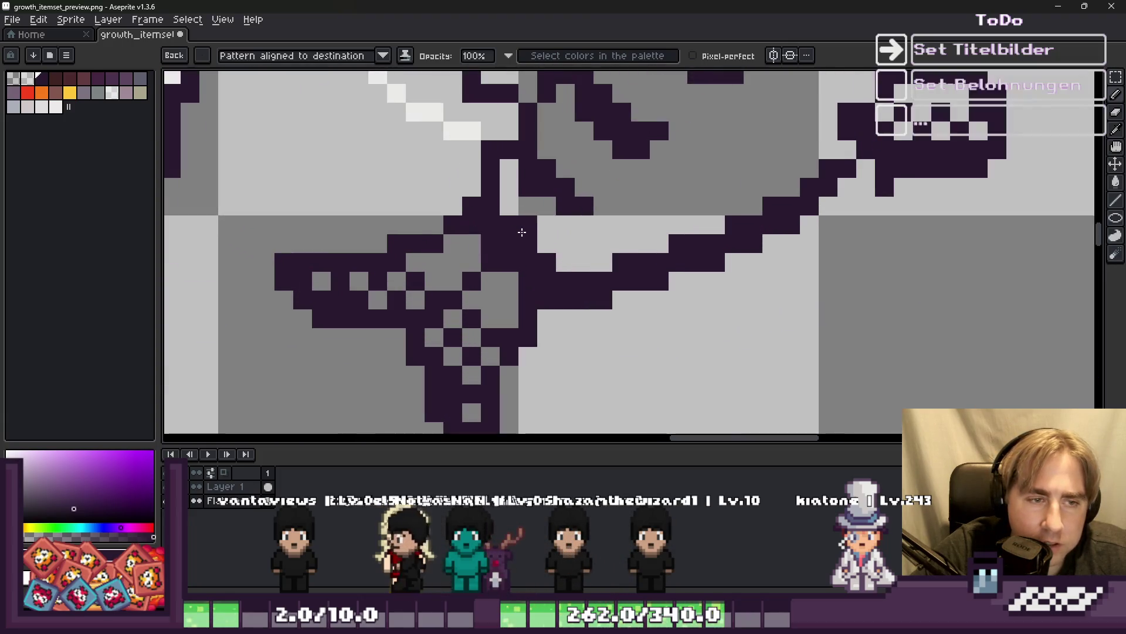
Dot dark checker-dither pixels into the belly beside the outline, erasing a stray pixel.
left_click(524, 208)
left_click(546, 224)
left_click_drag(549, 224, 592, 247)
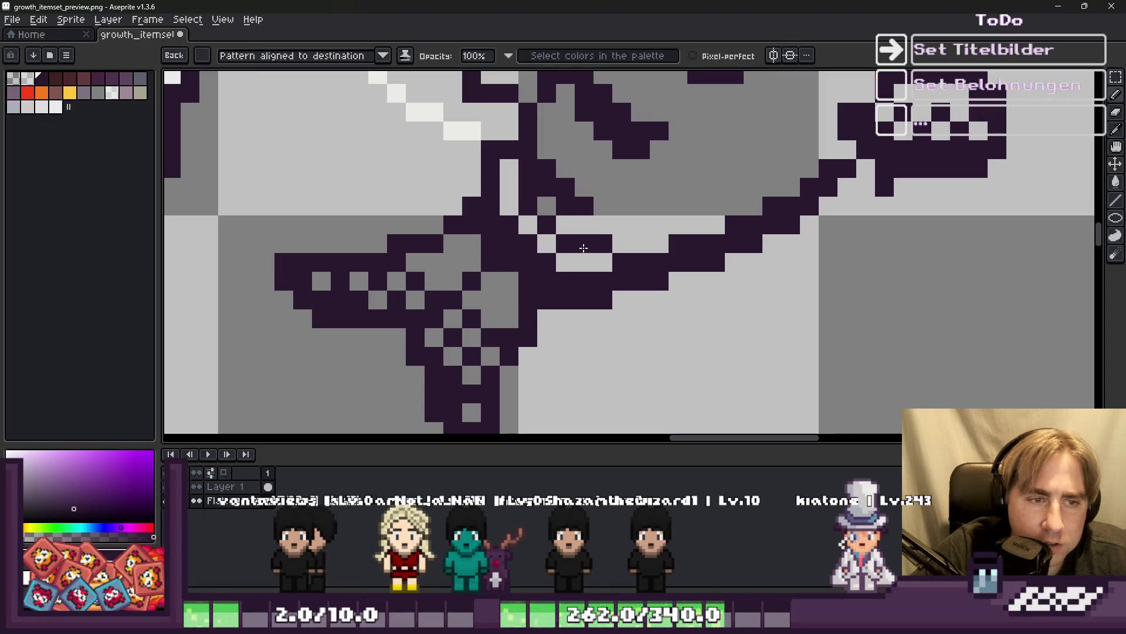
right_click(583, 248)
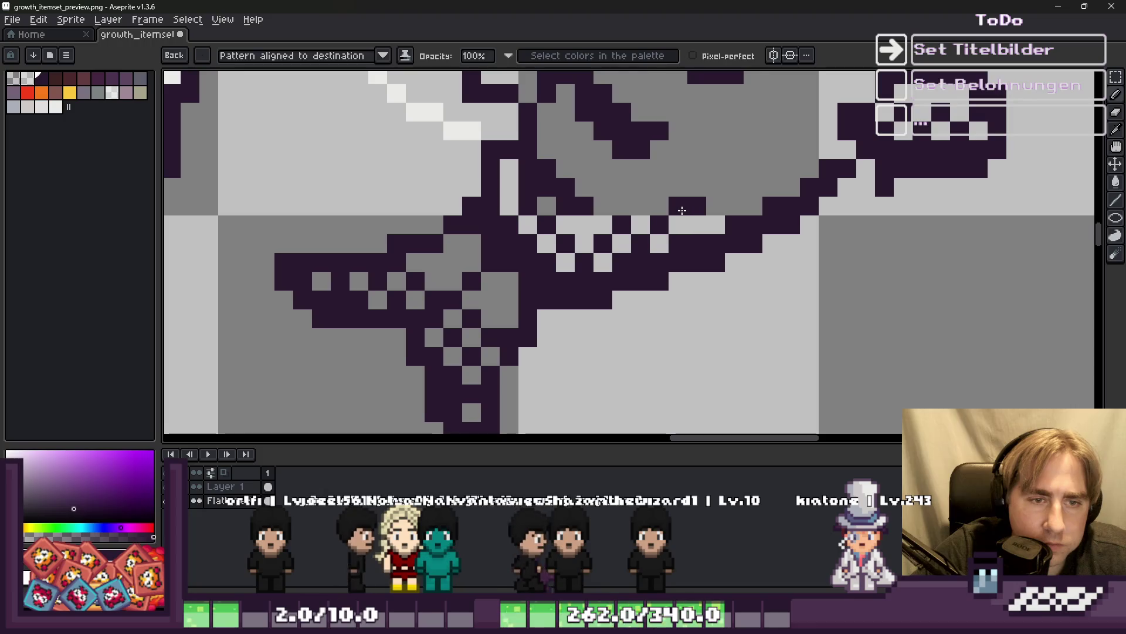
Extend the checker dithering along the belly, stepping up toward the head.
mouse_move(679, 207)
left_mouse_down()
mouse_move(695, 229)
mouse_move(767, 174)
left_mouse_up()
scroll(673, 232, "up", 1)
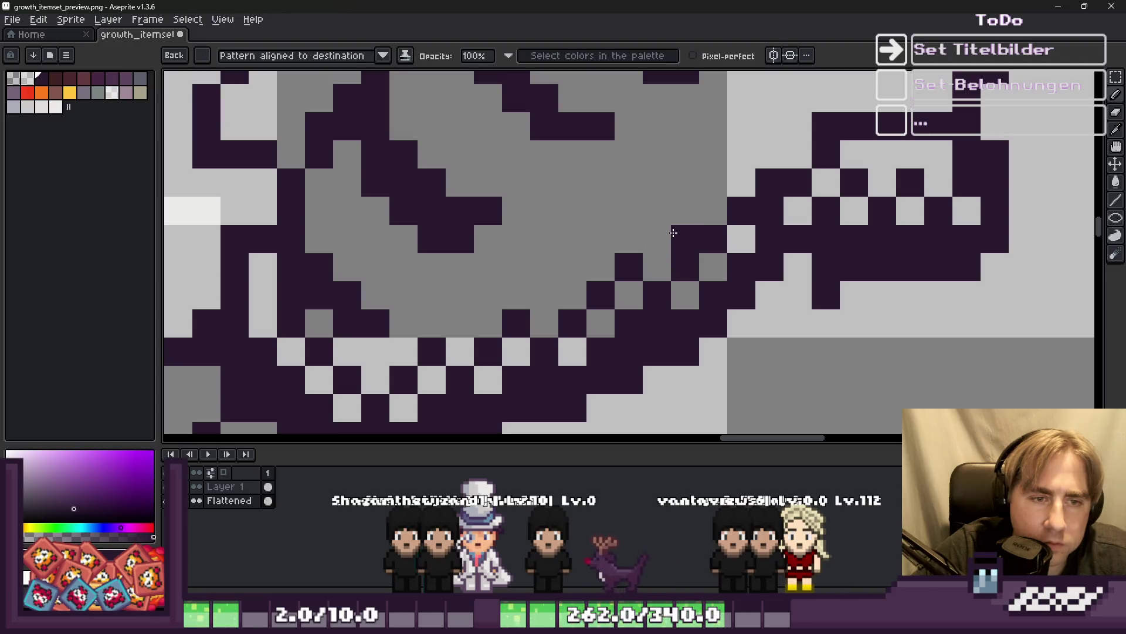
mouse_move(700, 202)
left_mouse_down()
mouse_move(691, 219)
mouse_move(736, 156)
left_mouse_up()
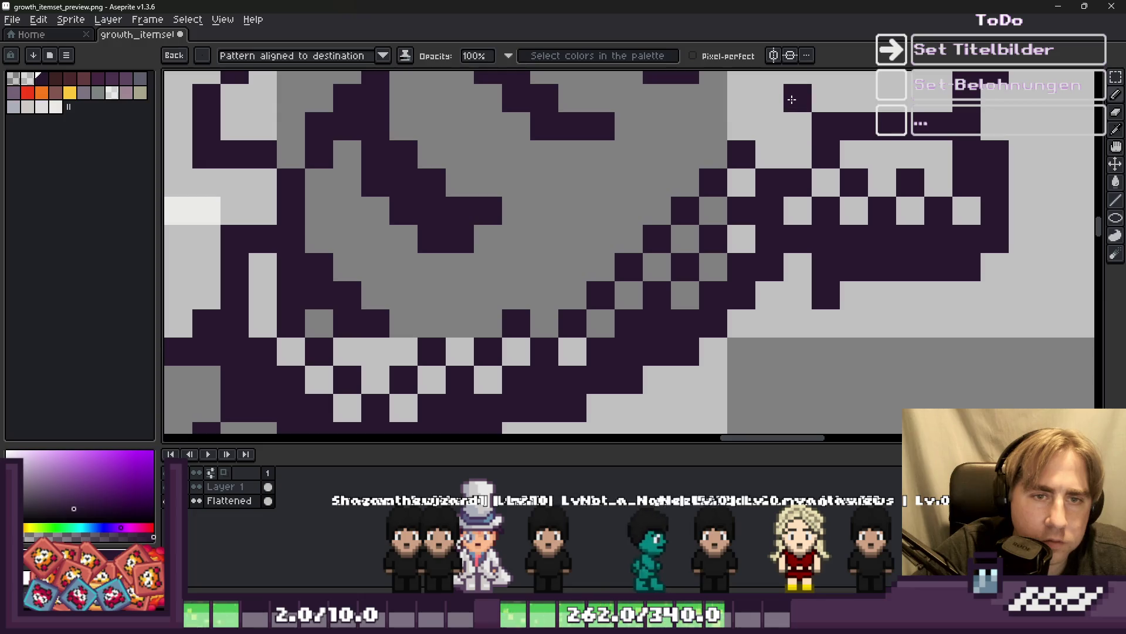
scroll(743, 171, "down", 5)
scroll(514, 301, "up", 5)
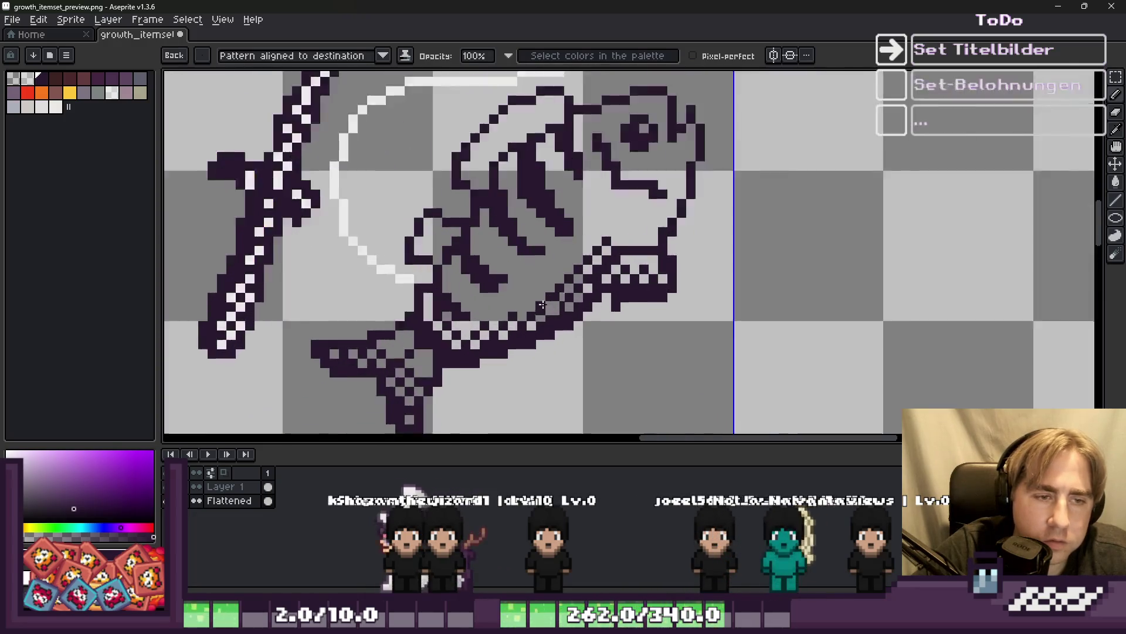
Add a dark dither pixel and darken two grey cells in the belly pattern.
left_click(514, 300)
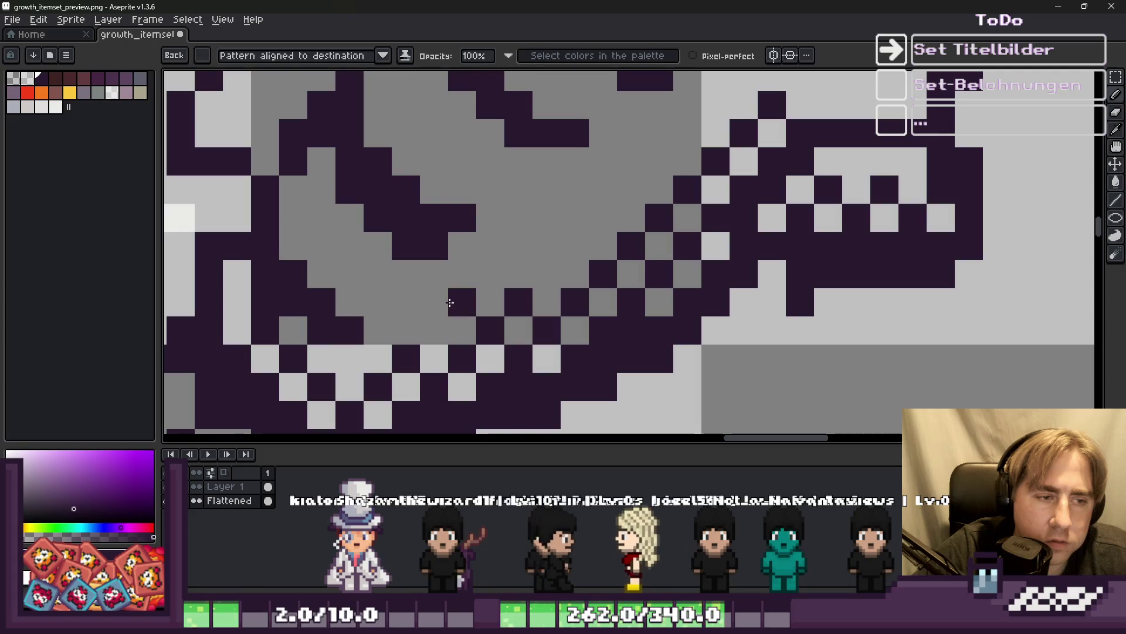
left_click_drag(405, 302, 323, 282)
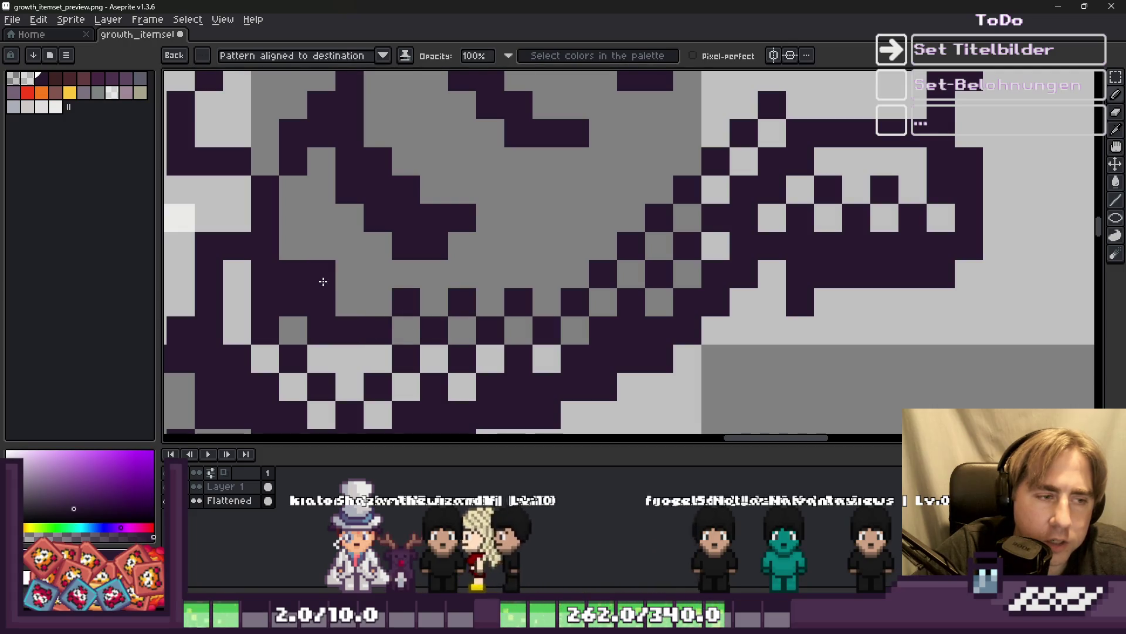
scroll(339, 323, "down", 5)
scroll(378, 265, "up", 5)
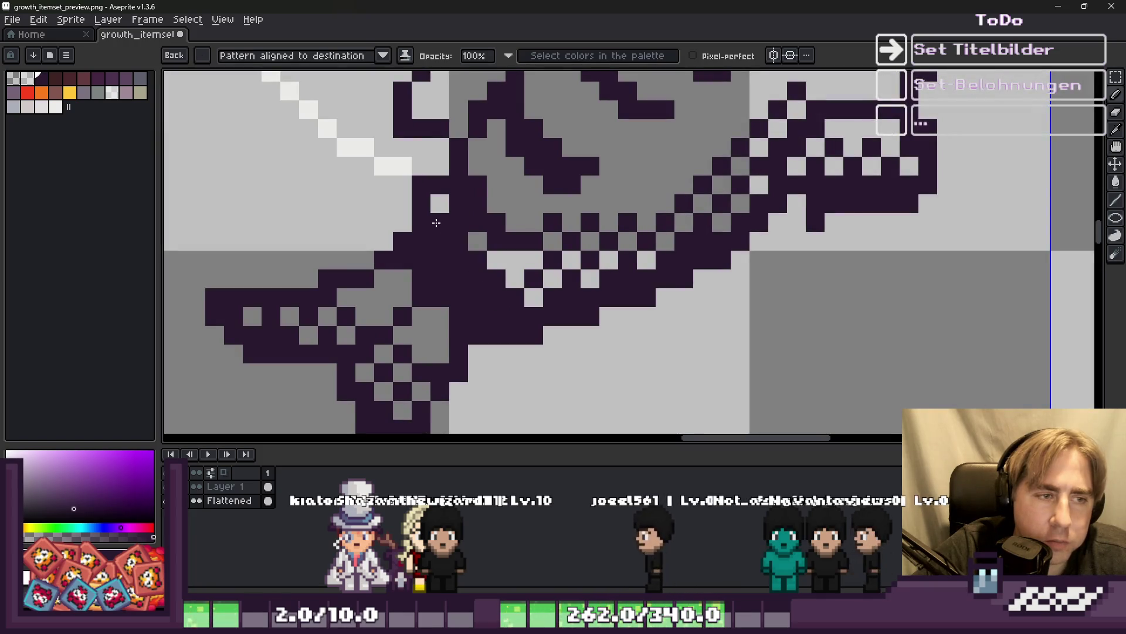
scroll(437, 223, "down", 5)
scroll(603, 264, "up", 5)
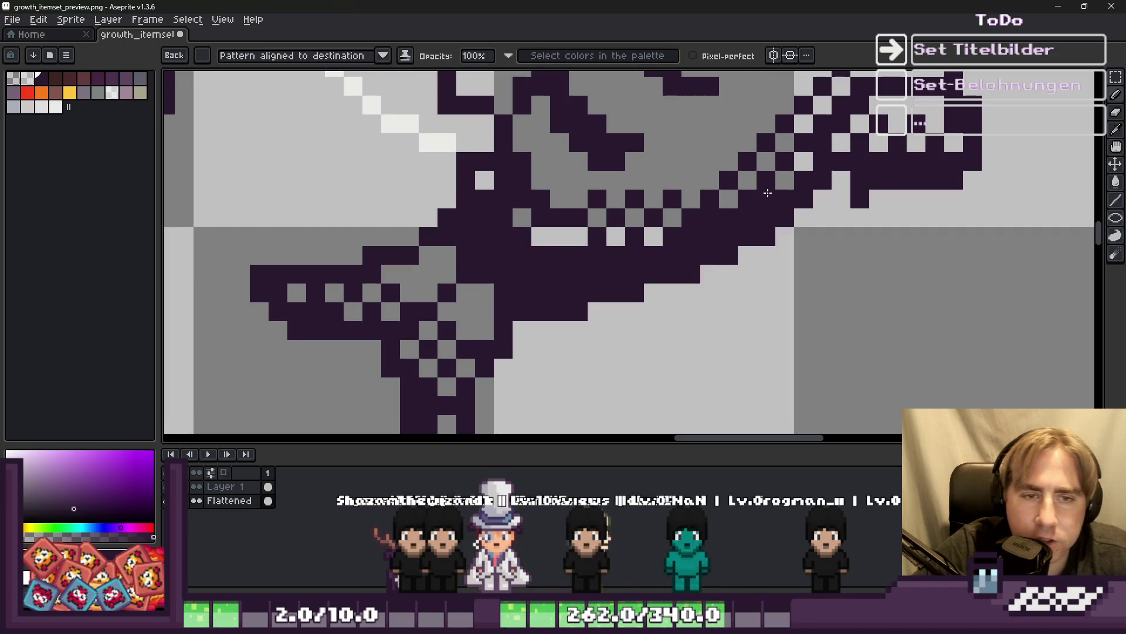
scroll(808, 168, "down", 5)
scroll(659, 238, "up", 5)
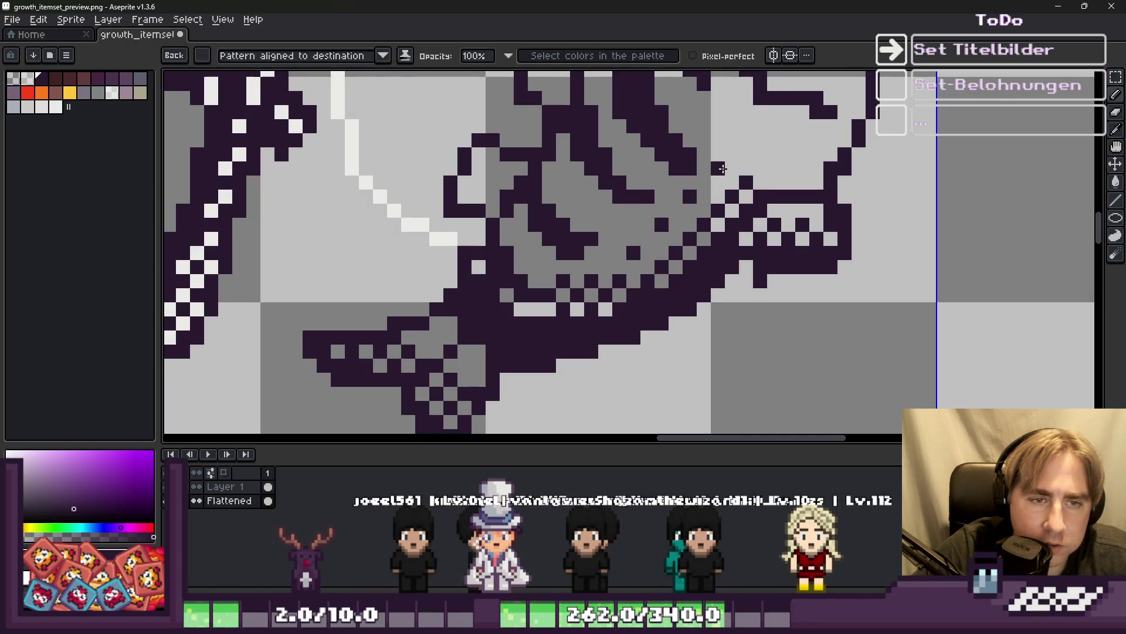
Continue the dotted diagonal line of dark shading toward the head.
left_click(774, 153)
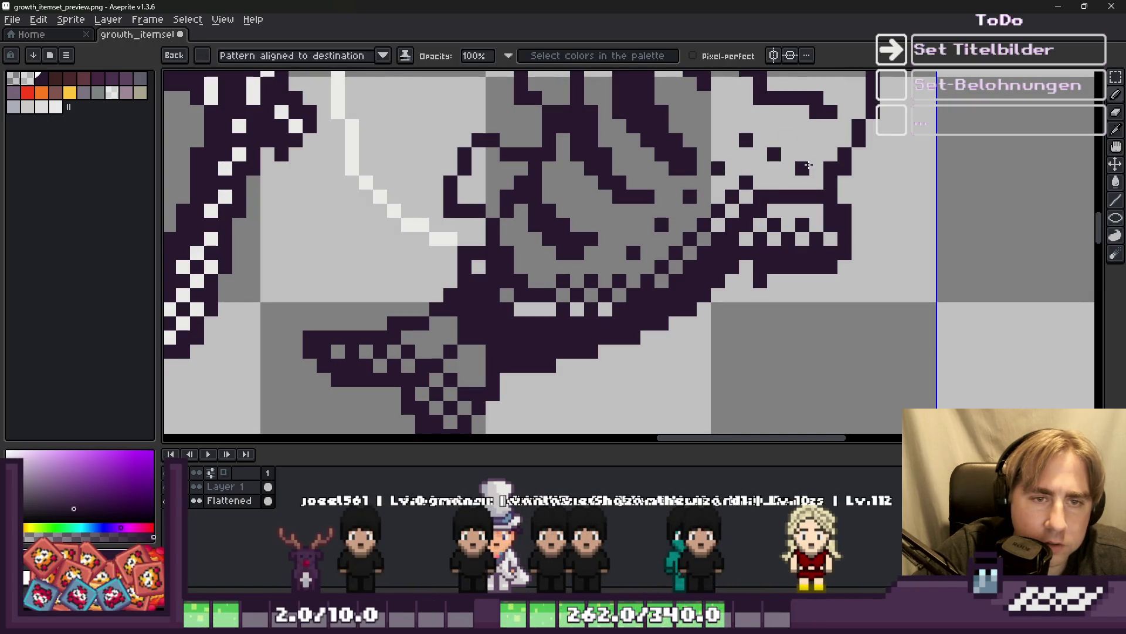
scroll(662, 207, "down", 4)
scroll(658, 173, "up", 5)
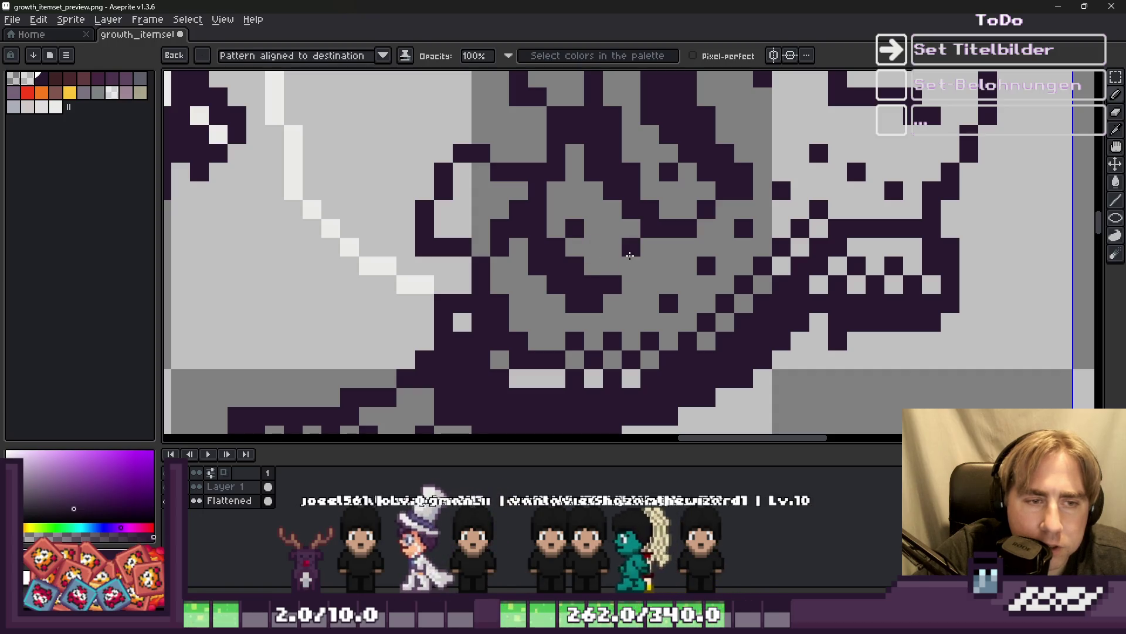
scroll(604, 259, "down", 5)
scroll(581, 279, "up", 3)
scroll(580, 279, "up", 2)
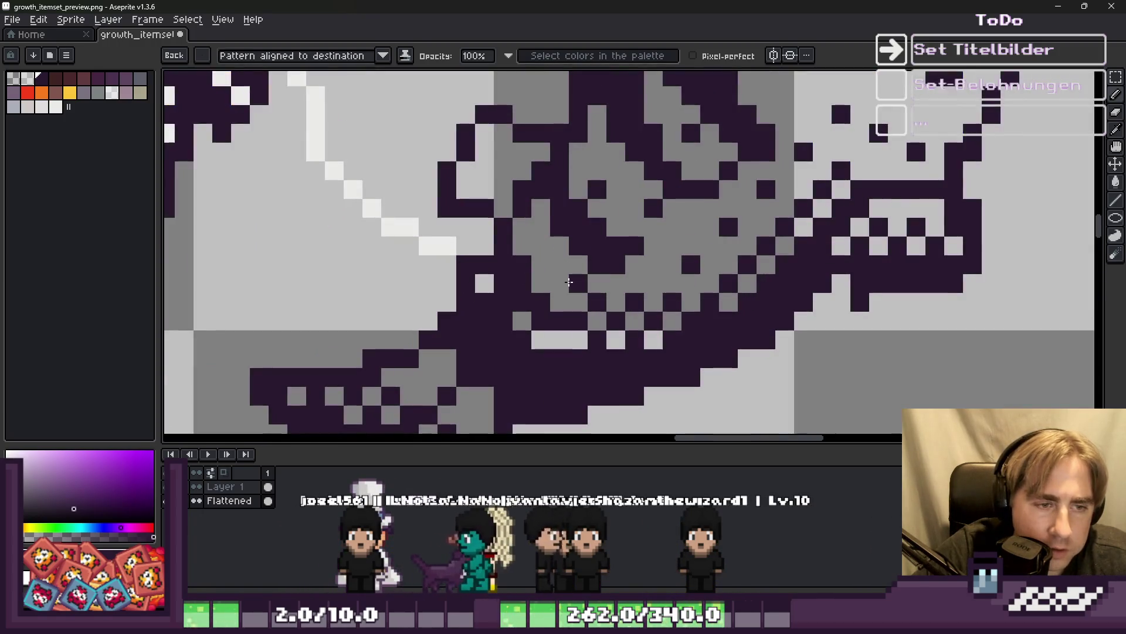
scroll(629, 230, "down", 2)
scroll(629, 230, "up", 2)
scroll(629, 230, "down", 2)
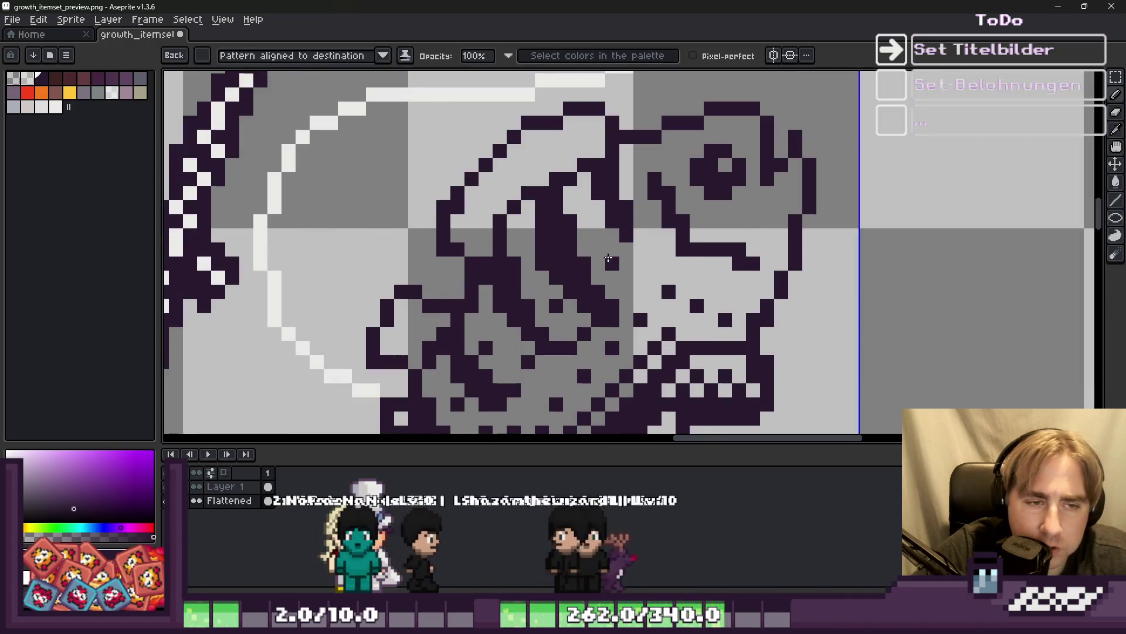
scroll(630, 230, "up", 2)
scroll(642, 287, "down", 3)
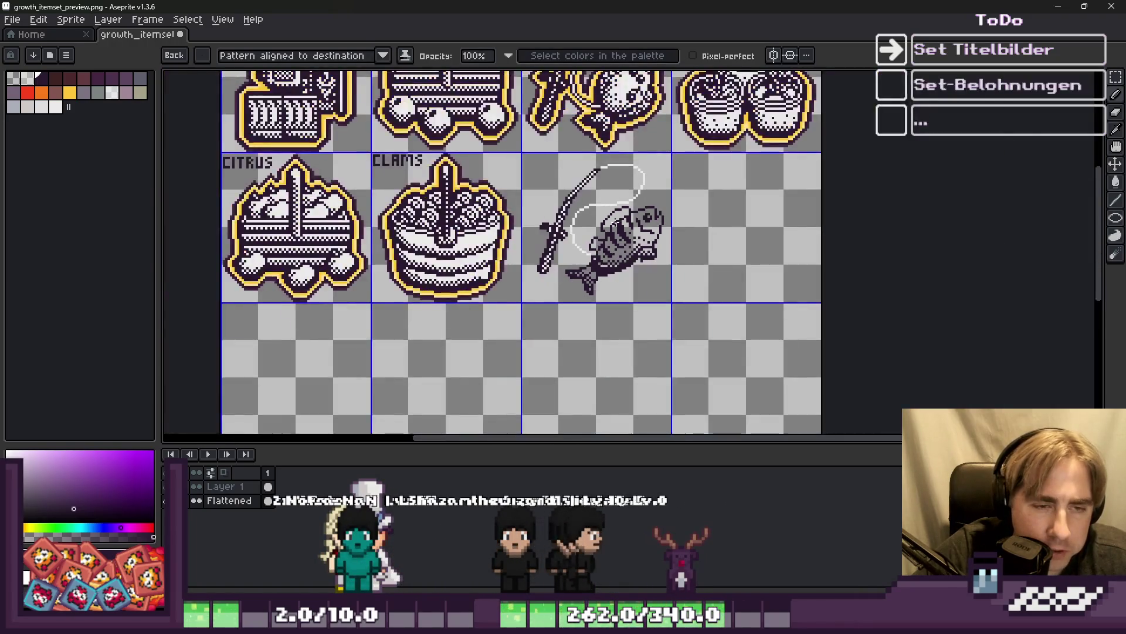
scroll(605, 216, "up", 2)
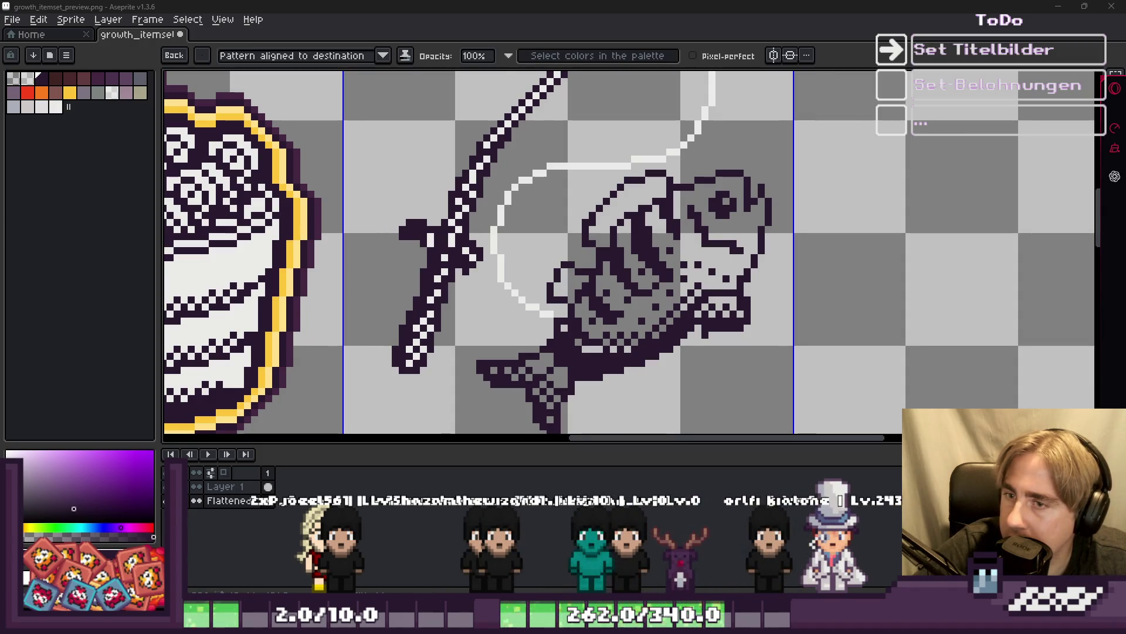
Redraw the dither pixels behind the fish's head, filling a step in the upper back outline.
scroll(886, 280, "down", 3)
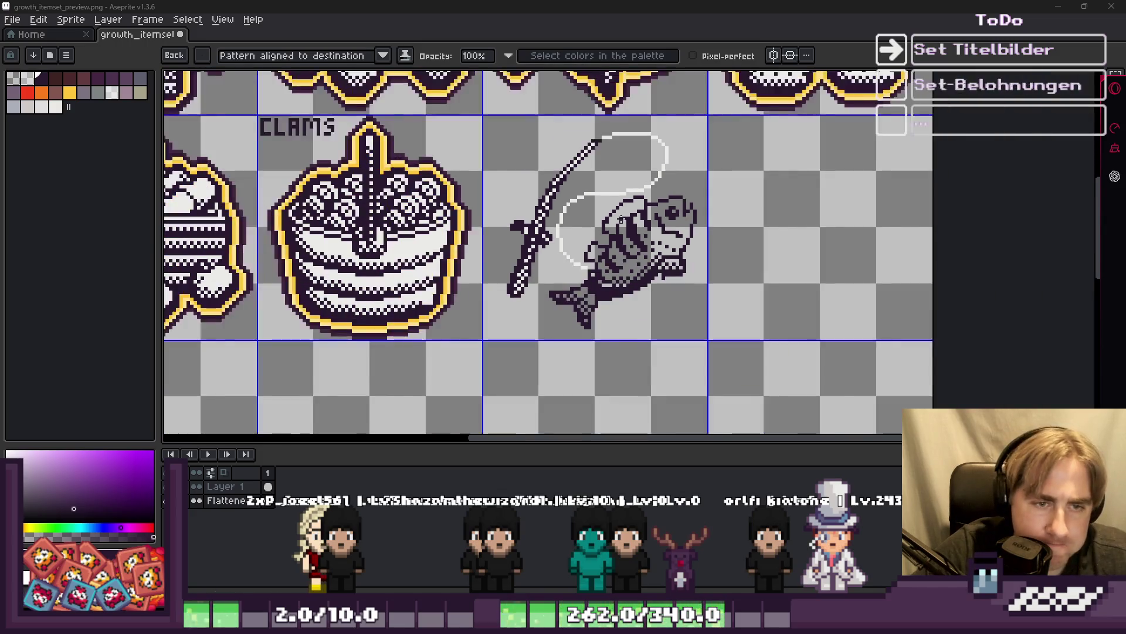
scroll(675, 248, "up", 5)
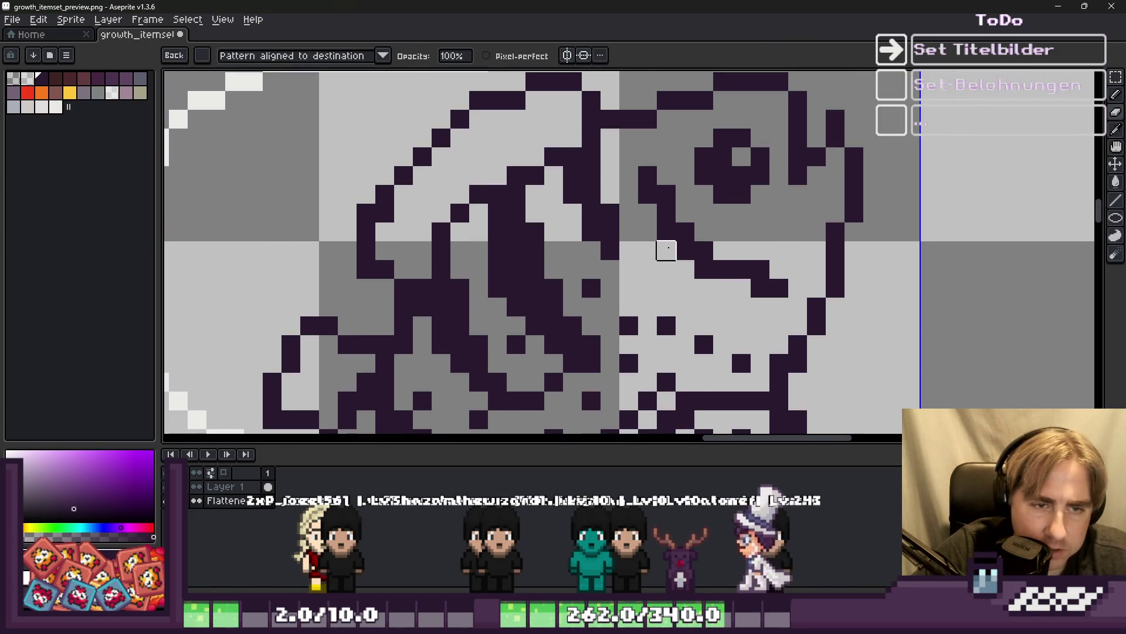
scroll(646, 234, "down", 4)
scroll(628, 219, "up", 3)
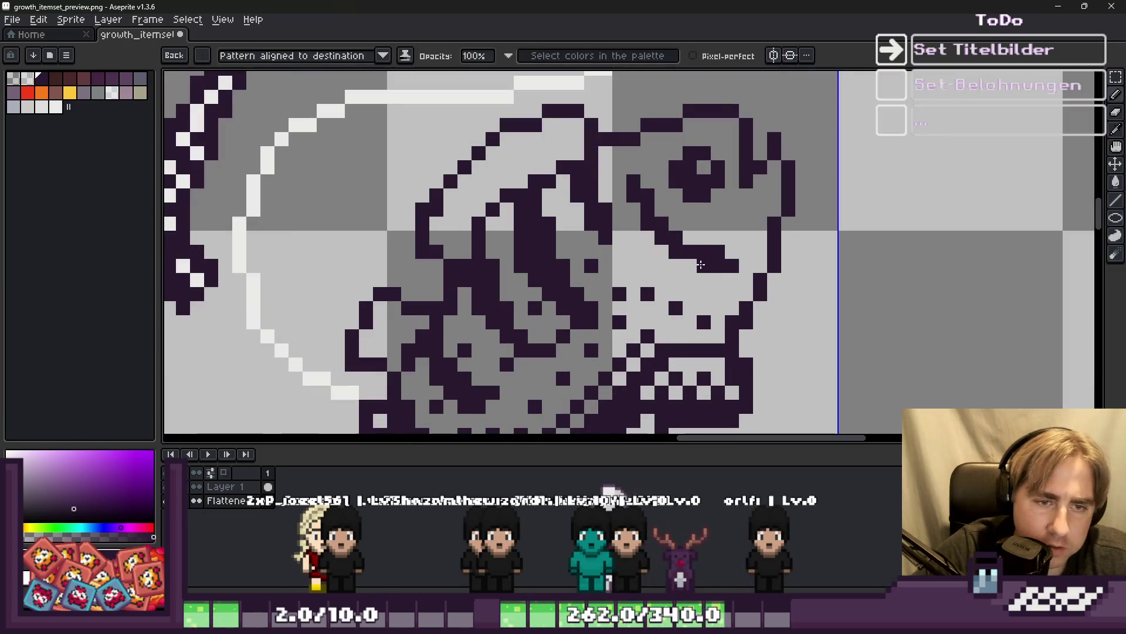
scroll(701, 265, "down", 3)
scroll(674, 223, "up", 2)
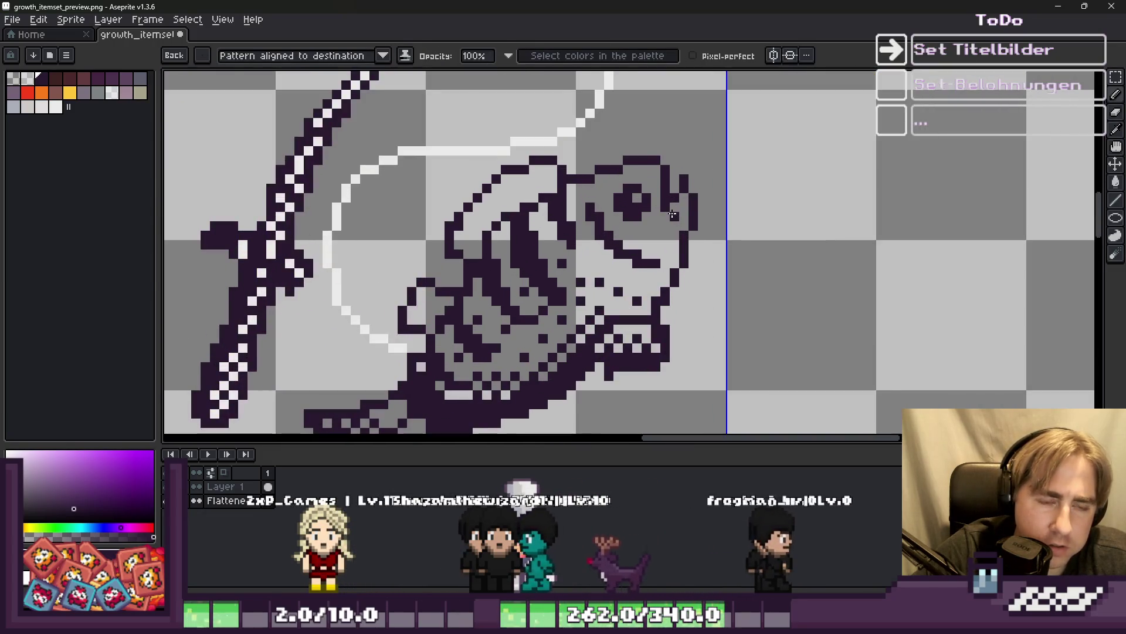
scroll(673, 214, "down", 4)
scroll(575, 193, "up", 5)
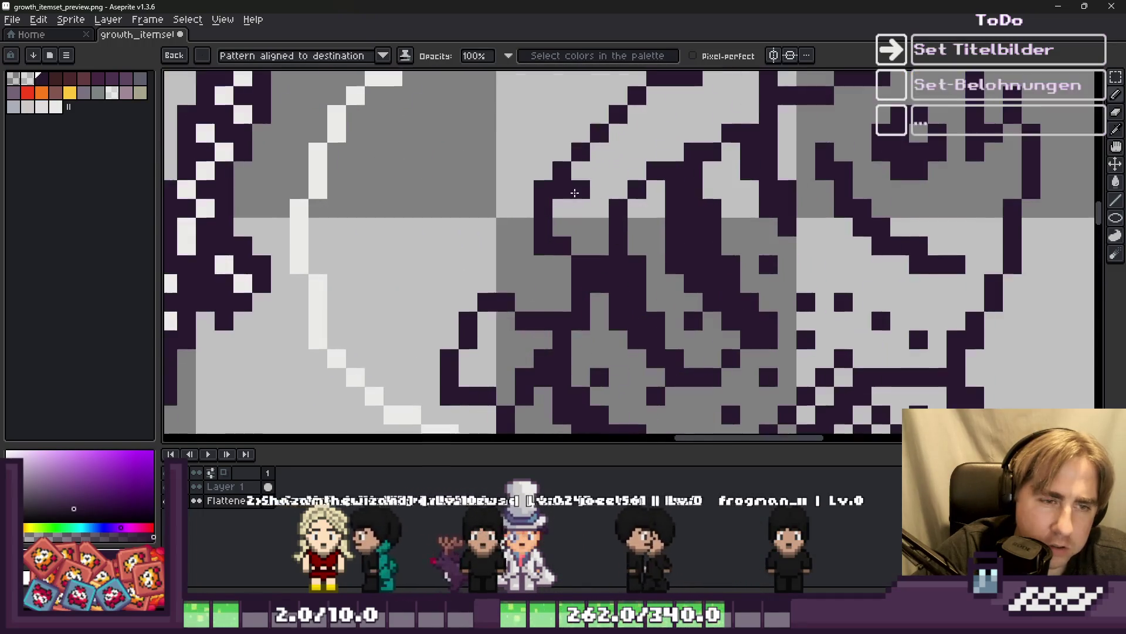
left_click_drag(575, 193, 592, 195)
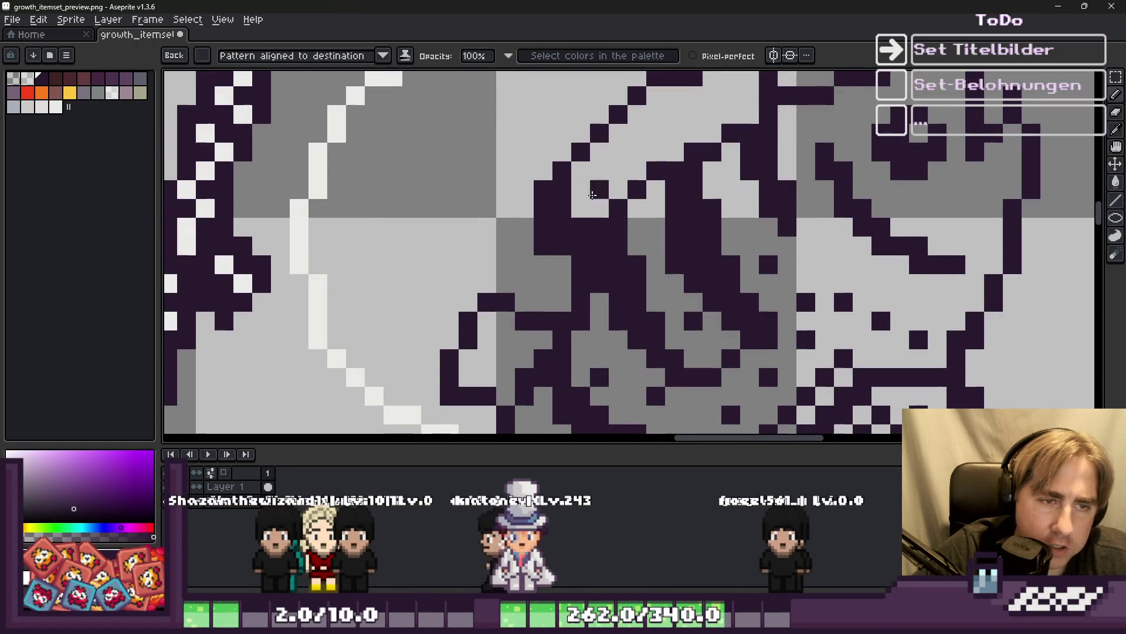
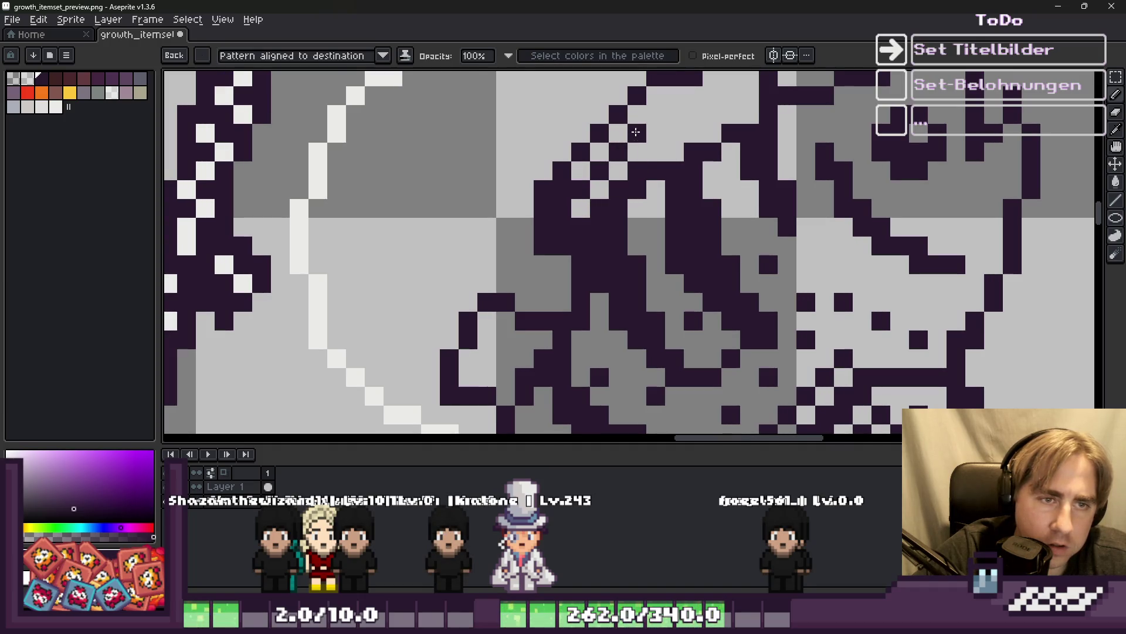
Extend the dark pattern-ink dither along the fish's back with one stroke.
left_click_drag(670, 104, 708, 133)
scroll(718, 118, "down", 3)
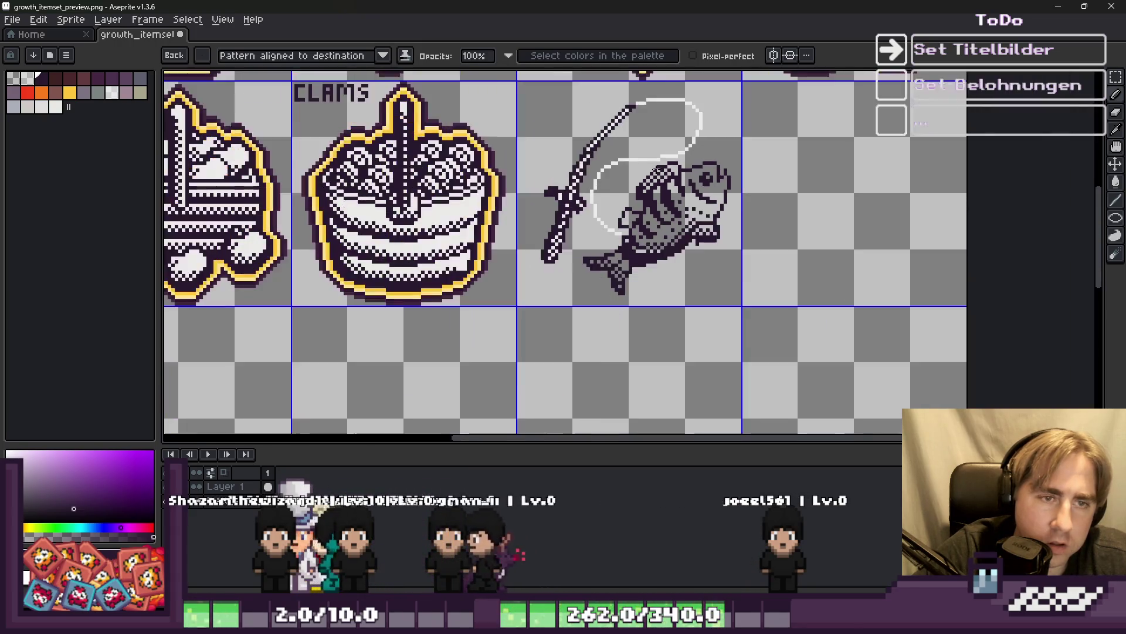
scroll(693, 182, "up", 3)
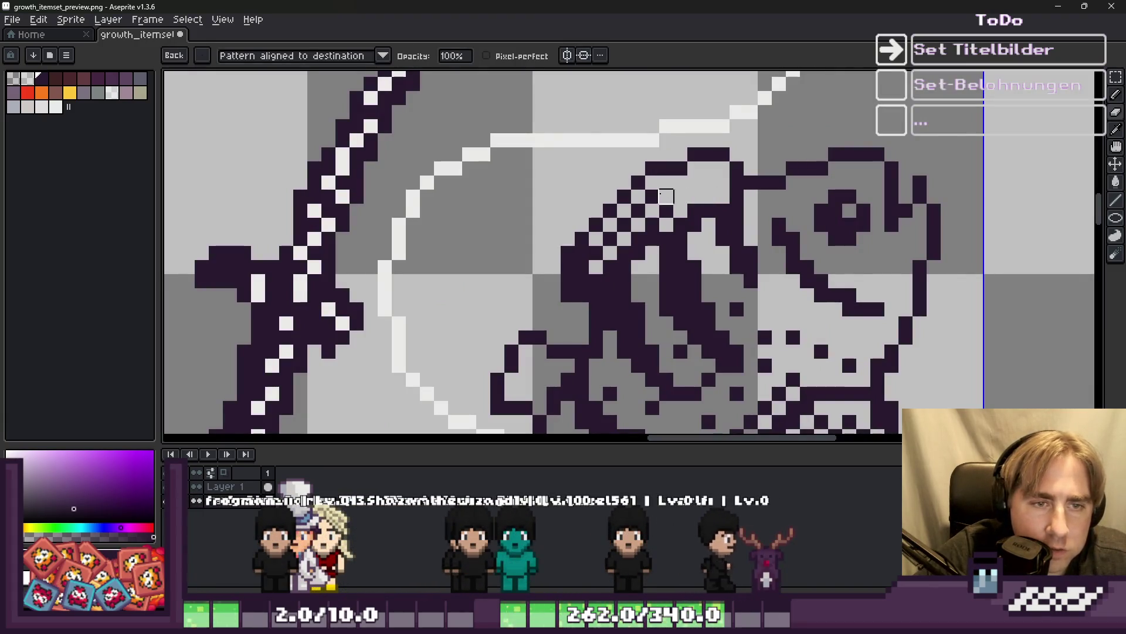
scroll(680, 196, "down", 3)
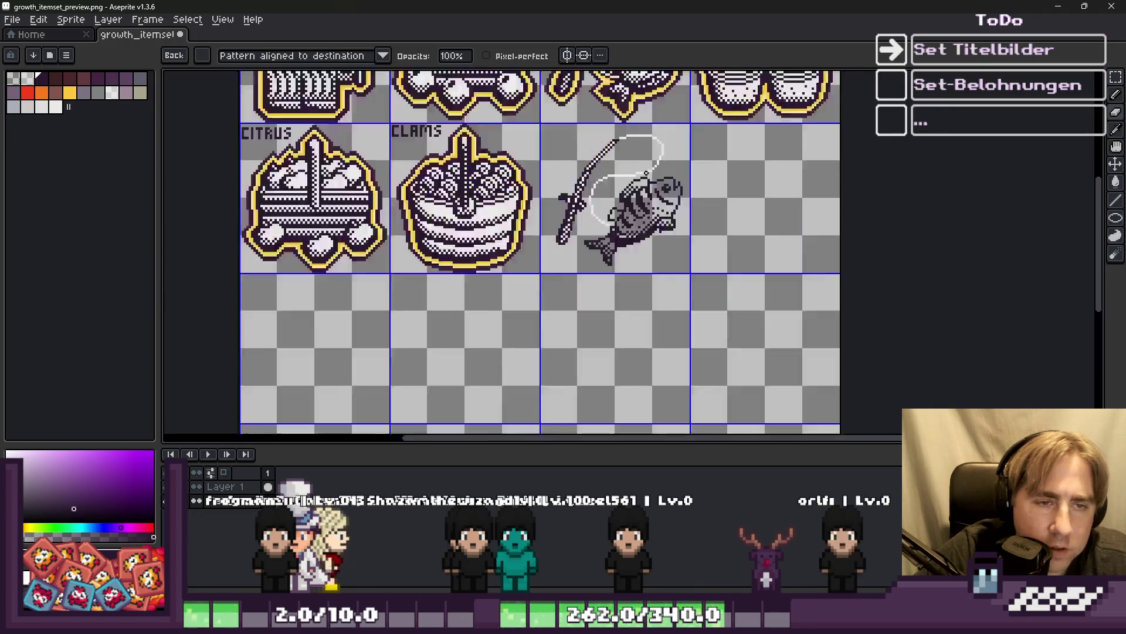
scroll(647, 174, "up", 3)
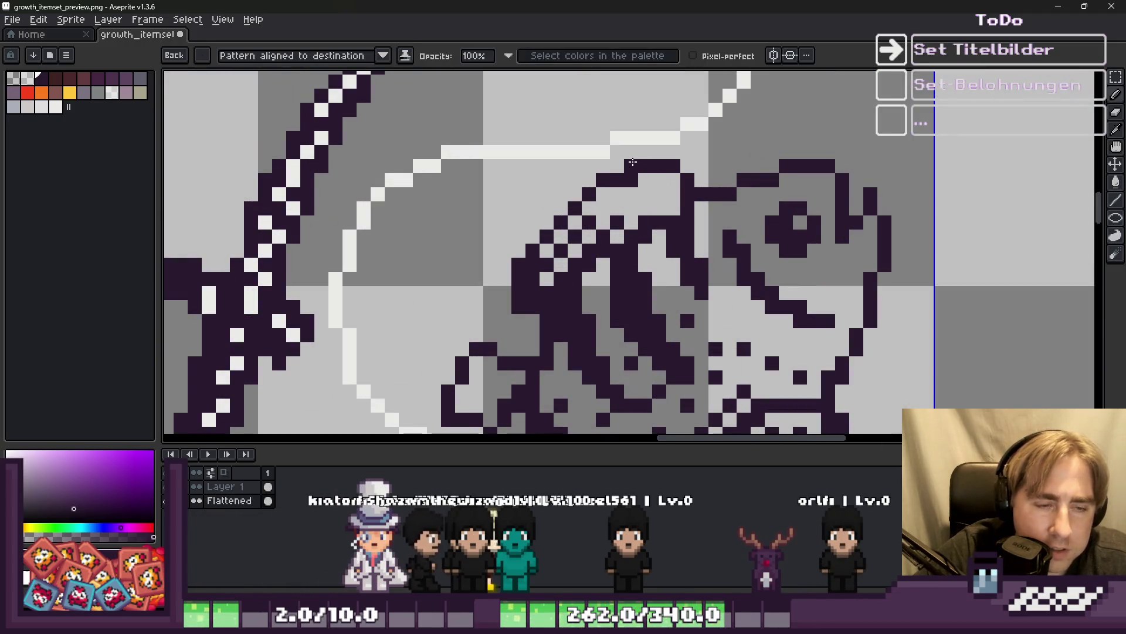
key("b")
key("b")
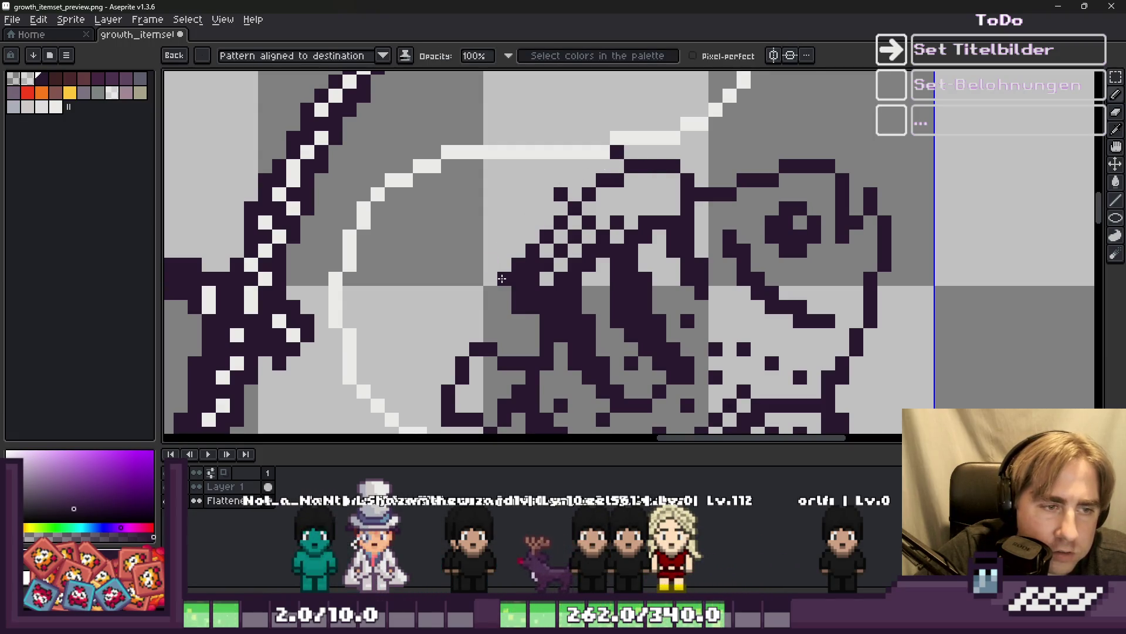
scroll(419, 305, "down", 4)
scroll(454, 238, "up", 5)
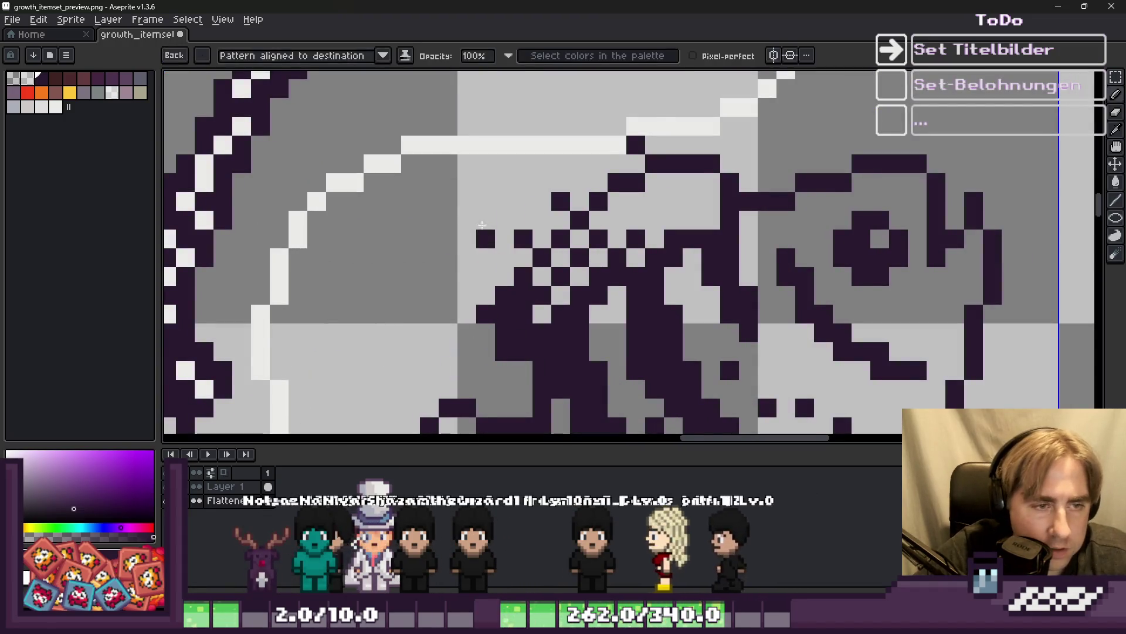
scroll(478, 216, "down", 4)
scroll(479, 216, "up", 2)
key("v")
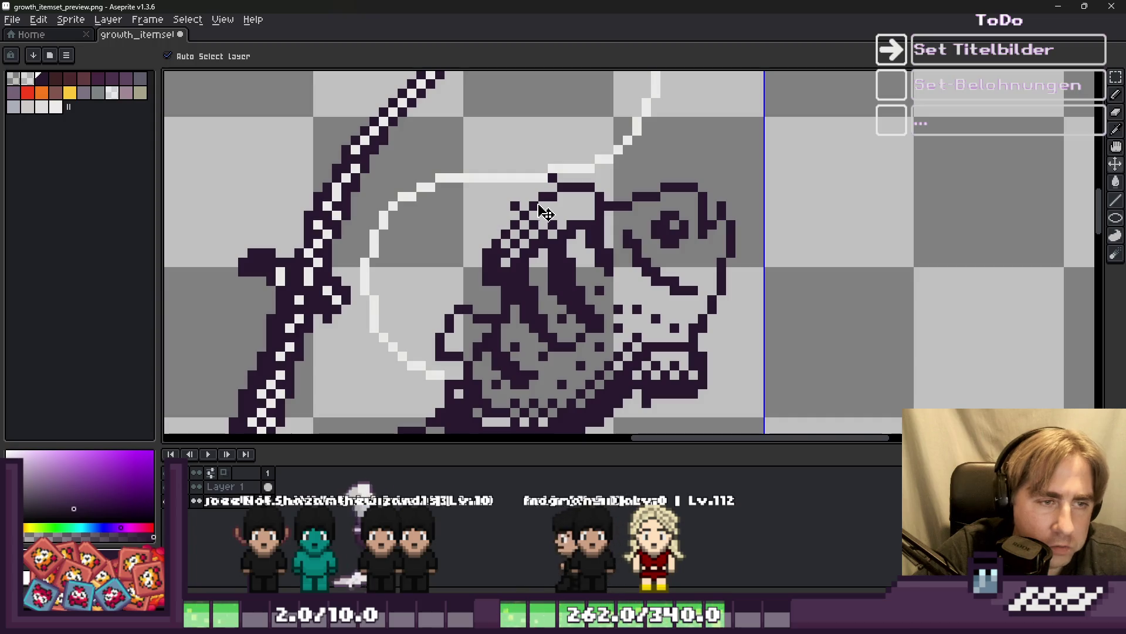
key("b")
scroll(545, 213, "down", 2)
scroll(563, 214, "up", 2)
scroll(585, 215, "down", 2)
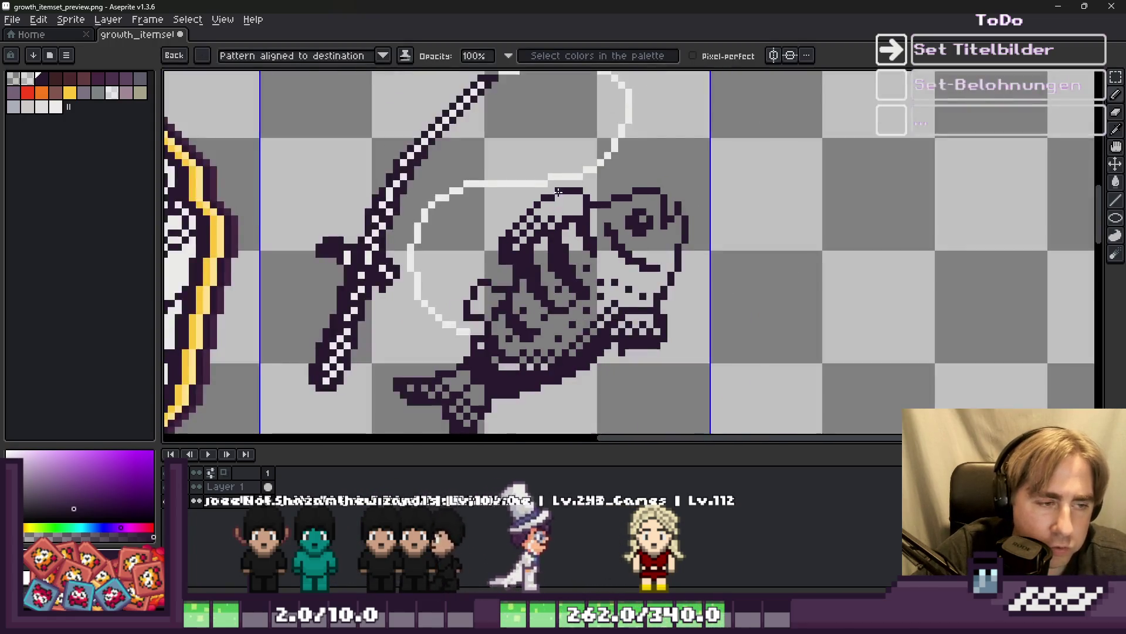
scroll(581, 234, "up", 4)
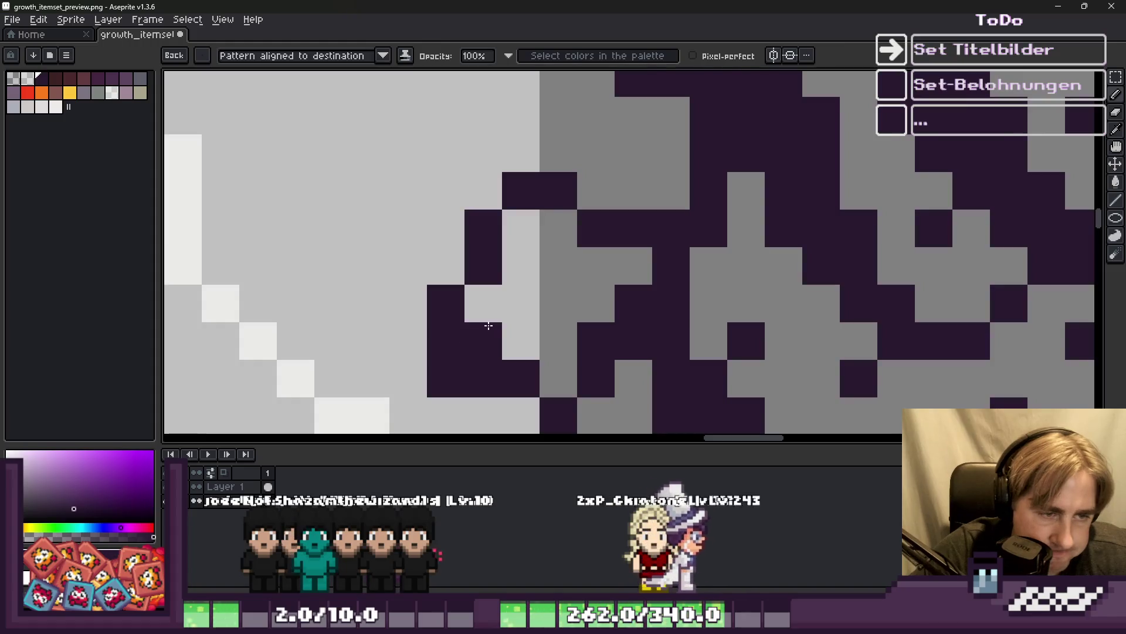
Darken single pixels along the fish's top edge, undoing the misplaced ones.
left_click(484, 303)
left_click(521, 303)
key("ctrl+z")
left_click(548, 271)
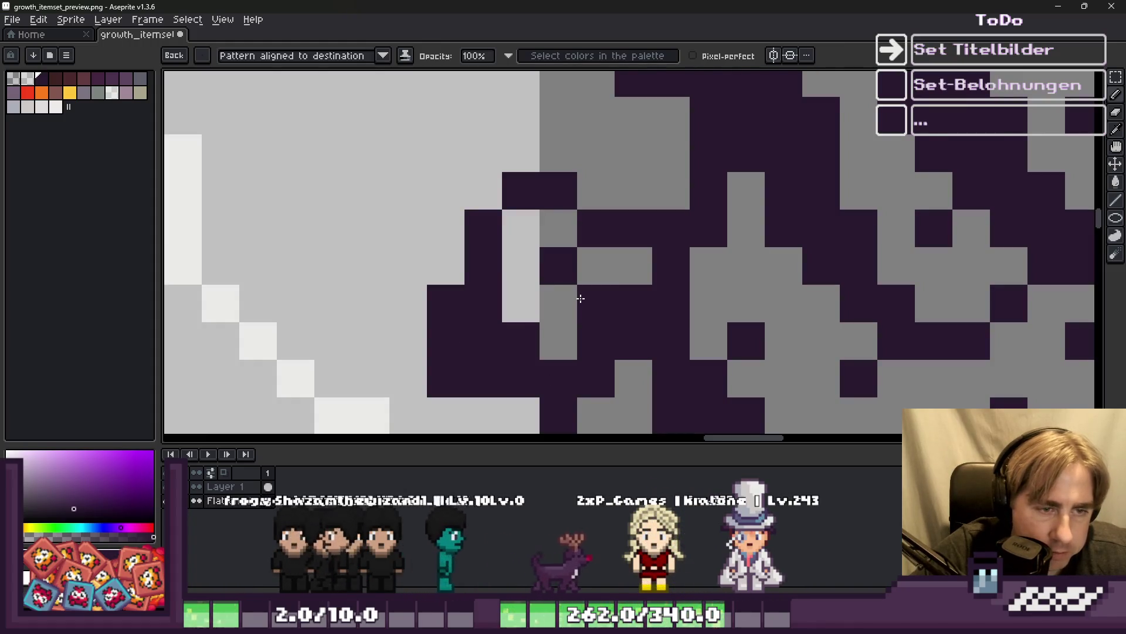
left_click(528, 240)
key("ctrl+z")
key("ctrl+z")
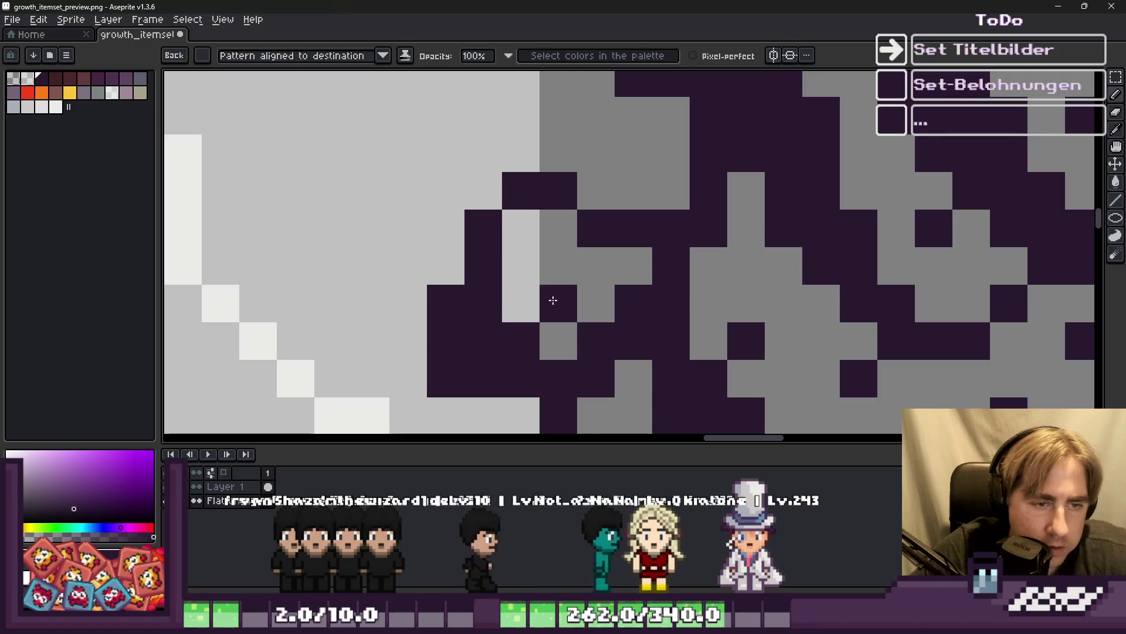
scroll(518, 231, "down", 4)
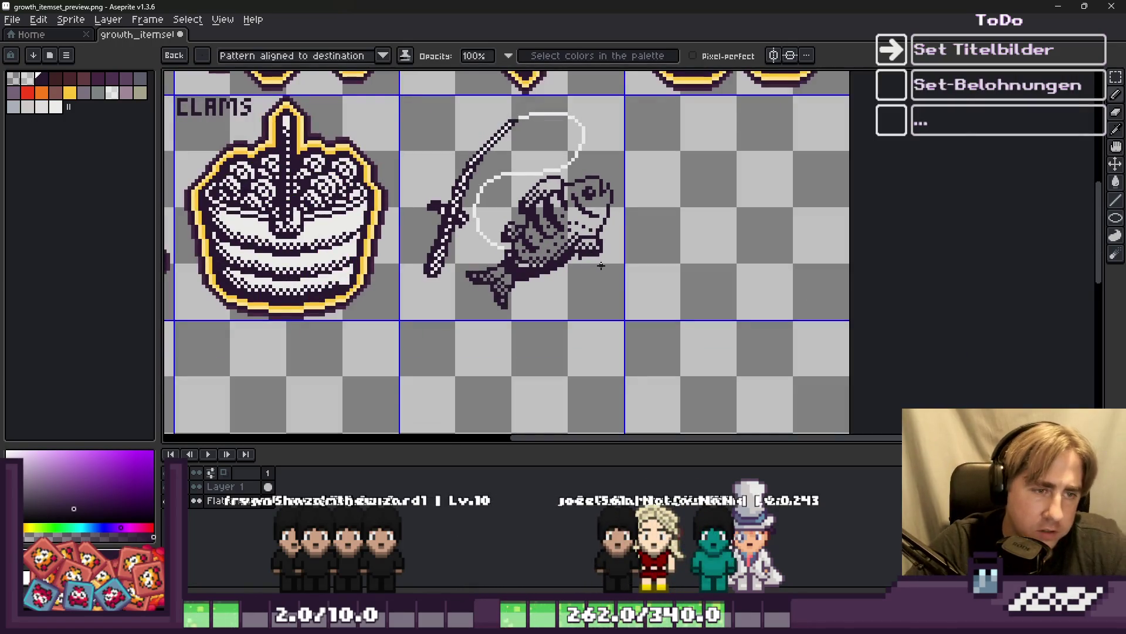
scroll(601, 266, "down", 2)
scroll(604, 246, "up", 3)
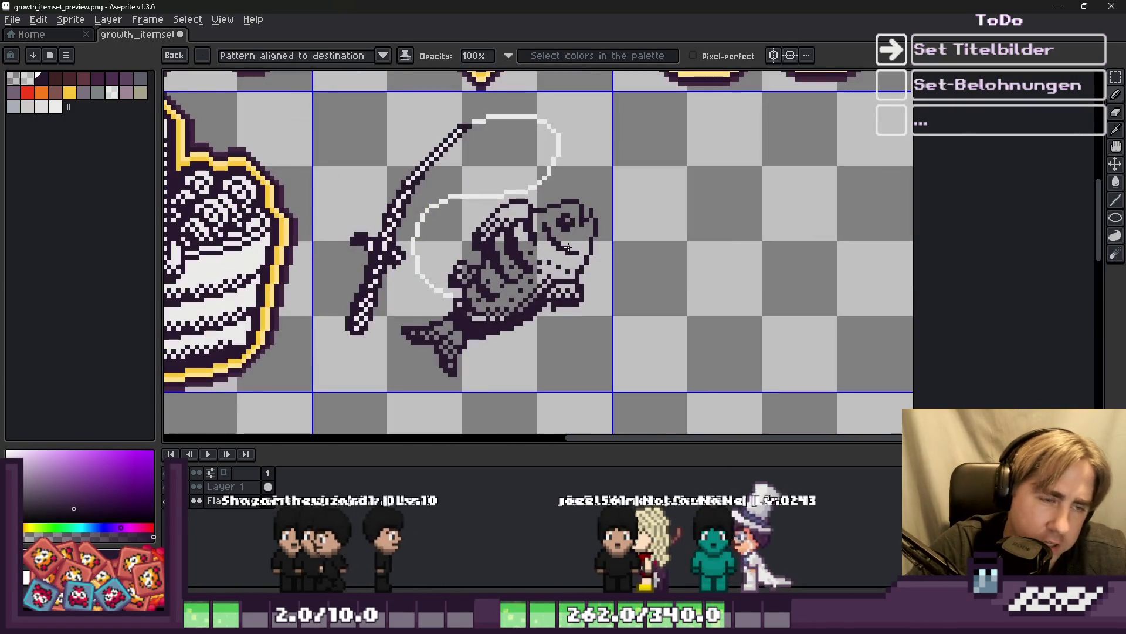
scroll(430, 314, "up", 1)
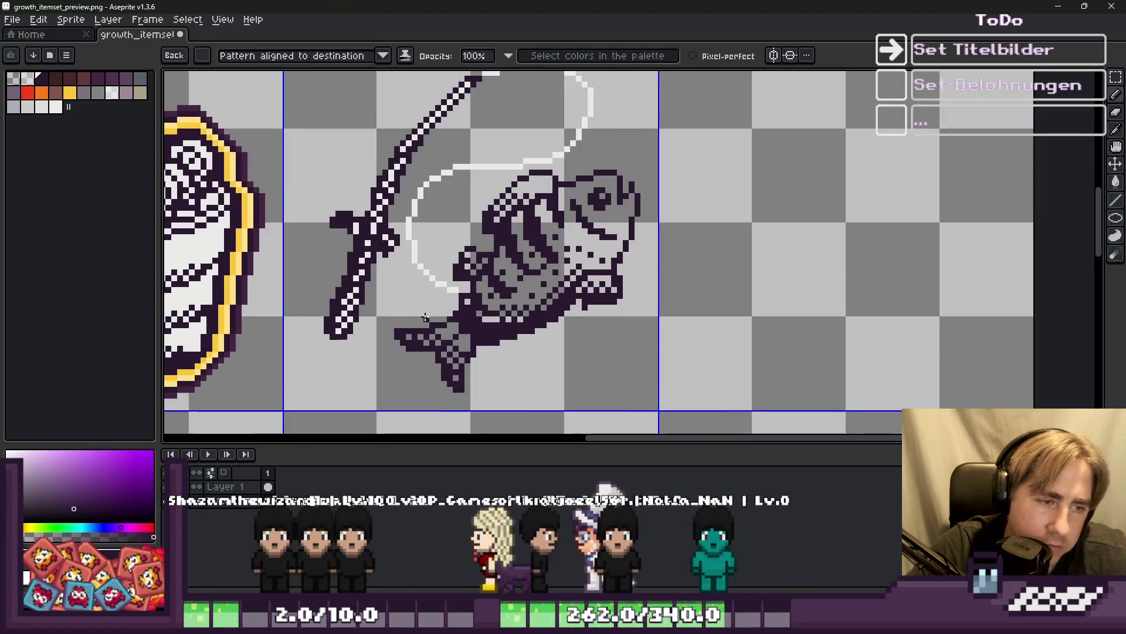
key("m")
scroll(479, 216, "up", 2)
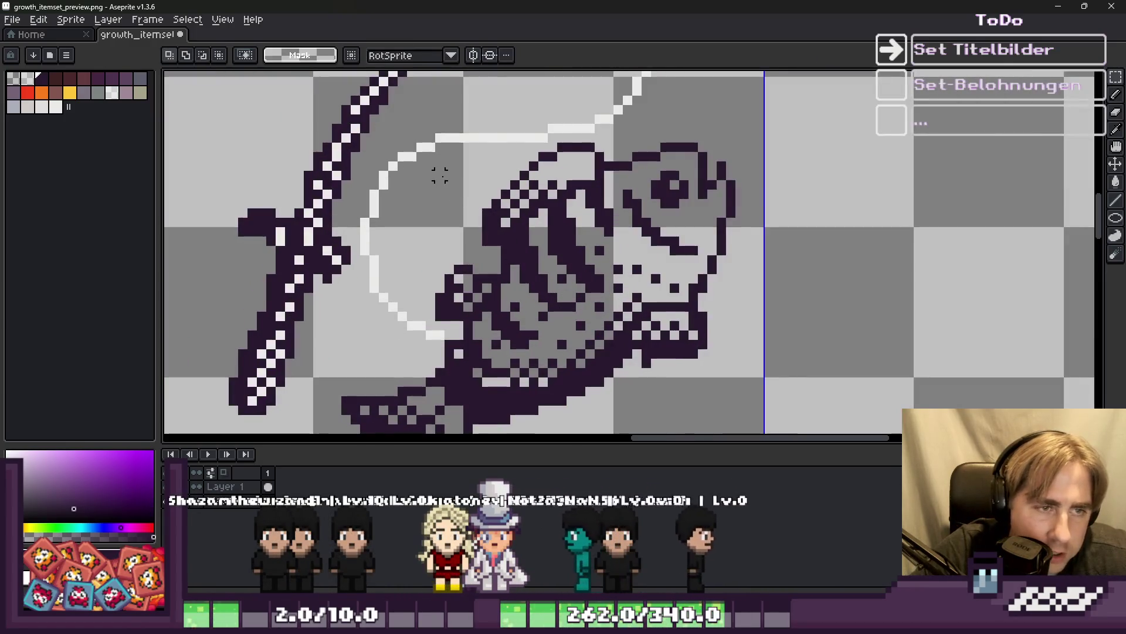
Marquee the fish's head and body, clear the selection, and sample the fishing line's light colour.
left_click_drag(441, 157, 664, 251)
left_click(496, 167)
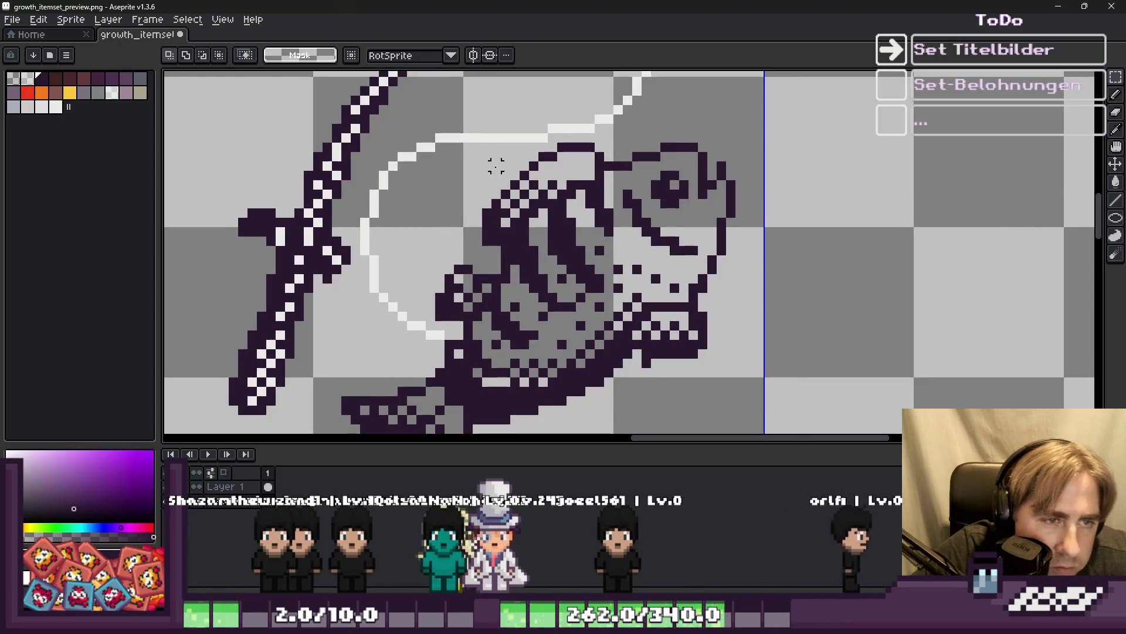
mouse_move(449, 156)
left_mouse_down()
mouse_move(583, 296)
mouse_move(720, 317)
left_mouse_up()
scroll(723, 293, "up", 1)
scroll(726, 266, "down", 2)
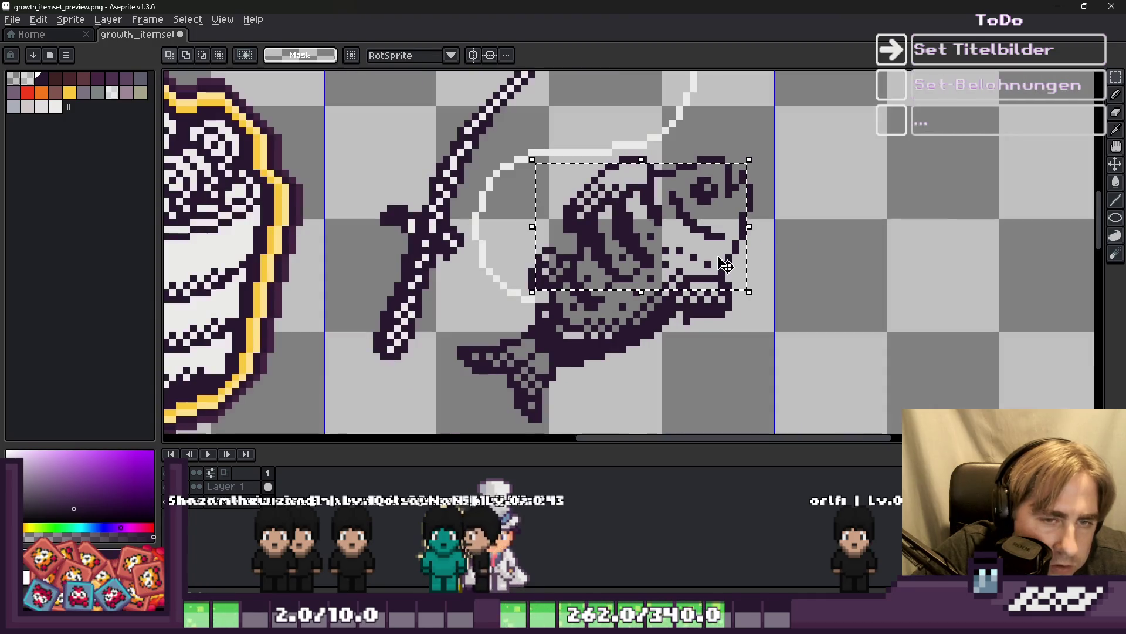
left_click(553, 356)
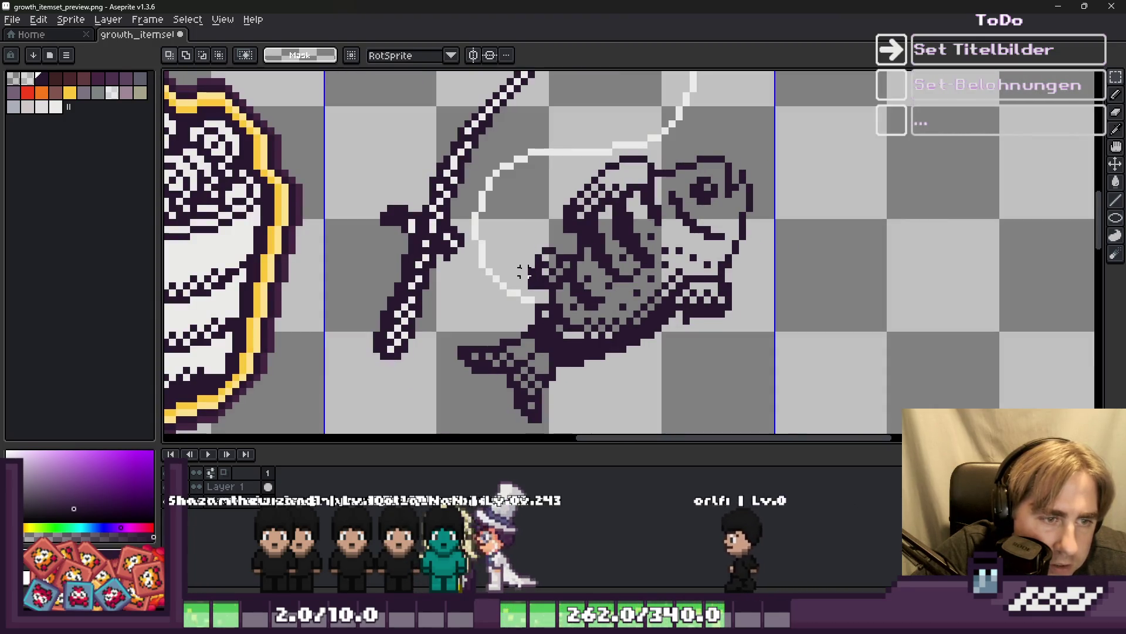
scroll(552, 356, "up", 2)
key("g")
left_click(465, 214, "alt")
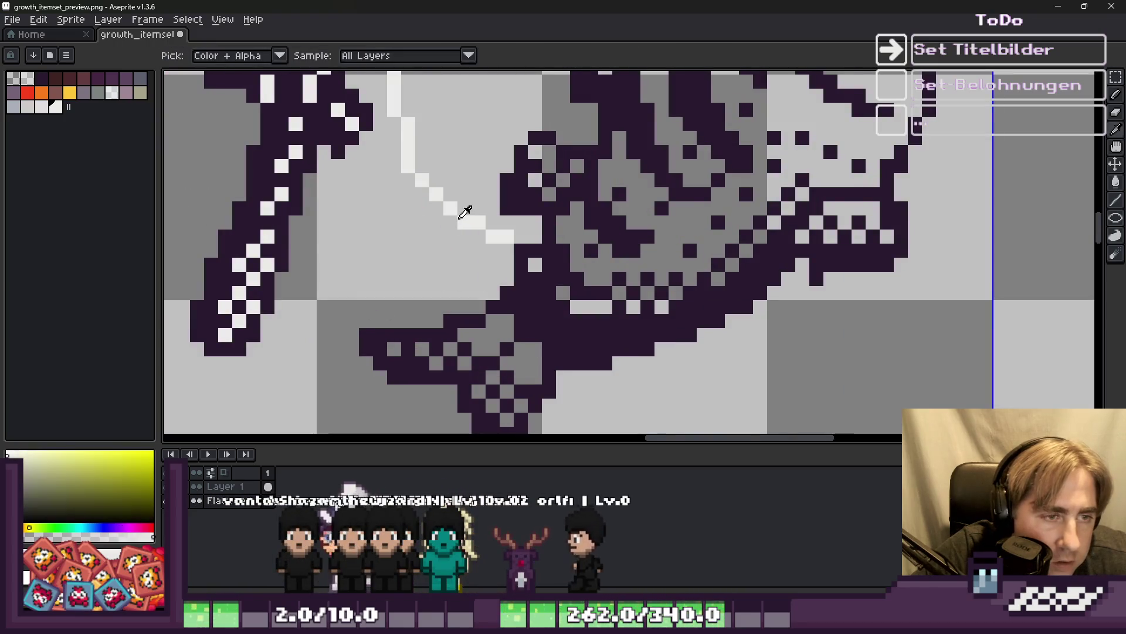
scroll(575, 234, "down", 2)
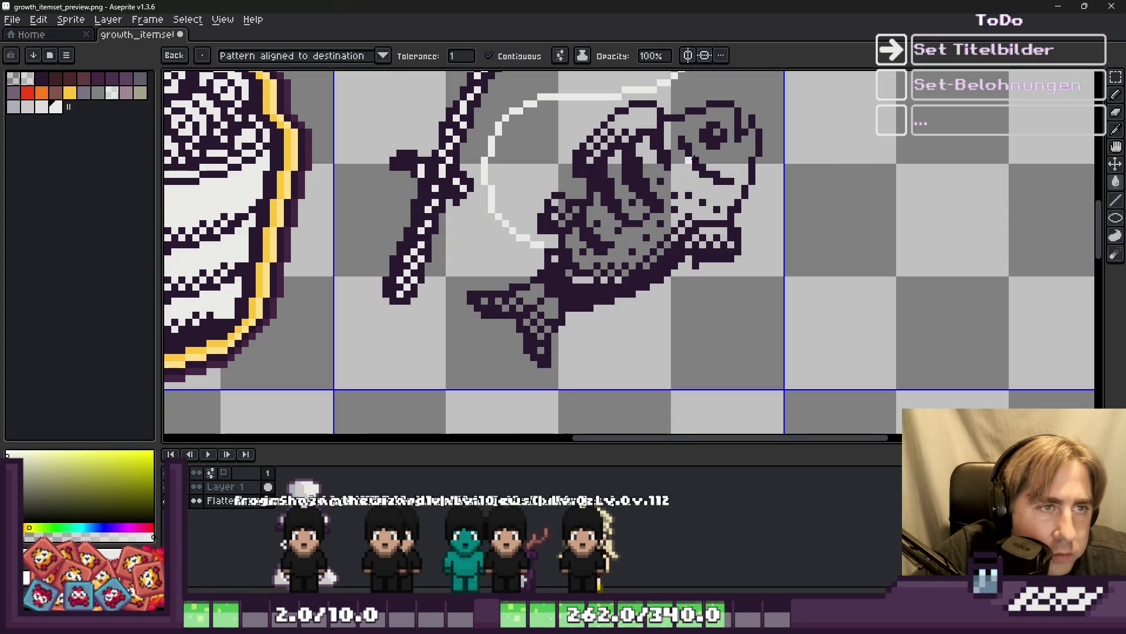
Flood-fill the grey areas of the fish's body white, including a lone grey pixel.
scroll(694, 159, "up", 2)
left_click(744, 166)
scroll(744, 166, "down", 3)
scroll(599, 192, "up", 3)
left_click(598, 192)
scroll(591, 184, "down", 1)
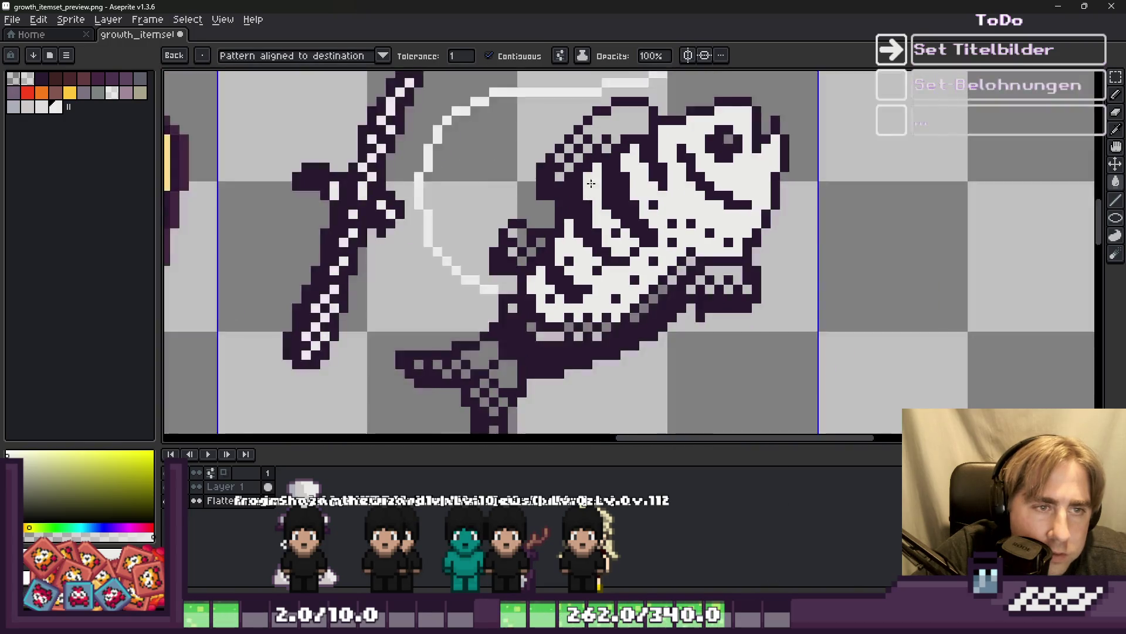
scroll(592, 183, "up", 1)
left_click(632, 118)
scroll(849, 141, "down", 2)
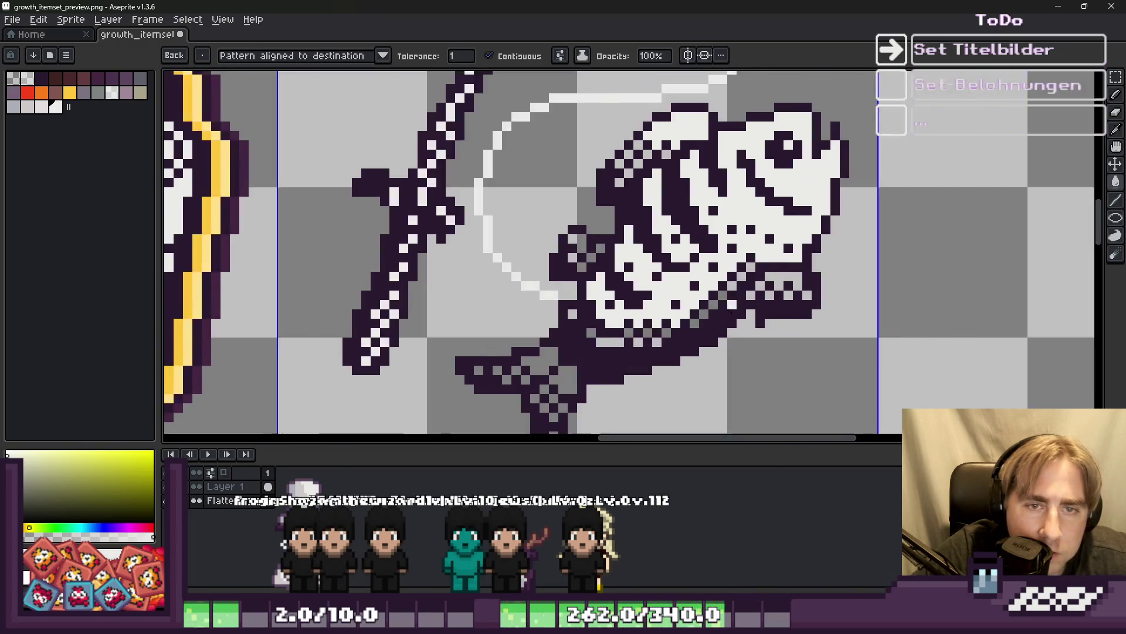
scroll(786, 244, "up", 2)
left_click(786, 242)
scroll(804, 269, "up", 1)
With the Pencil, paint leftover grey fish pixels and a diagonal grey row white.
key("b")
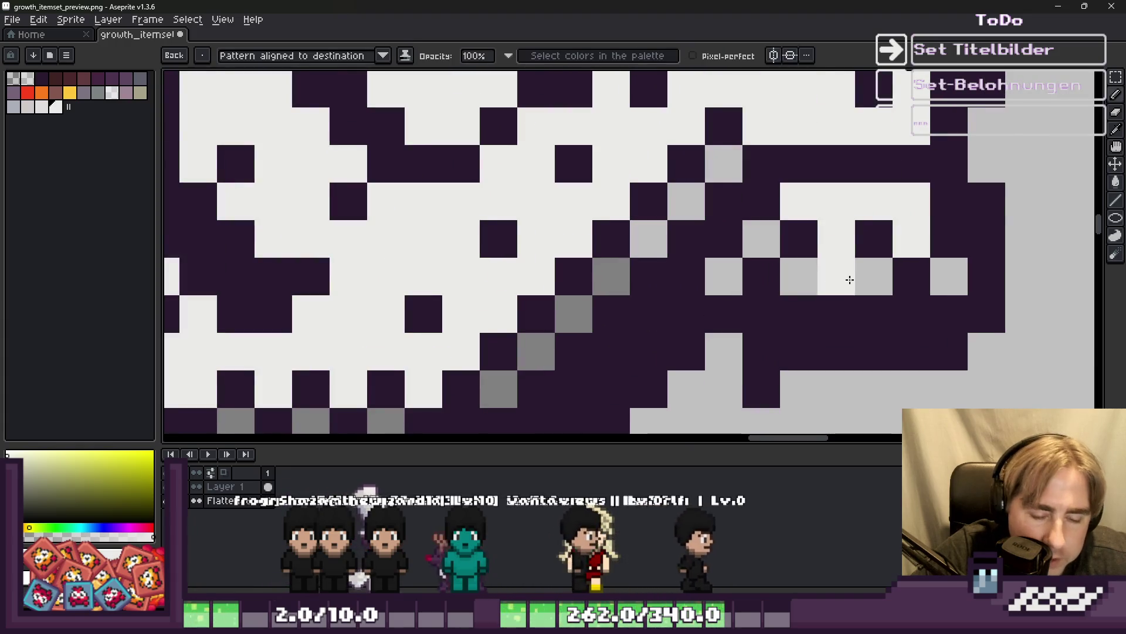
left_click(874, 275)
left_click(759, 248)
left_click(737, 266)
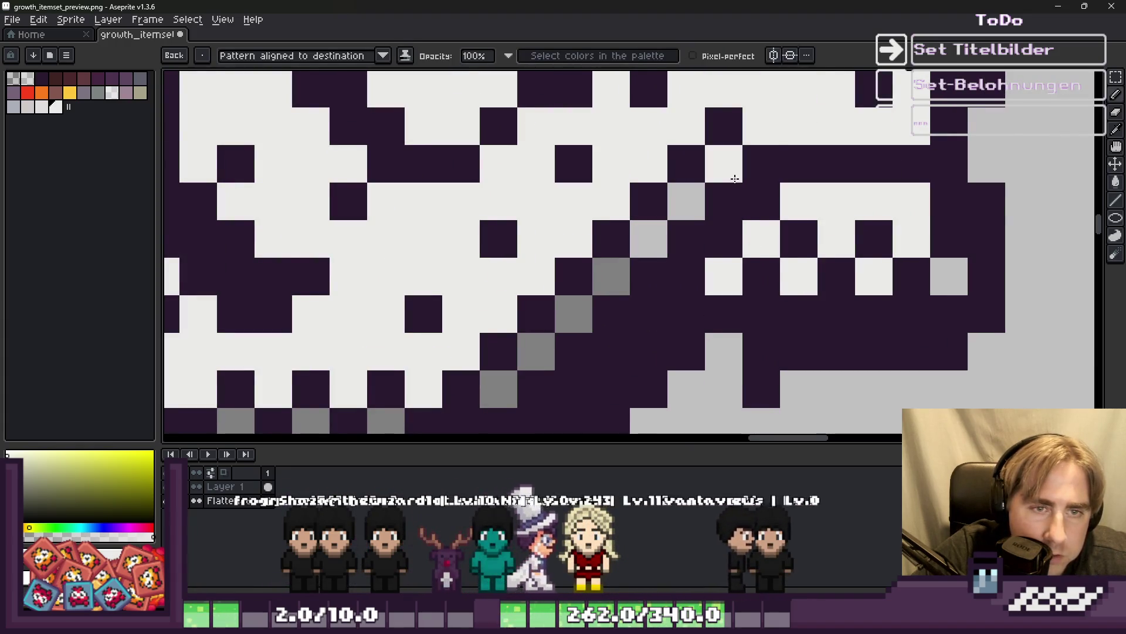
scroll(736, 266, "down", 1)
left_click_drag(716, 176, 572, 322)
scroll(621, 293, "down", 1)
scroll(514, 338, "up", 1)
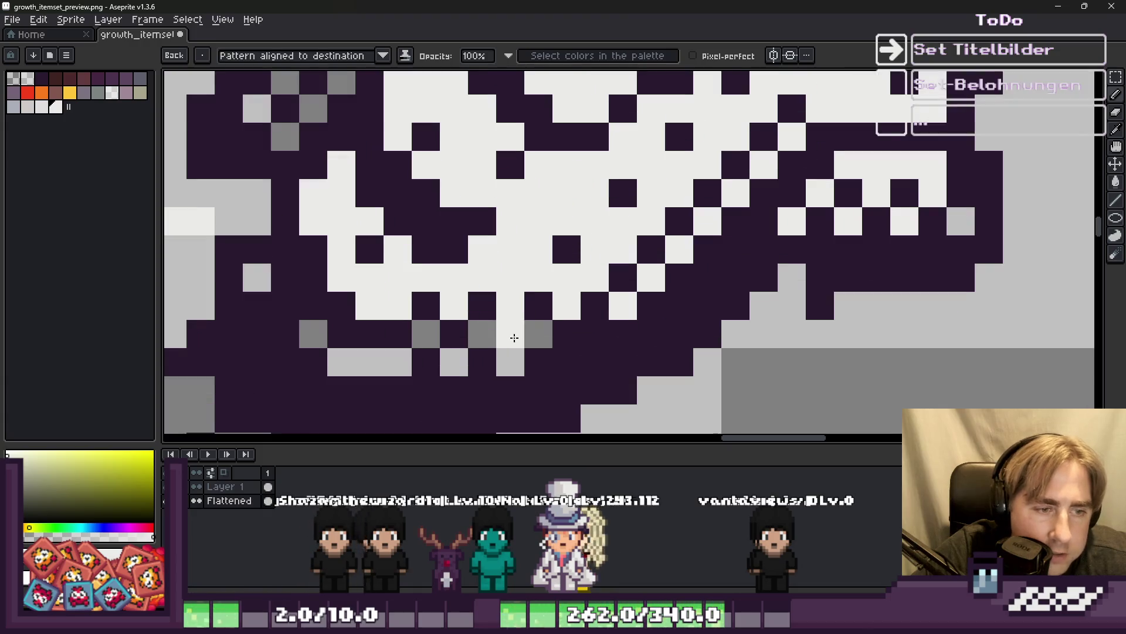
left_click(482, 333)
left_click(454, 362)
left_click(426, 333)
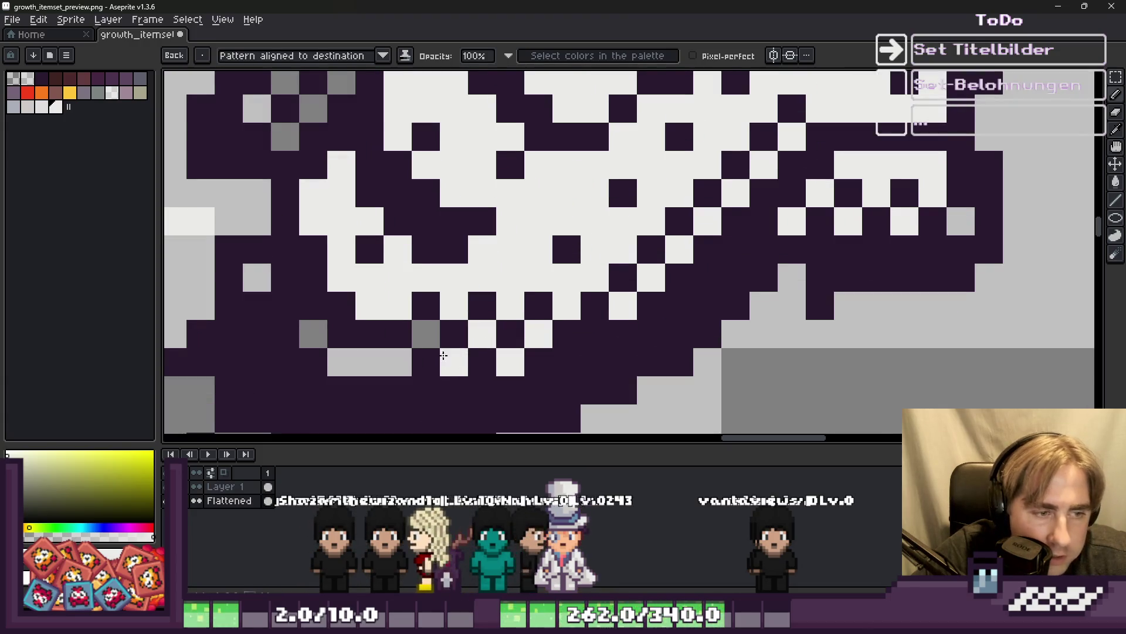
left_click(397, 362)
left_click_drag(388, 365, 343, 362)
Whiten another grey pixel and a diagonal run of grey pixels on the fish.
scroll(313, 335, "down", 2)
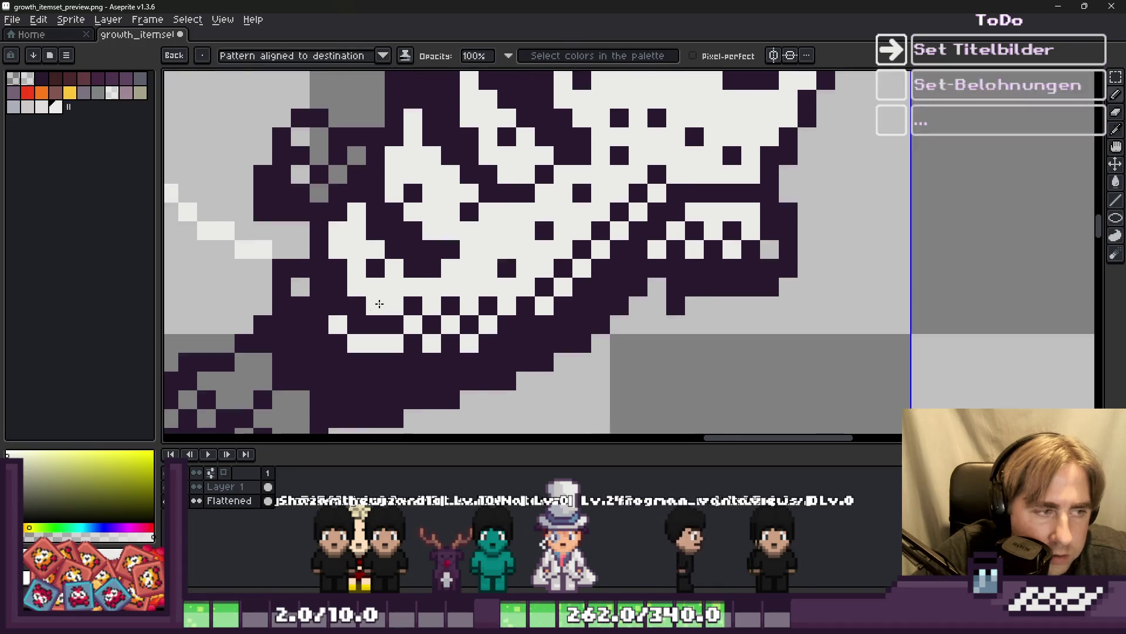
scroll(322, 244, "up", 2)
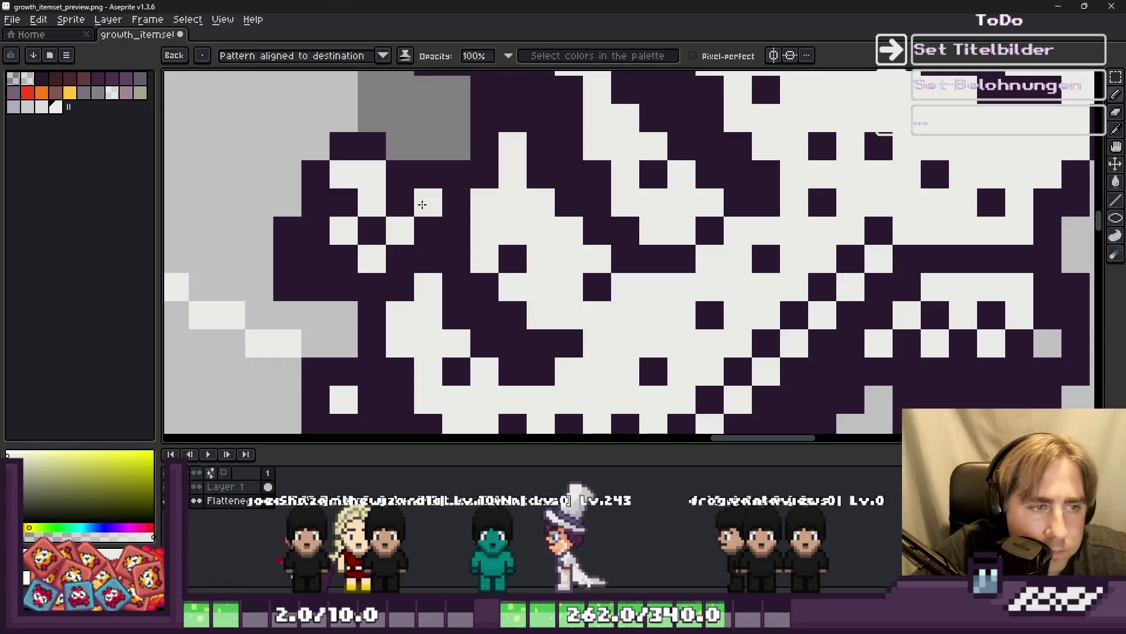
scroll(427, 196, "down", 2)
scroll(564, 200, "up", 2)
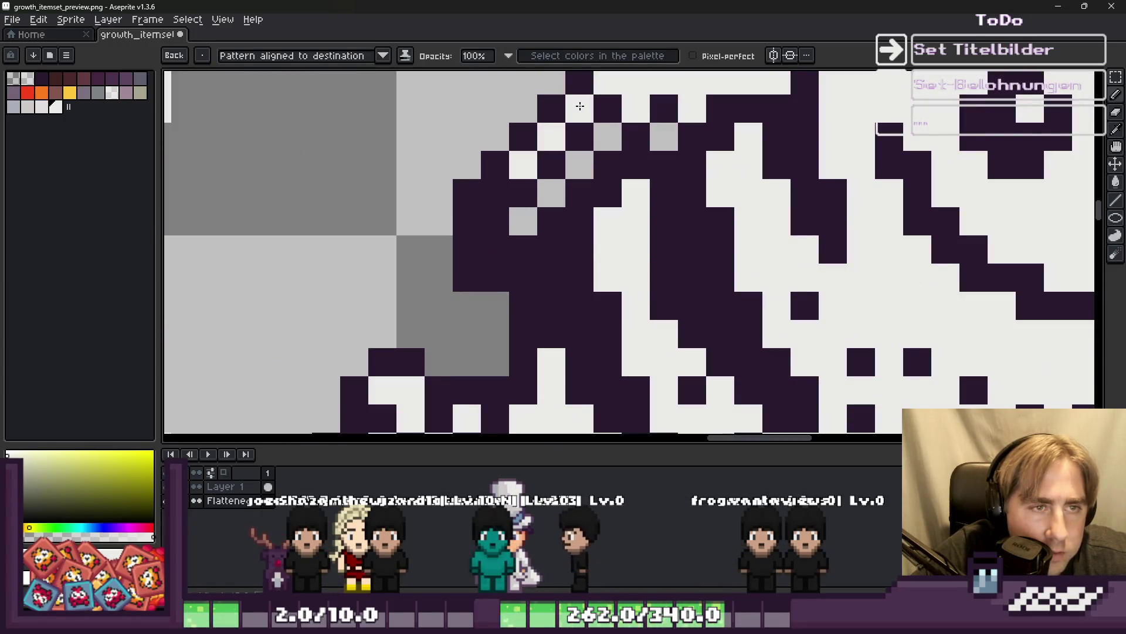
left_click(664, 137)
left_click_drag(607, 137, 522, 220)
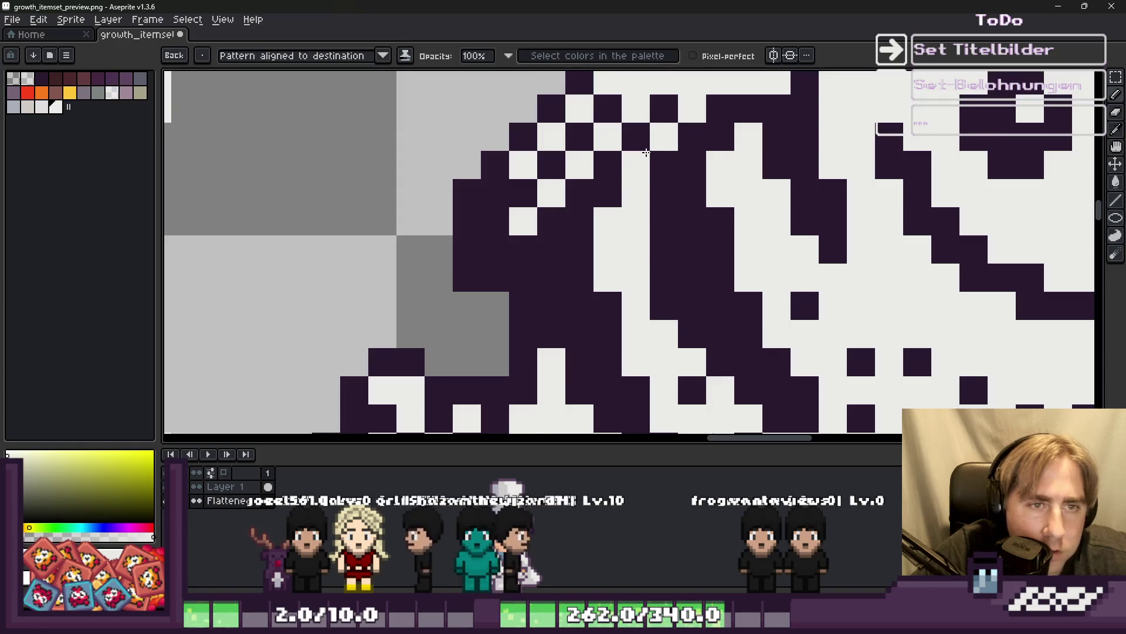
scroll(646, 153, "down", 3)
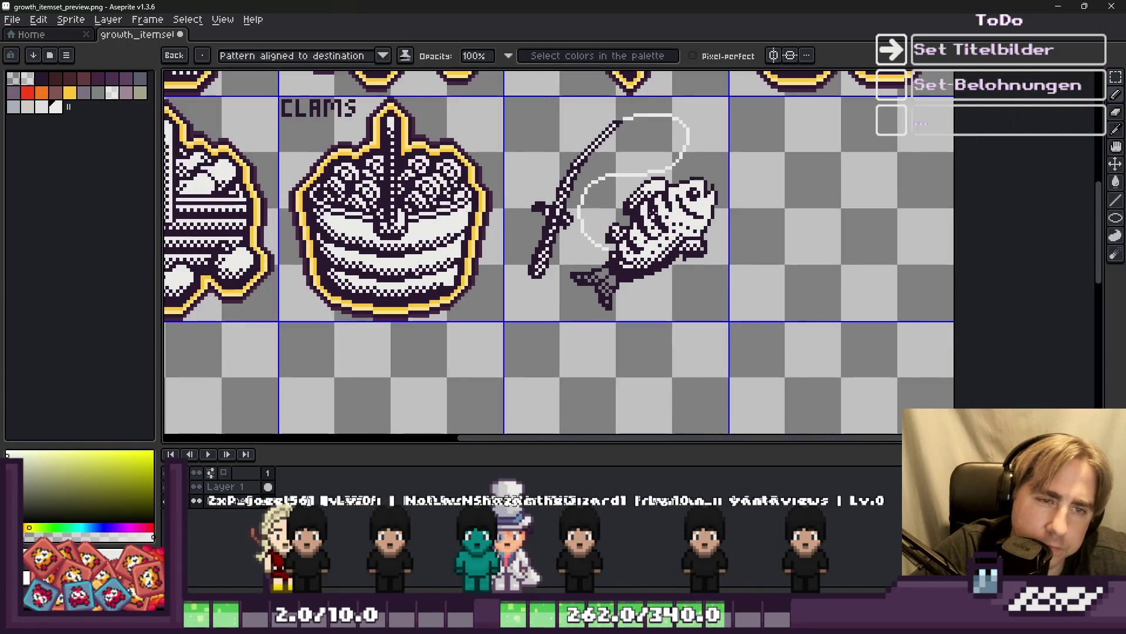
scroll(660, 188, "up", 3)
Fill two diagonal outline gaps with the fish's dark purple outline colour.
left_click(657, 185, "alt")
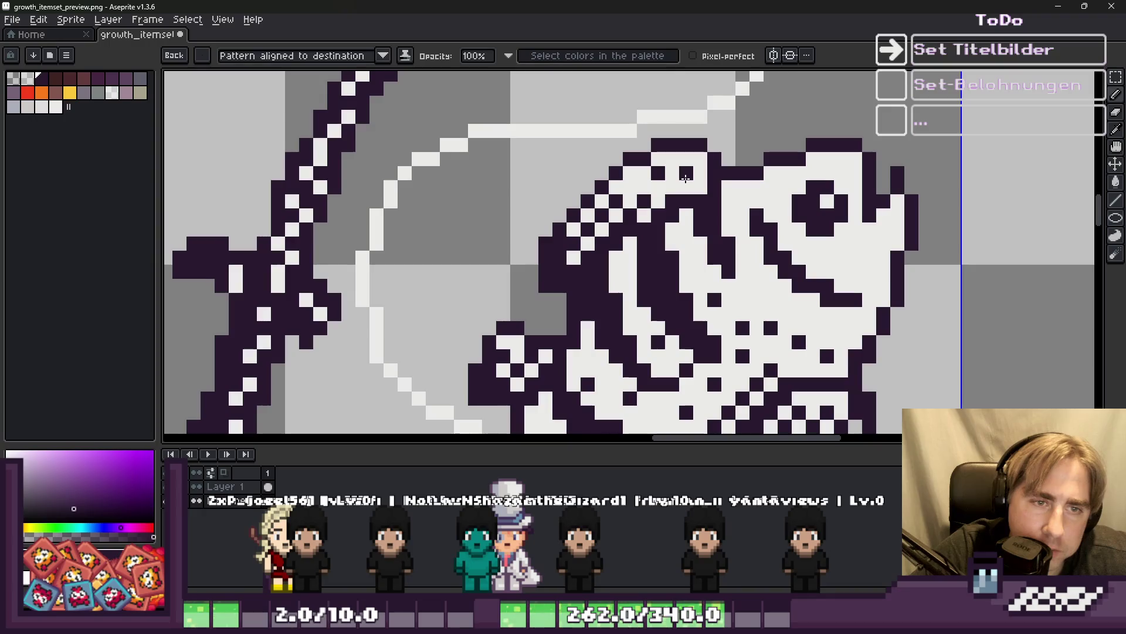
left_click_drag(686, 186, 701, 170)
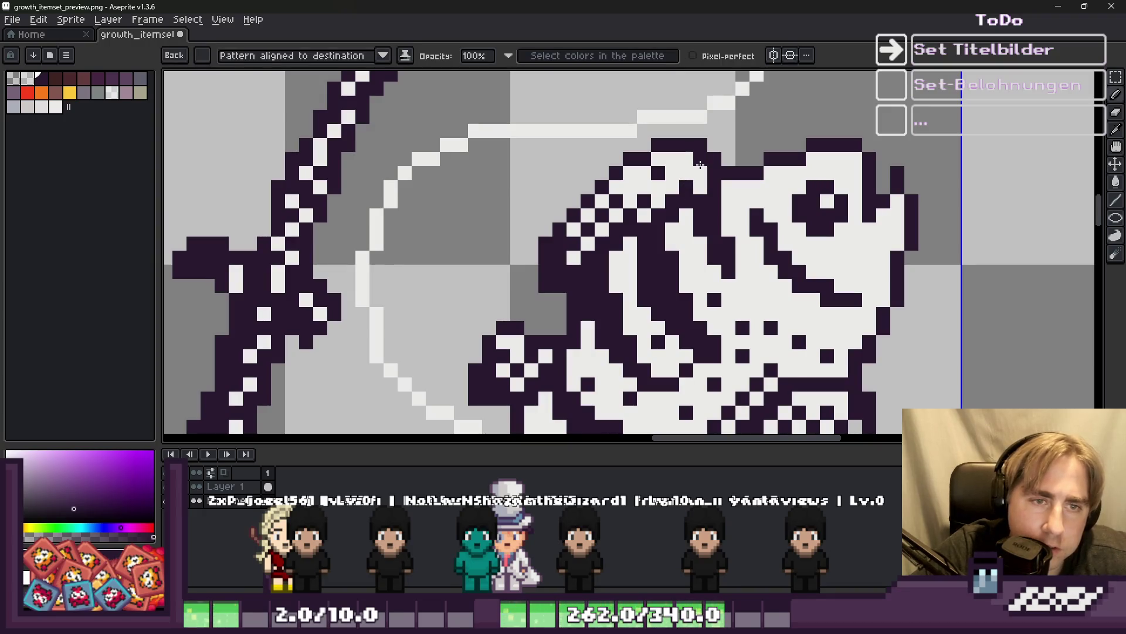
scroll(700, 164, "down", 4)
scroll(604, 210, "up", 3)
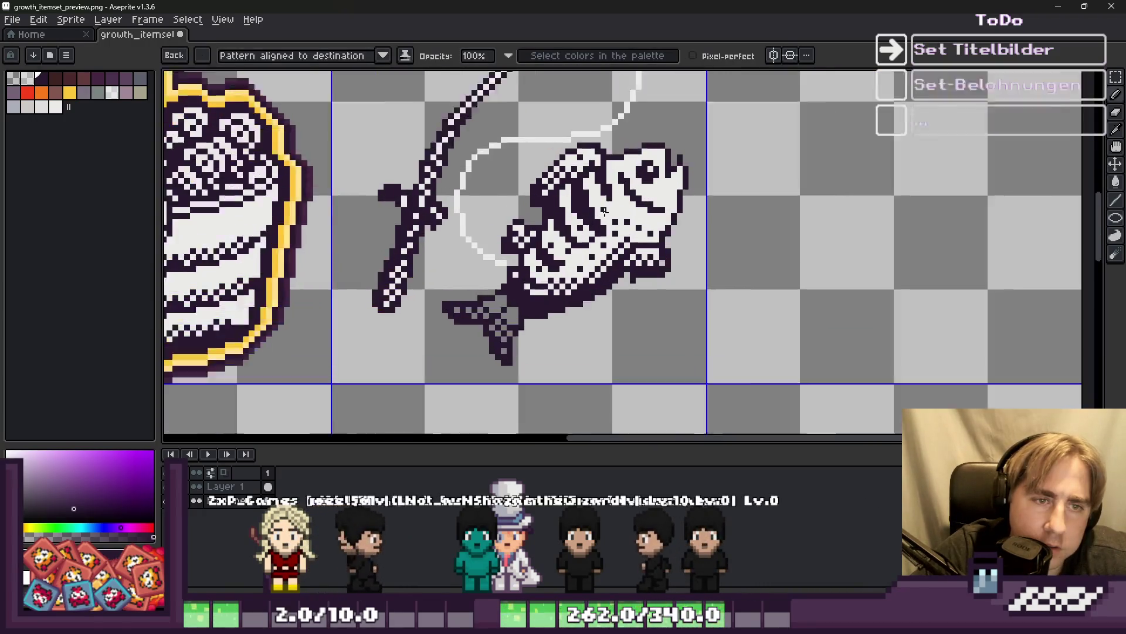
scroll(604, 210, "up", 3)
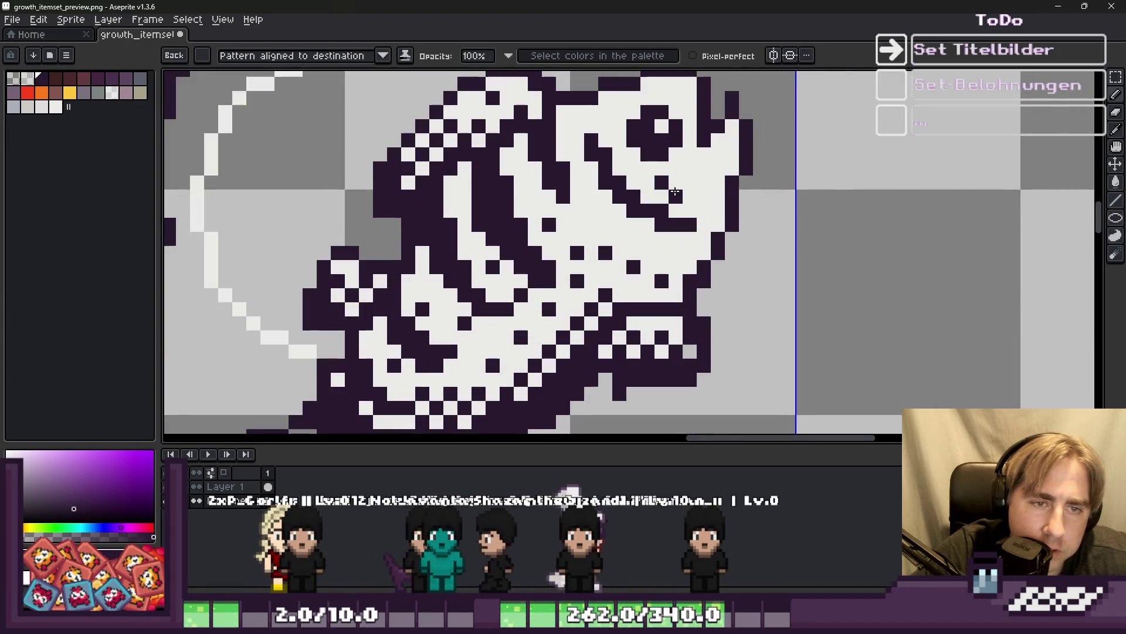
scroll(676, 192, "down", 4)
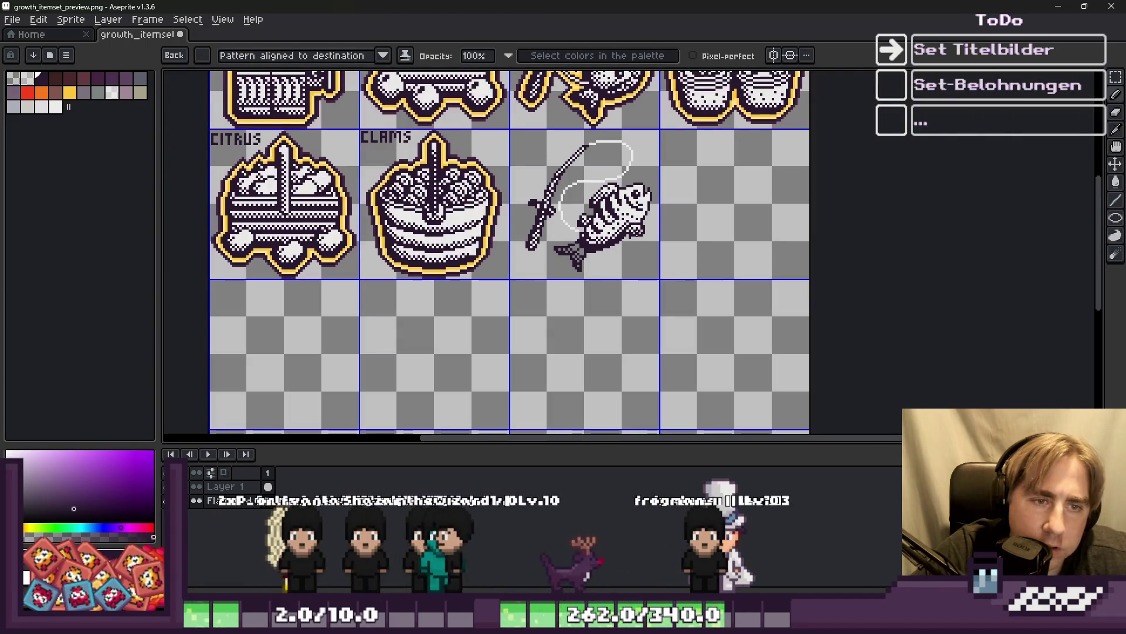
scroll(657, 242, "up", 4)
Flood-fill the remaining grey pixels in the fish's tail and body with white.
key("i")
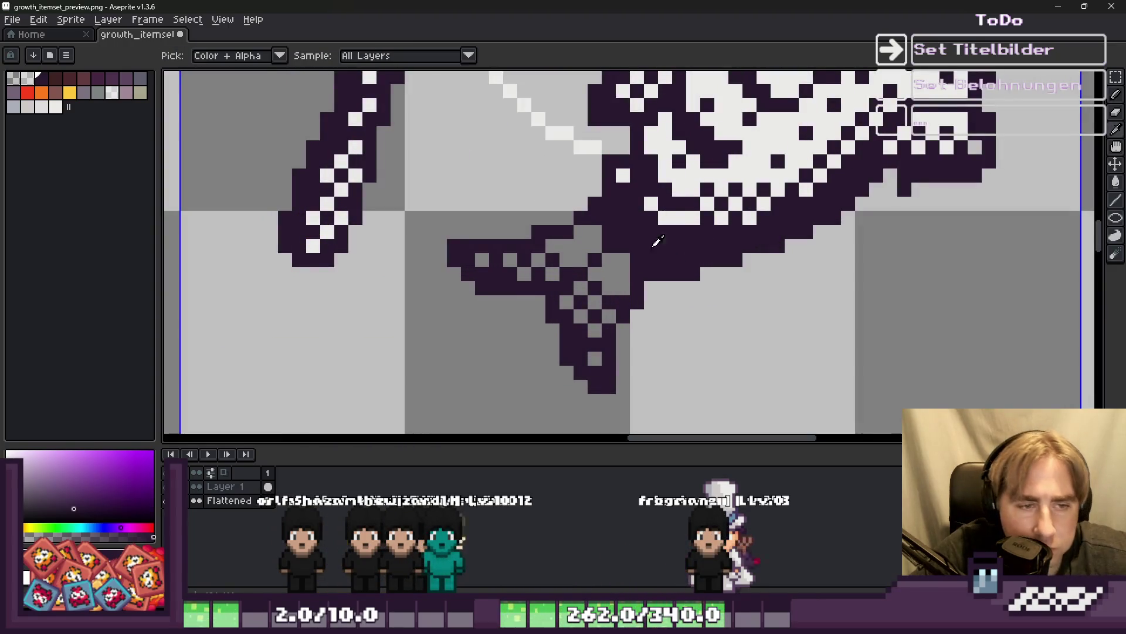
left_click(673, 216)
key("g")
scroll(586, 269, "up", 2)
left_click(603, 267)
left_click(586, 211)
left_click(568, 288)
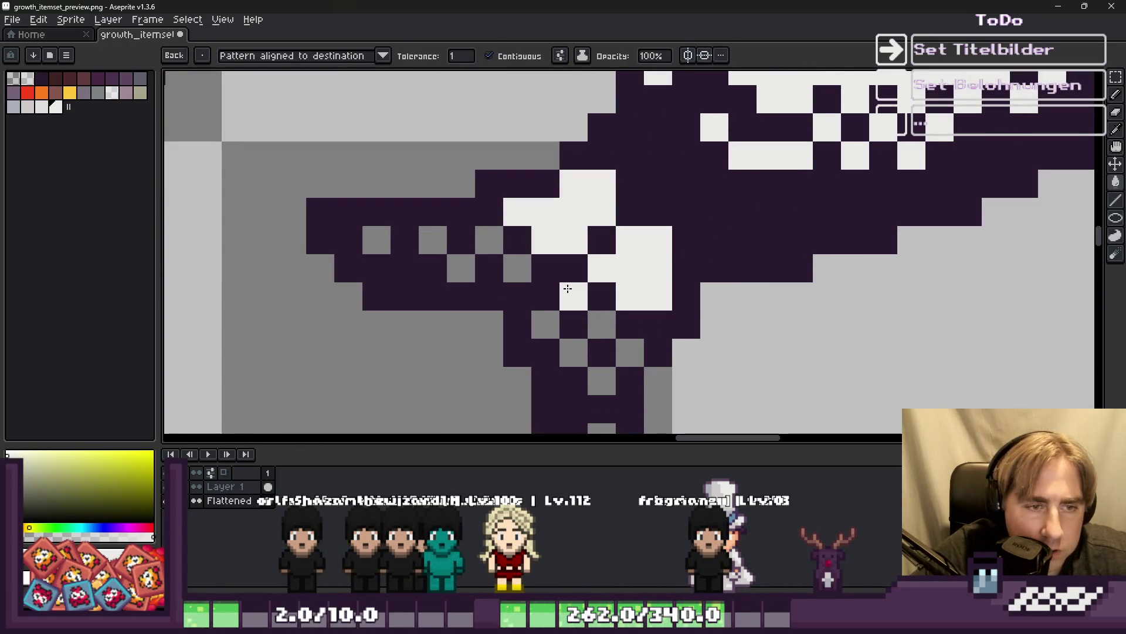
left_click(546, 324)
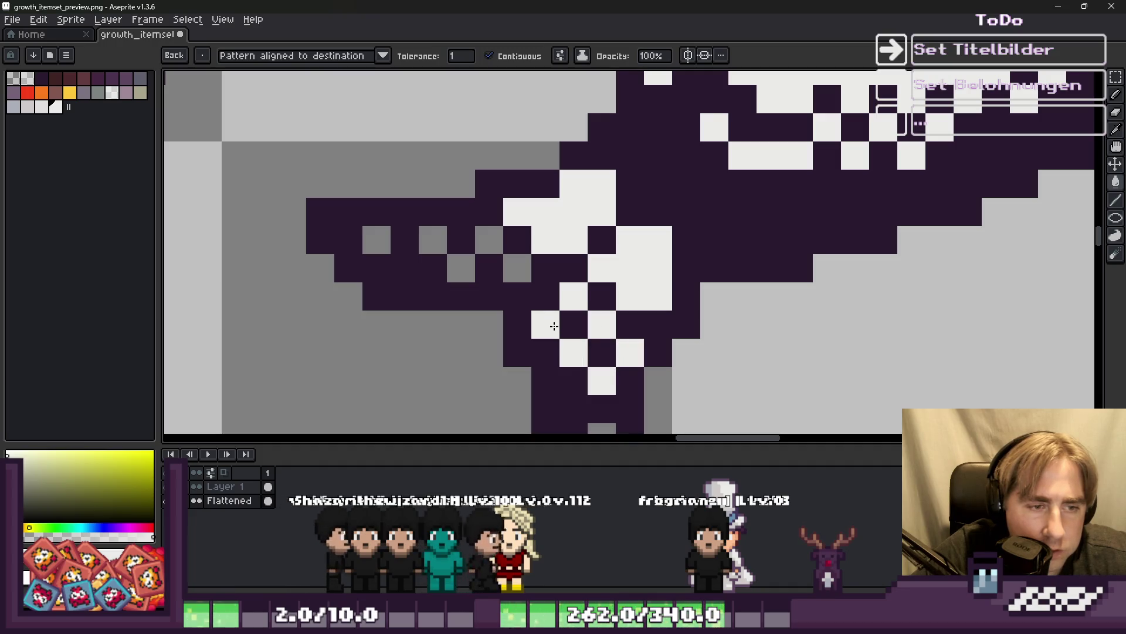
left_click(517, 268)
left_click(461, 268)
left_click(488, 239)
left_click(428, 235)
left_click(377, 240)
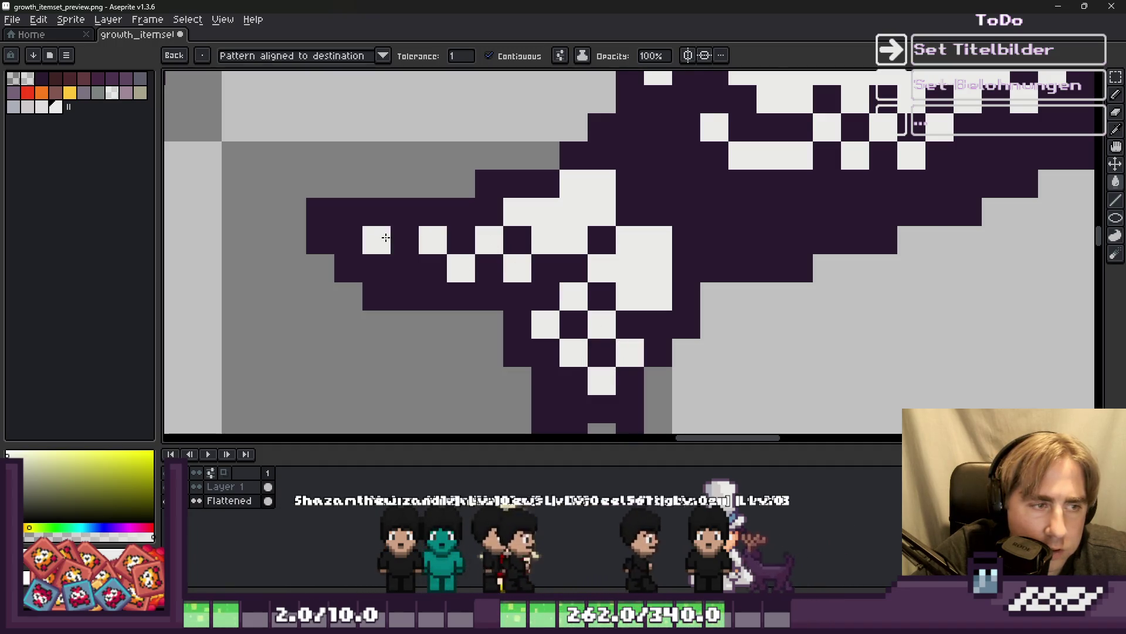
Zoom in and out over the fish to review the white and purple touch-ups.
scroll(553, 272, "down", 2)
scroll(597, 317, "down", 2)
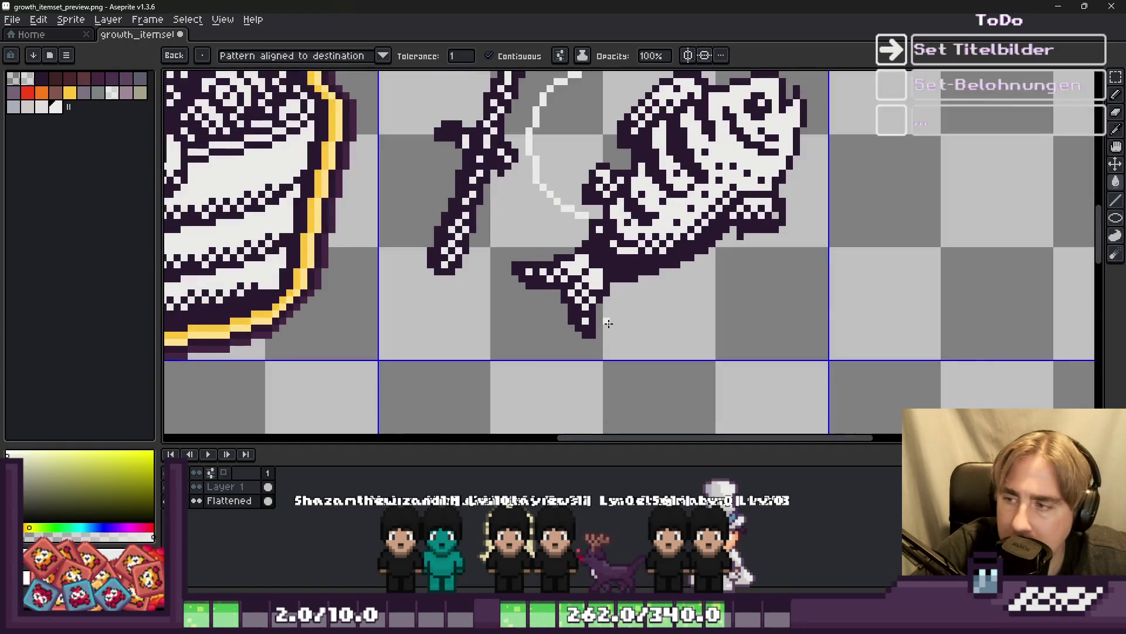
scroll(492, 256, "up", 2)
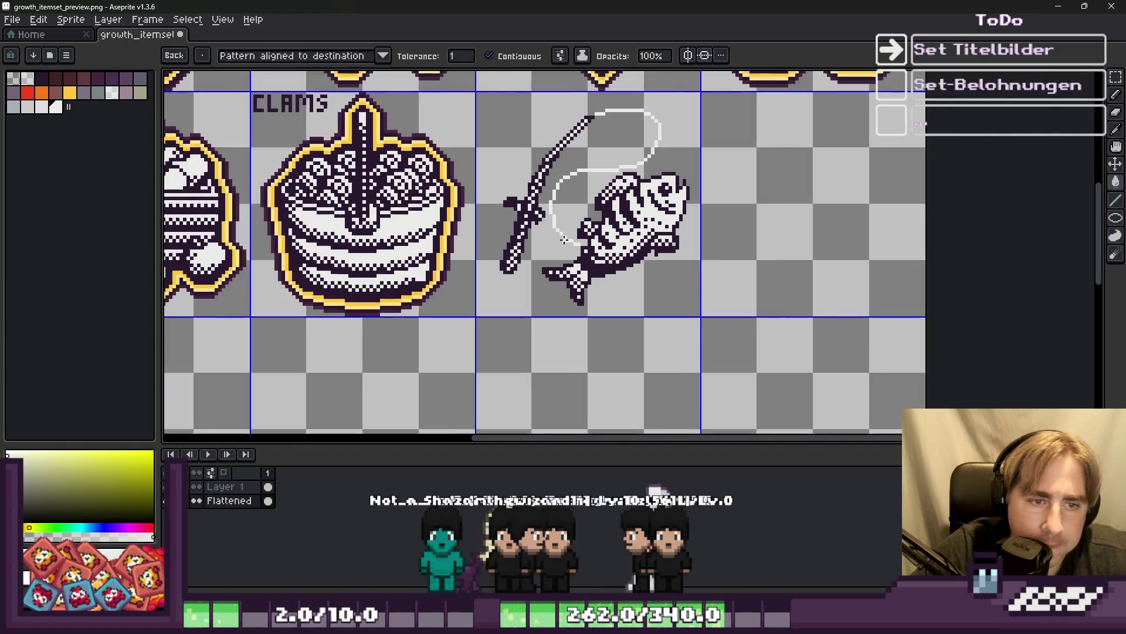
scroll(560, 239, "down", 1)
scroll(700, 264, "up", 3)
key("b")
scroll(701, 265, "up", 2)
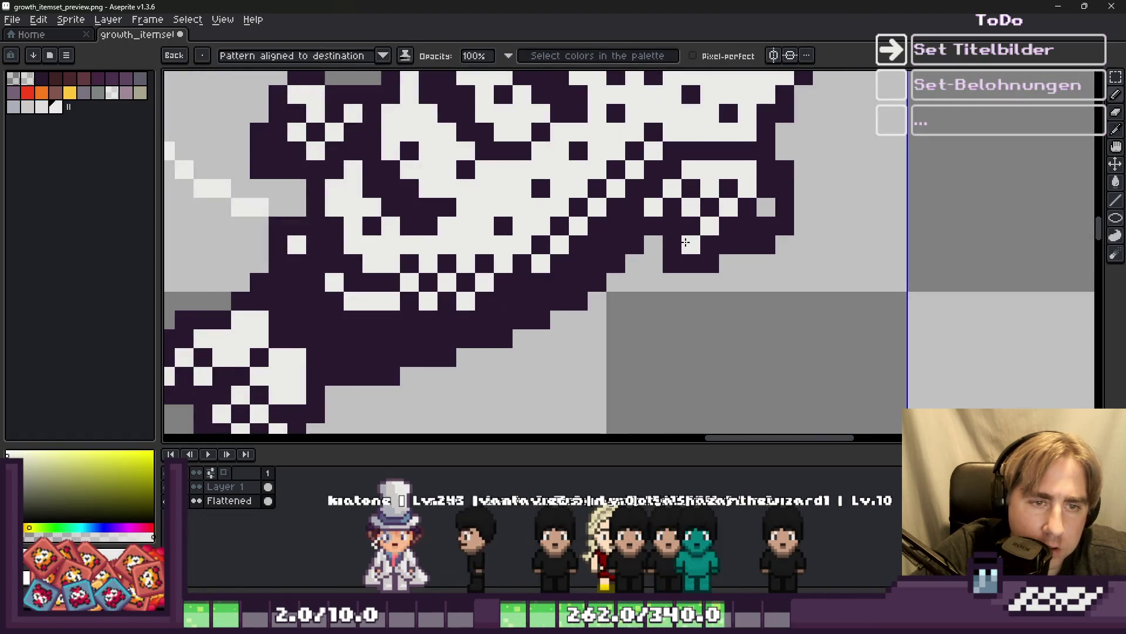
scroll(679, 235, "down", 4)
scroll(581, 236, "up", 3)
key("v")
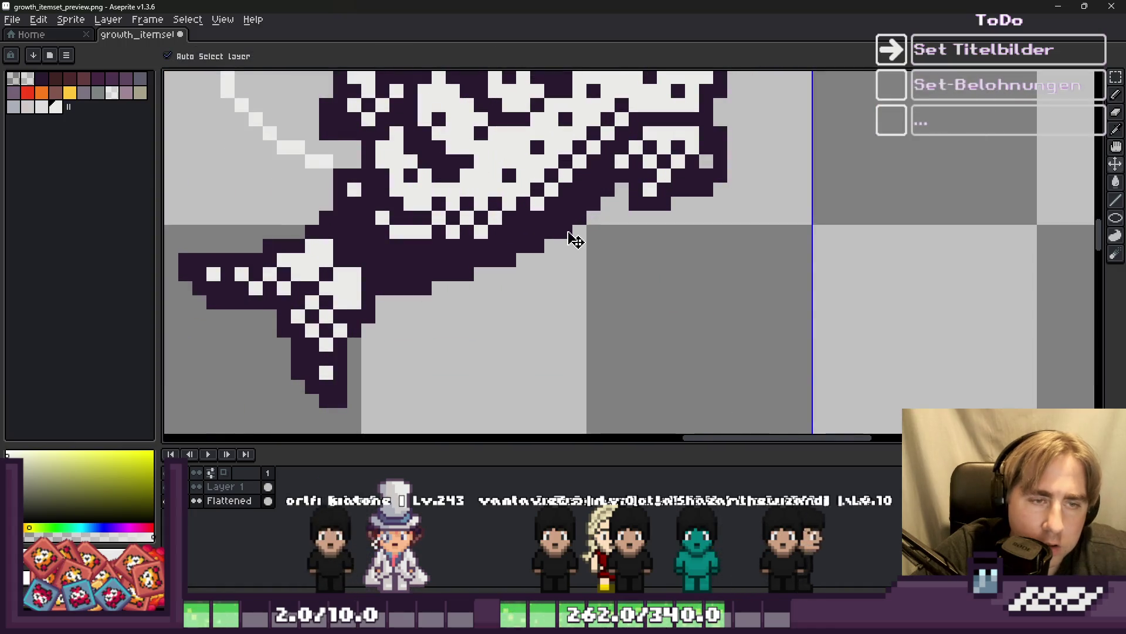
scroll(589, 234, "down", 3)
key("b")
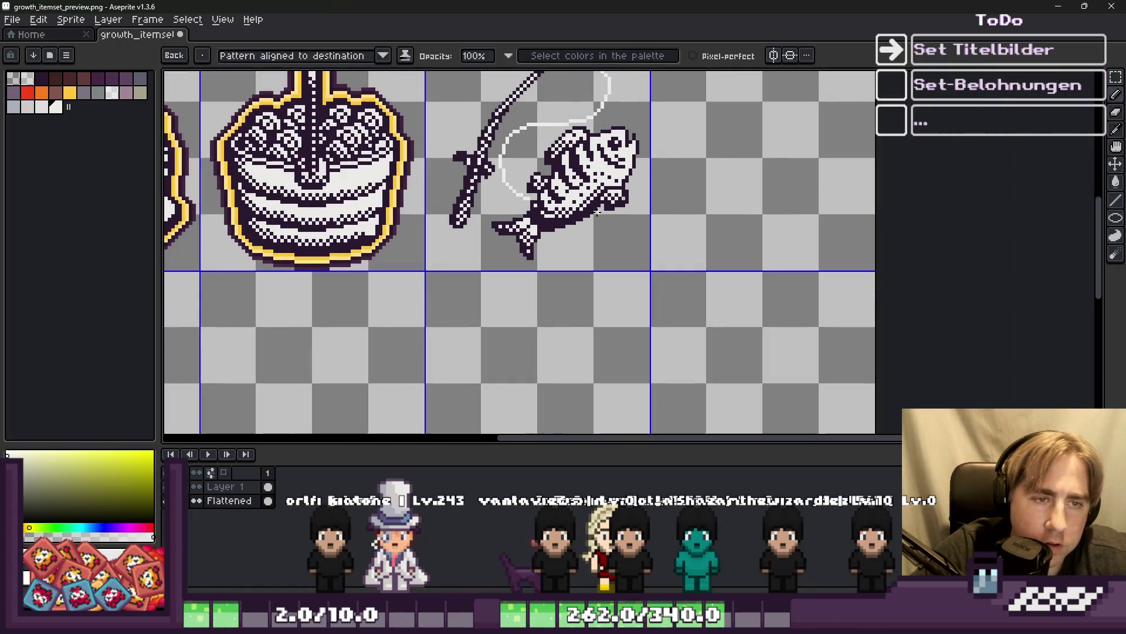
scroll(581, 284, "down", 1)
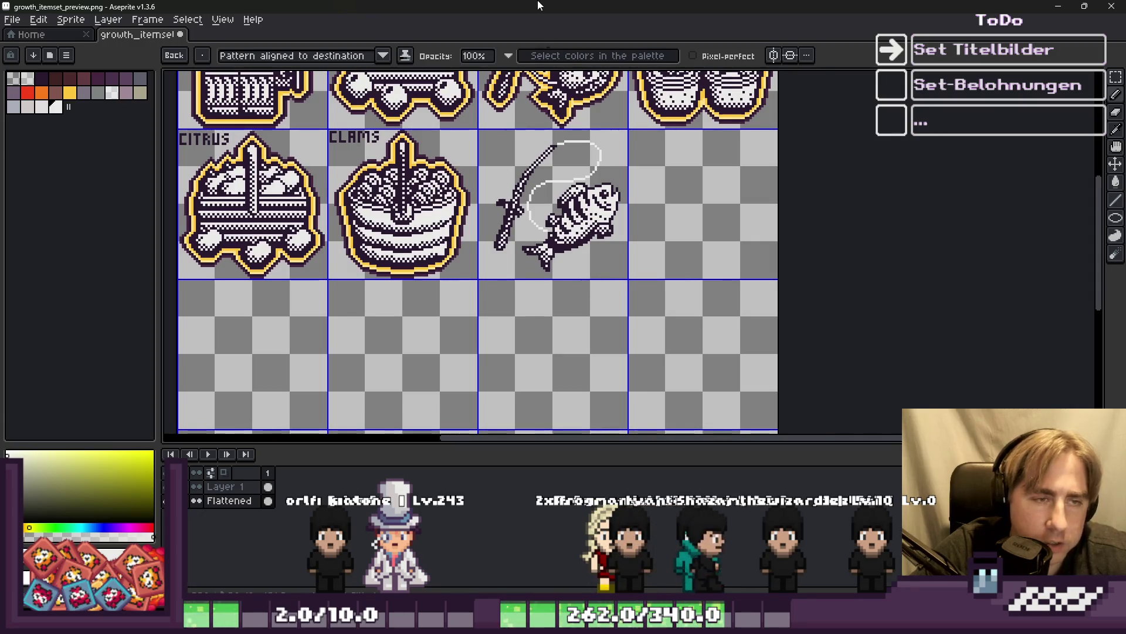
Select the fish in the fishing-rod tile, adding the area beneath it.
key("m")
scroll(586, 264, "up", 2)
scroll(682, 274, "down", 2)
left_click_drag(543, 183, 682, 275)
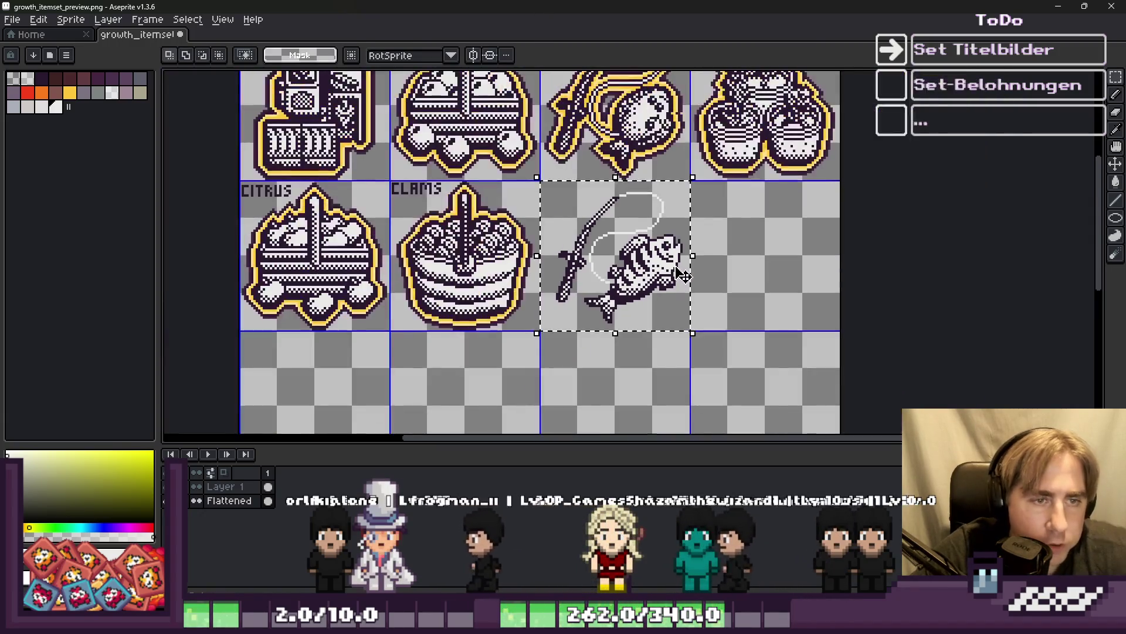
scroll(587, 340, "up", 4)
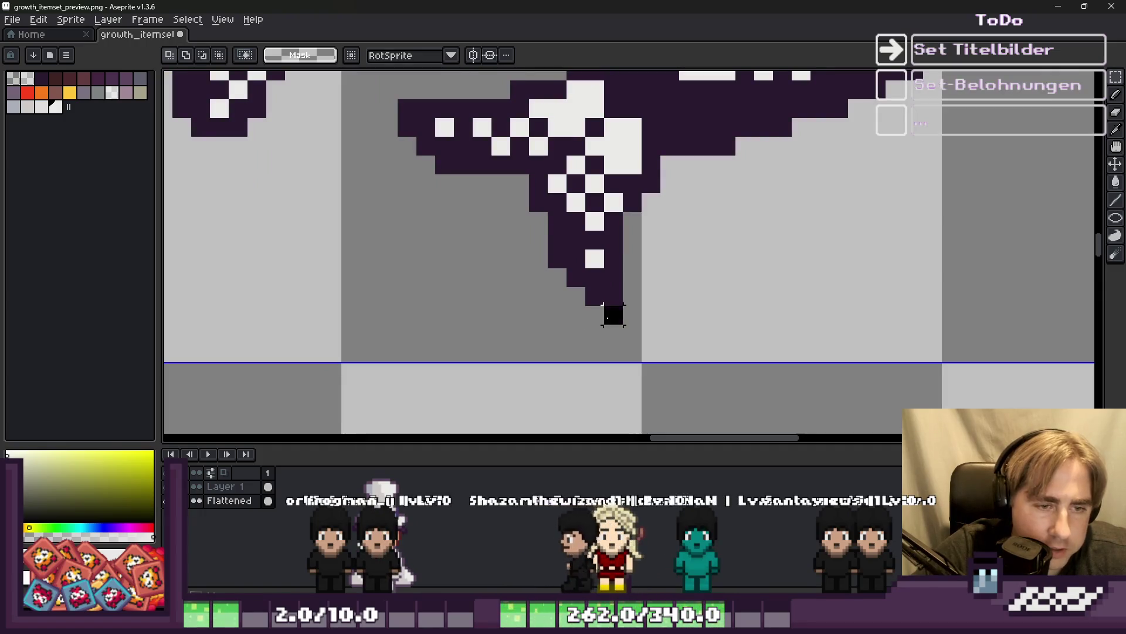
scroll(610, 332, "down", 4)
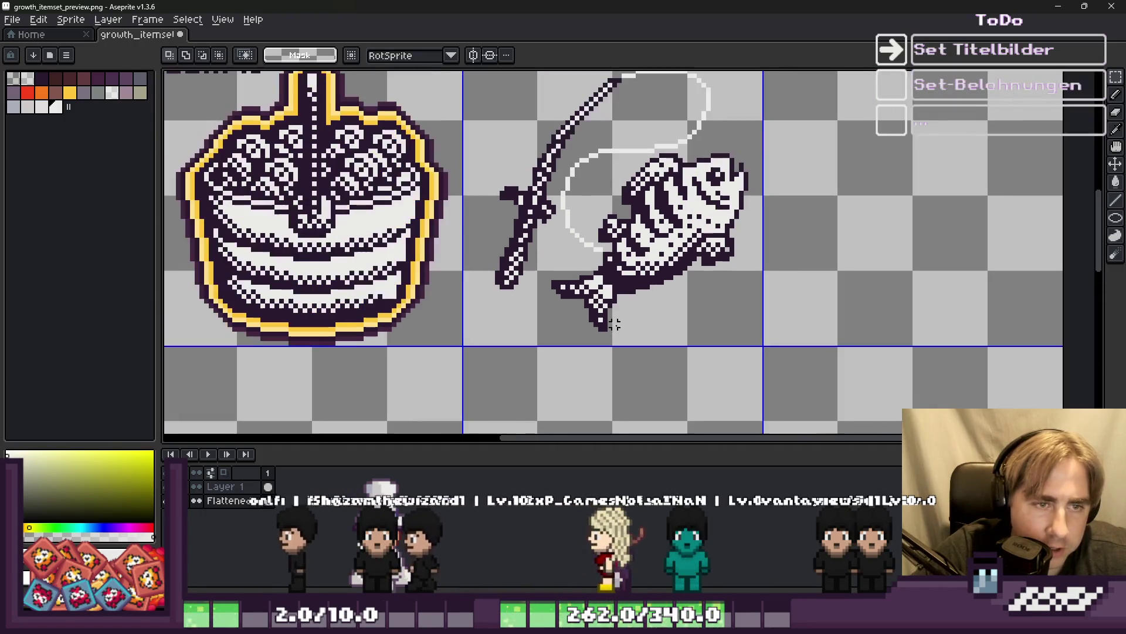
scroll(755, 171, "up", 2)
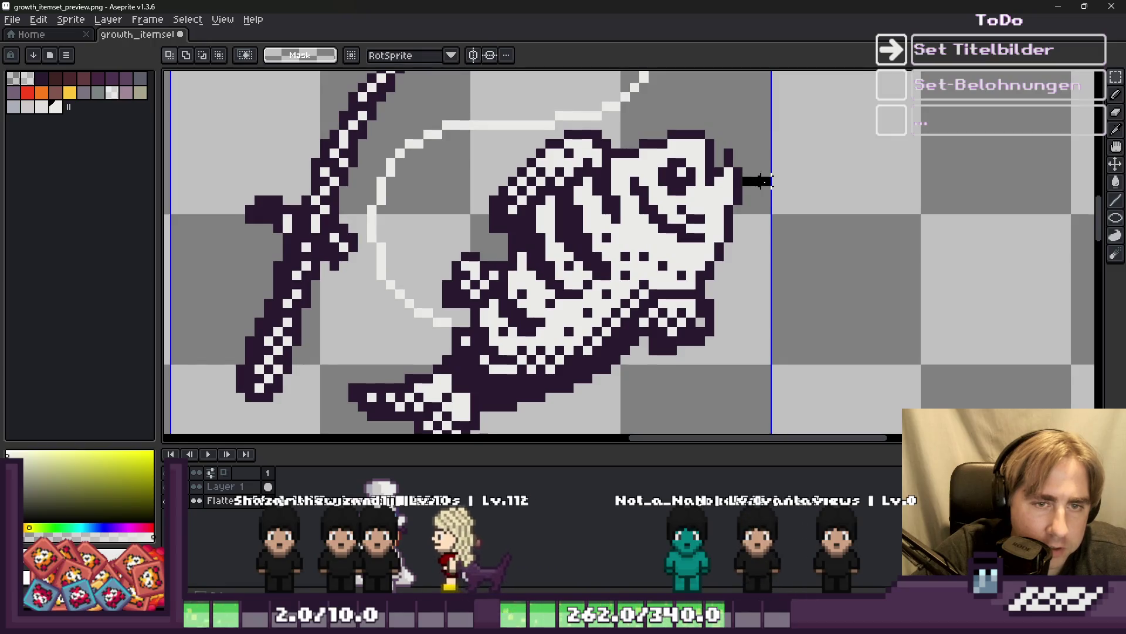
scroll(738, 191, "down", 1)
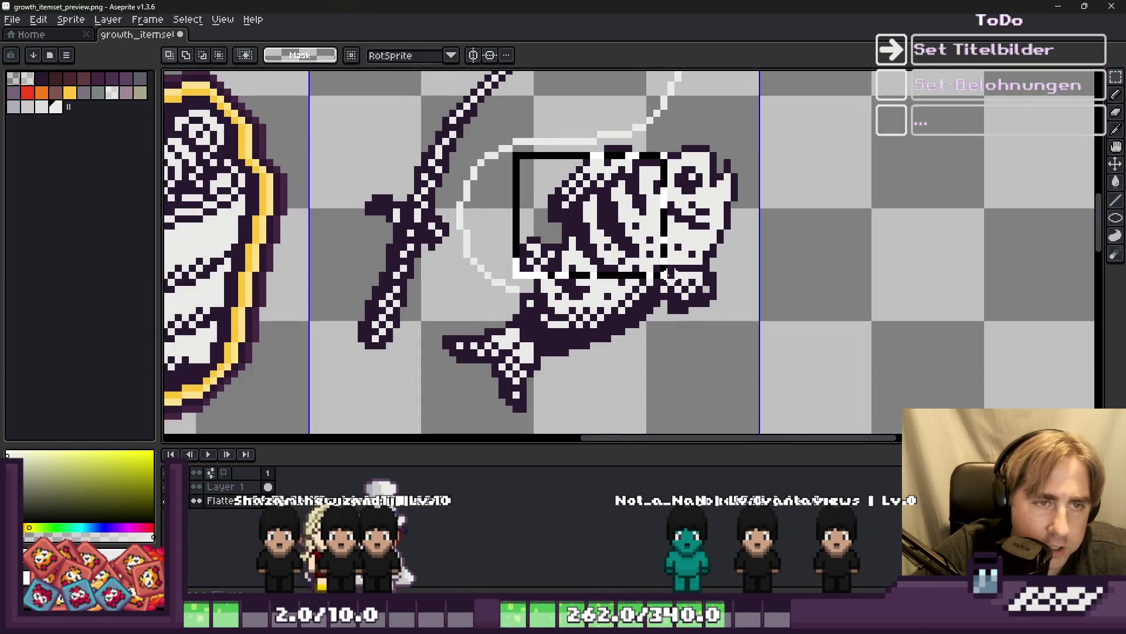
scroll(669, 274, "up", 2)
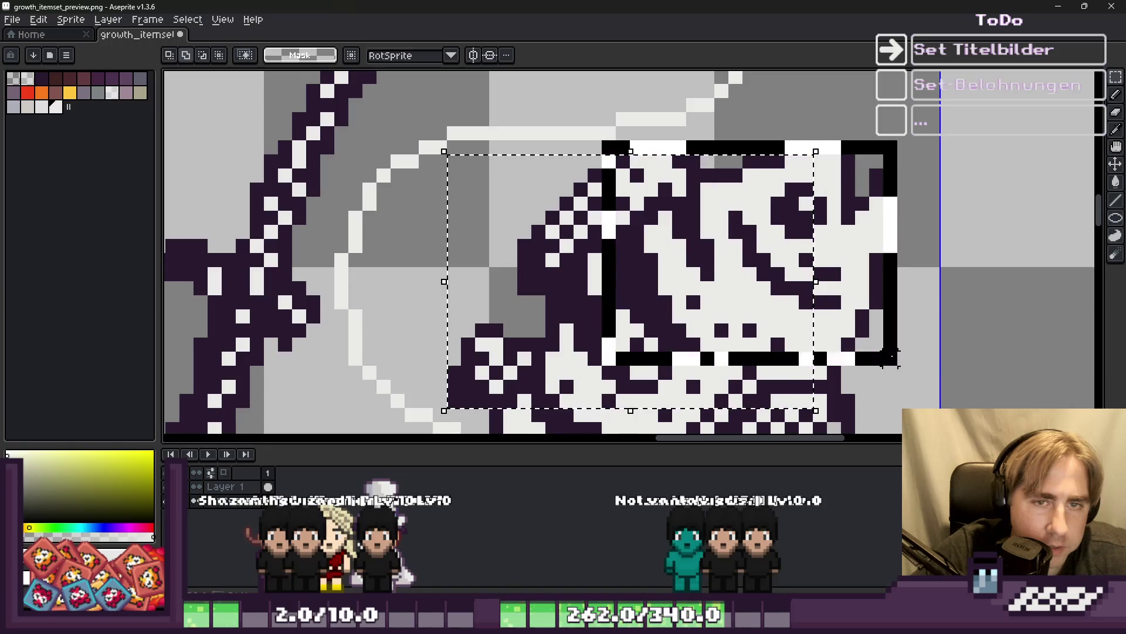
scroll(627, 174, "down", 2)
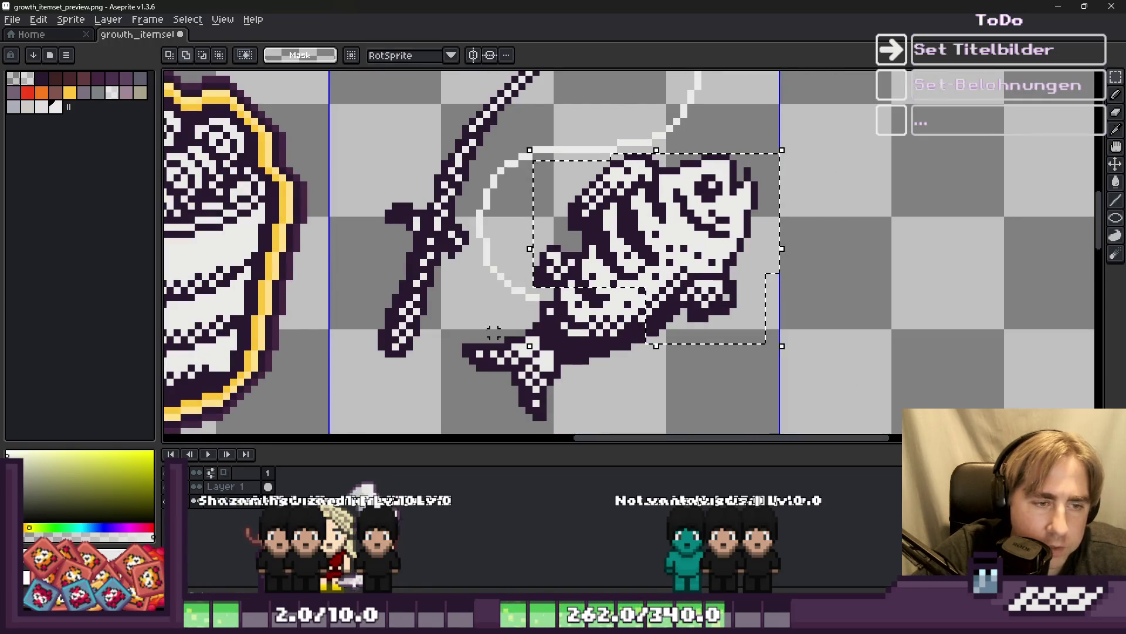
mouse_move(470, 327)
left_mouse_down()
mouse_move(628, 427)
mouse_move(702, 428)
left_mouse_up()
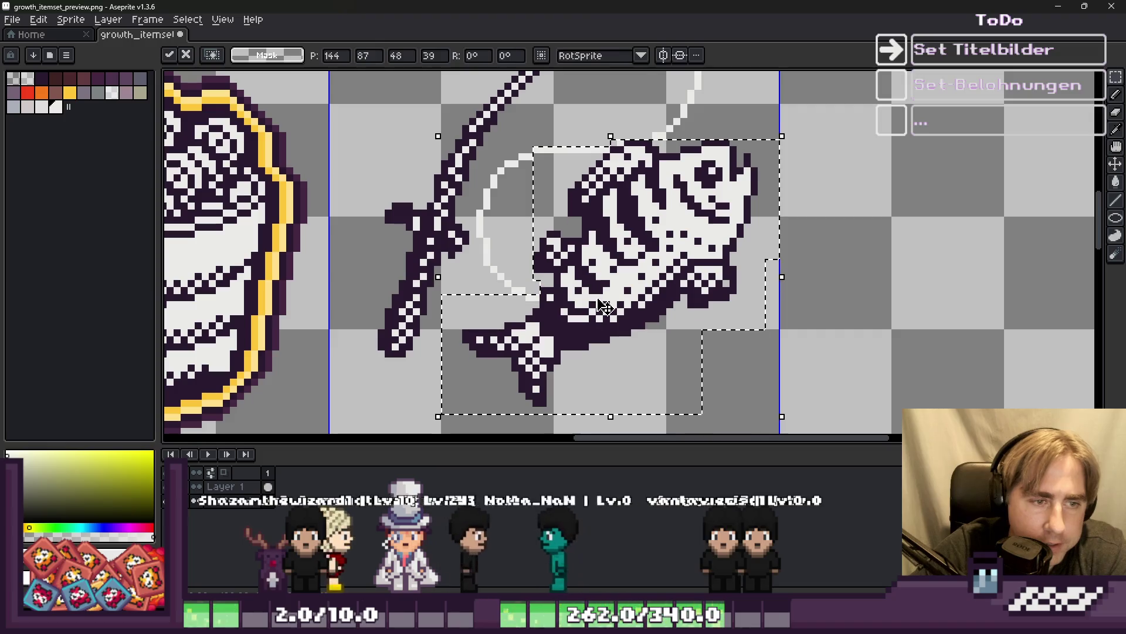
Nudge the selected fish upward twice and one pixel left, committing each move.
key("Up")
key("Up")
key("Return")
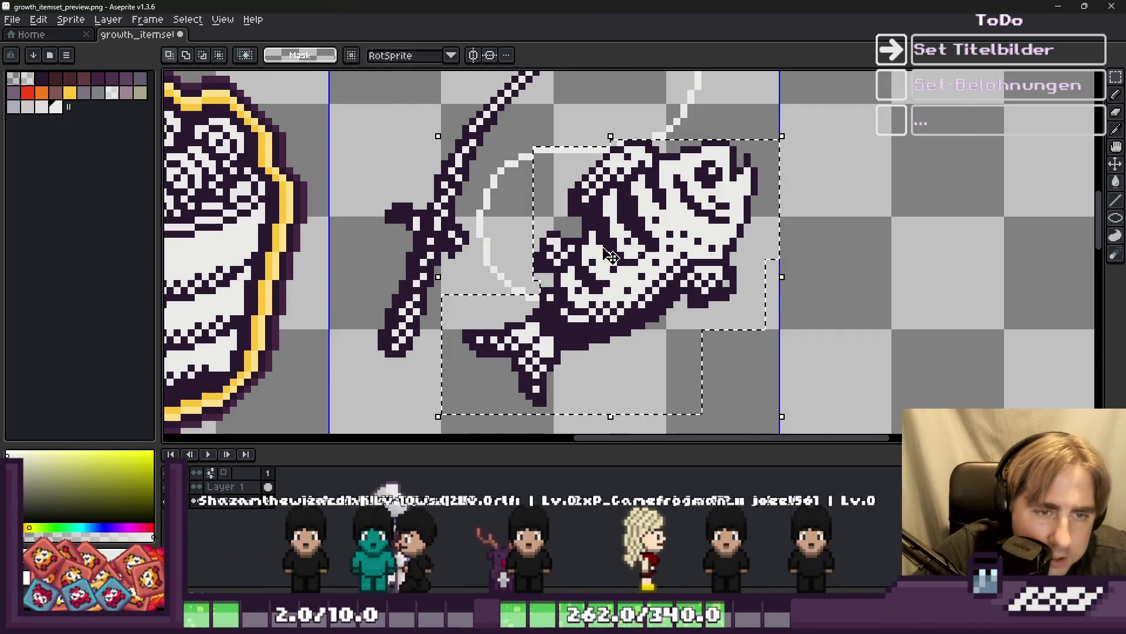
scroll(714, 229, "up", 3)
key("Up")
key("Up")
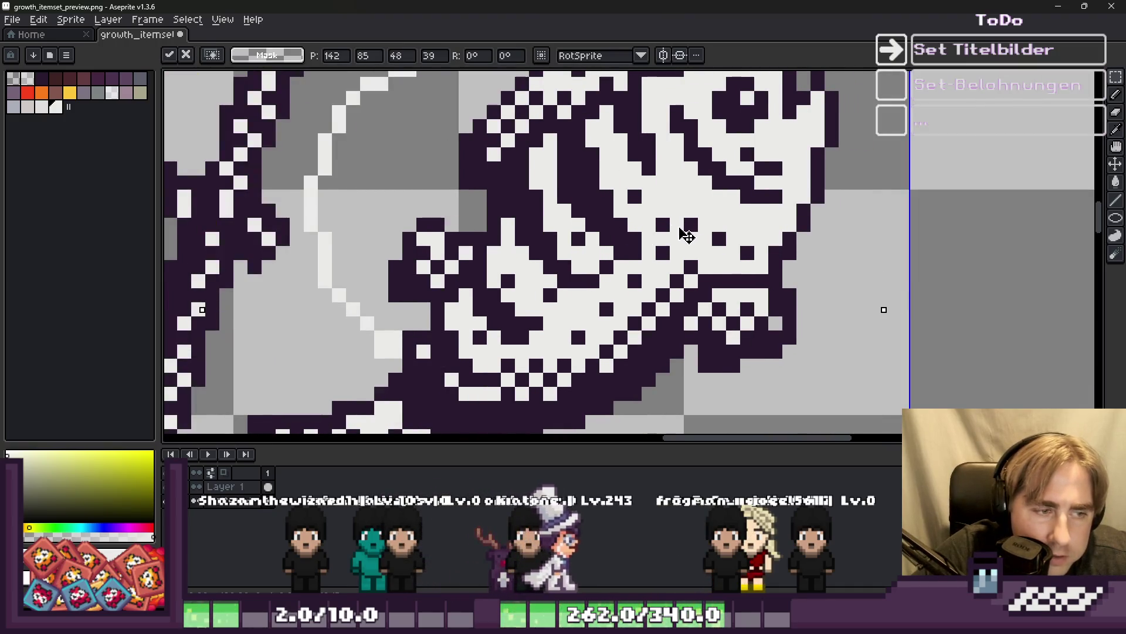
key("Return")
left_click_drag(403, 359, 431, 317)
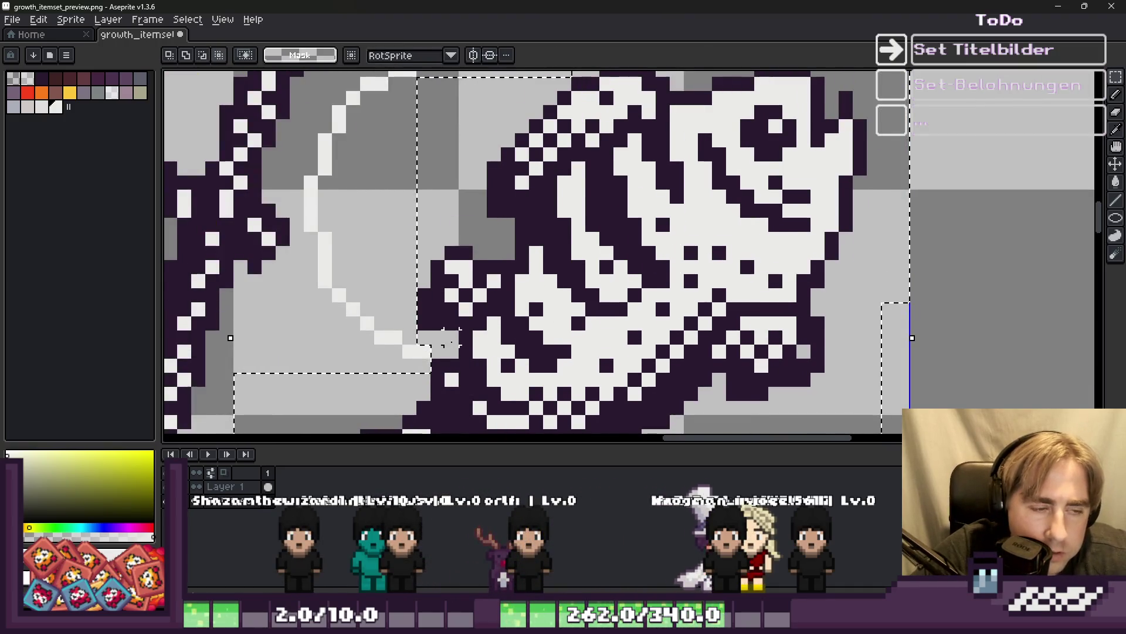
scroll(562, 295, "down", 3)
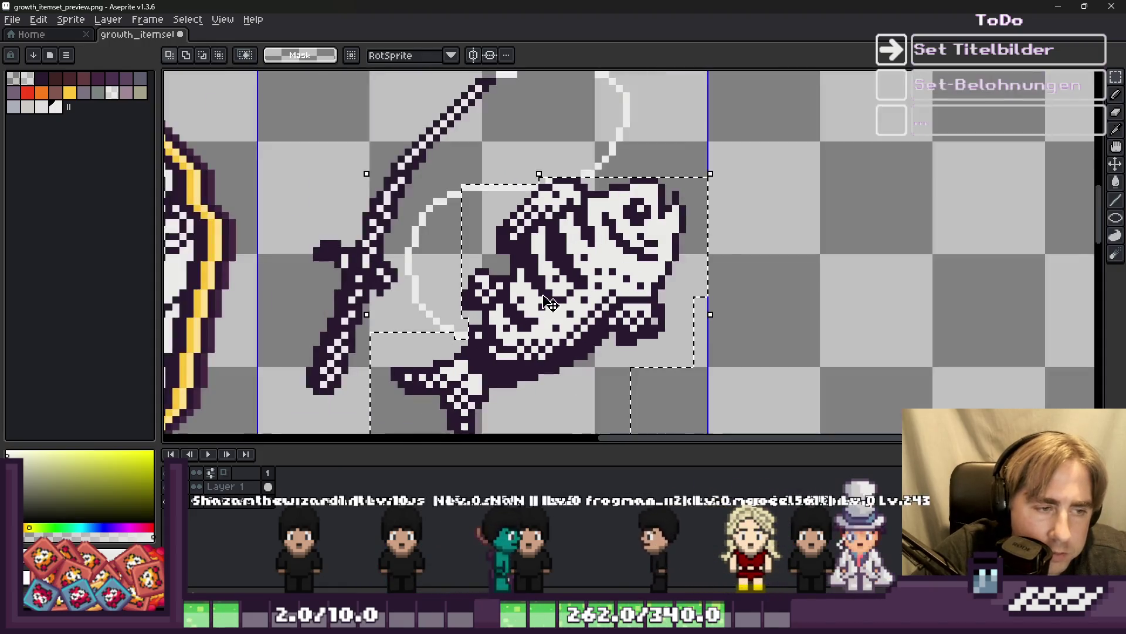
key("Left")
key("Return")
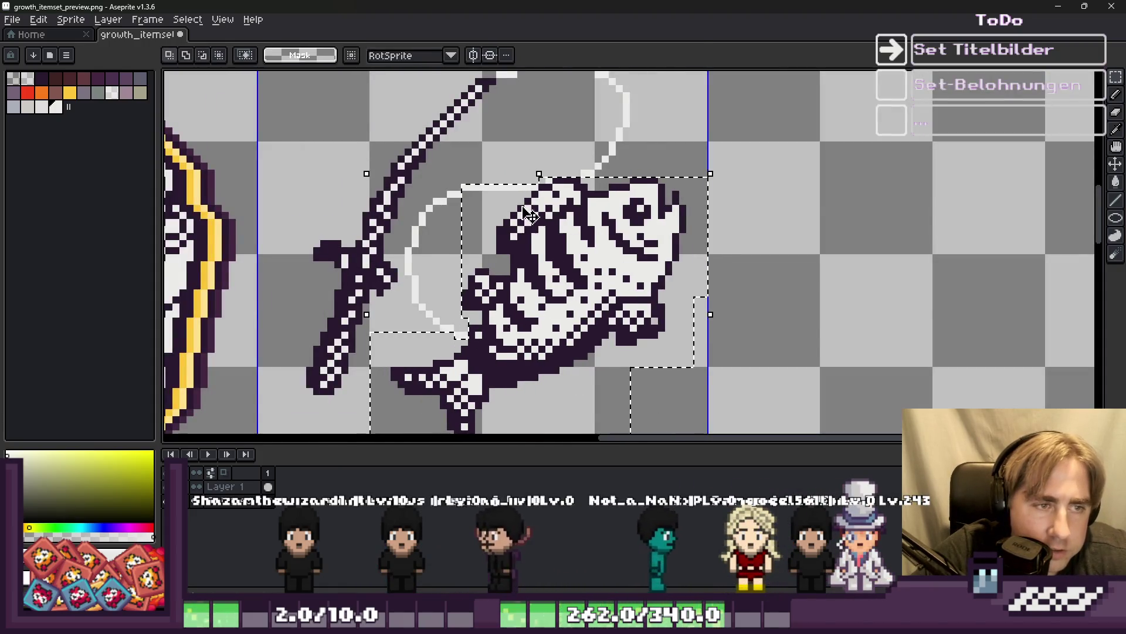
scroll(530, 164, "up", 2)
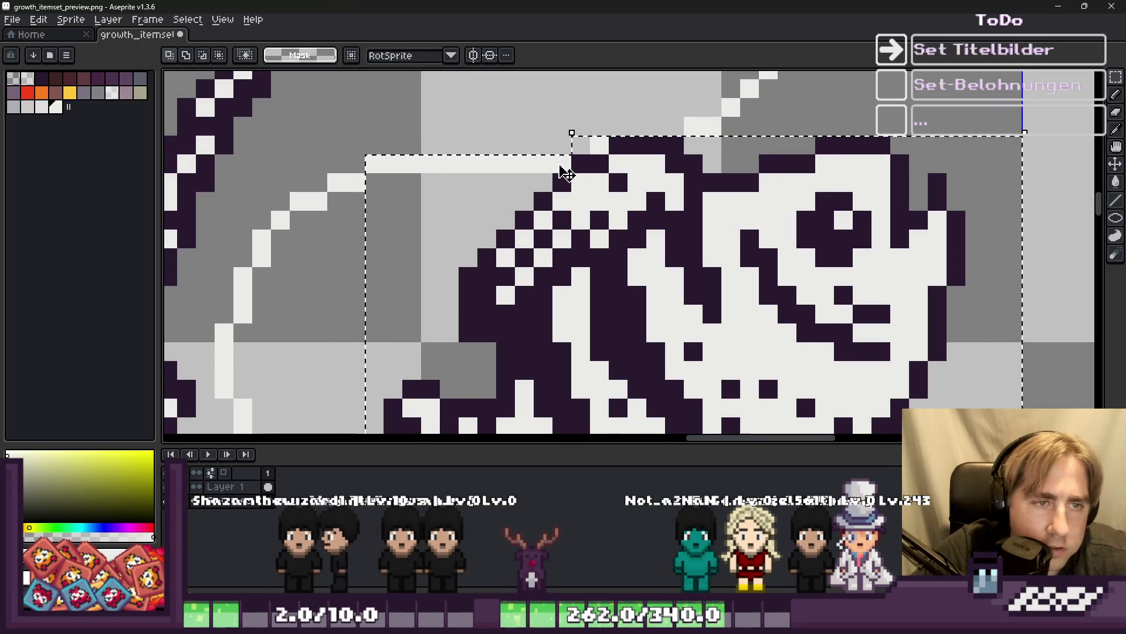
Shift the fish's upper part about 12 pixels right, commit it, and deselect.
mouse_move(355, 126)
left_mouse_down()
mouse_move(493, 168)
mouse_move(562, 144)
left_mouse_up()
left_click(604, 154)
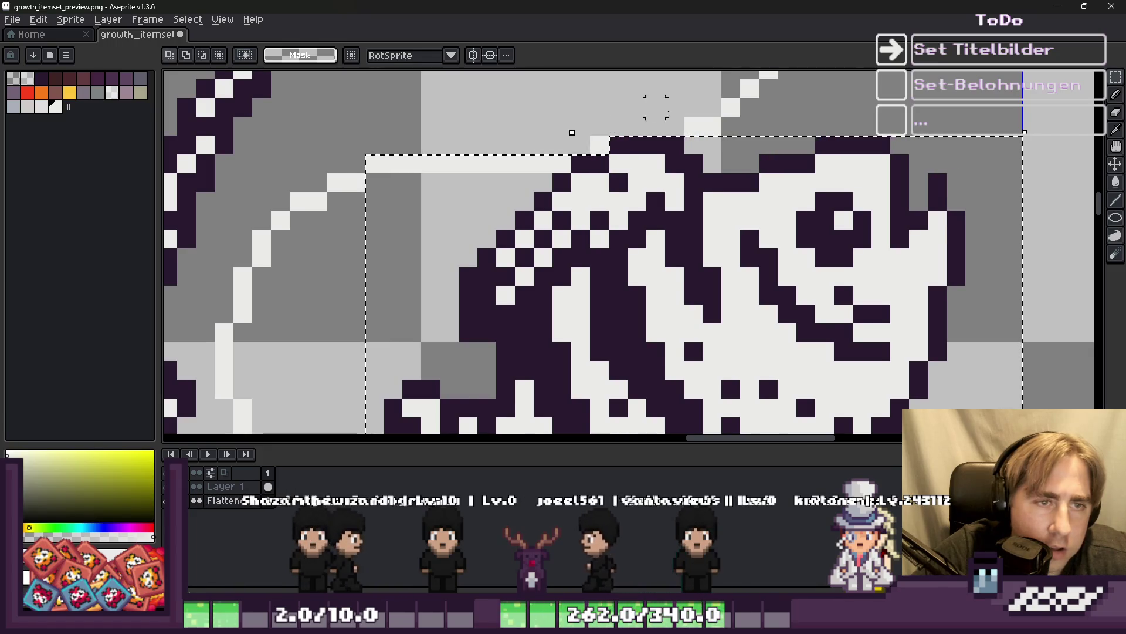
scroll(653, 239, "down", 2)
left_click_drag(653, 240, 660, 239)
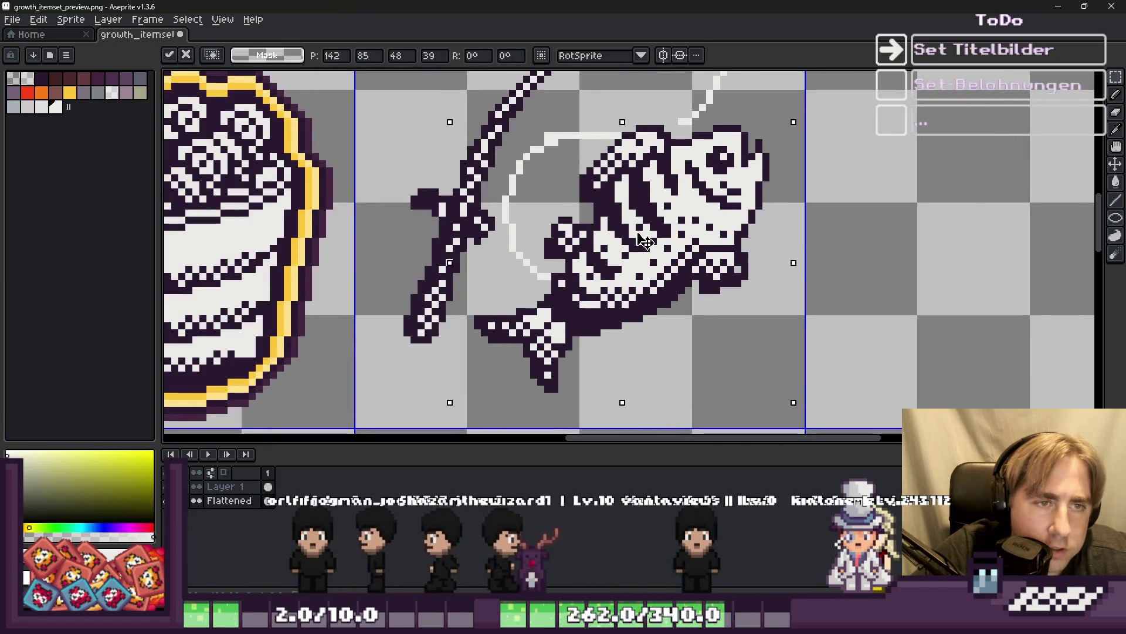
key("Return")
scroll(575, 107, "up", 2)
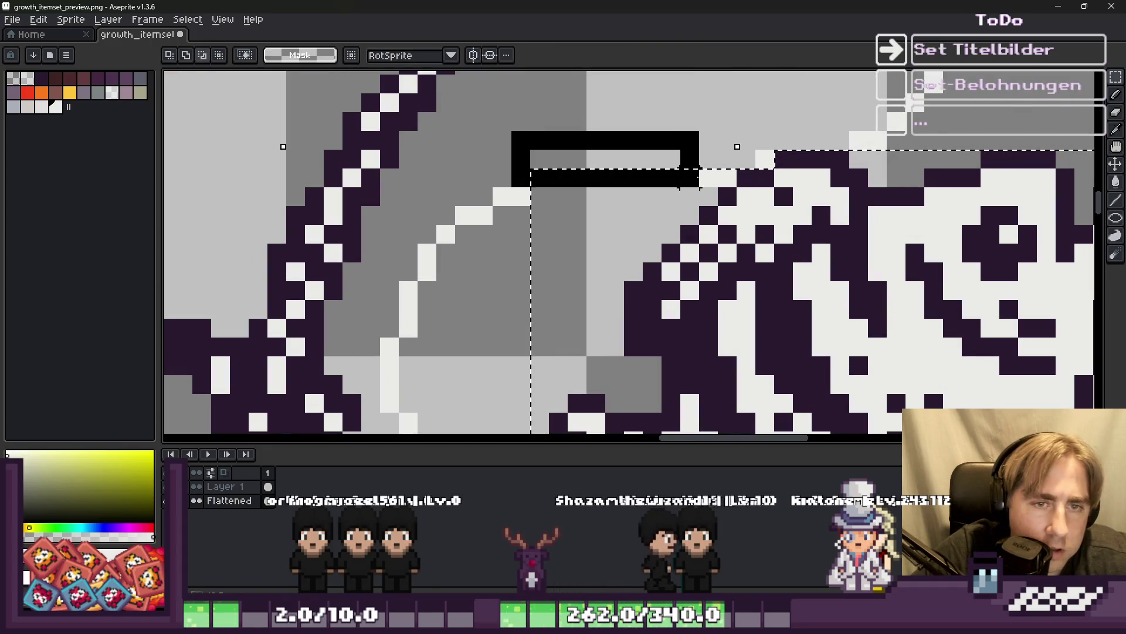
scroll(724, 269, "down", 2)
key("b")
key("ctrl+d")
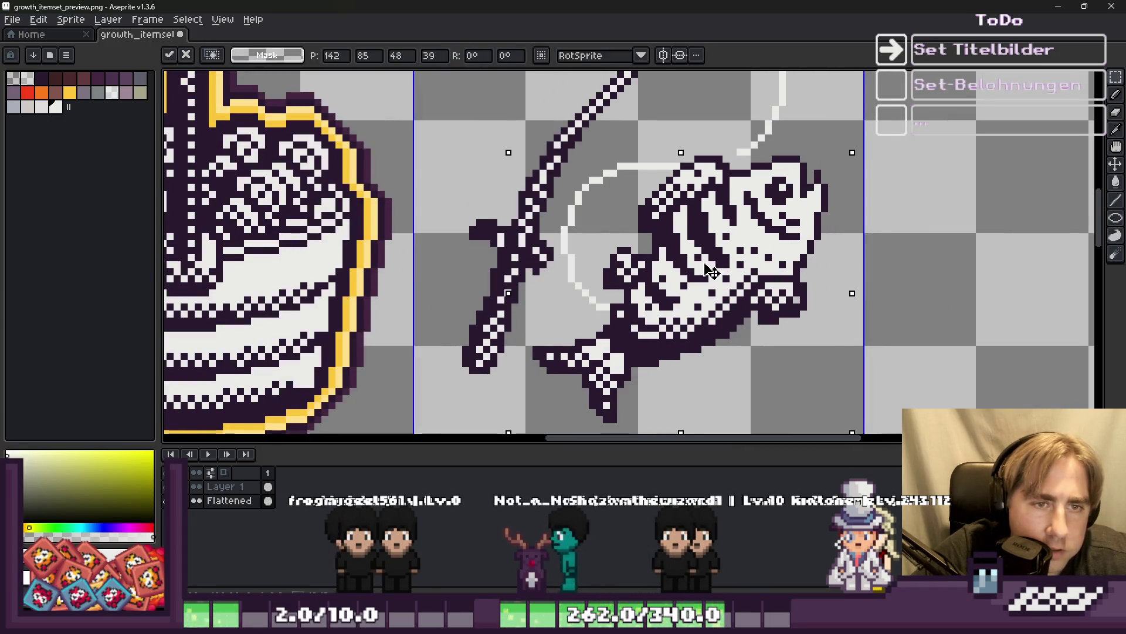
scroll(725, 150, "up", 2)
scroll(725, 149, "down", 4)
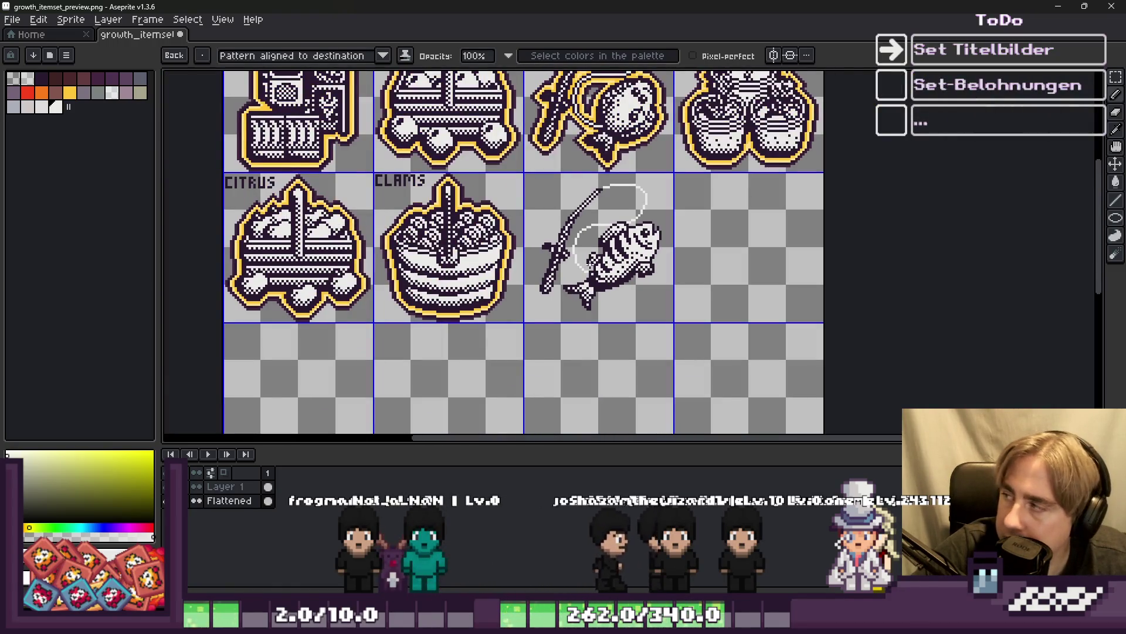
Marquee-select the full fishing rod and fish cell in the item sprite sheet.
scroll(636, 216, "down", 4)
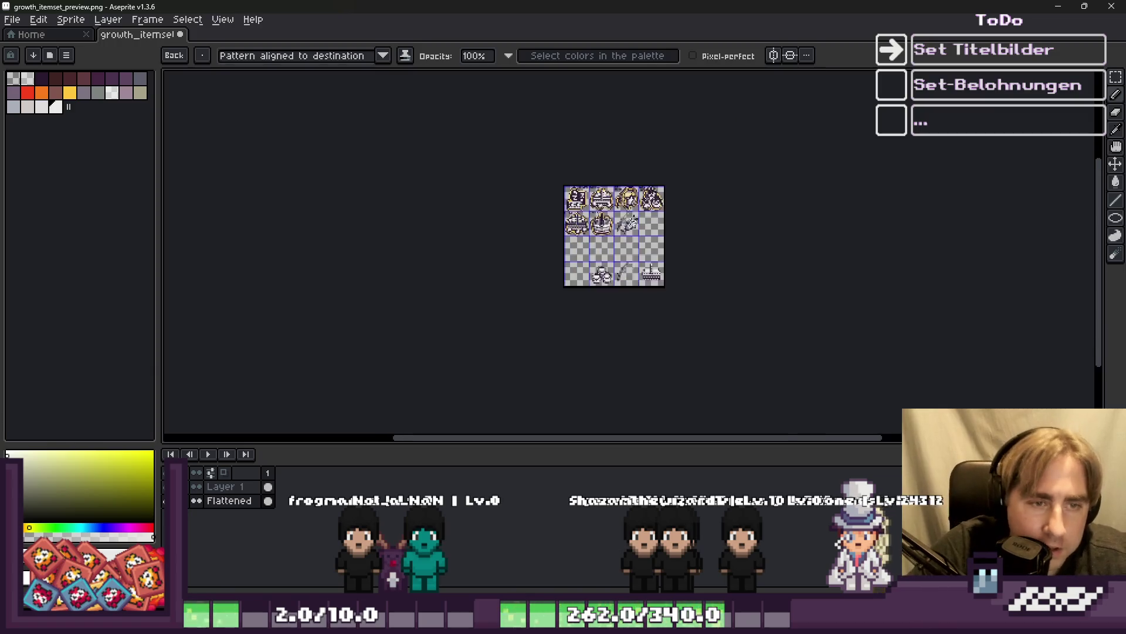
scroll(717, 342, "up", 4)
scroll(717, 342, "down", 4)
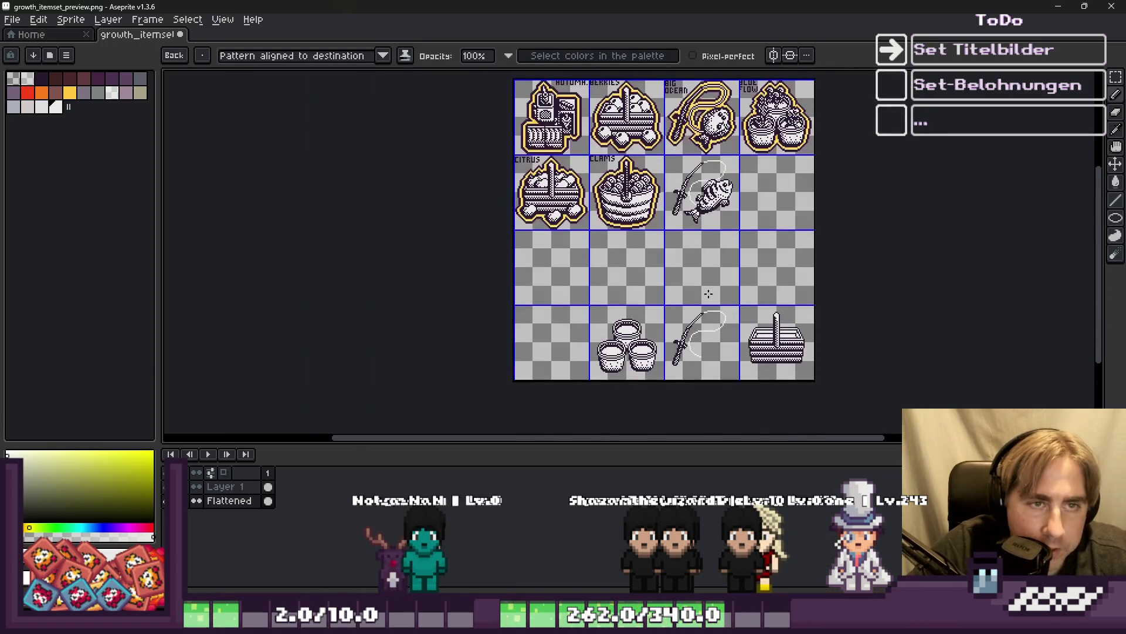
scroll(769, 170, "up", 4)
key("m")
scroll(768, 170, "up", 1)
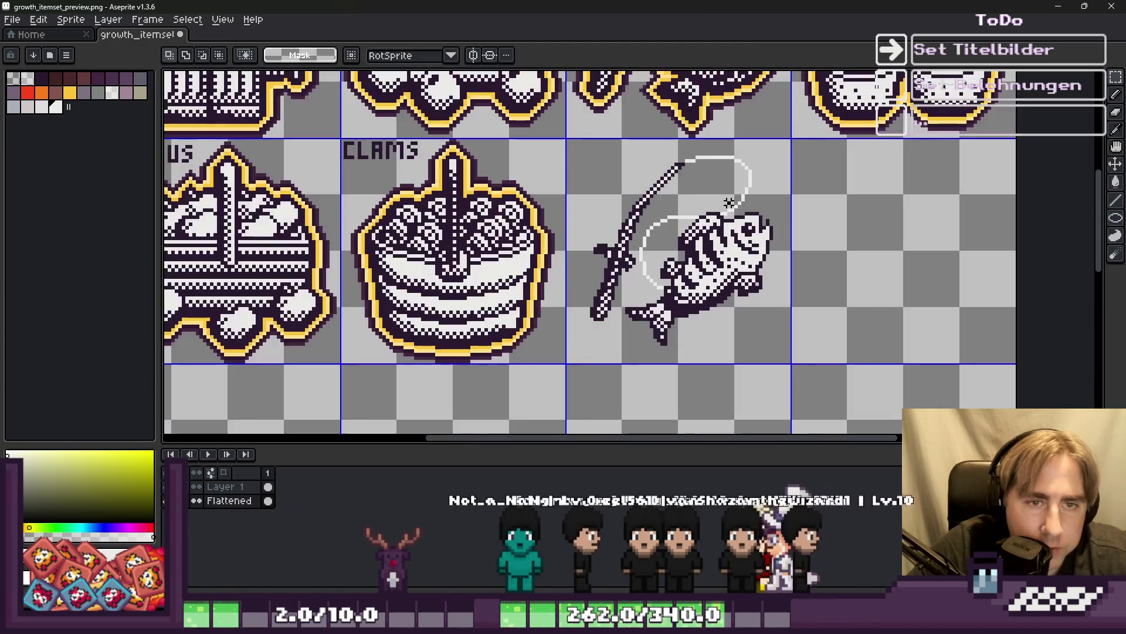
scroll(709, 171, "up", 4)
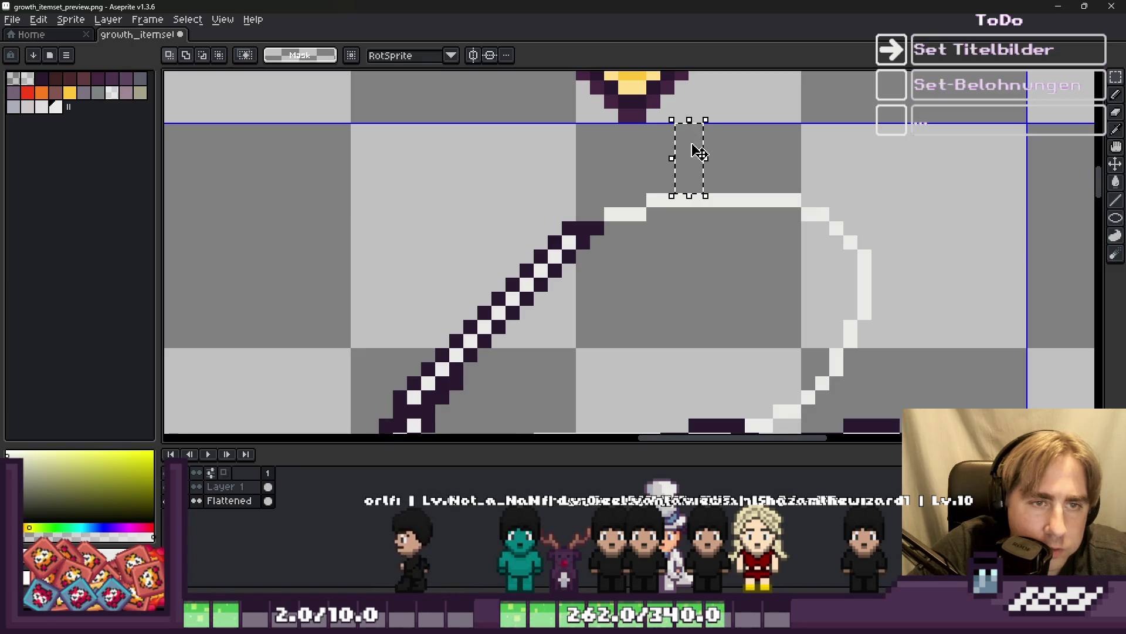
scroll(691, 151, "down", 2)
left_click_drag(763, 411, 540, 197)
scroll(540, 196, "down", 3)
Outline the selected rod and fish with the dark purple sampled from the canvas.
scroll(566, 300, "up", 4)
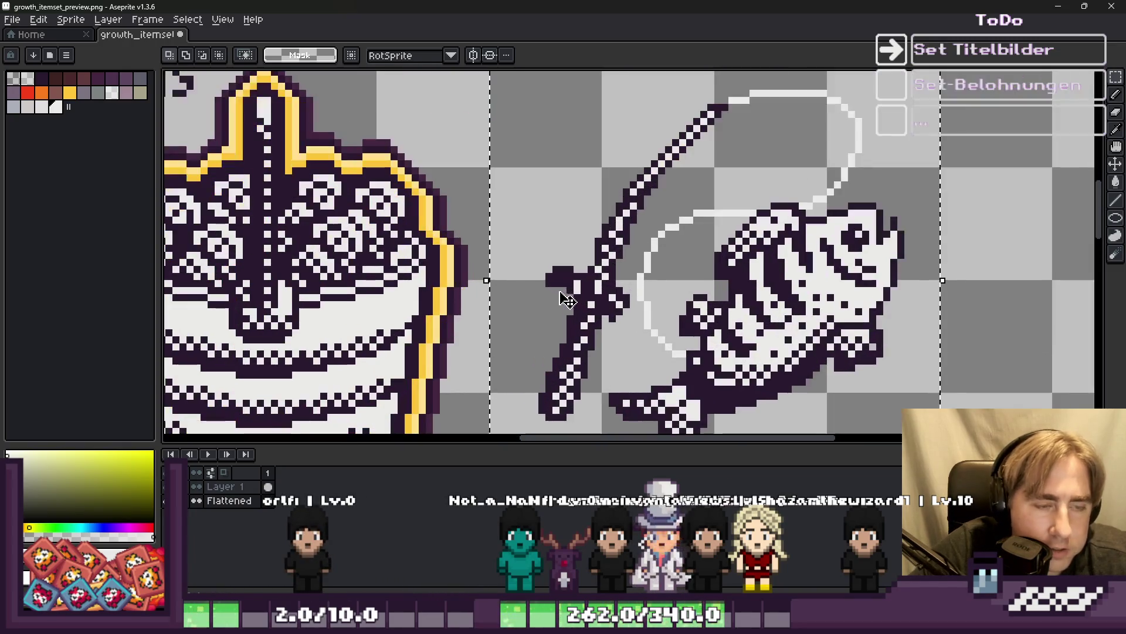
key("i")
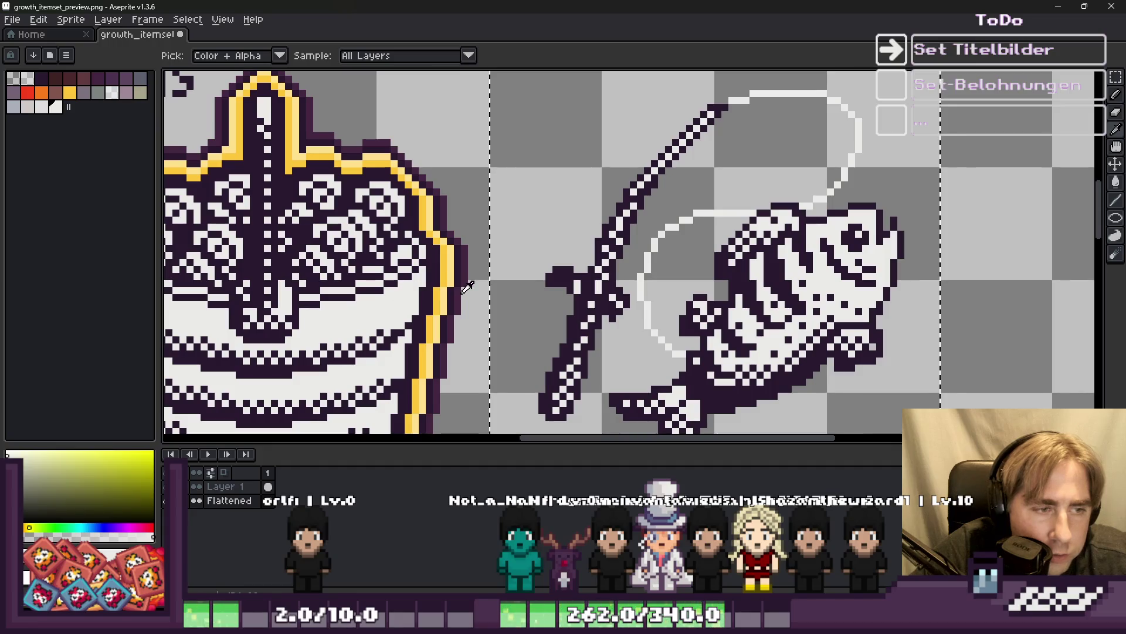
left_click(431, 284)
key("m")
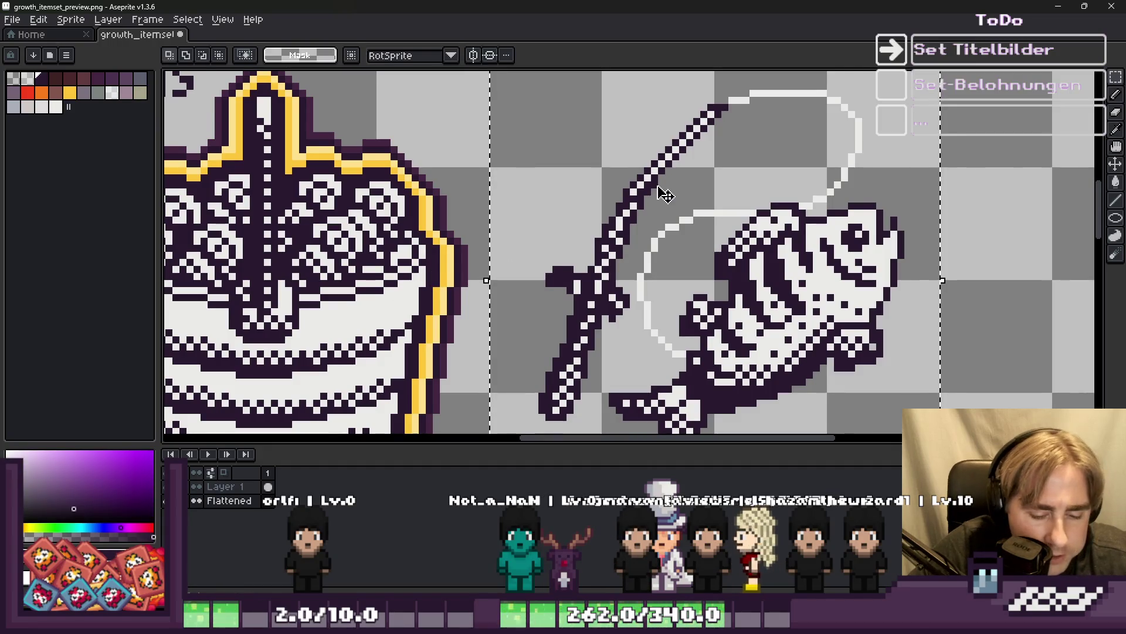
key("shift+o")
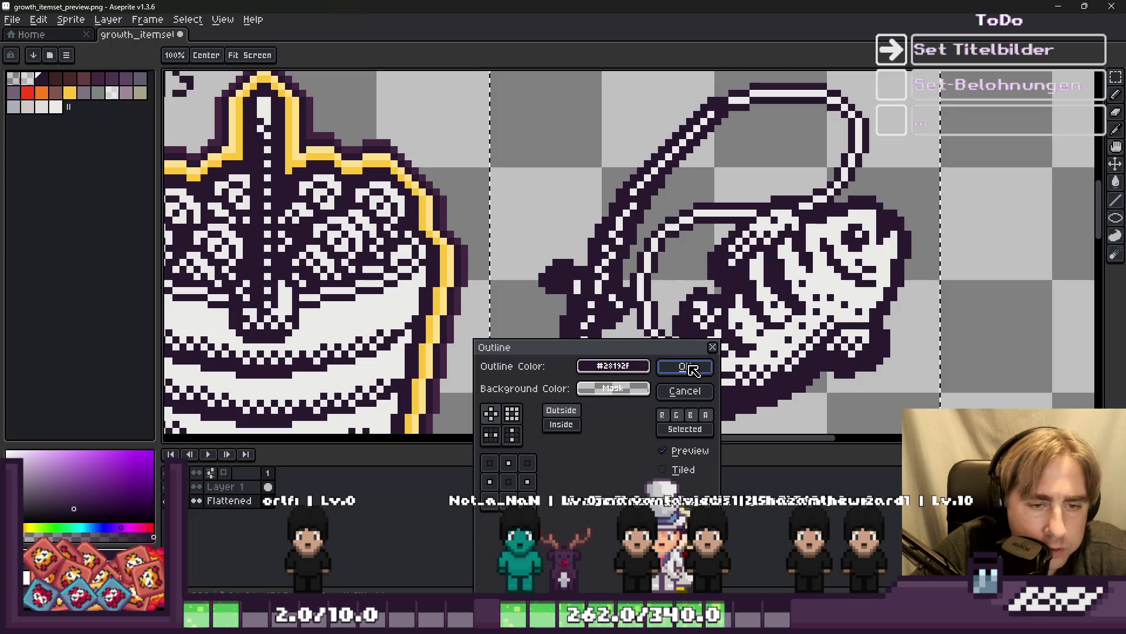
left_click(684, 367)
Add a yellow outline, sampled from the clams icon, around the dark purple one.
scroll(491, 264, "up", 2)
key("i")
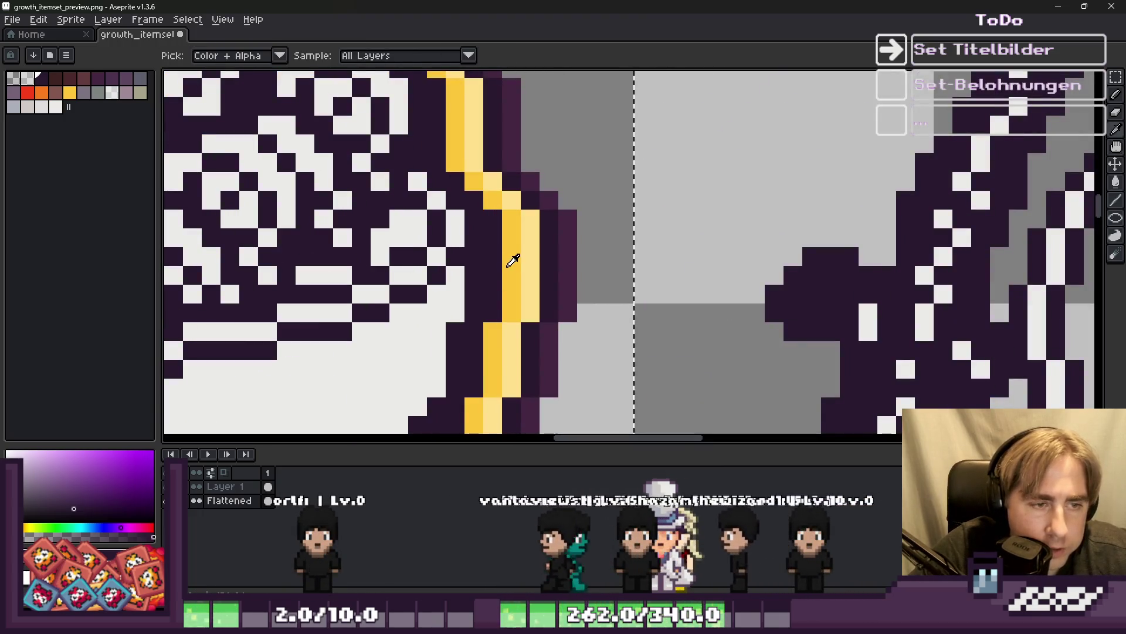
left_click(513, 260)
key("shift+o")
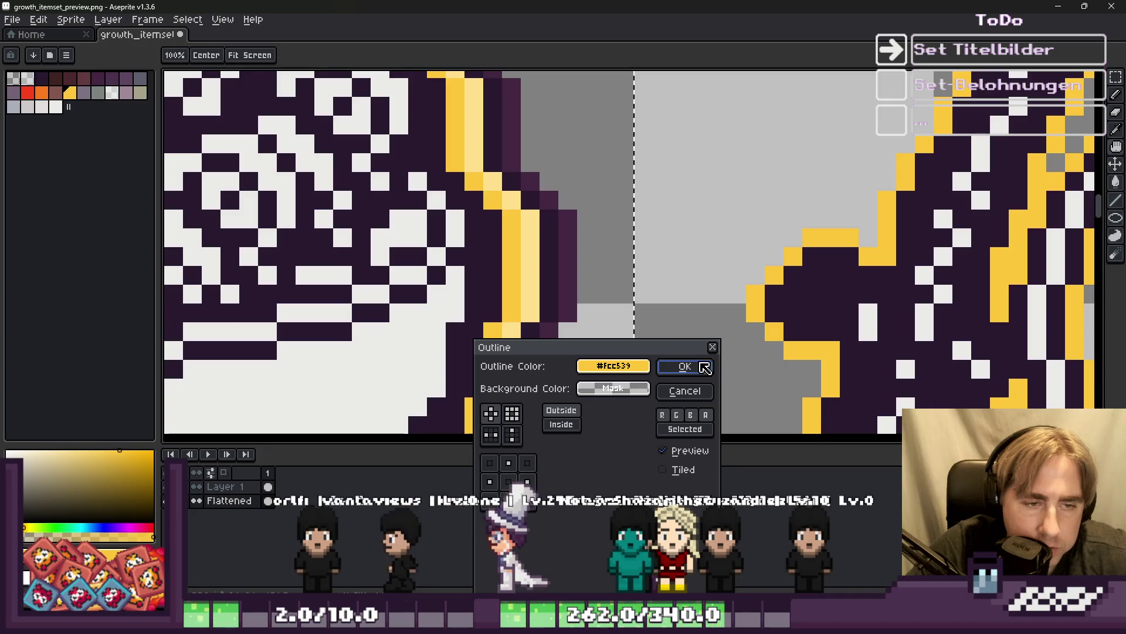
left_click(684, 366)
key("m")
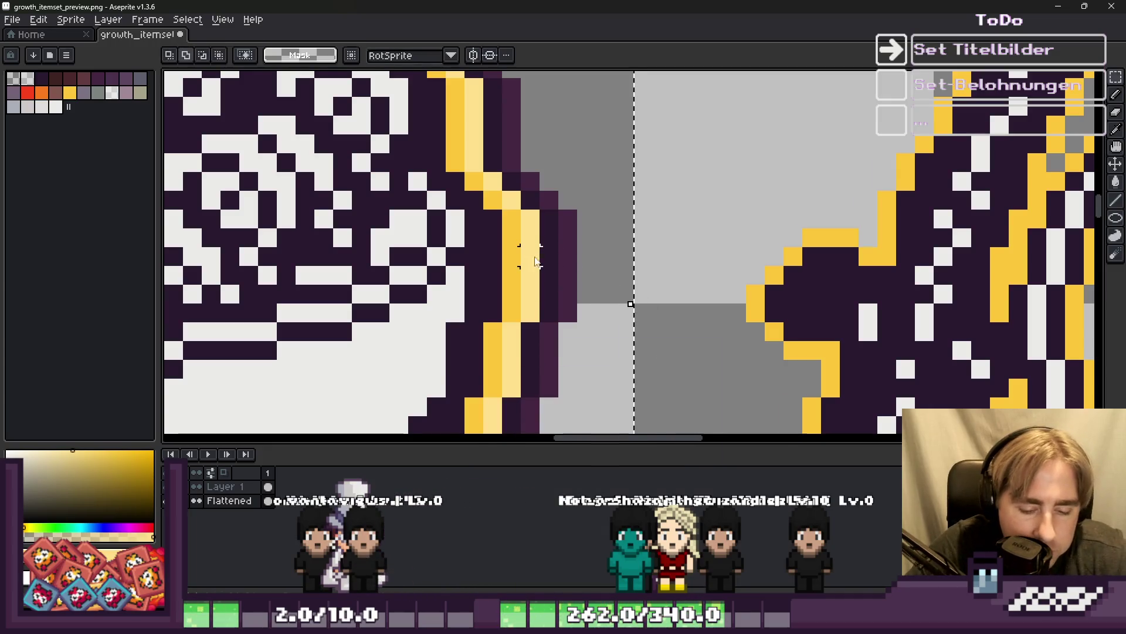
Apply another outline pass, then a dark purple outline around the yellow one.
key("shift+o")
key("Return")
key("i")
left_click(551, 252)
key("m")
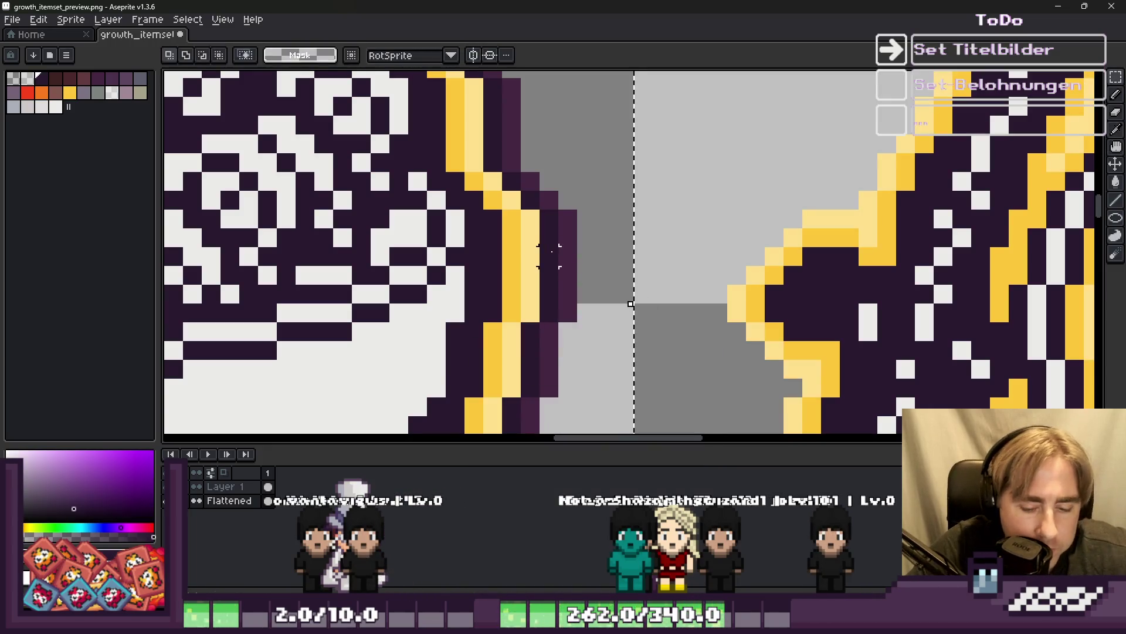
key("shift+o")
key("Return")
Add a final lighter purple #432641 outline sampled from the artwork.
key("i")
left_click(572, 267)
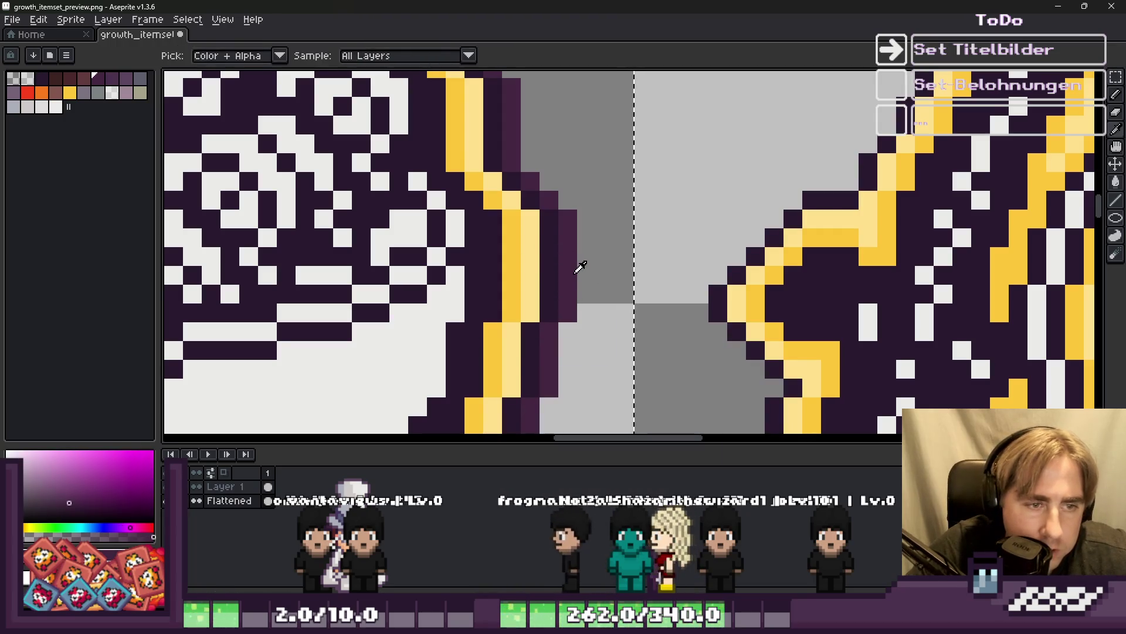
key("m")
key("shift+o")
key("Return")
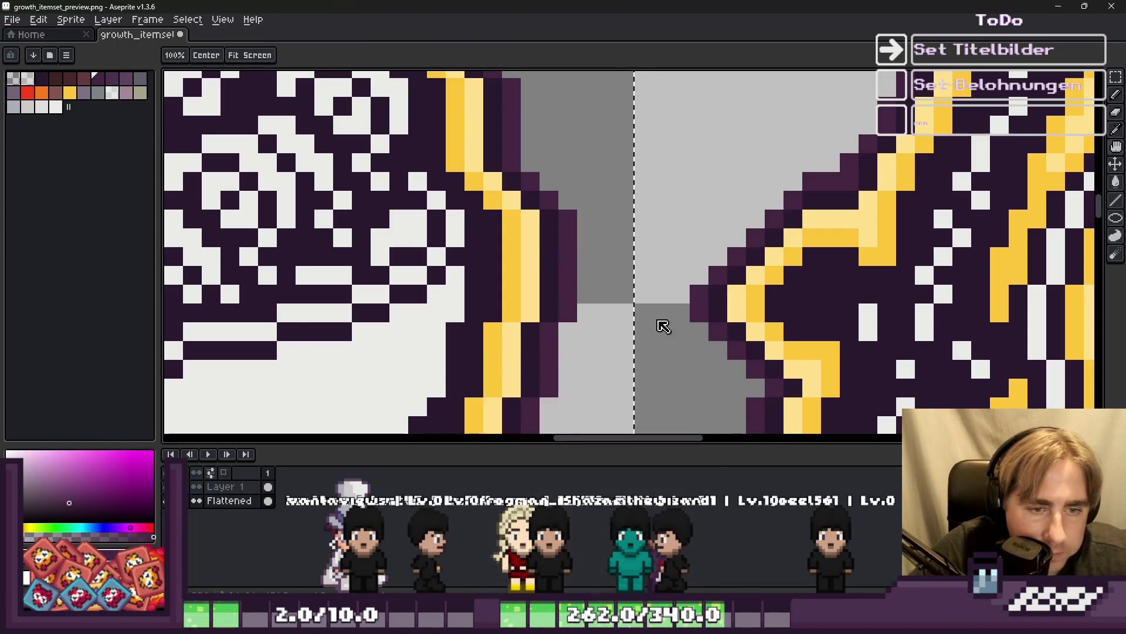
scroll(664, 322, "down", 5)
Paint the stray yellow pixels at the top of the fishing line loop dark purple.
scroll(675, 231, "down", 3)
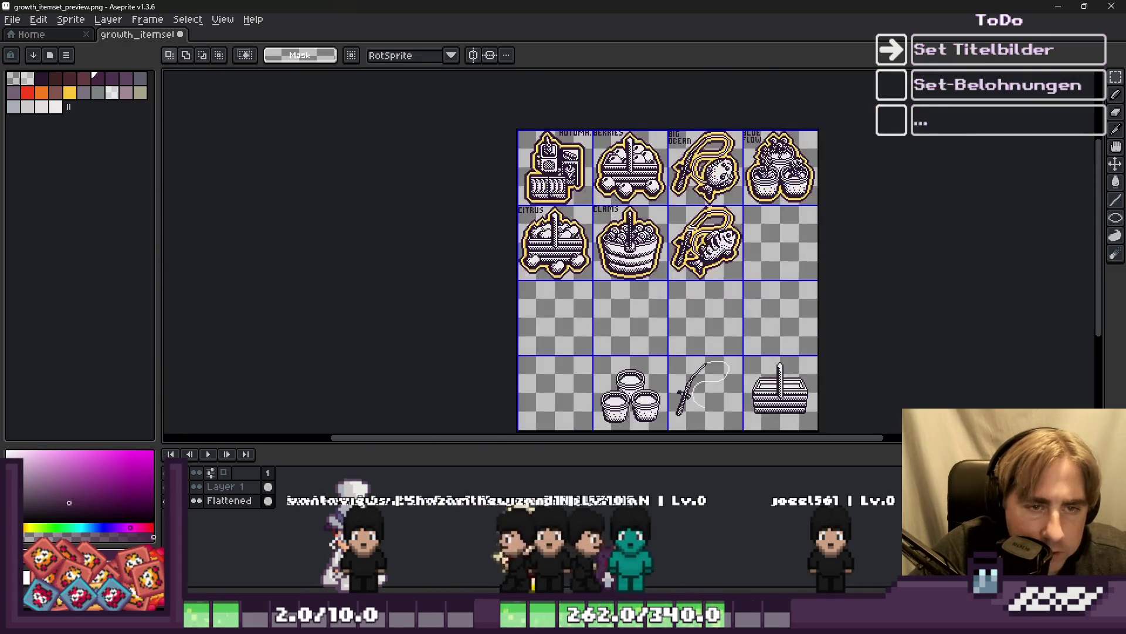
scroll(687, 199, "up", 5)
scroll(694, 171, "up", 5)
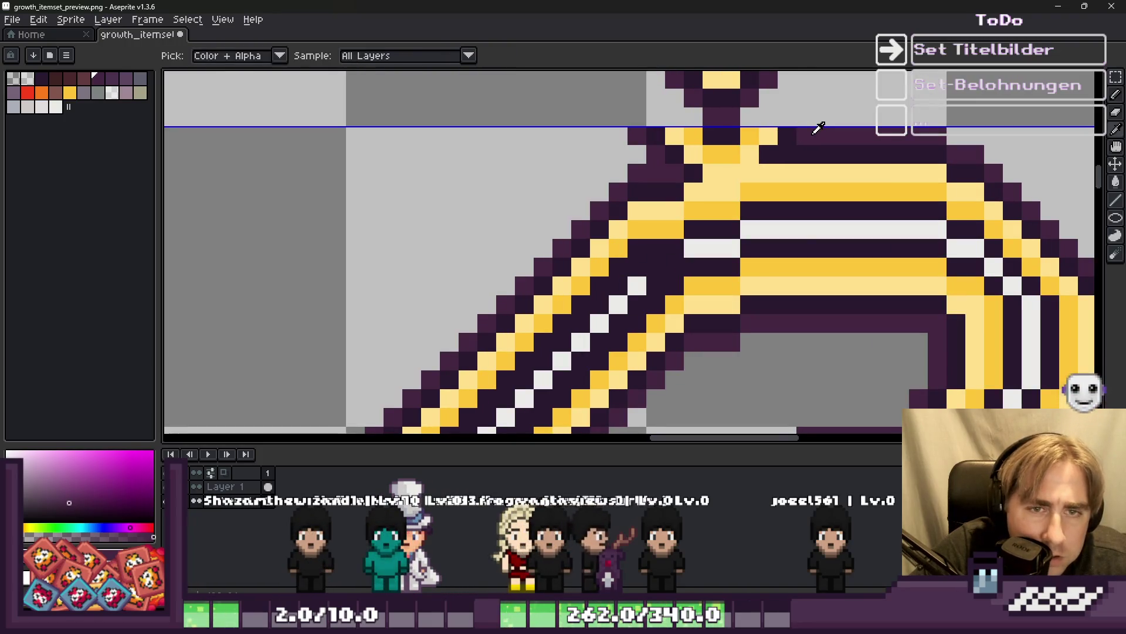
key("b")
left_click(762, 143, "alt")
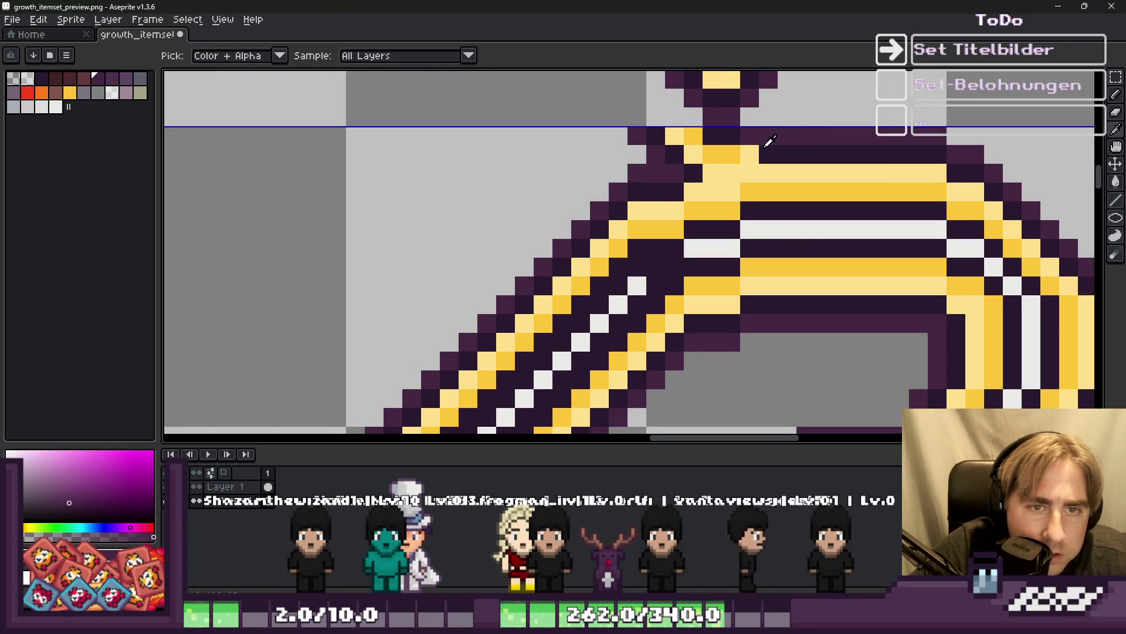
mouse_move(749, 139)
left_mouse_down()
mouse_move(732, 172)
mouse_move(702, 153)
mouse_move(730, 136)
left_mouse_up()
Erase the extra pixels around the top of the loop.
key("e")
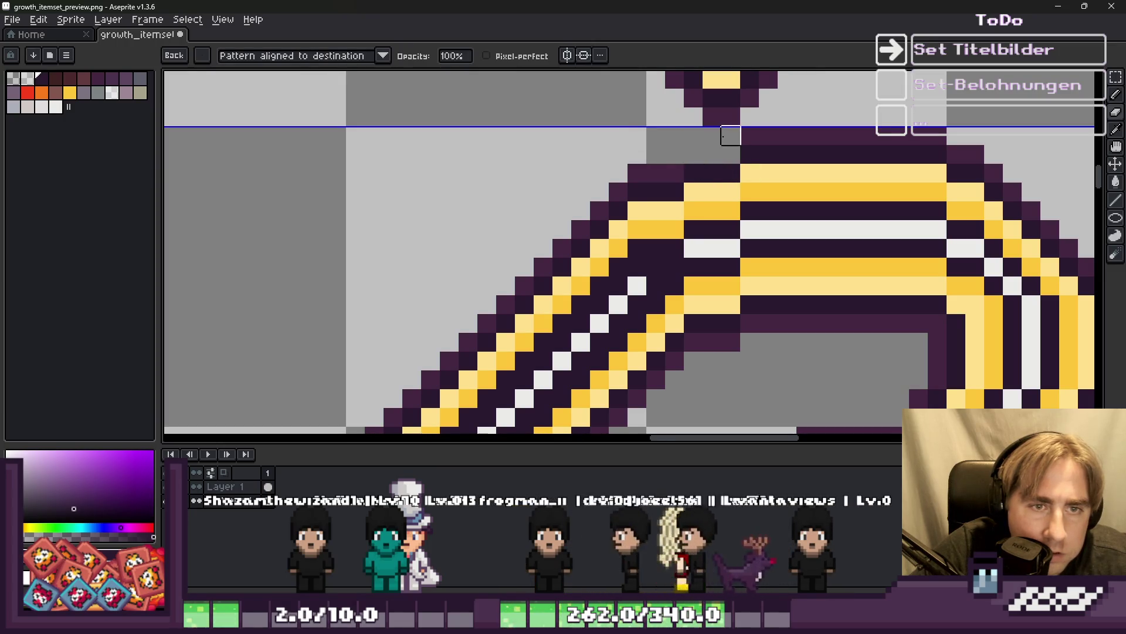
scroll(644, 130, "down", 3)
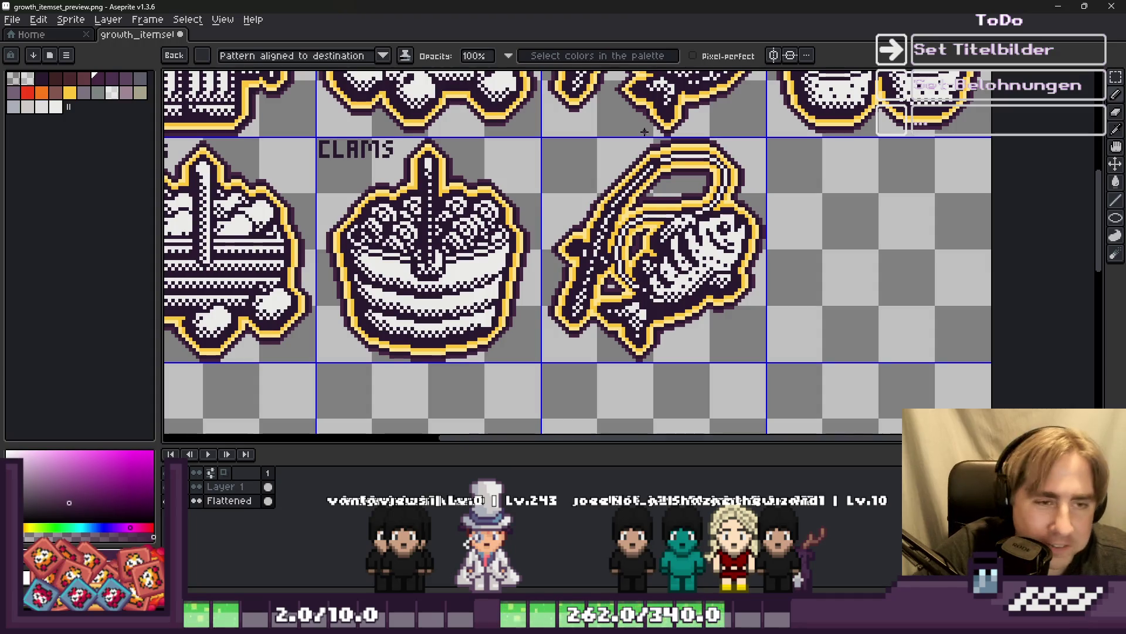
scroll(634, 176, "up", 1)
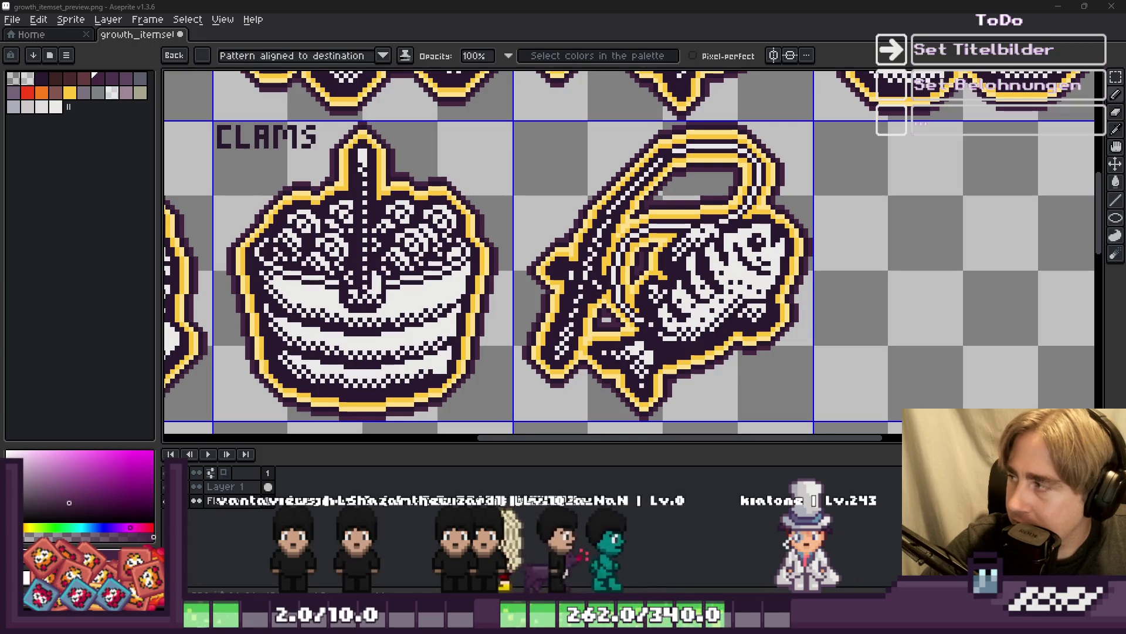
key("minus")
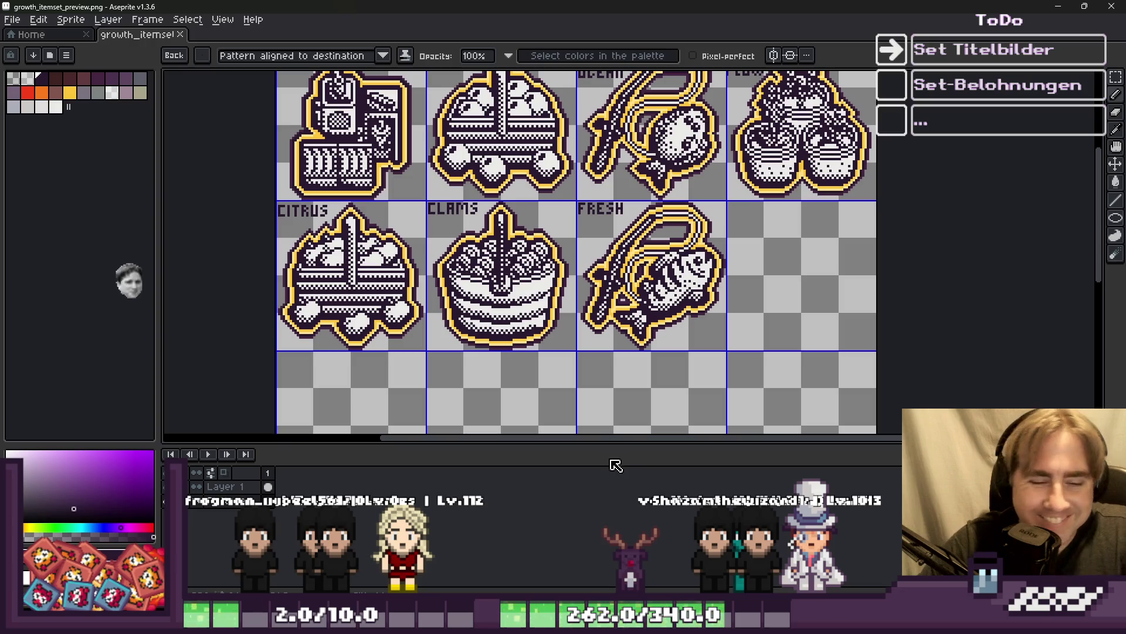
scroll(581, 138, "down", 2)
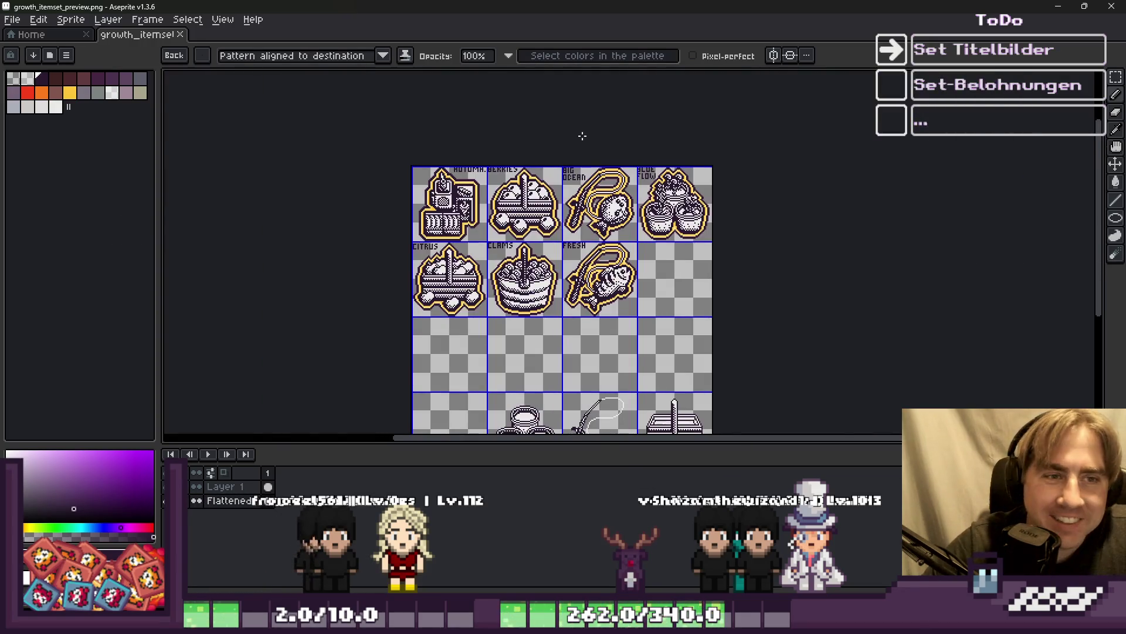
scroll(574, 170, "up", 2)
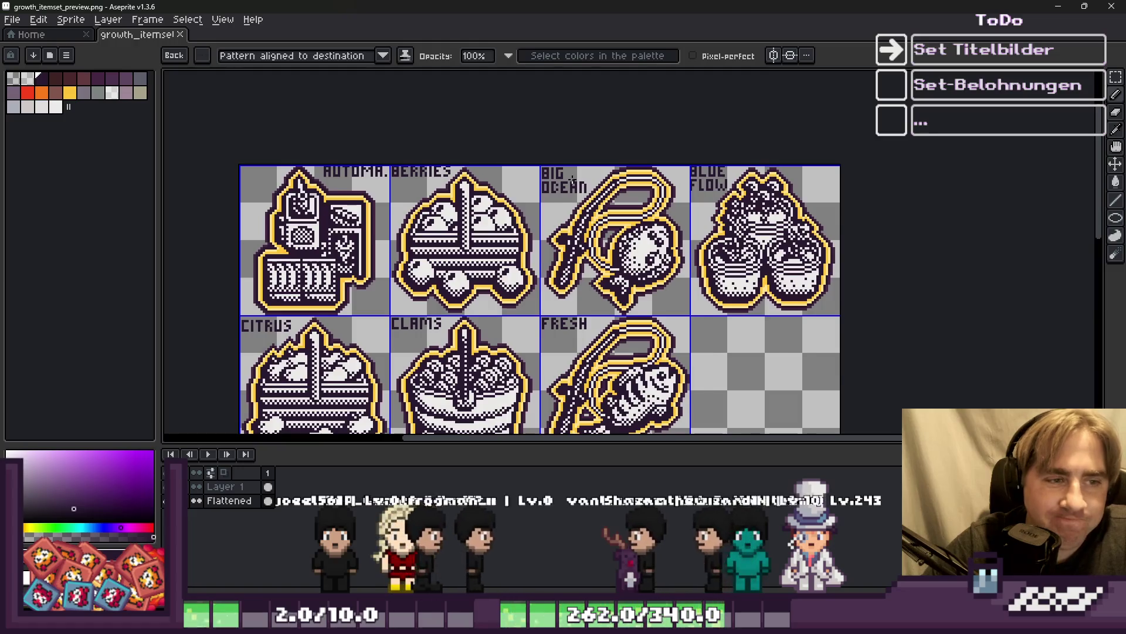
scroll(573, 176, "down", 2)
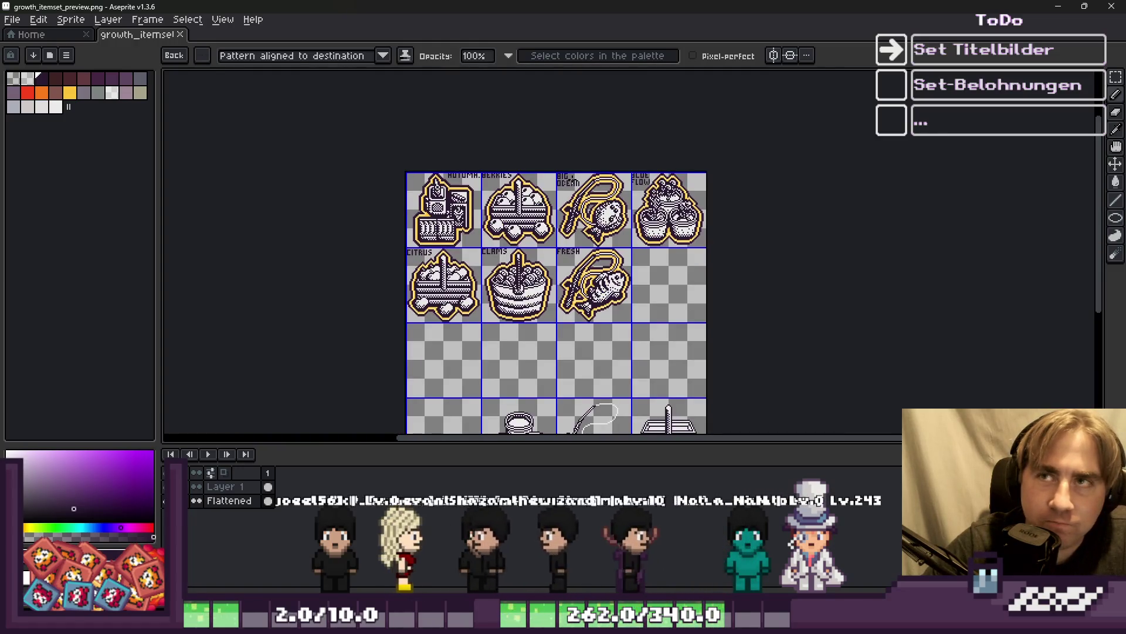
scroll(568, 188, "up", 2)
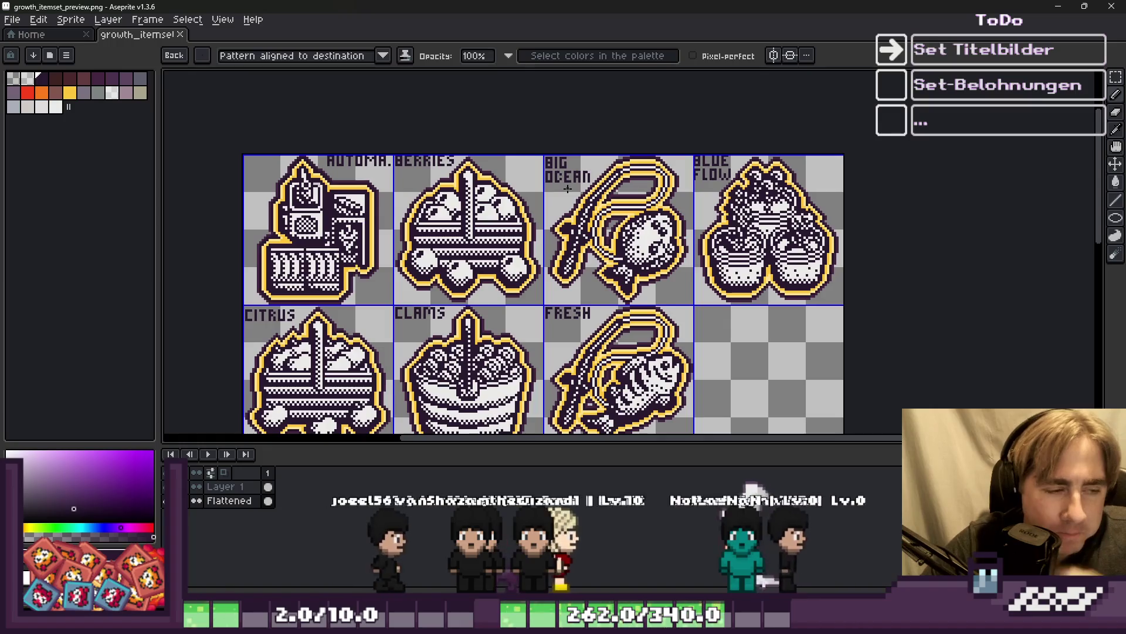
scroll(568, 188, "down", 2)
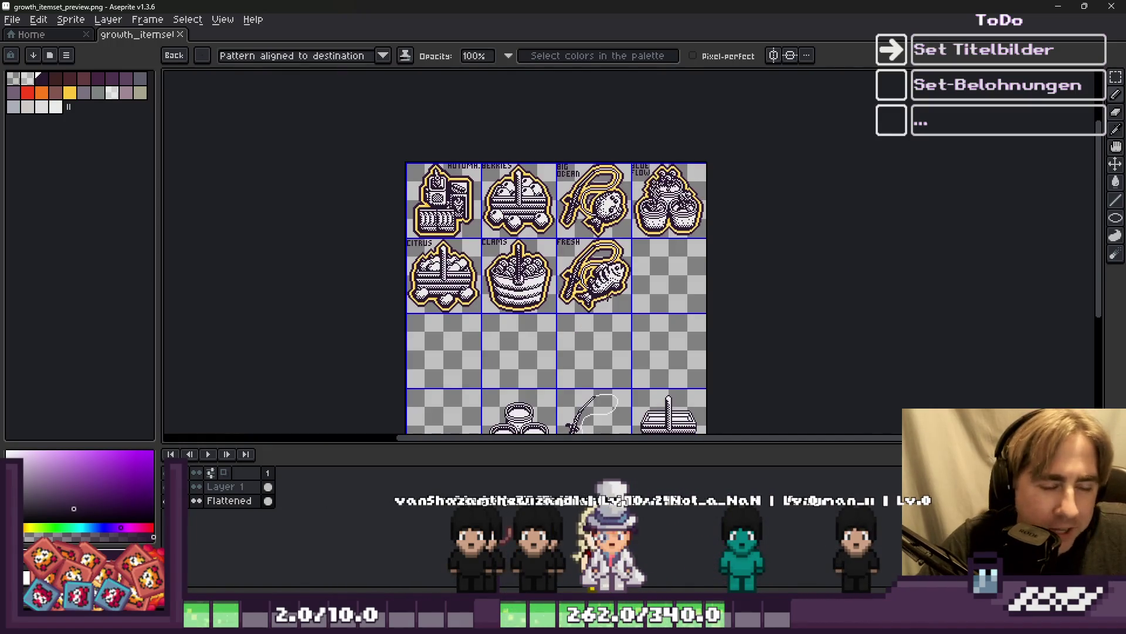
scroll(604, 283, "up", 2)
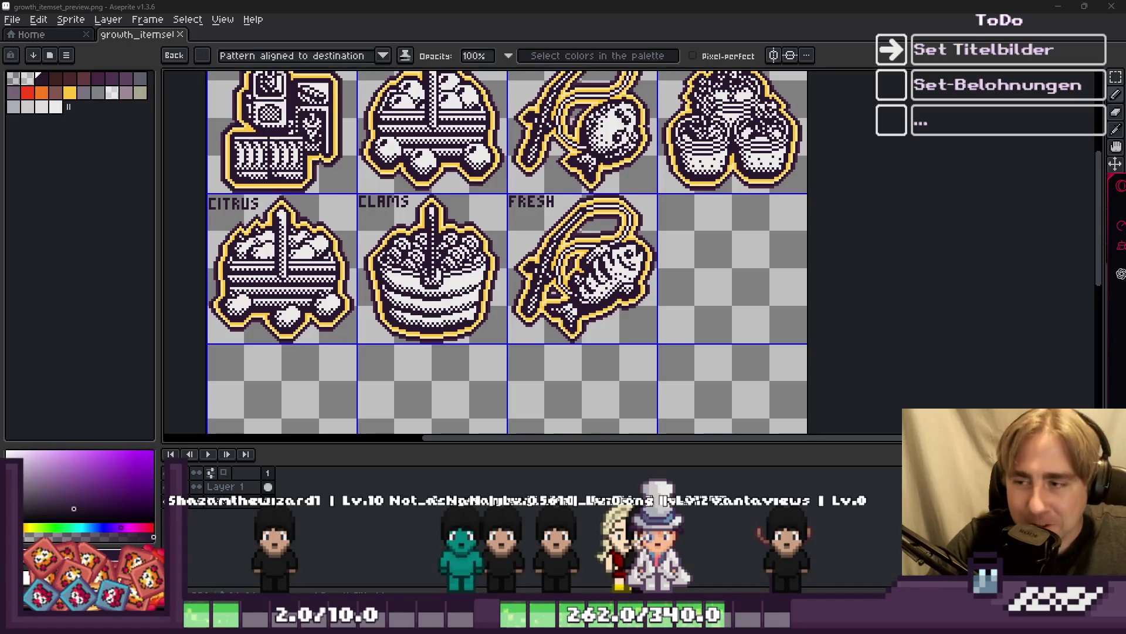
left_click(733, 328)
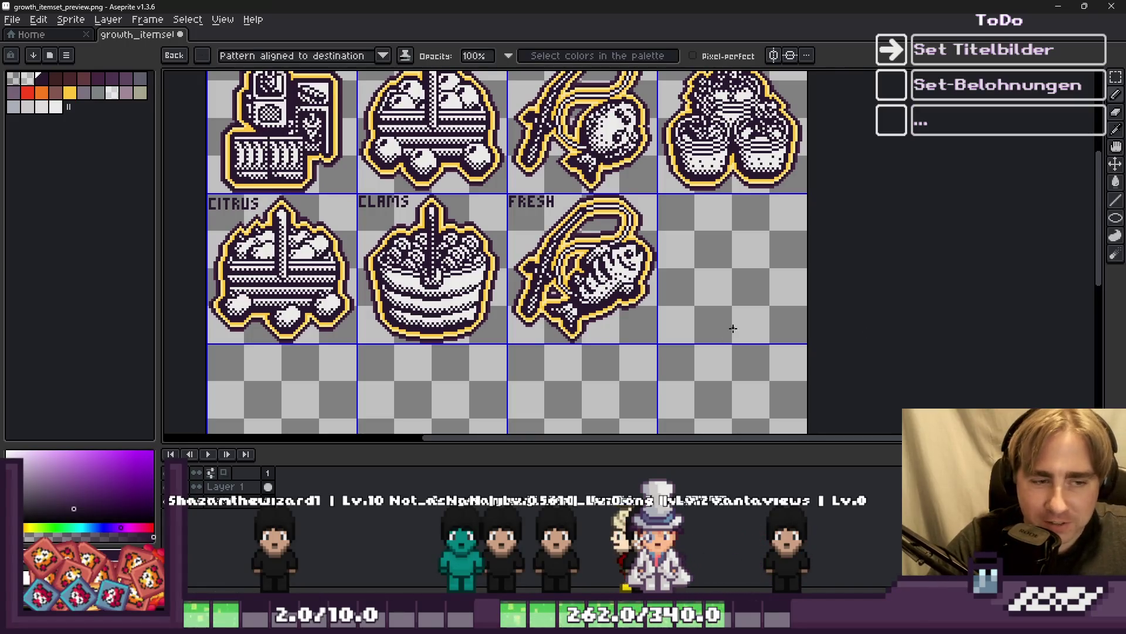
scroll(732, 327, "up", 2)
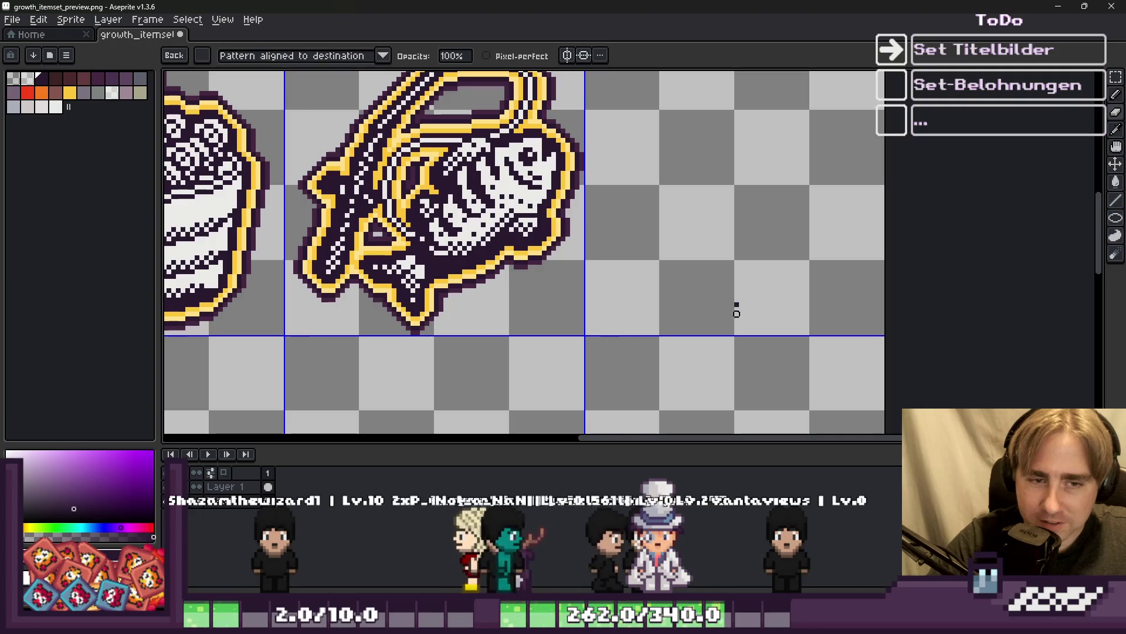
scroll(733, 304, "up", 2)
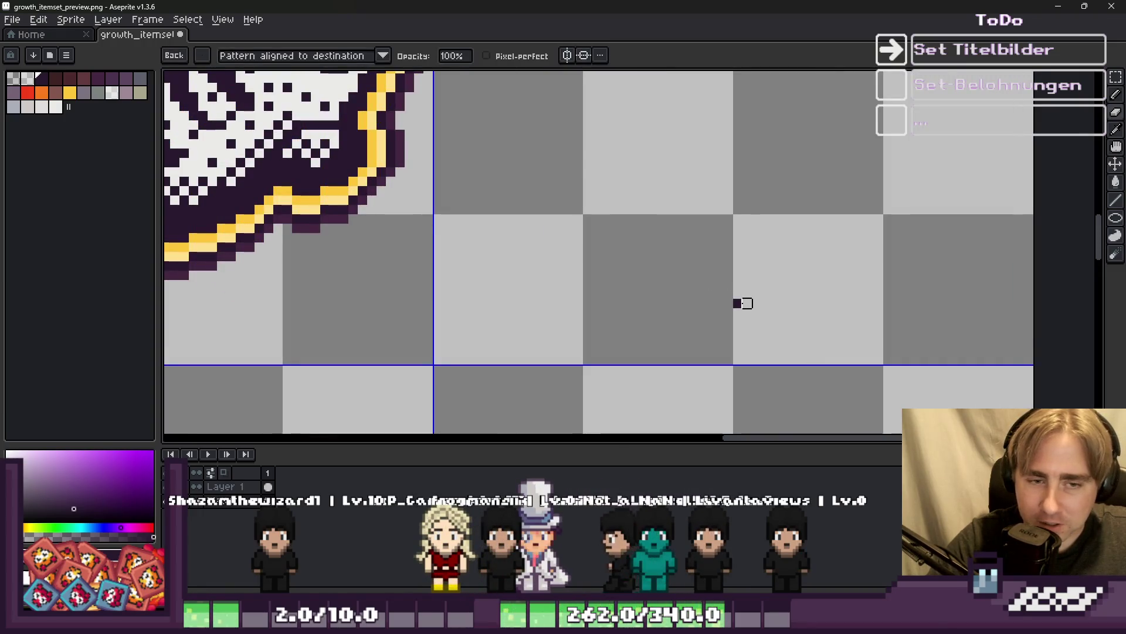
scroll(745, 304, "up", 3)
scroll(754, 301, "down", 3)
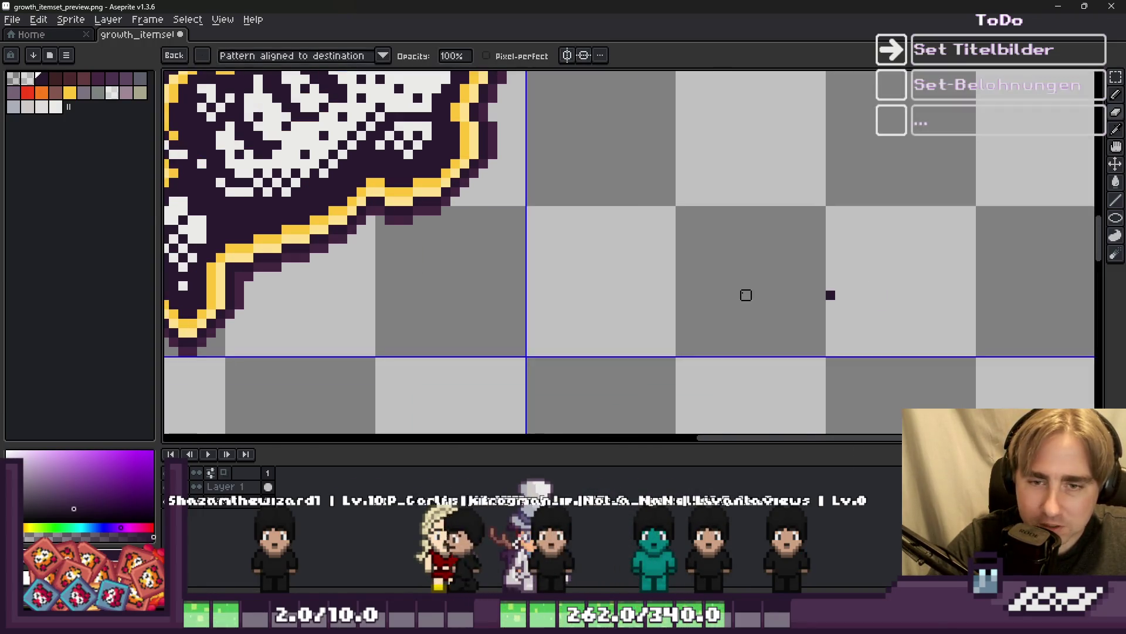
scroll(839, 305, "down", 2)
scroll(779, 284, "down", 2)
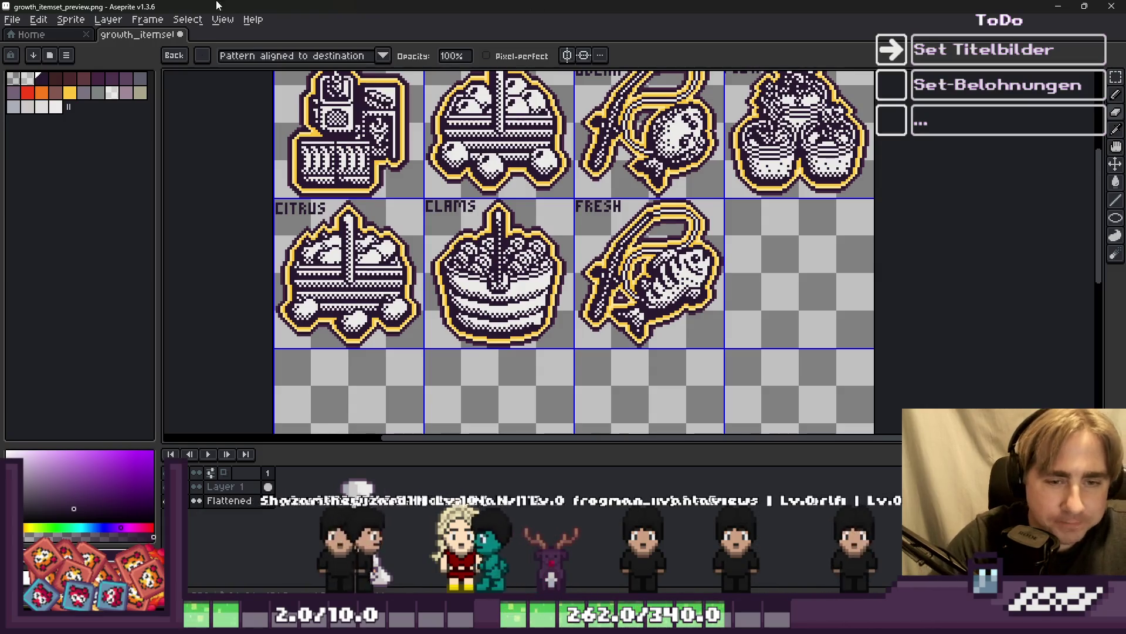
scroll(283, 234, "down", 2)
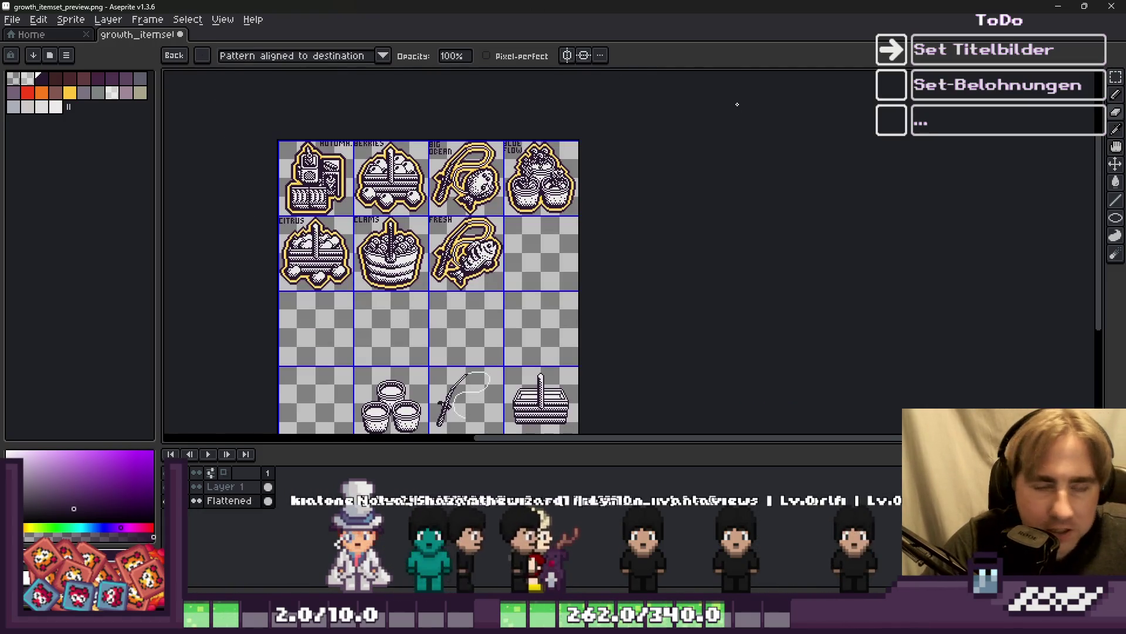
key("v")
key("b")
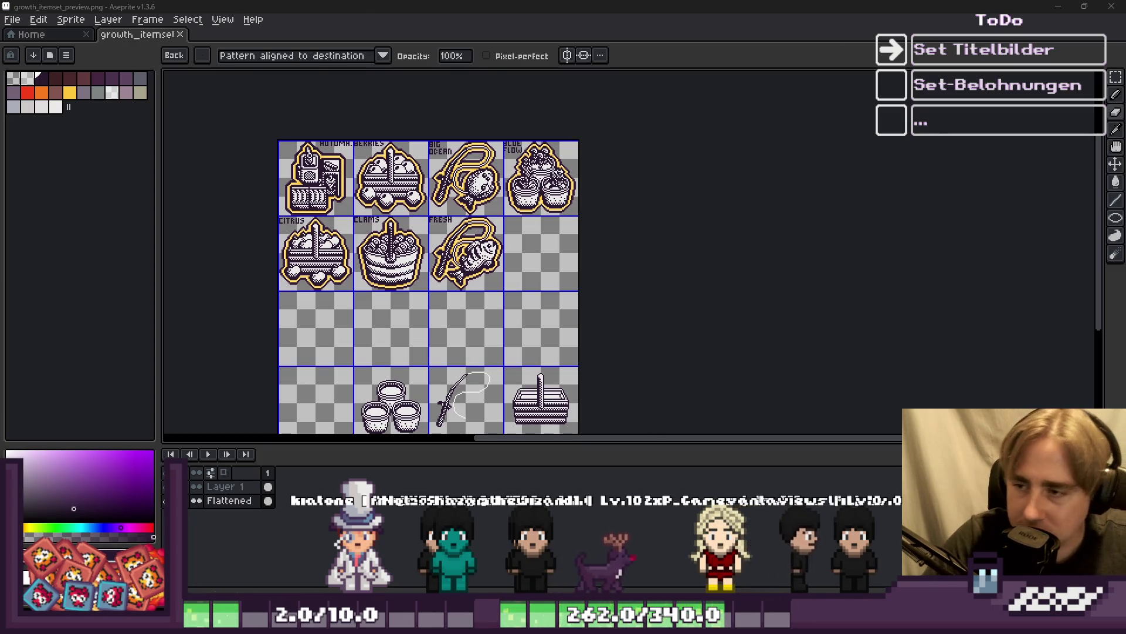
scroll(710, 328, "down", 3)
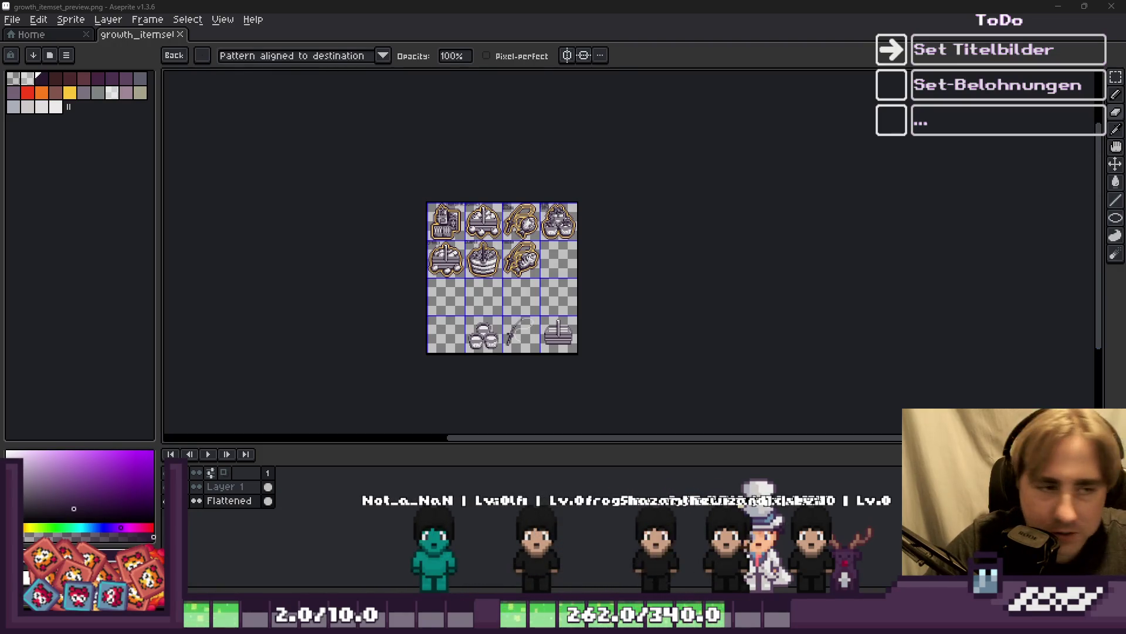
scroll(911, 246, "up", 2)
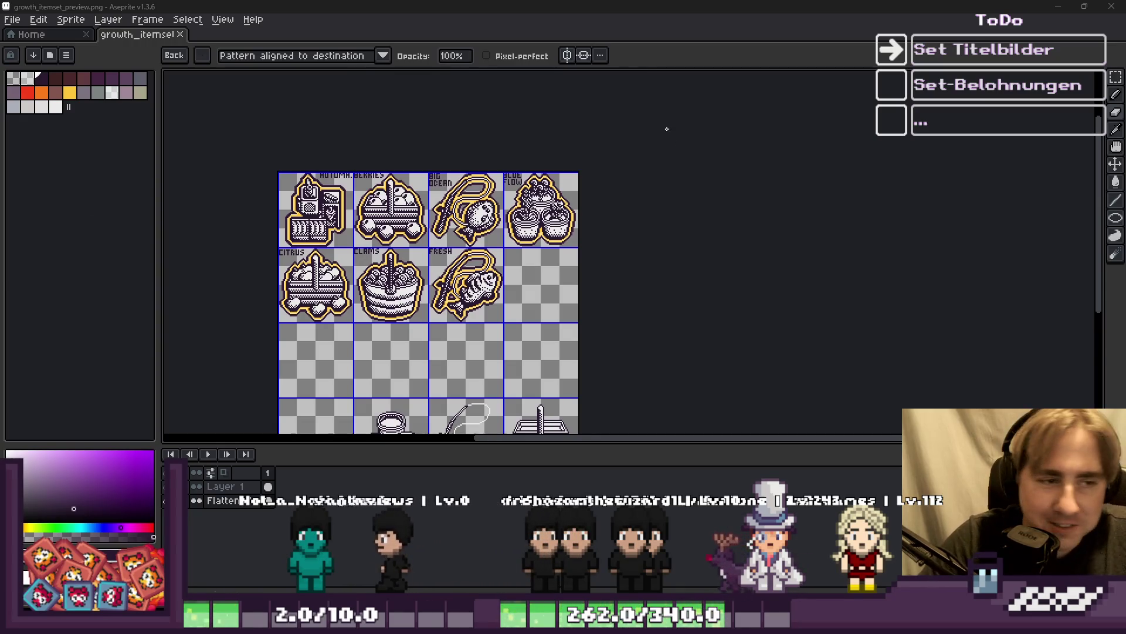
scroll(667, 128, "down", 1)
scroll(498, 227, "up", 1)
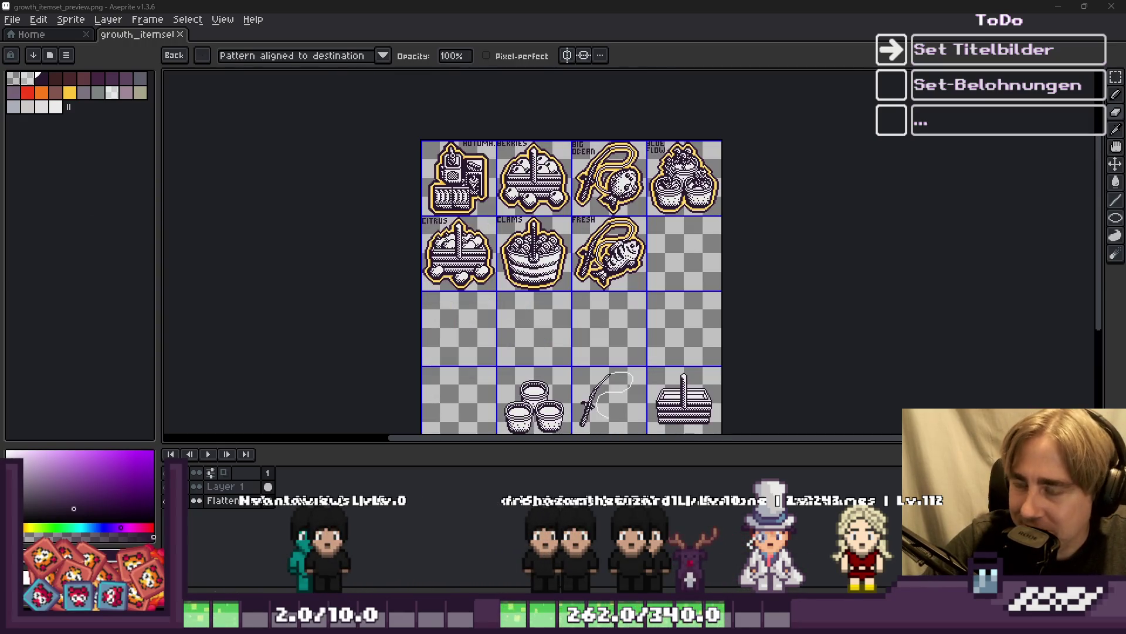